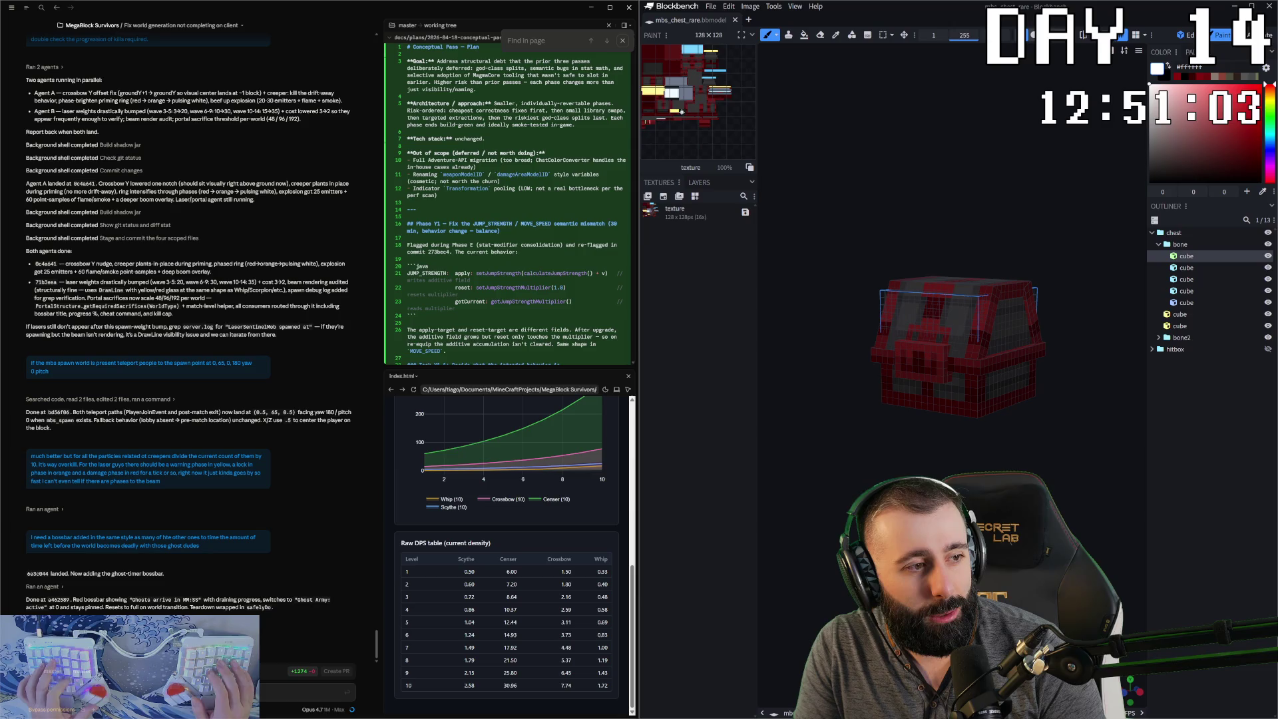
- Bring up the chest model JSON in Notepad++, then close it to return to the tiled desktop
key(alt+Tab)
key(ctrl+Tab)
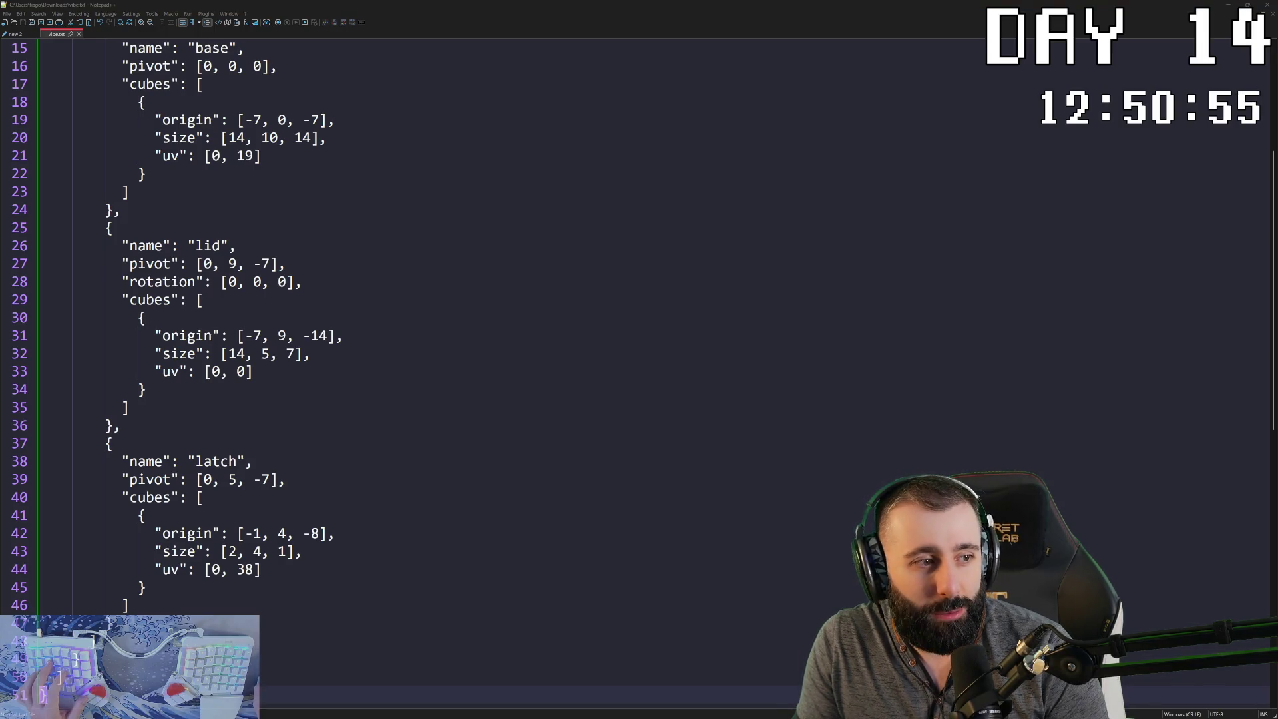
key(alt+F4)
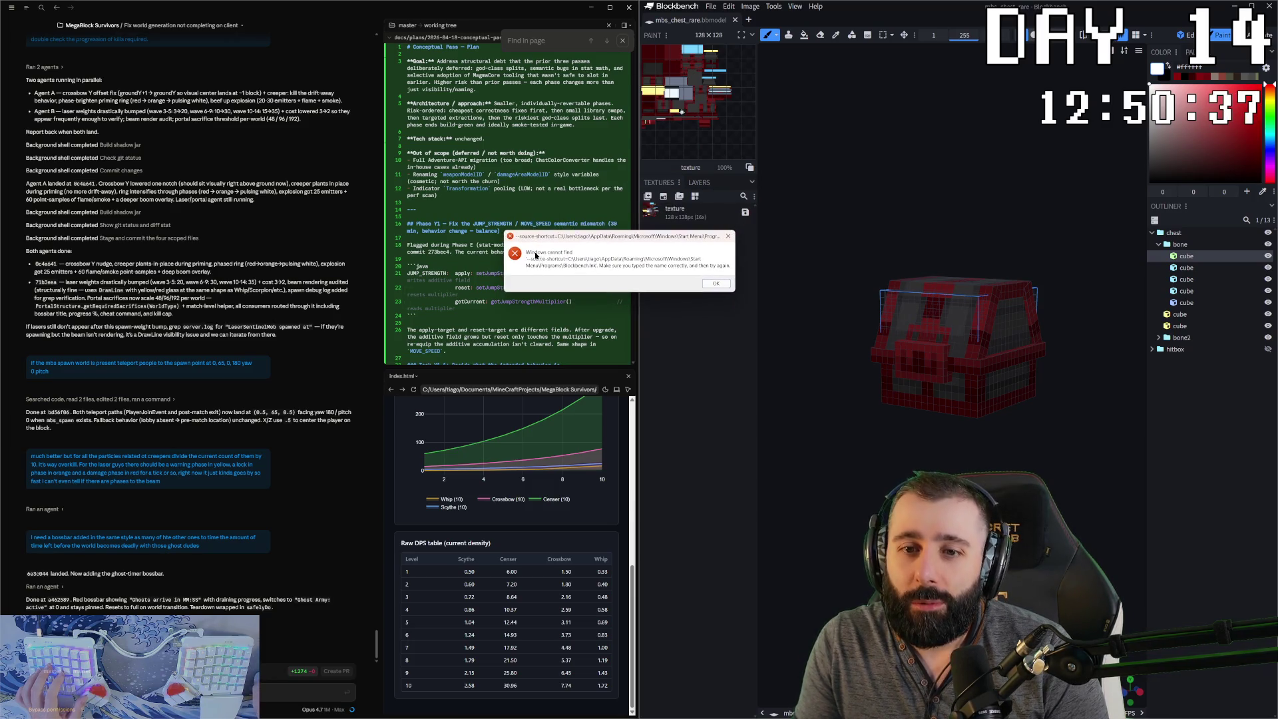
- Dismiss the shortcut error, try File > Open Model, accept the invalid-file warning, and minimize Blockbench
click(724, 283)
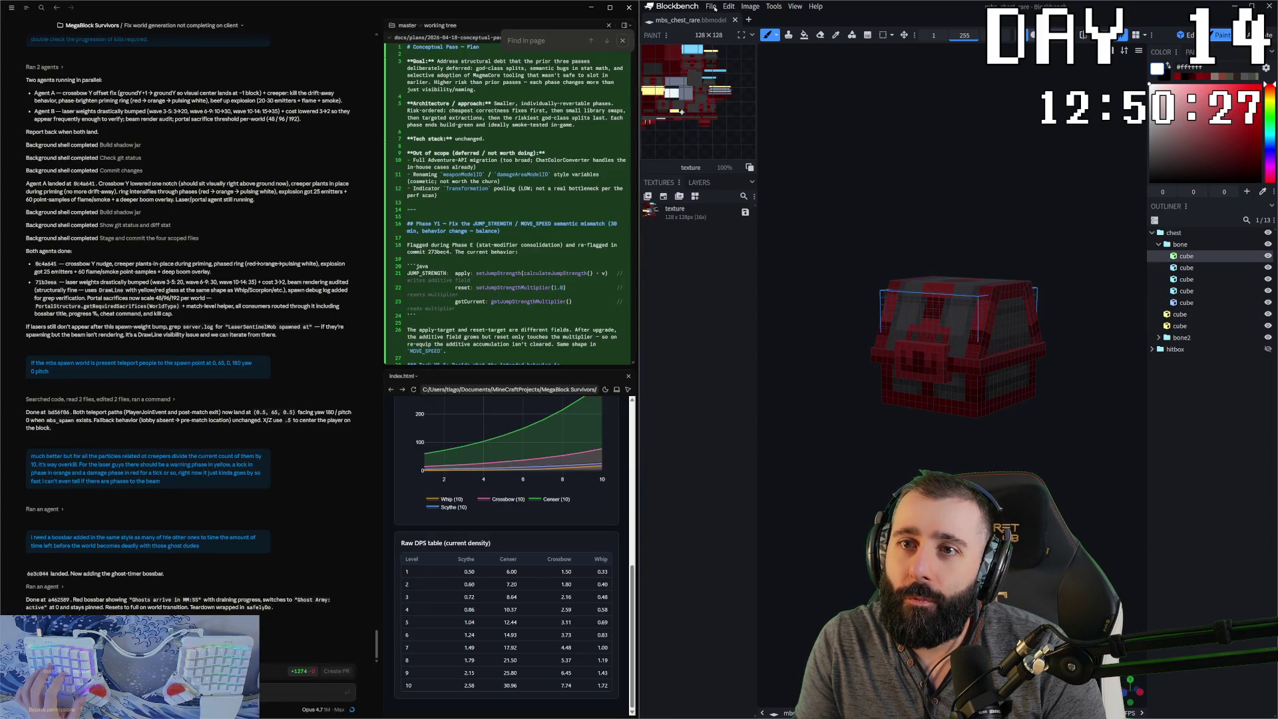
click(710, 6)
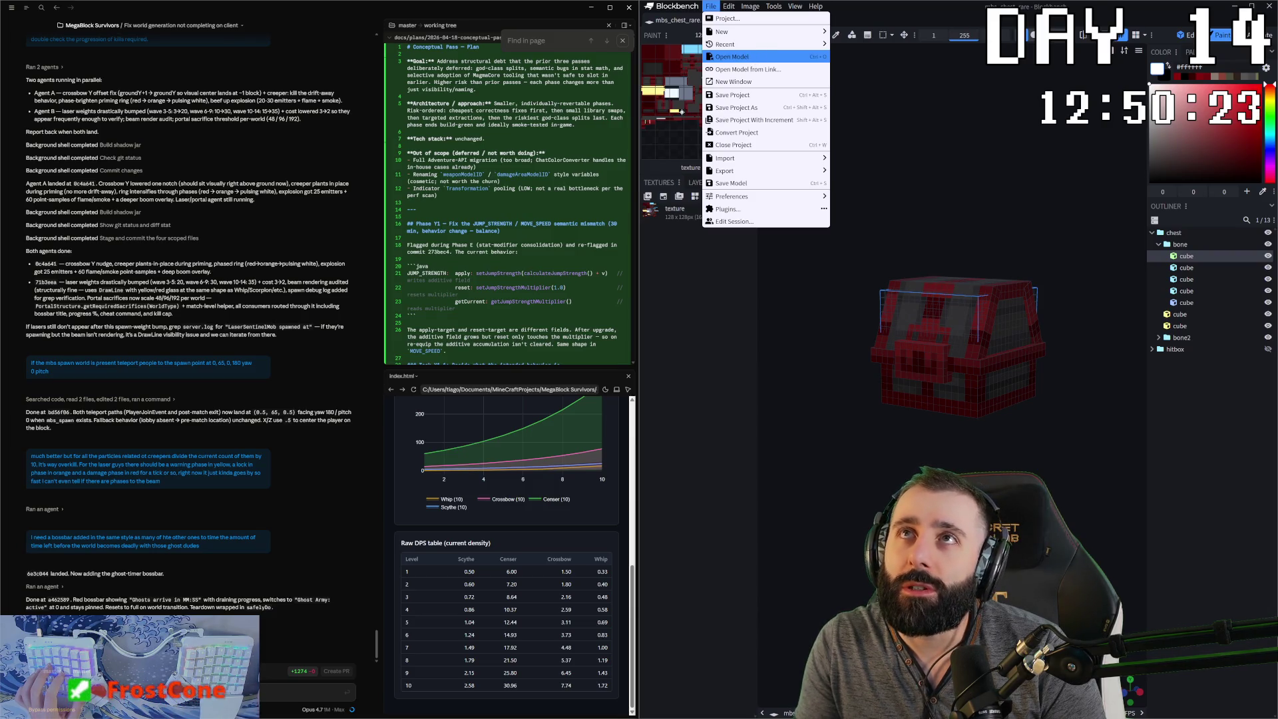
click(733, 56)
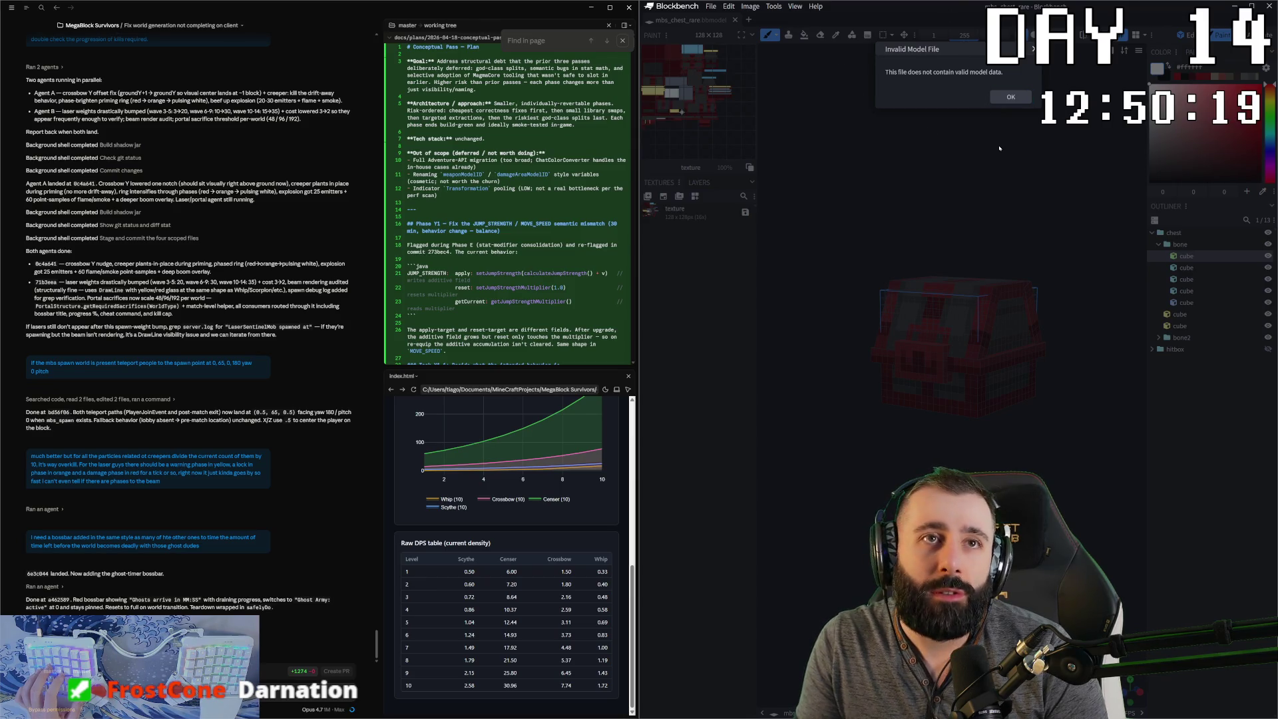
click(1011, 98)
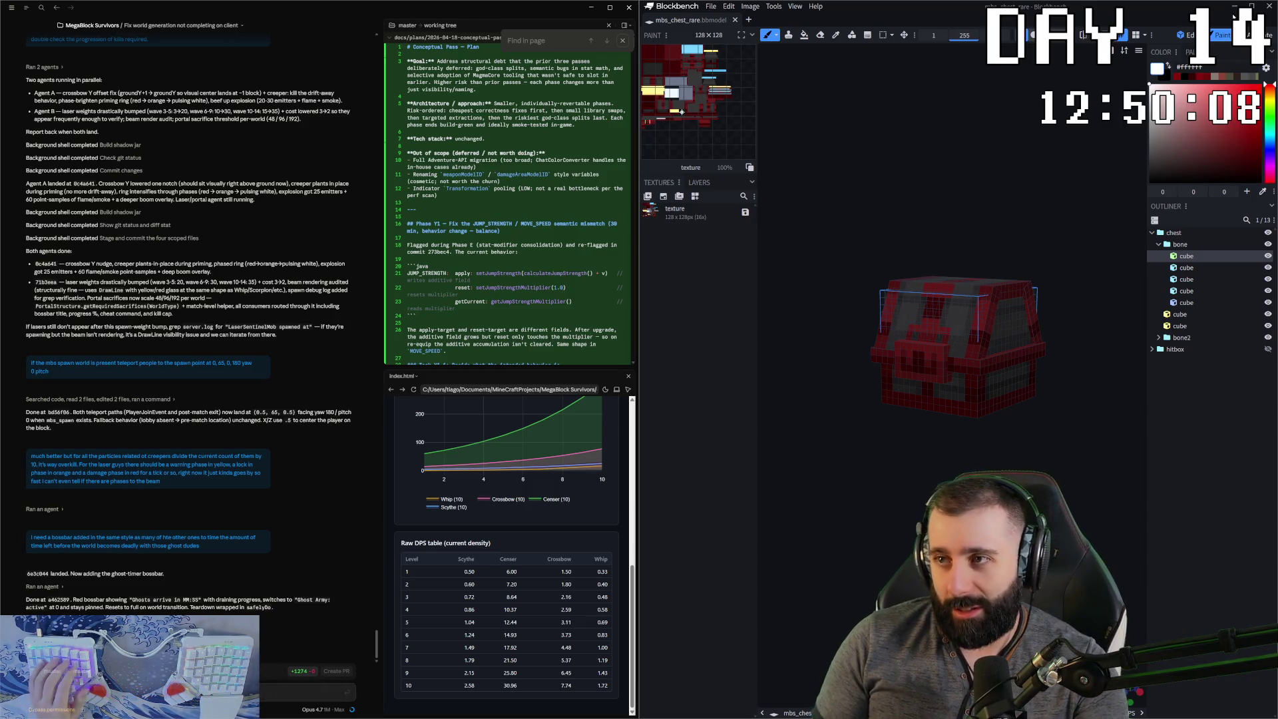
click(1230, 13)
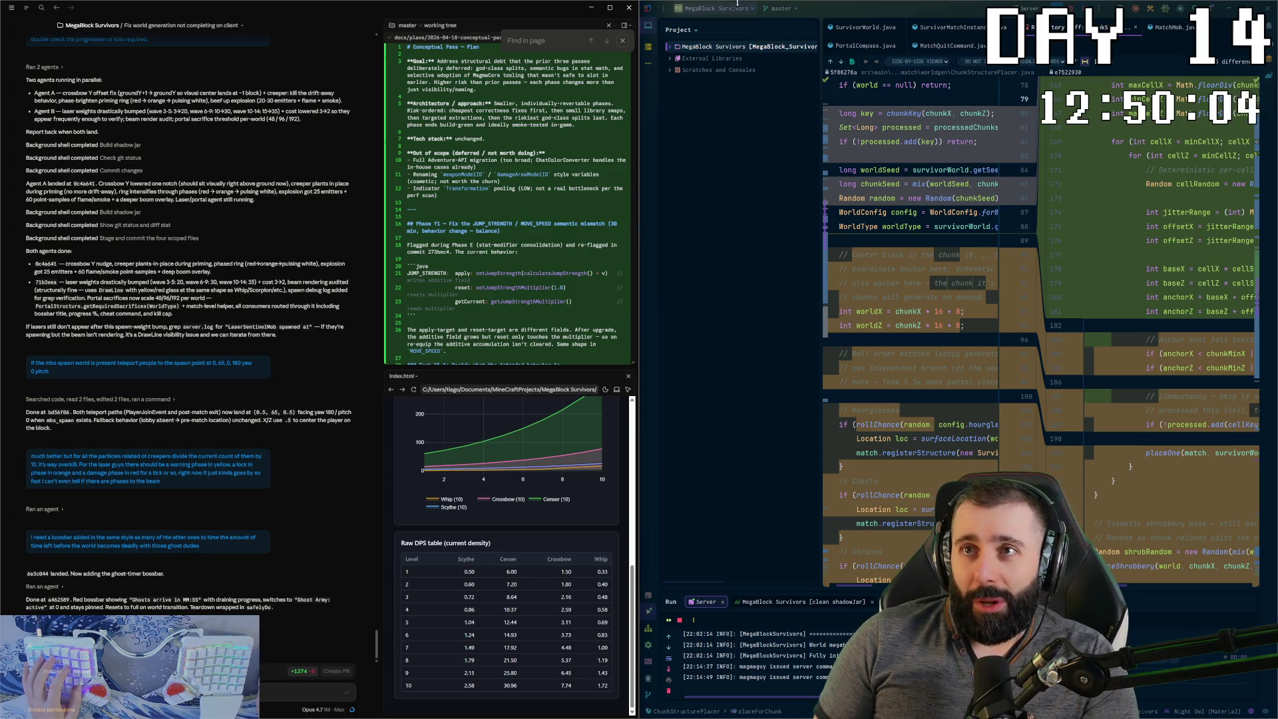
key(alt+Tab)
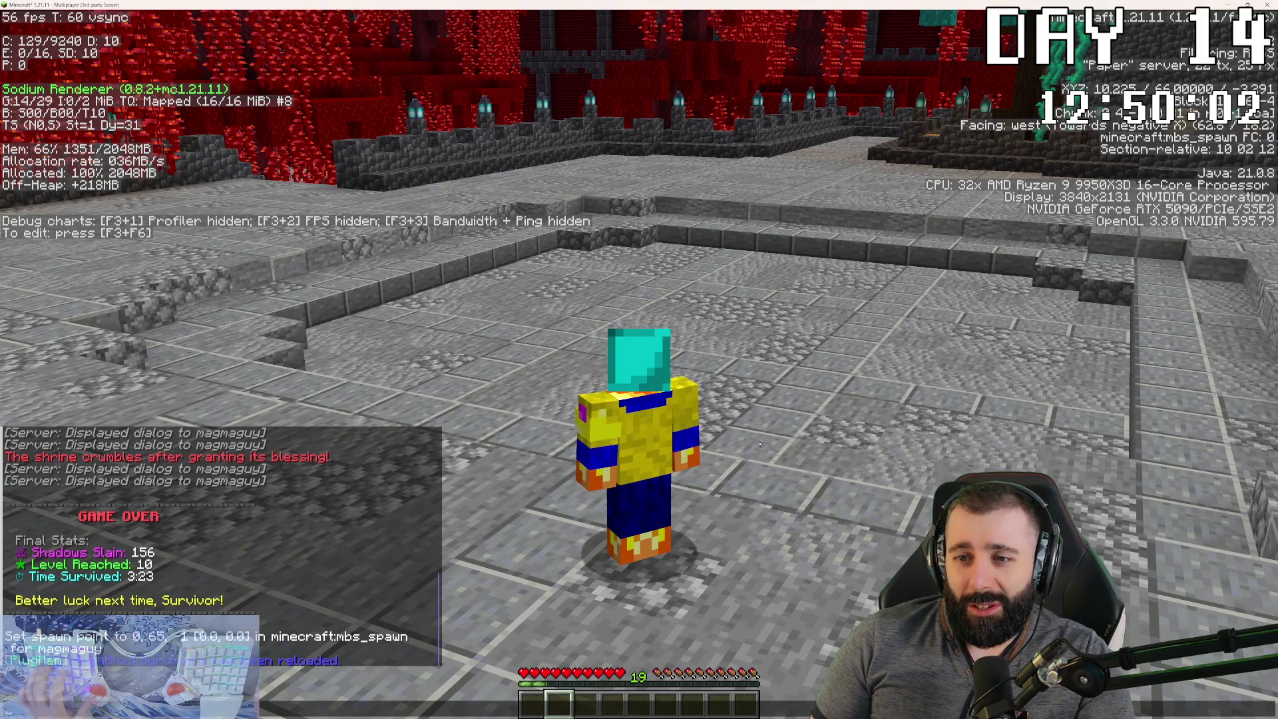
key(w)
key(w)
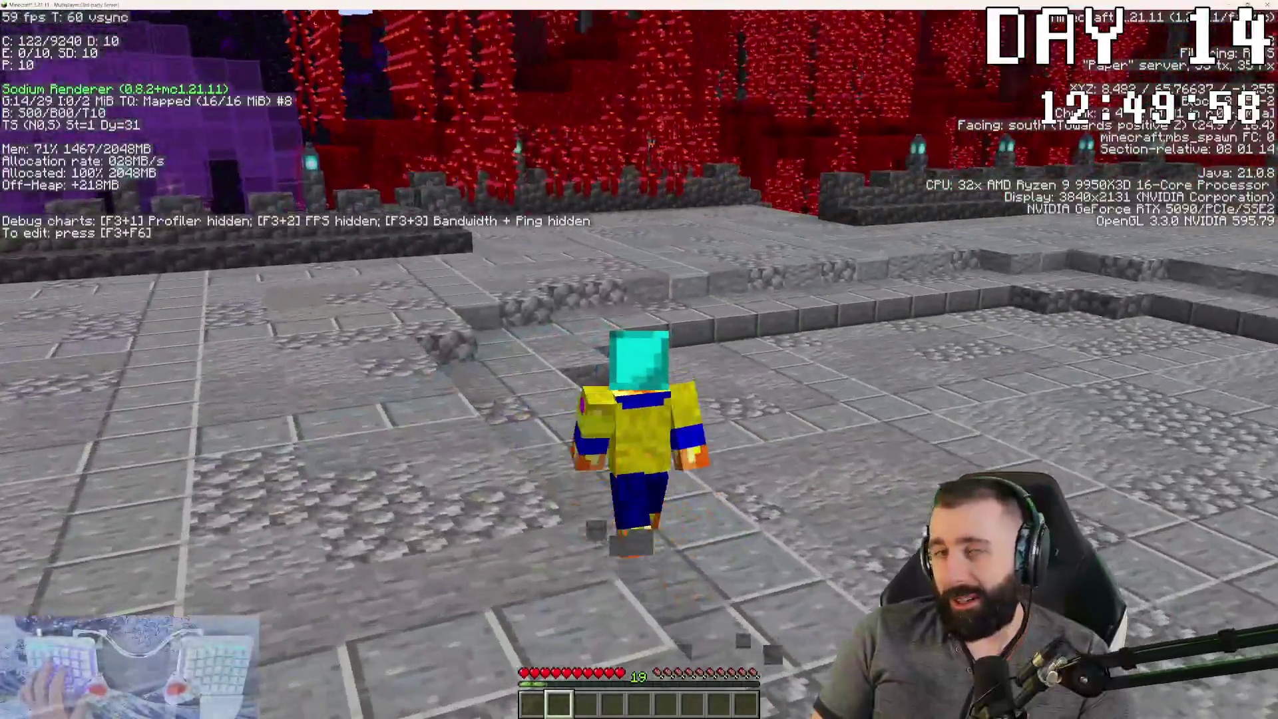
key(alt+Tab)
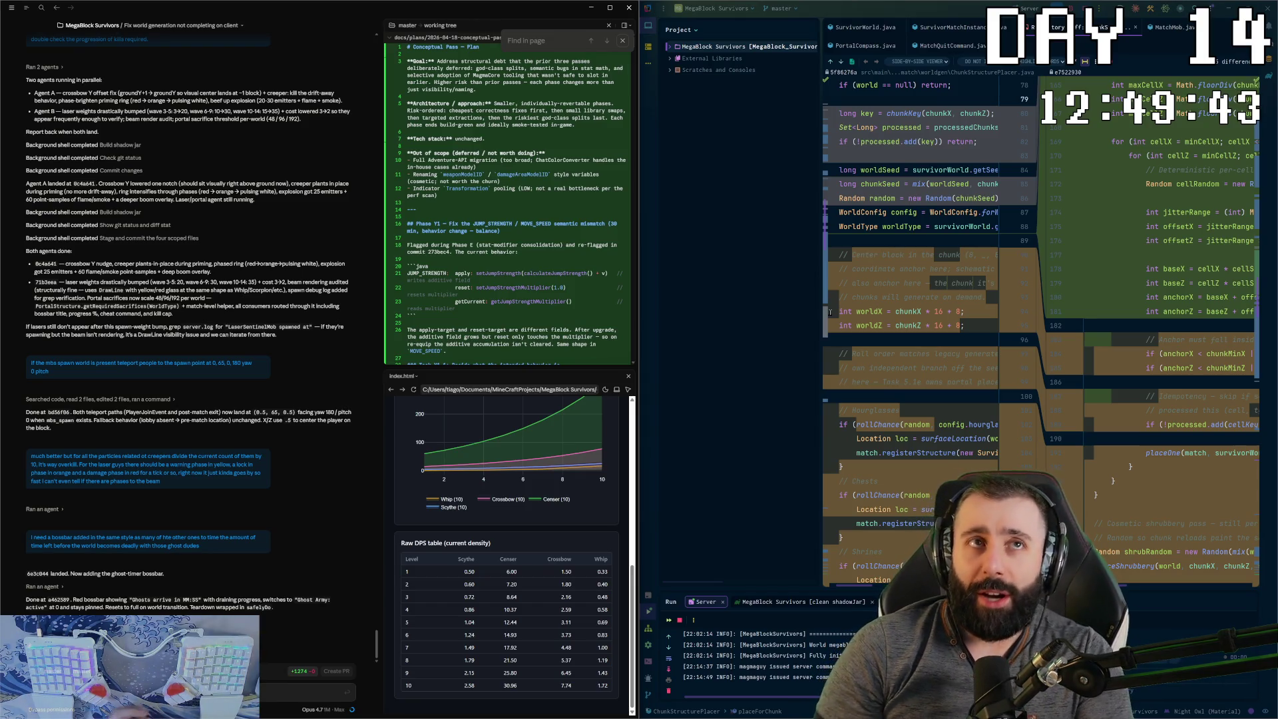
key(alt+Tab)
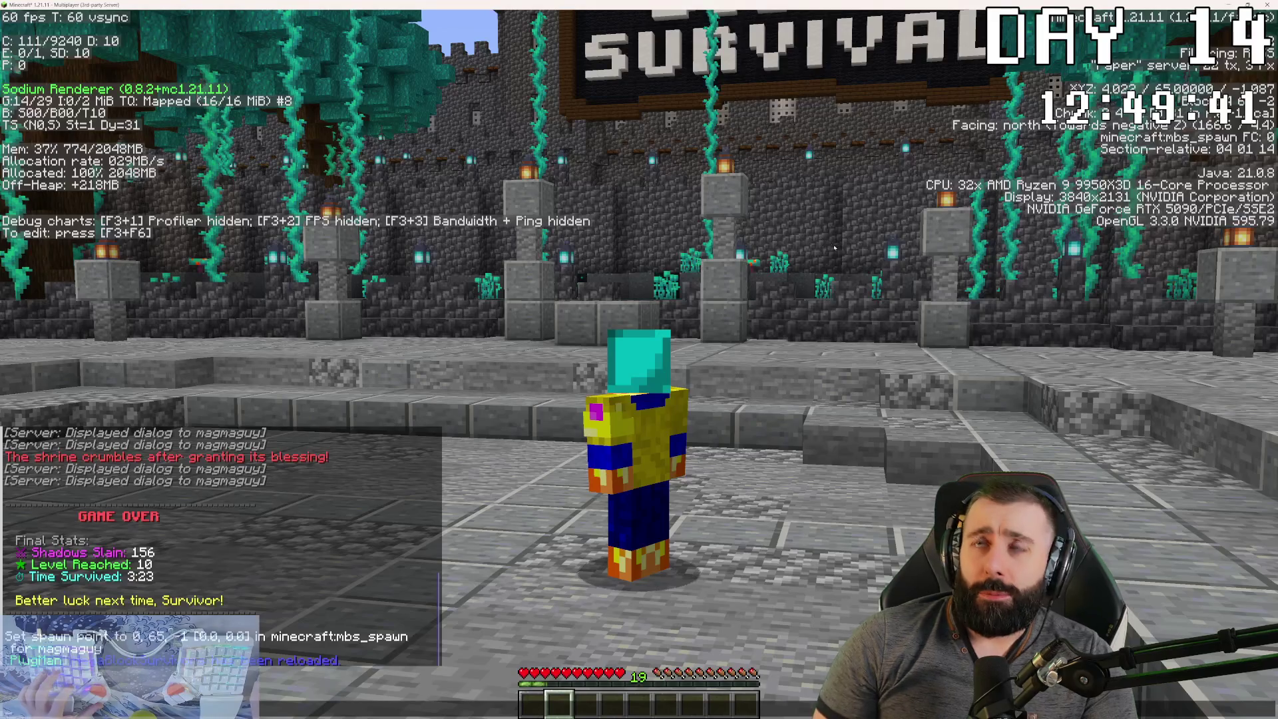
key(Escape)
key(w)
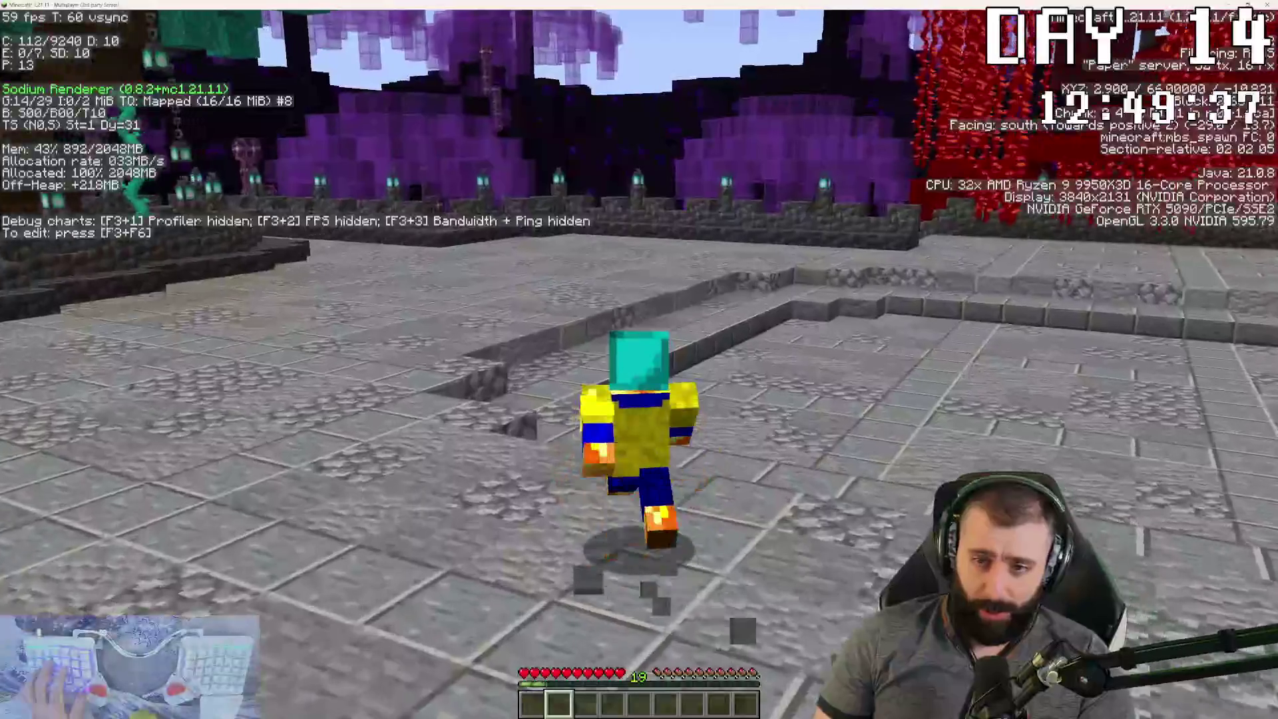
key(t)
key(alt+Tab)
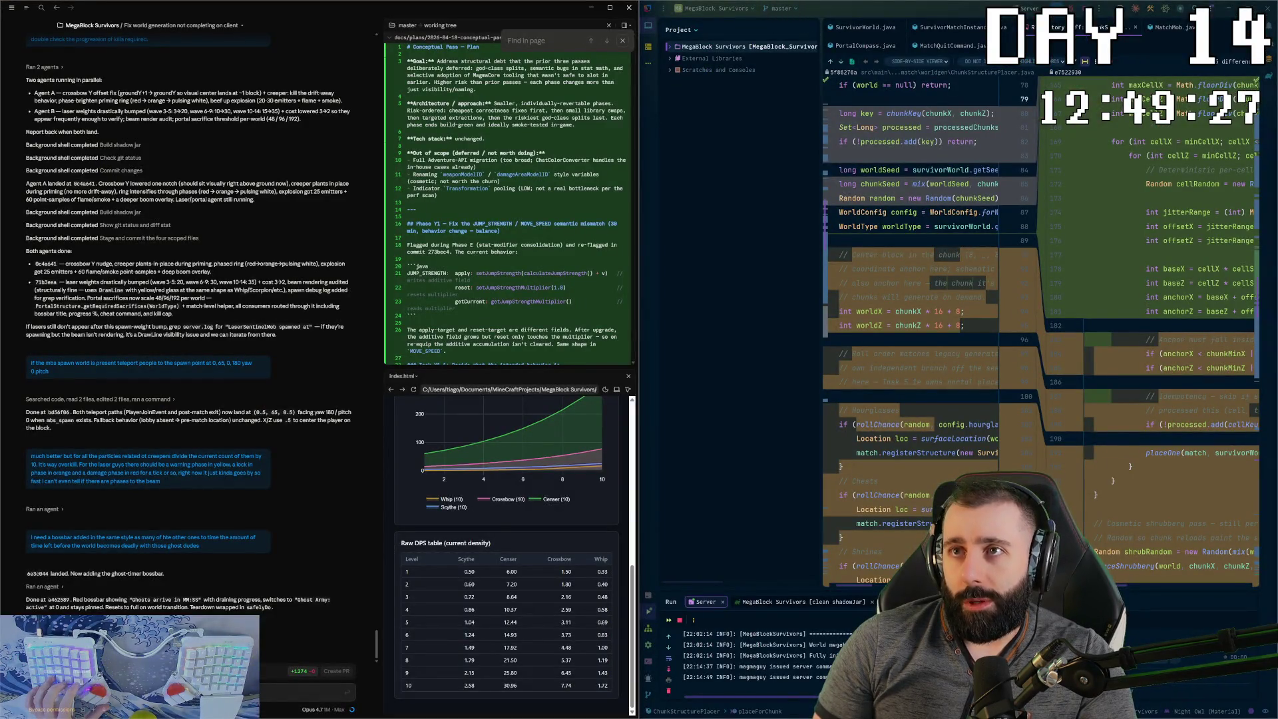
key(alt+Tab)
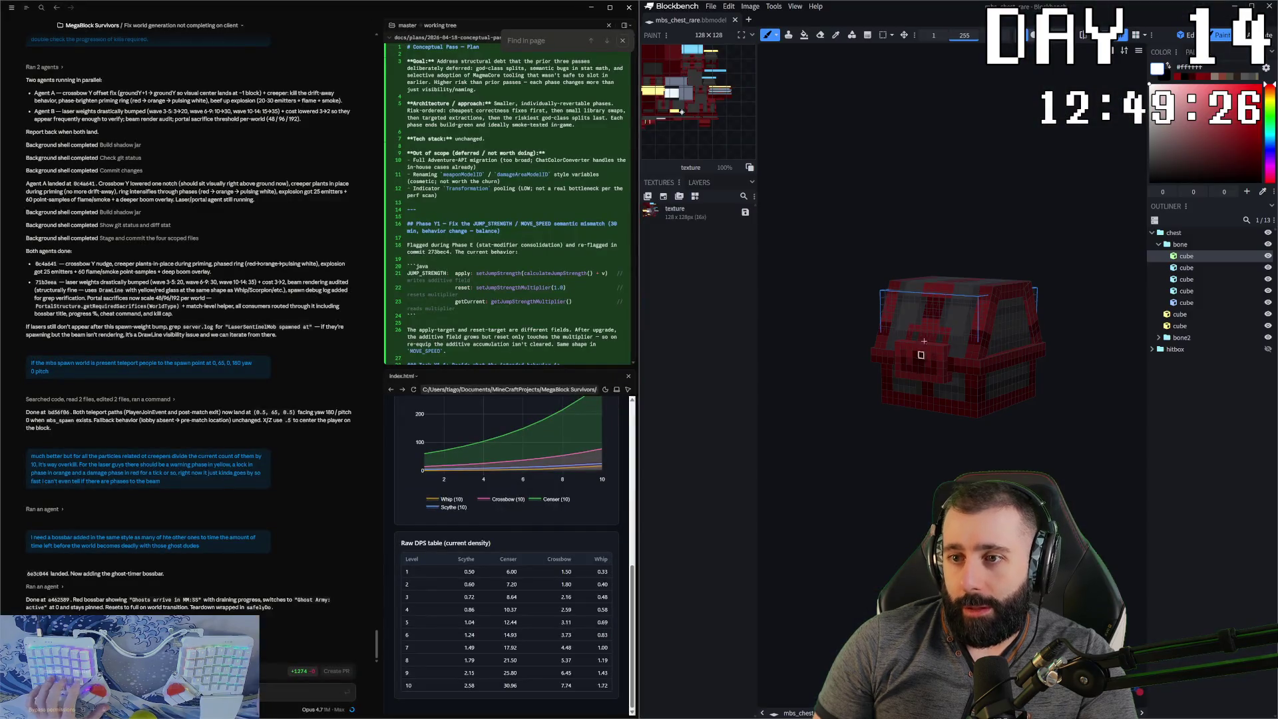
middle_drag(923, 340, 941, 221)
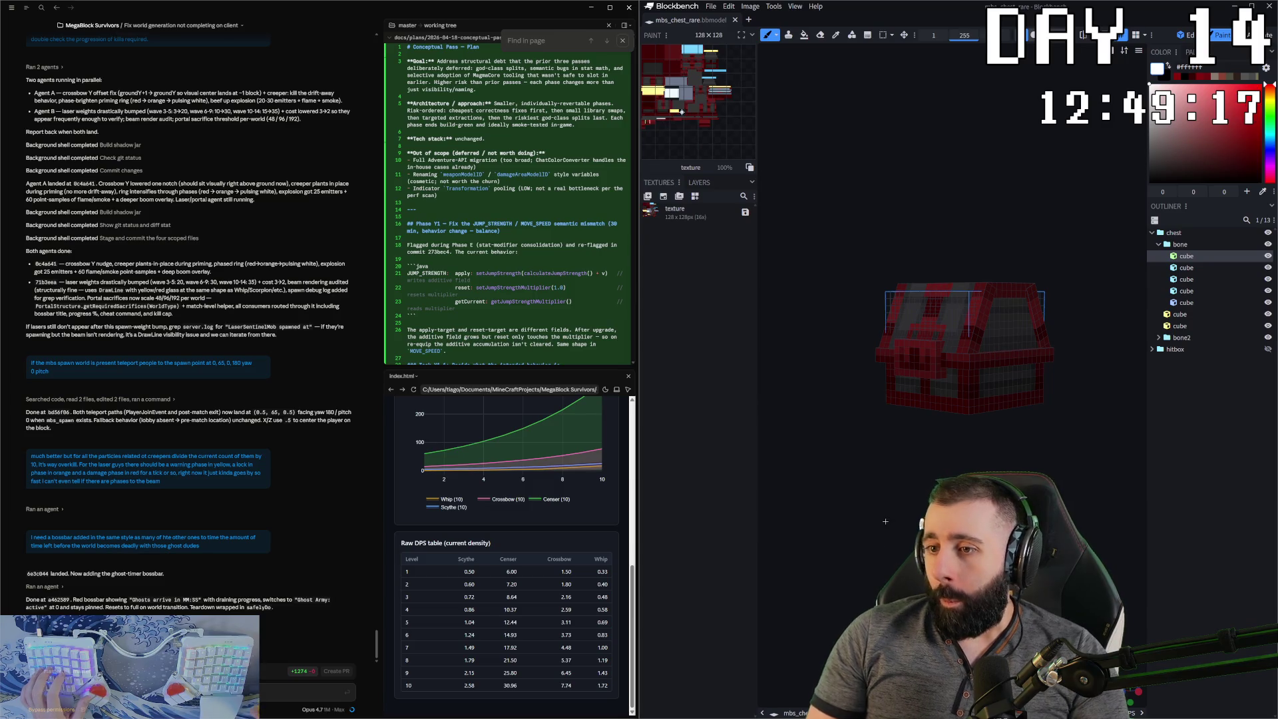
- Orbit the chest viewport to view its front and right side
scroll(920, 402, up, 2)
mouse_move(875, 537)
mouse_down()
mouse_move(932, 533)
mouse_move(917, 493)
mouse_up()
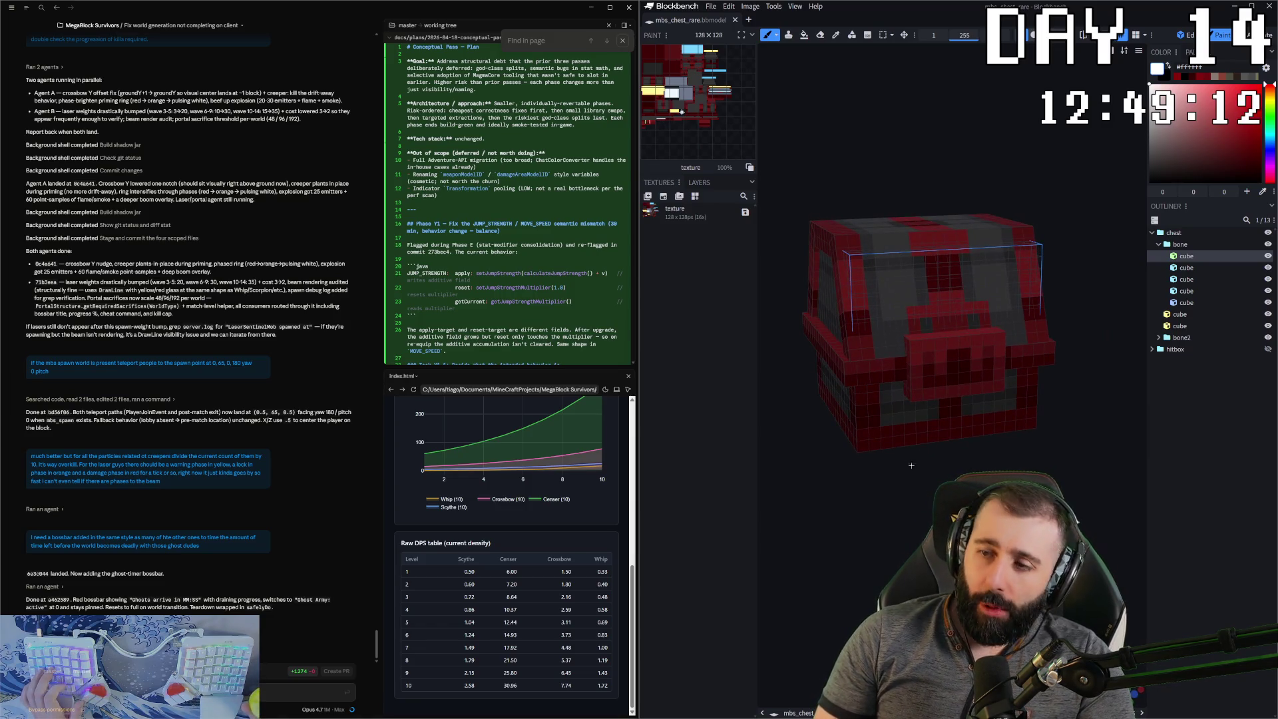
drag(932, 333, 1033, 318)
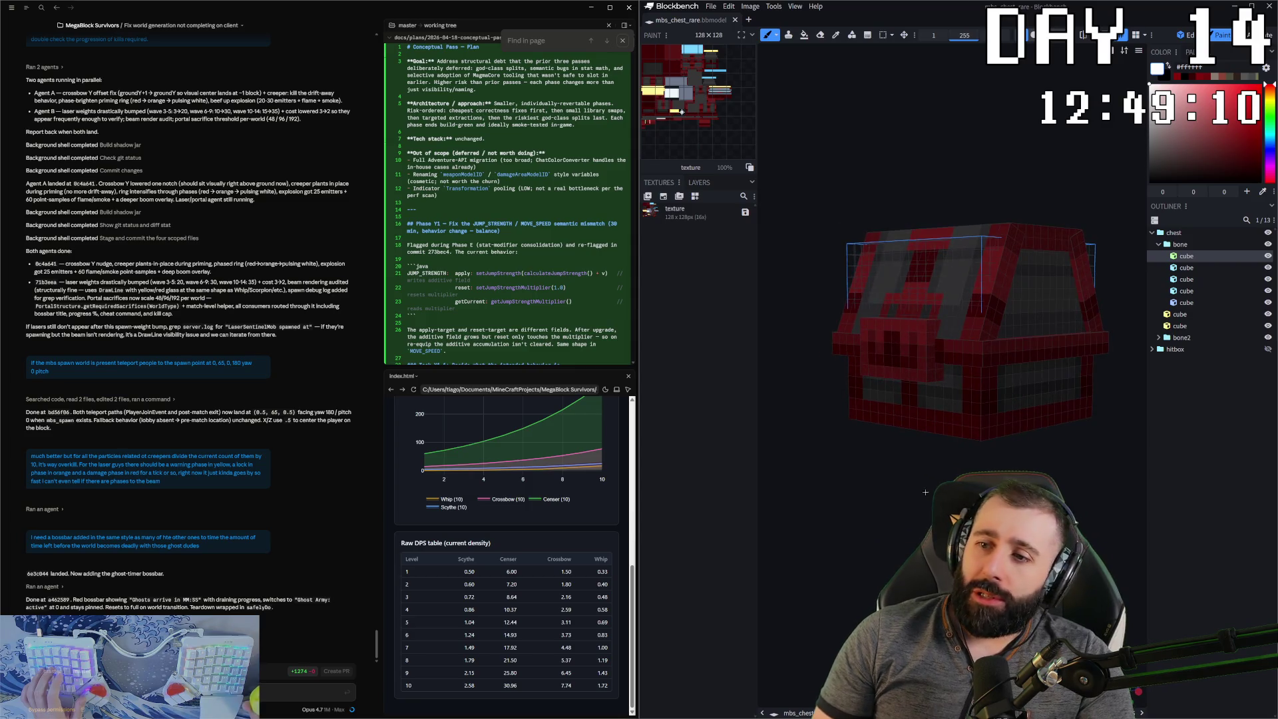
- Paint white on the chest lid, undo it, and open a new project tab
drag(1012, 230, 919, 220)
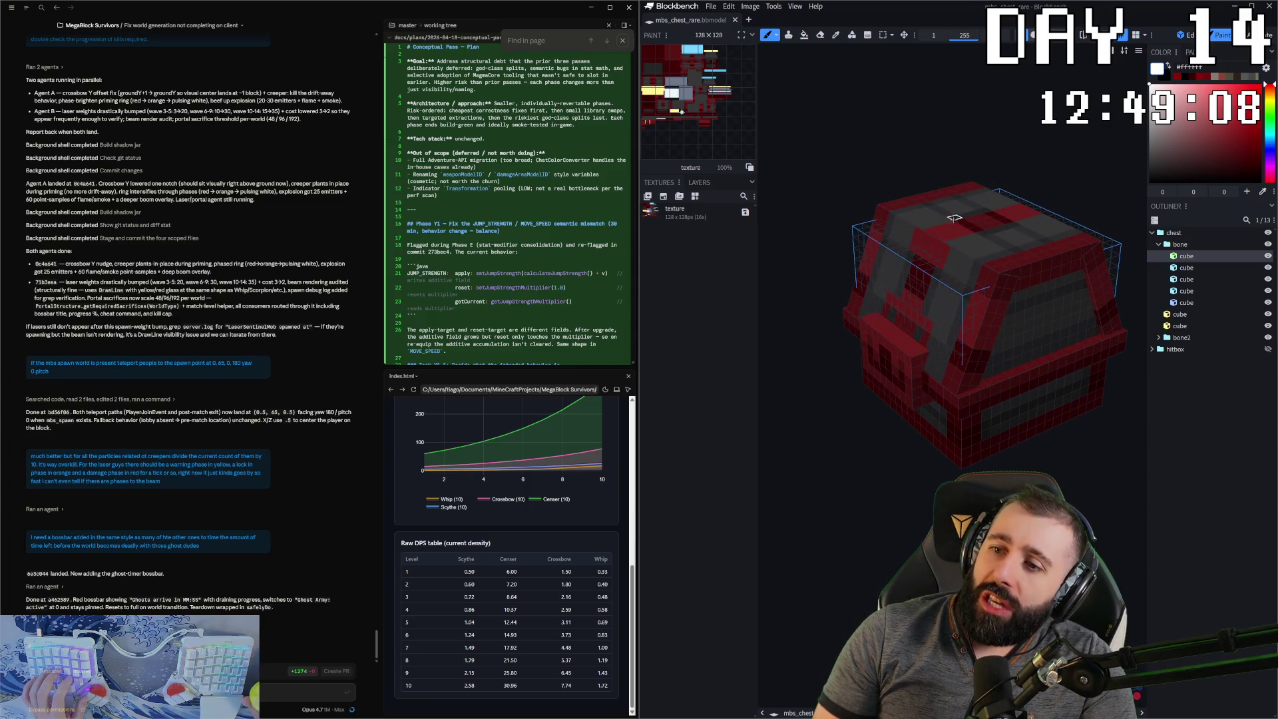
click(914, 221)
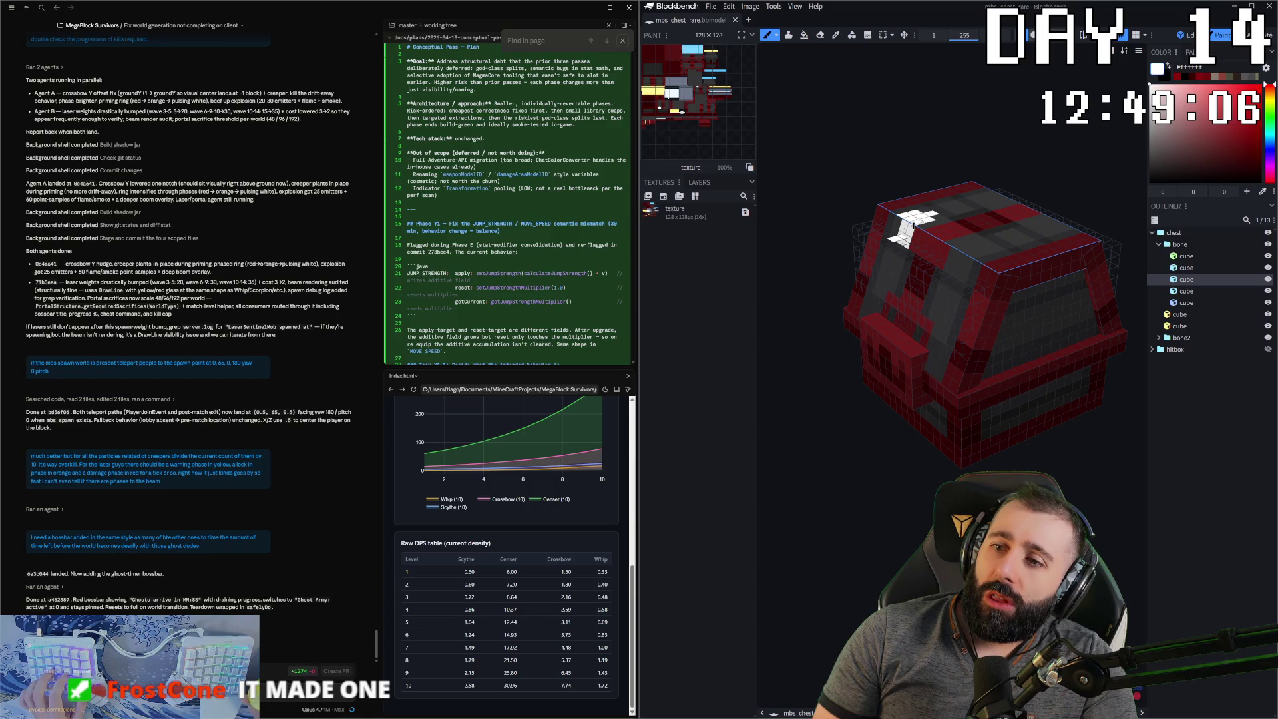
key(ctrl+z)
drag(903, 227, 875, 177)
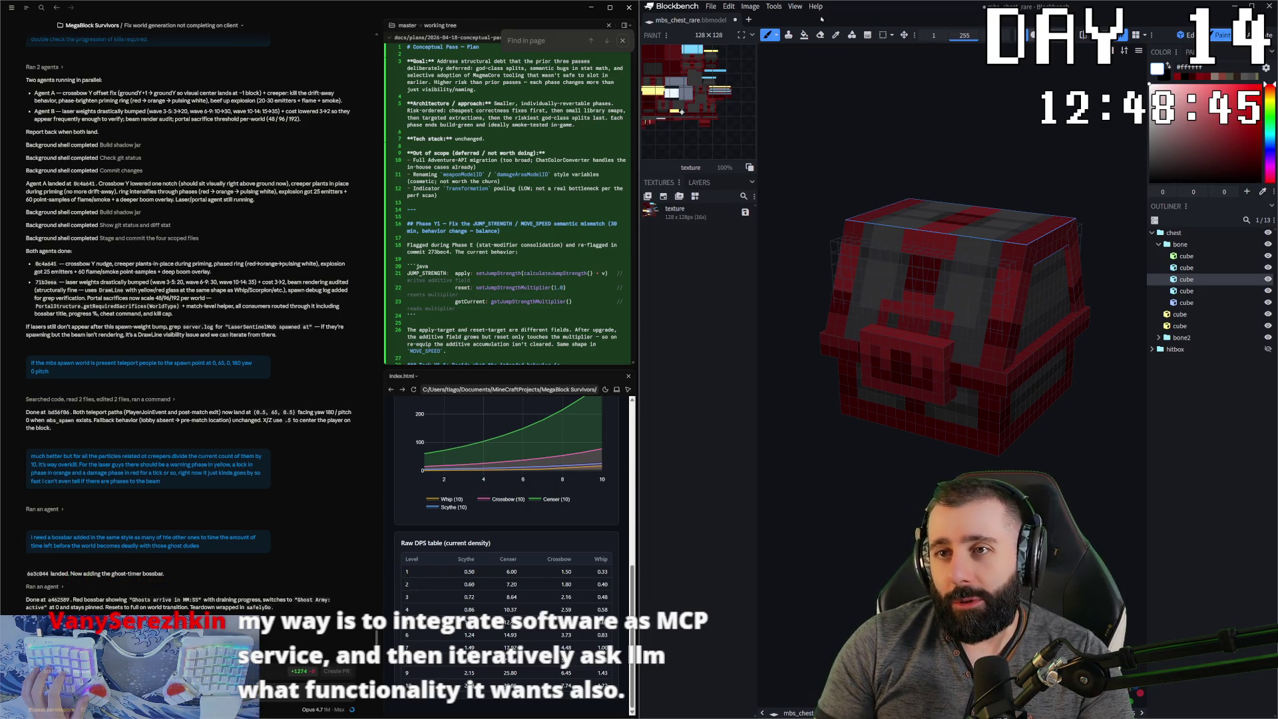
click(749, 21)
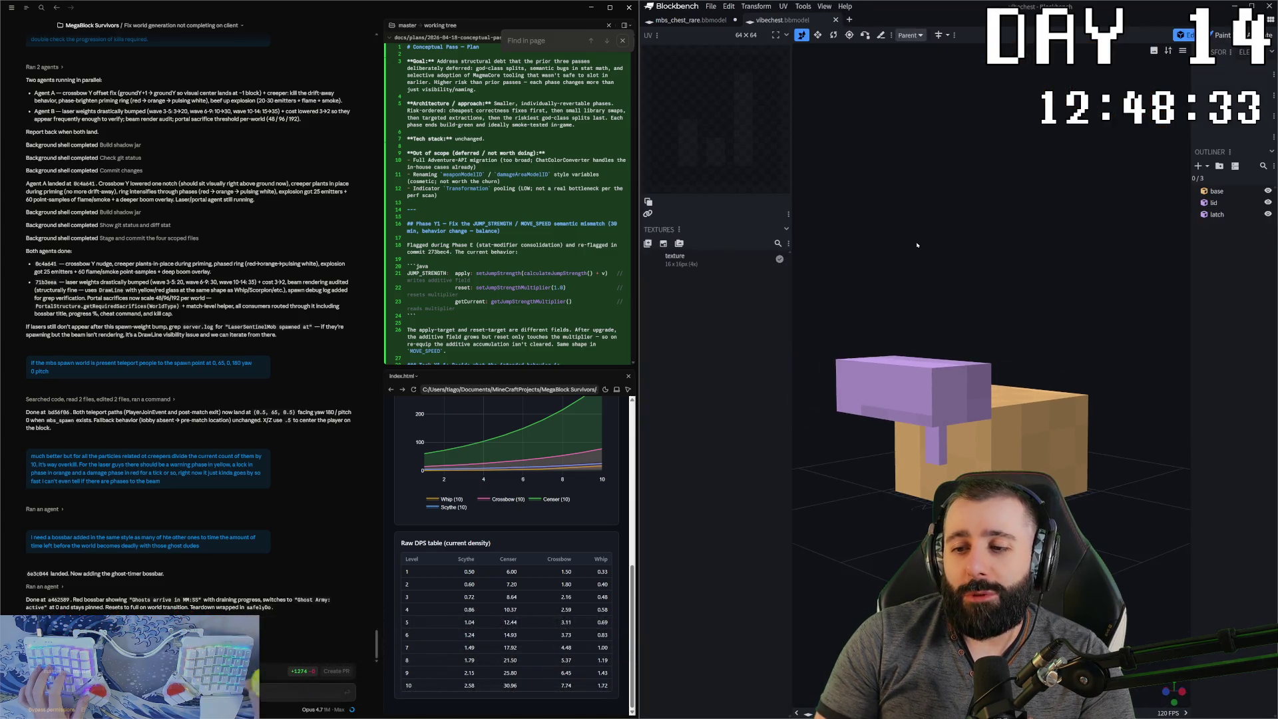
- Orbit around the vibechest box model to check its lid, then switch back to mbs_chest_rare
mouse_move(958, 249)
mouse_down()
mouse_move(1084, 297)
mouse_move(869, 265)
mouse_move(1024, 270)
mouse_move(875, 252)
mouse_up()
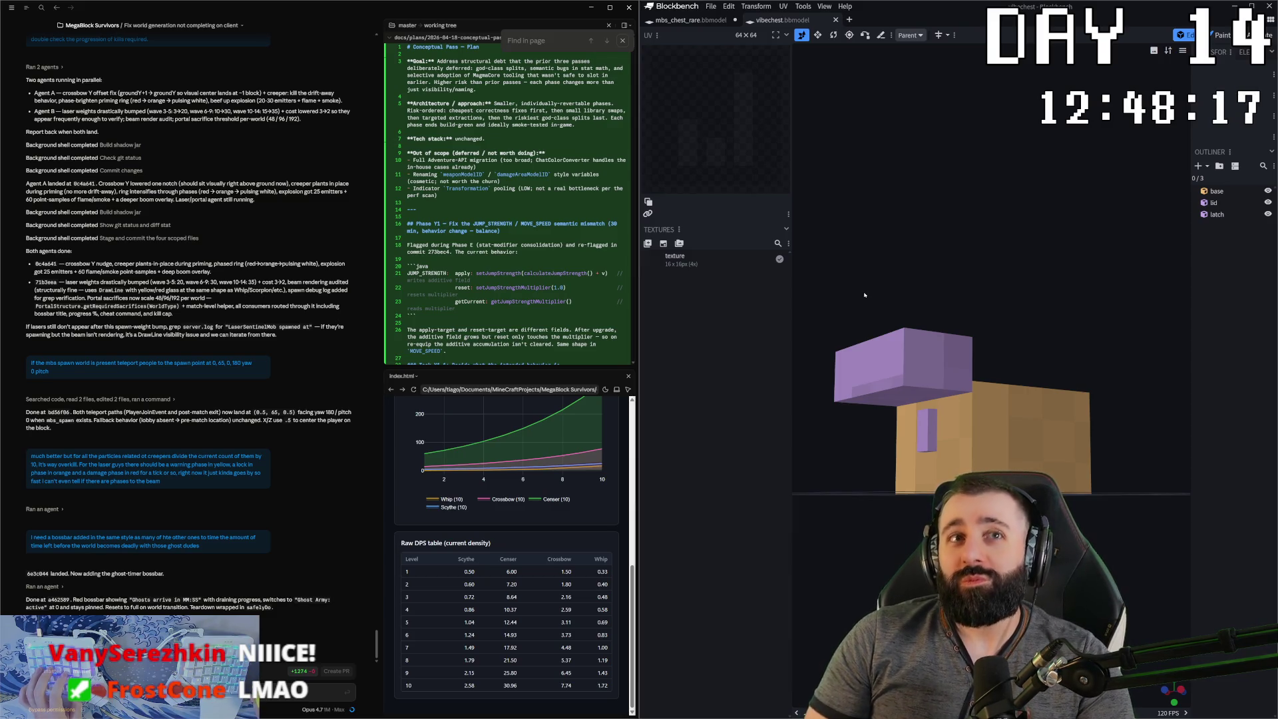
mouse_move(863, 298)
mouse_down()
mouse_move(1039, 324)
mouse_move(998, 505)
mouse_move(885, 480)
mouse_move(1081, 496)
mouse_up()
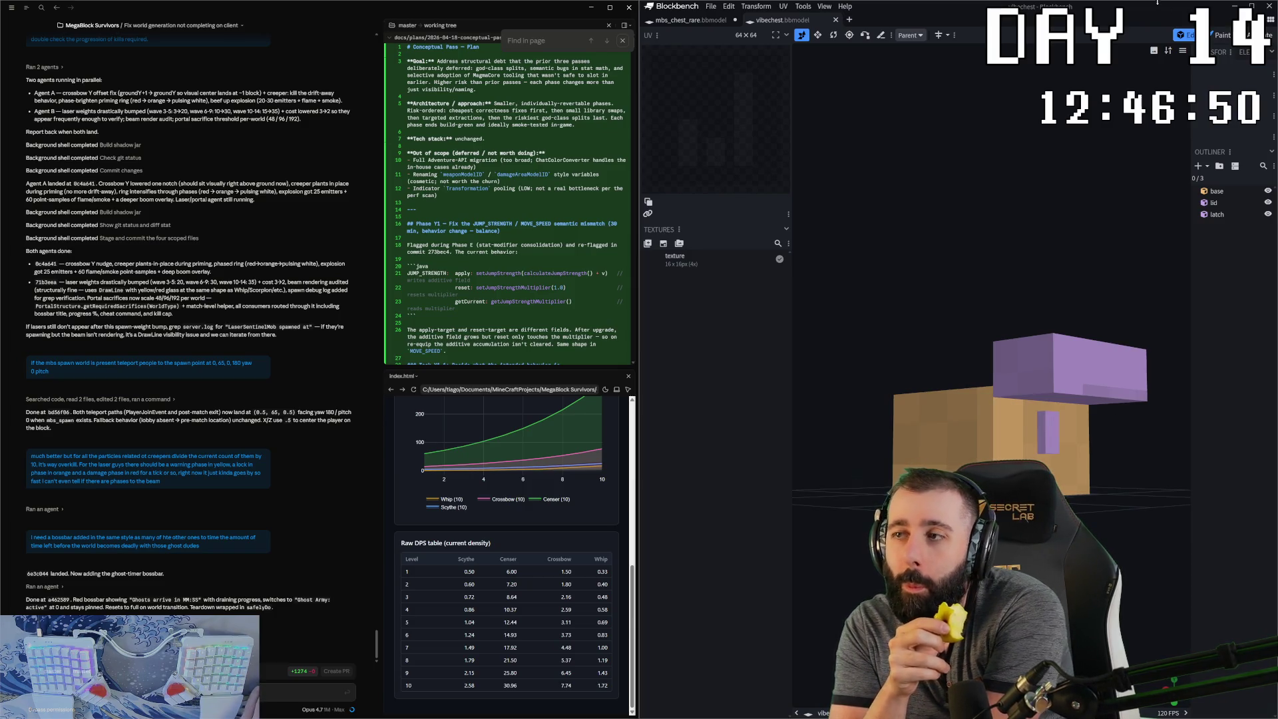
click(676, 21)
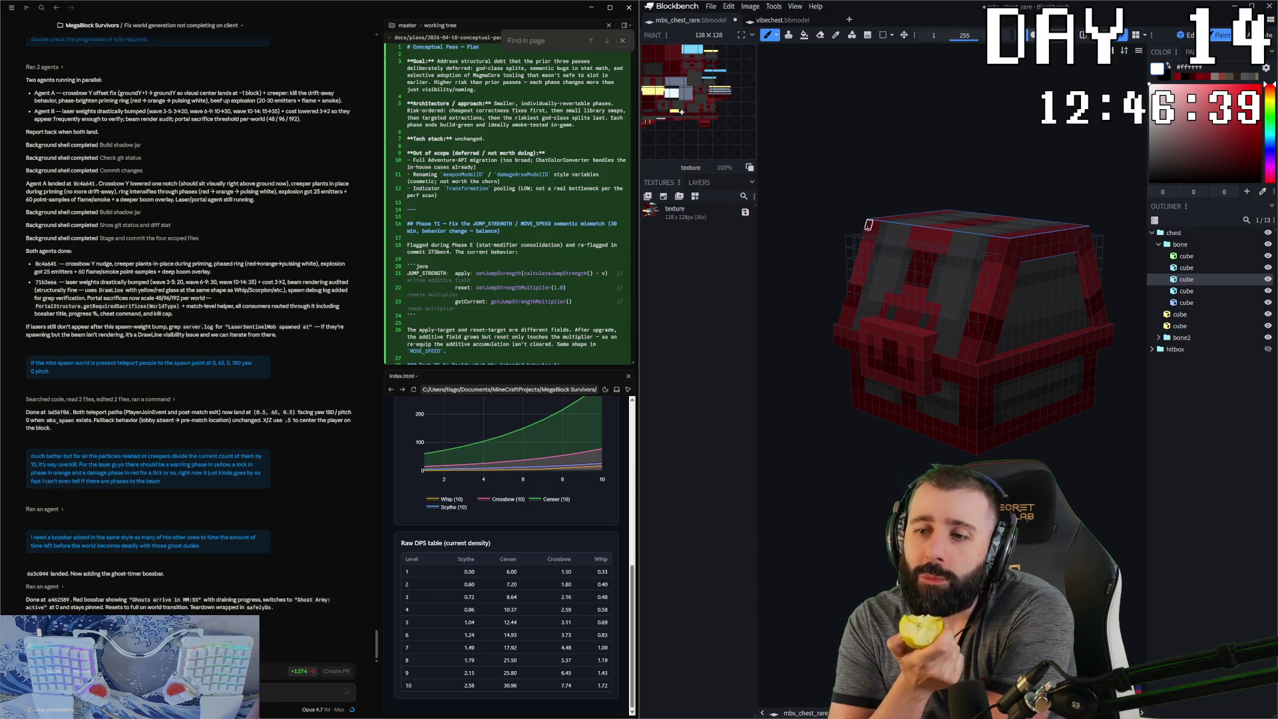
drag(865, 228, 875, 232)
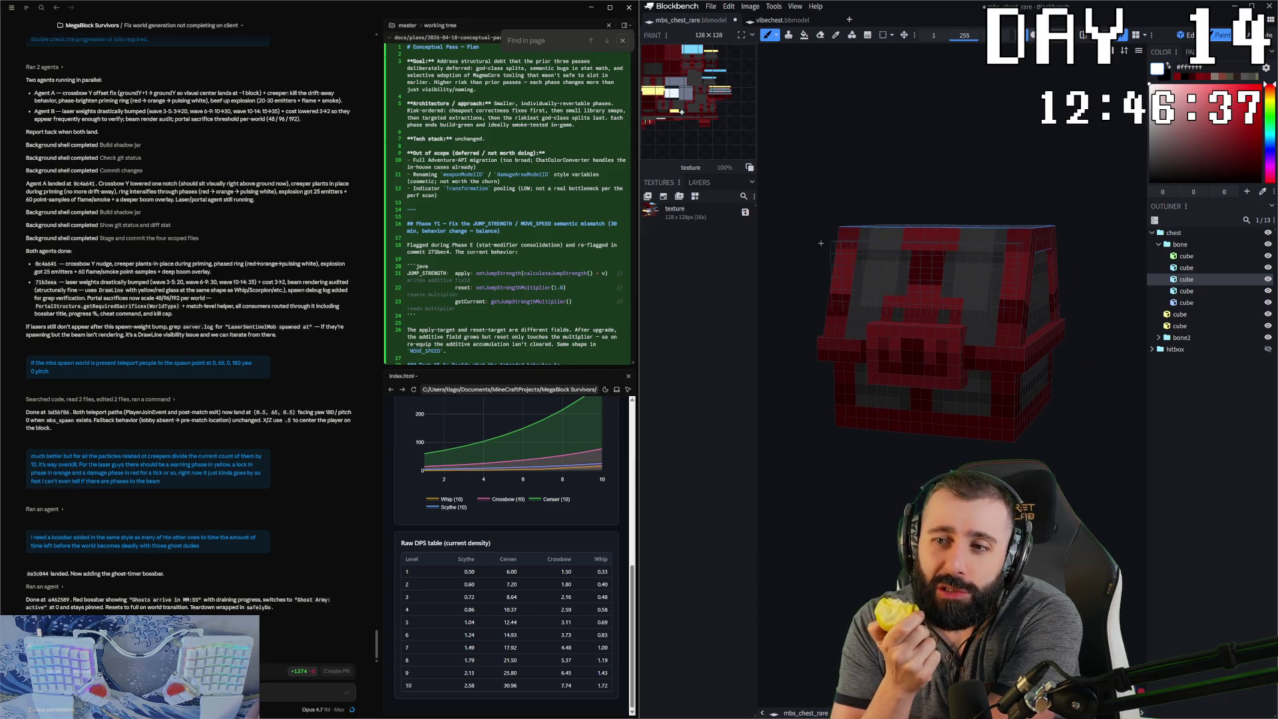
drag(876, 232, 874, 243)
key(ctrl+z)
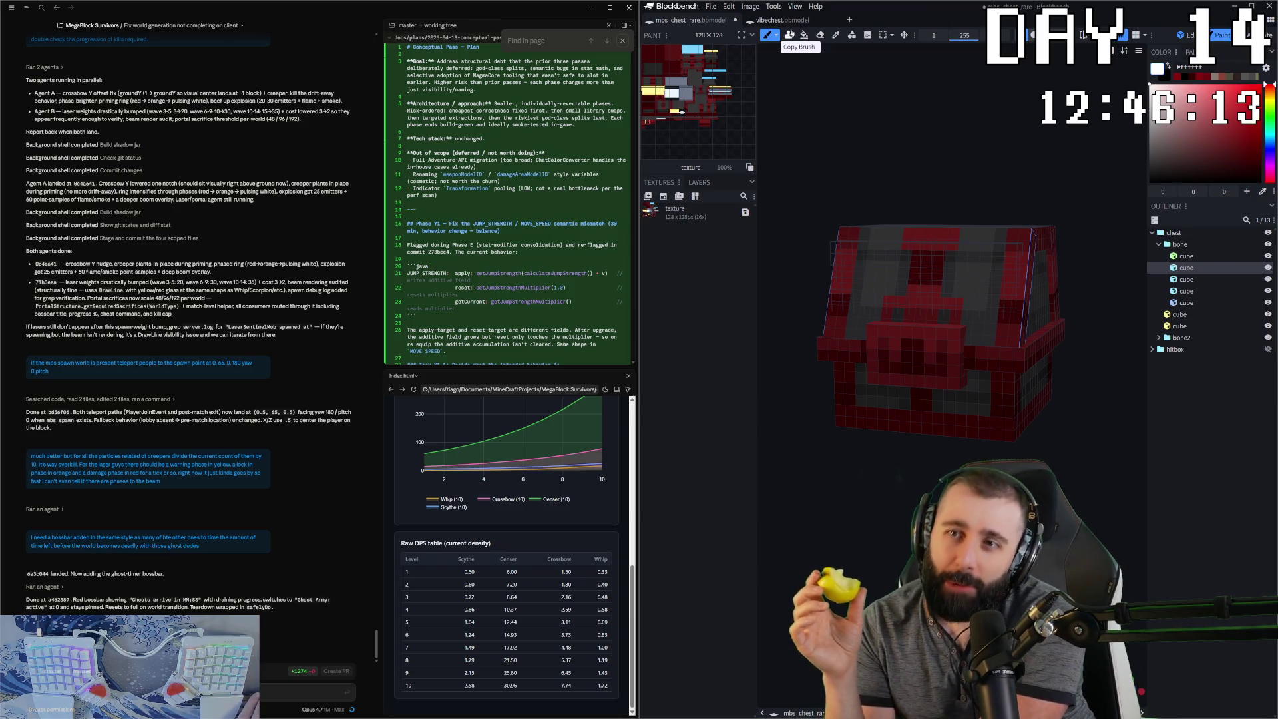
click(790, 21)
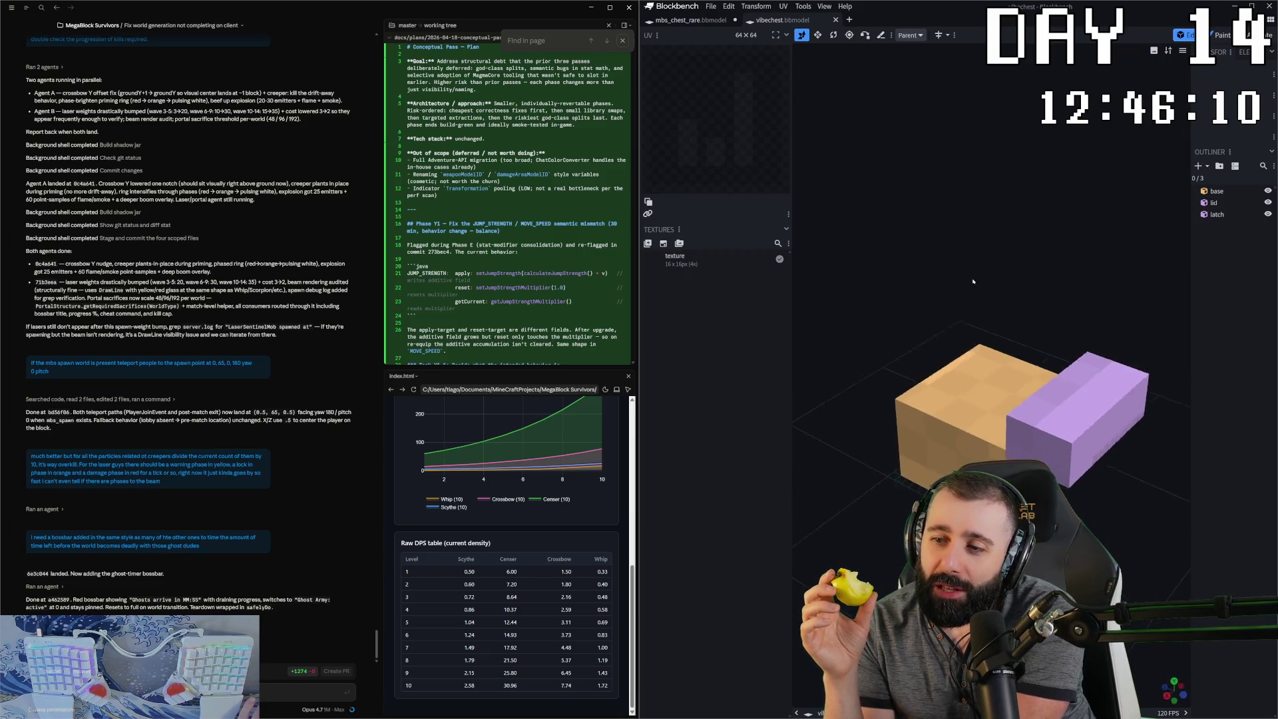
drag(984, 285, 960, 233)
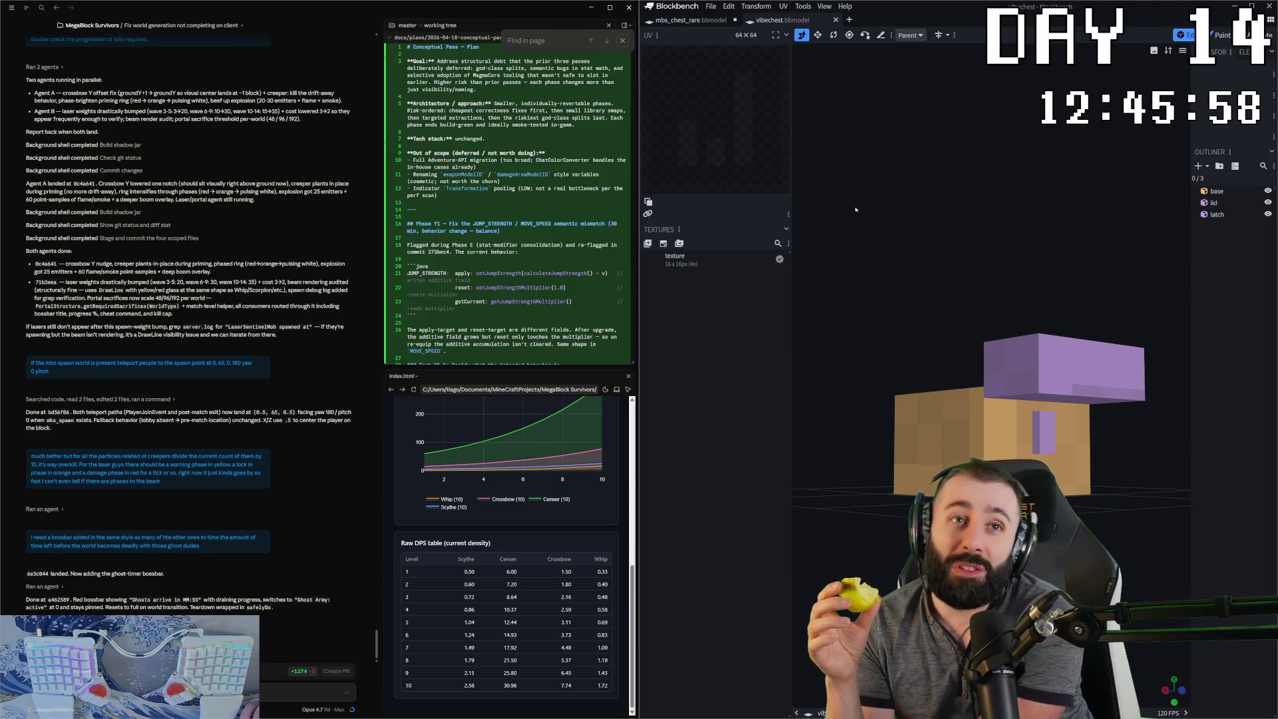
click(676, 20)
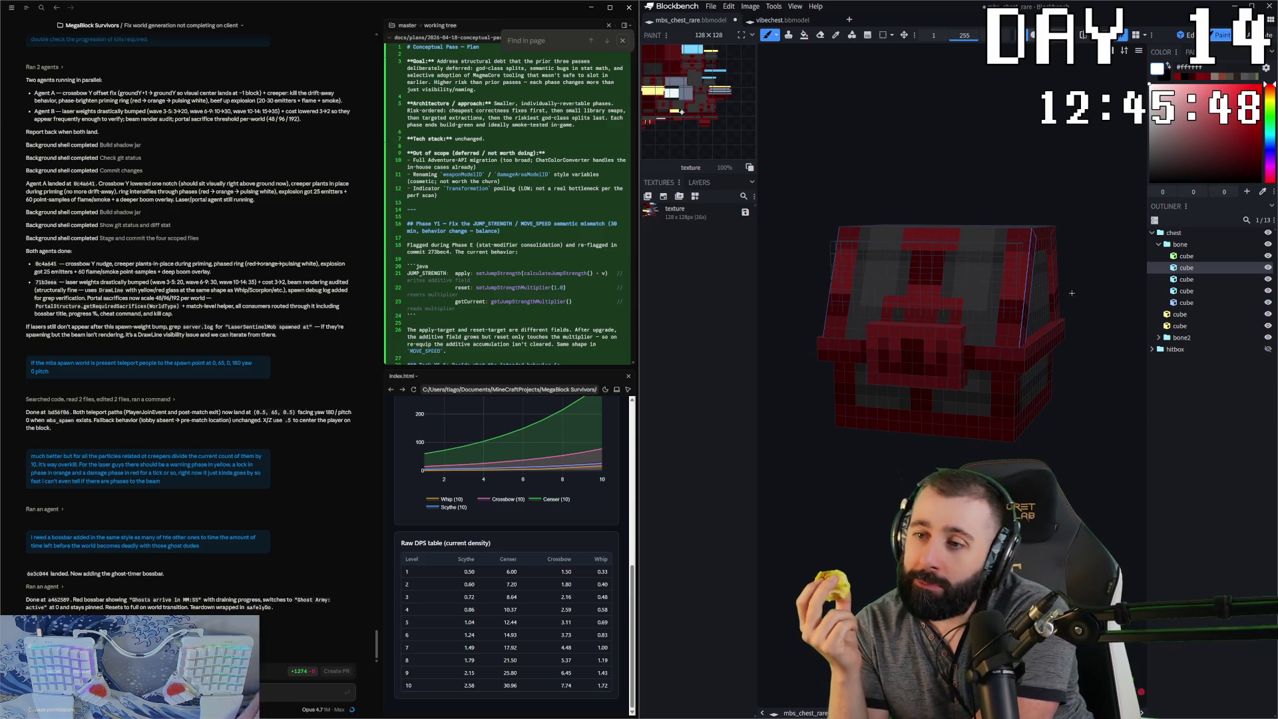
mouse_move(1063, 279)
mouse_down()
mouse_move(984, 251)
mouse_move(977, 206)
mouse_move(1125, 232)
mouse_up()
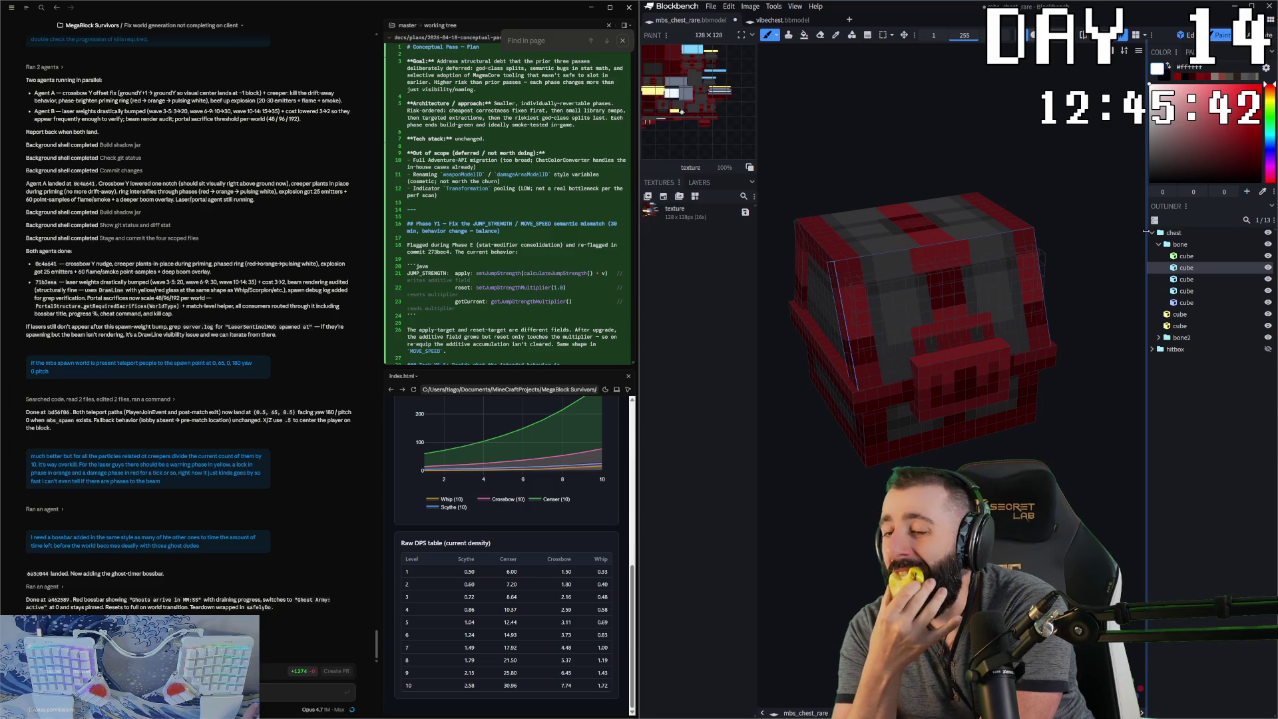
mouse_move(1076, 285)
mouse_down()
mouse_move(1077, 473)
mouse_move(861, 511)
mouse_move(979, 419)
mouse_move(1000, 254)
mouse_up()
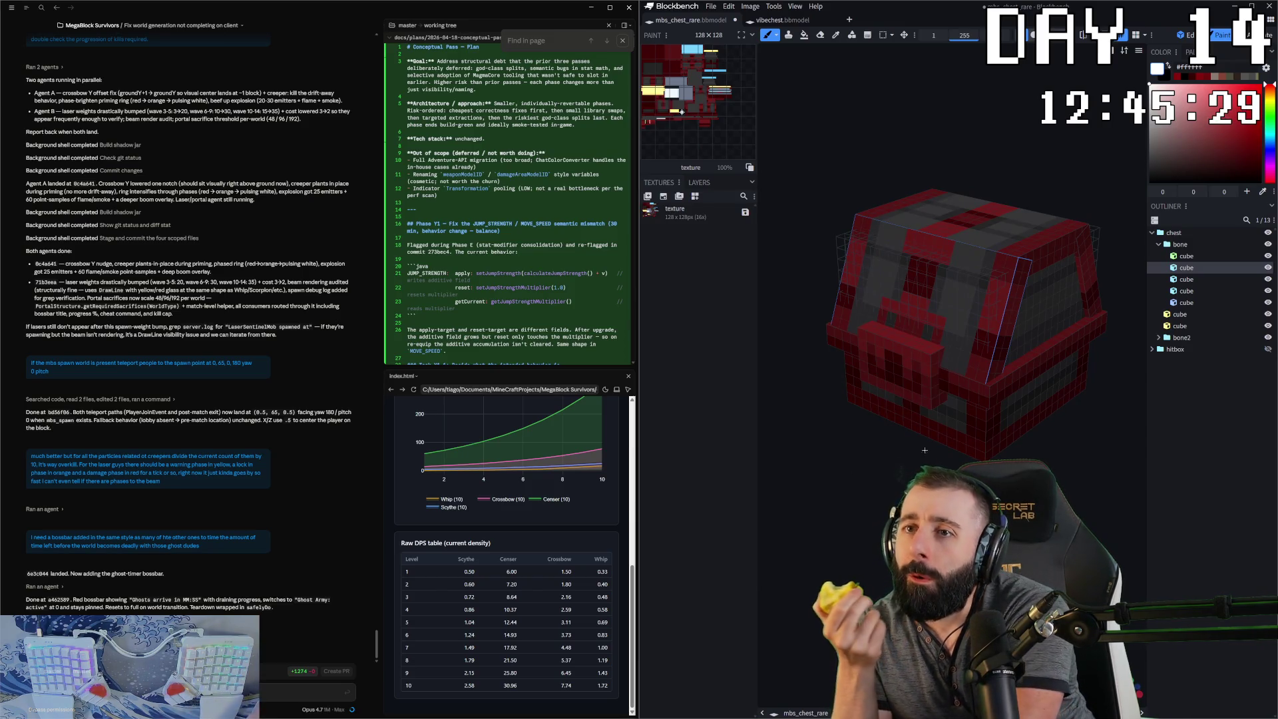
- Open Image > Adjust Saturation & Hue and move the dialog away from the model
click(750, 6)
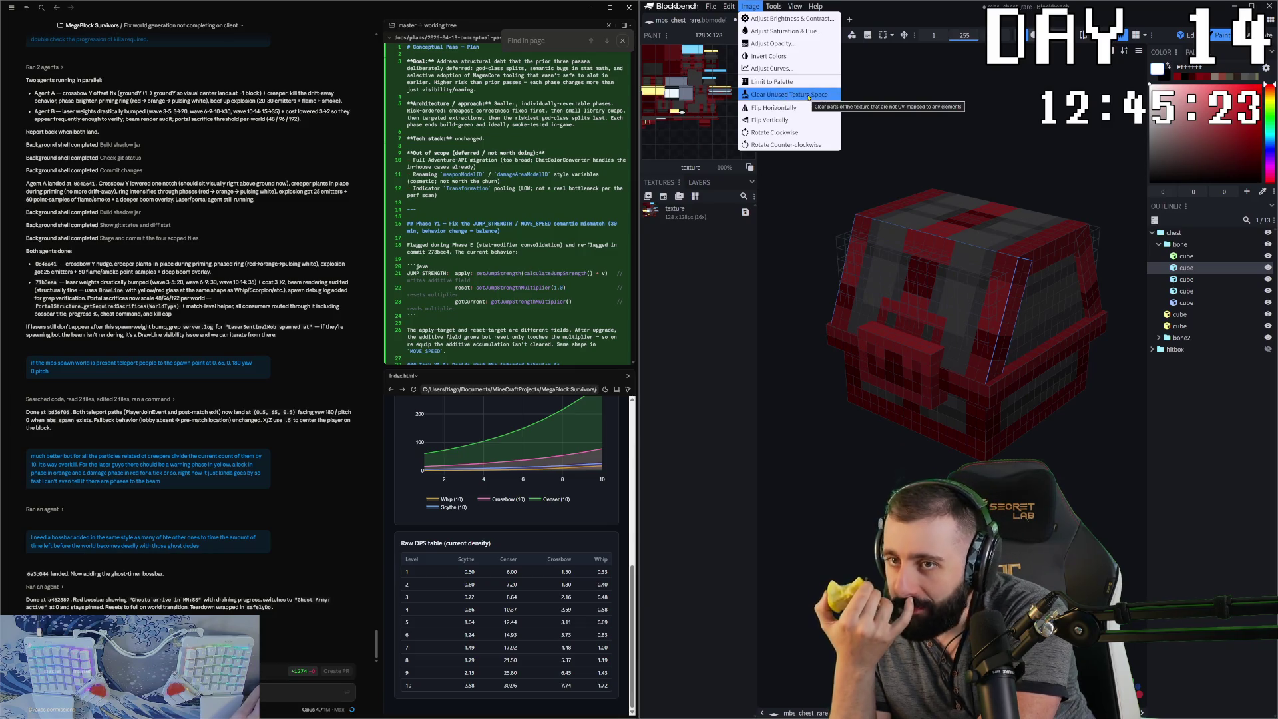
click(806, 37)
mouse_move(927, 43)
mouse_down()
mouse_move(740, 252)
mouse_move(739, 454)
mouse_up()
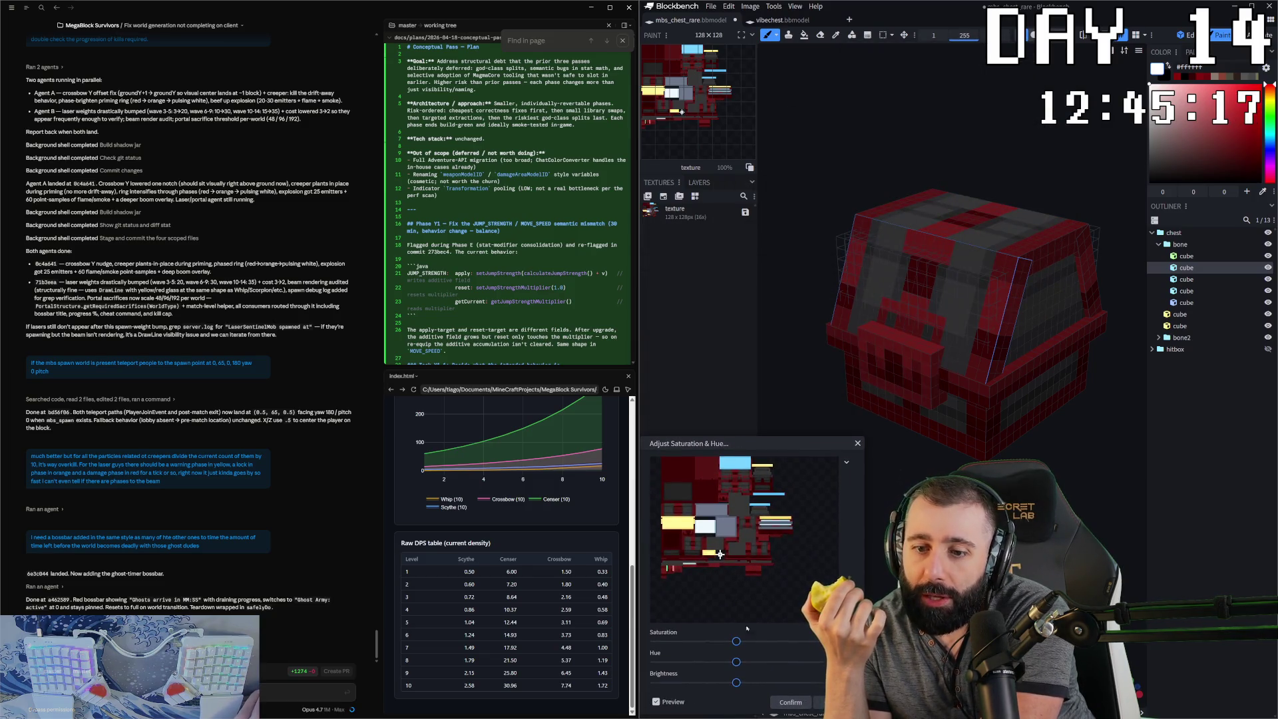
- Sweep the Hue slider through green, blue and yellow-green tints, then cancel with Escape
mouse_move(736, 662)
mouse_down()
mouse_move(810, 656)
mouse_move(723, 655)
mouse_move(806, 633)
mouse_move(770, 631)
mouse_up()
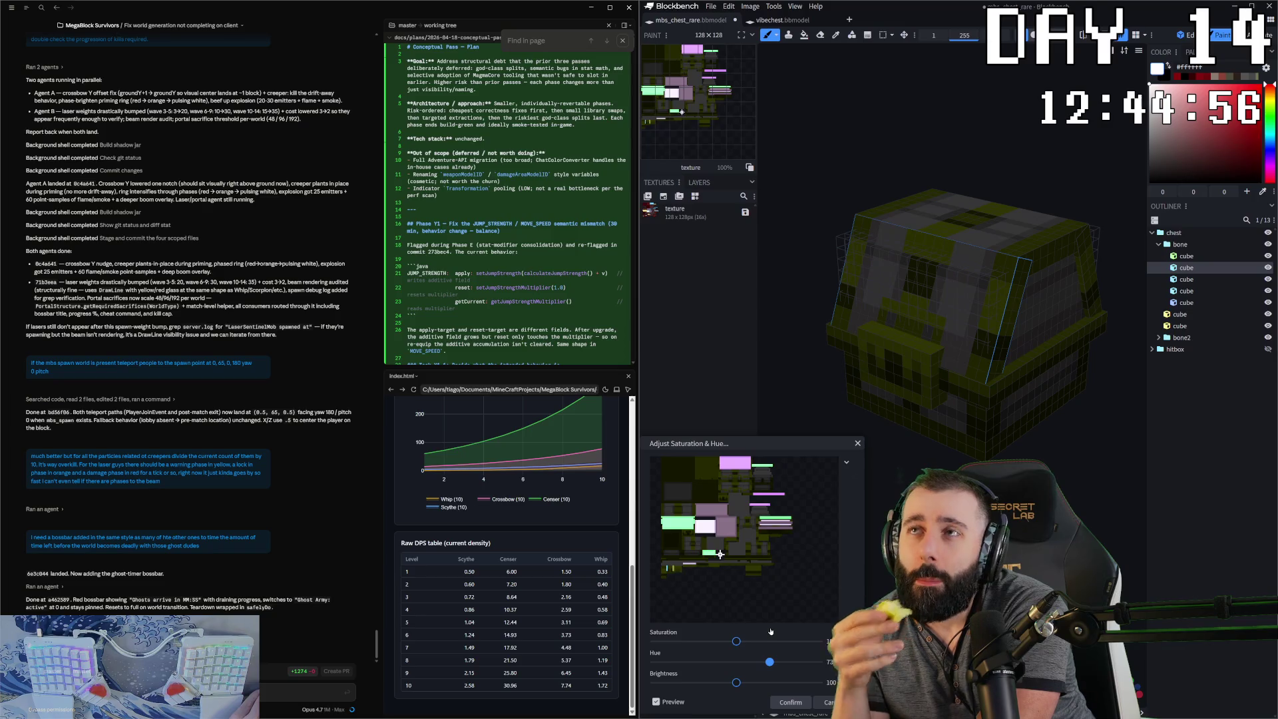
key(Right)
key(Right)
key(Right)
mouse_move(773, 628)
mouse_down()
mouse_move(603, 646)
mouse_move(697, 620)
mouse_move(844, 614)
mouse_up()
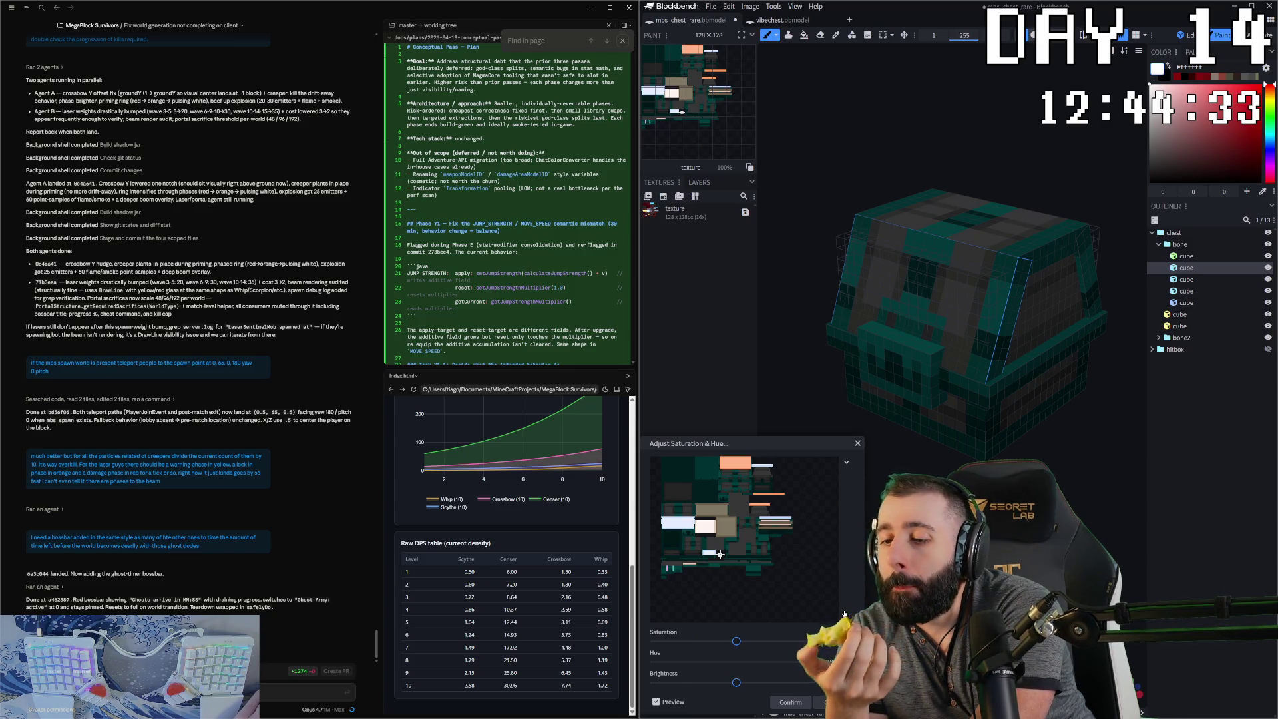
mouse_move(818, 661)
mouse_down()
mouse_move(649, 640)
mouse_move(699, 652)
mouse_move(844, 606)
mouse_up()
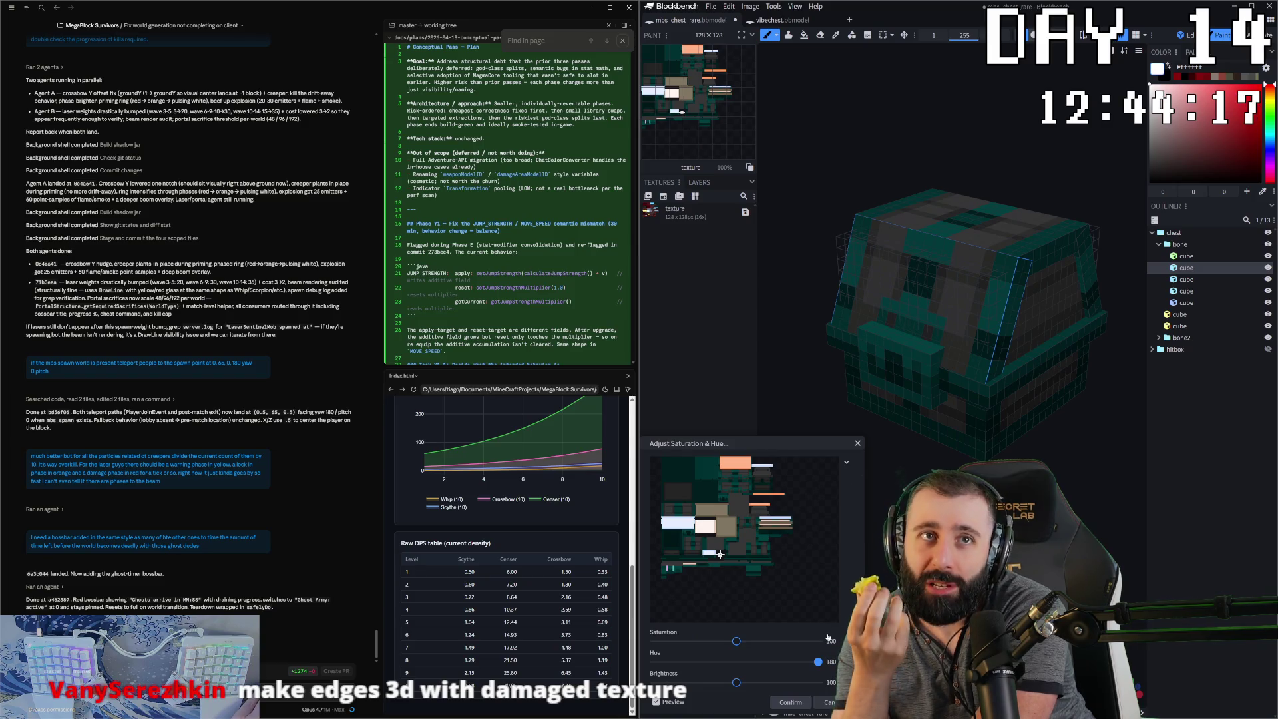
drag(819, 663, 768, 661)
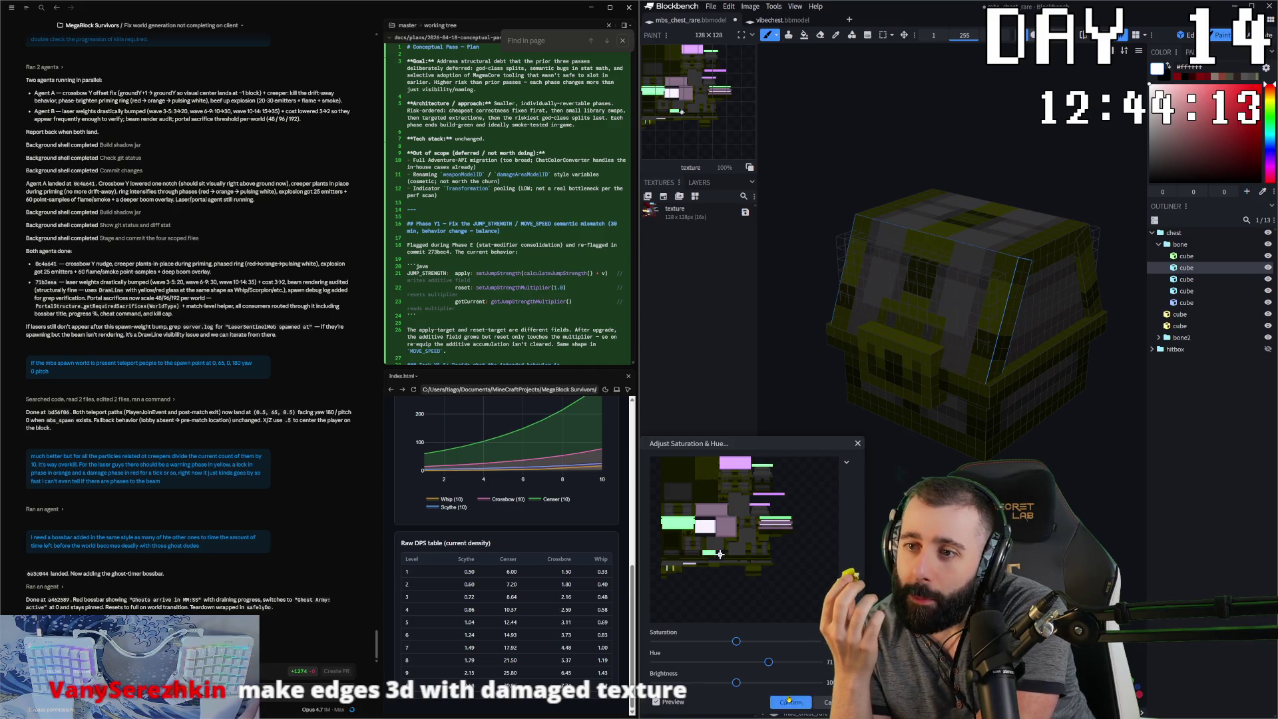
key(Escape)
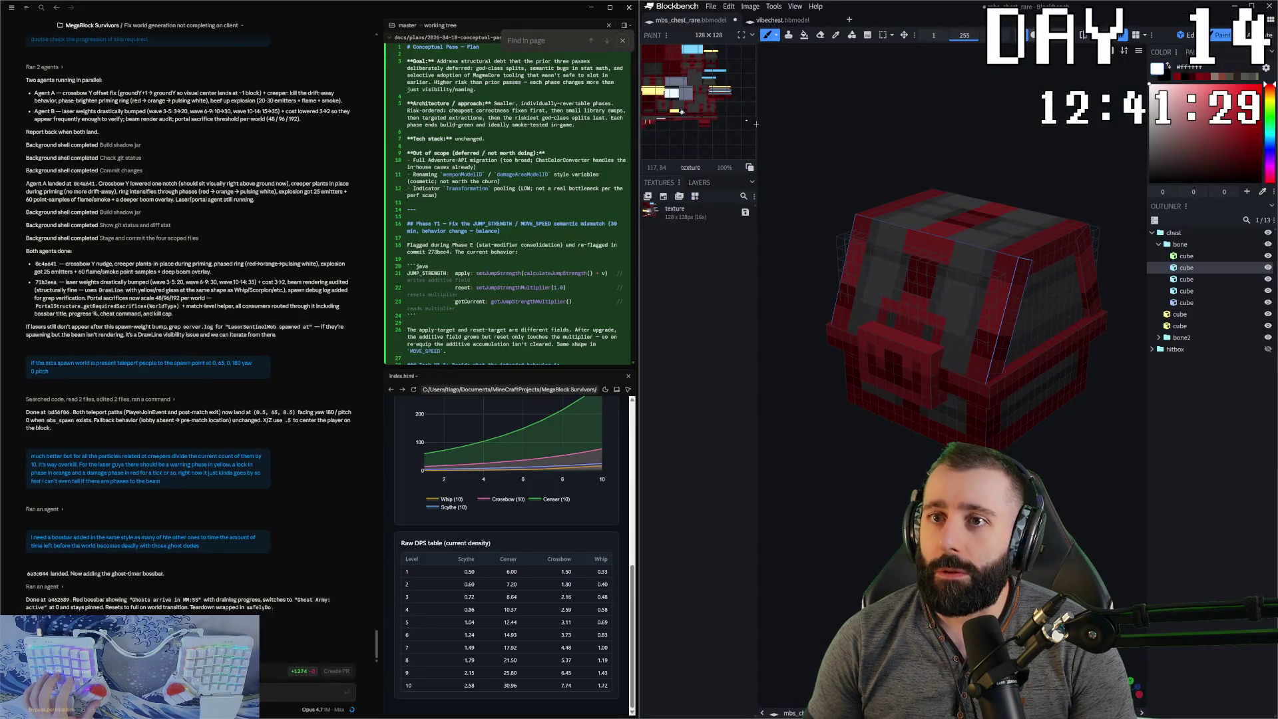
- Switch from Blockbench over to the IntelliJ code editor
key(alt+Tab)
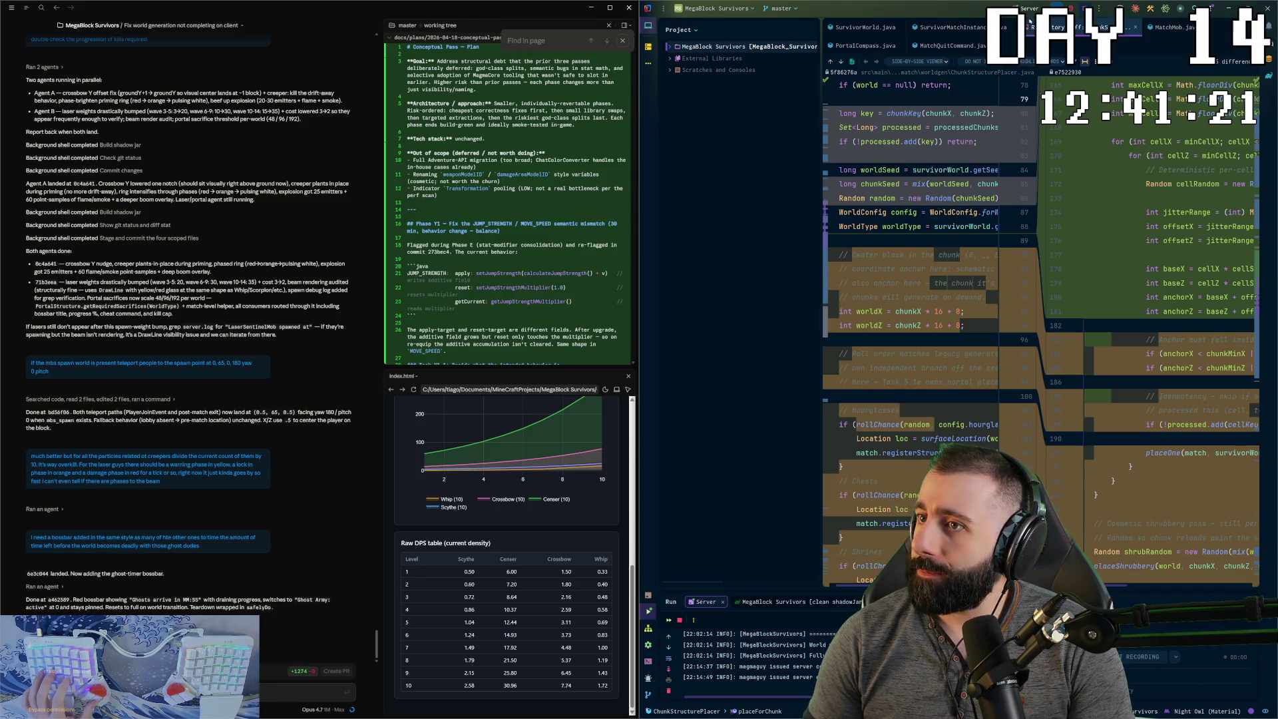
- Select the Server run configuration and put the caret on the processed.add(key) line
click(952, 9)
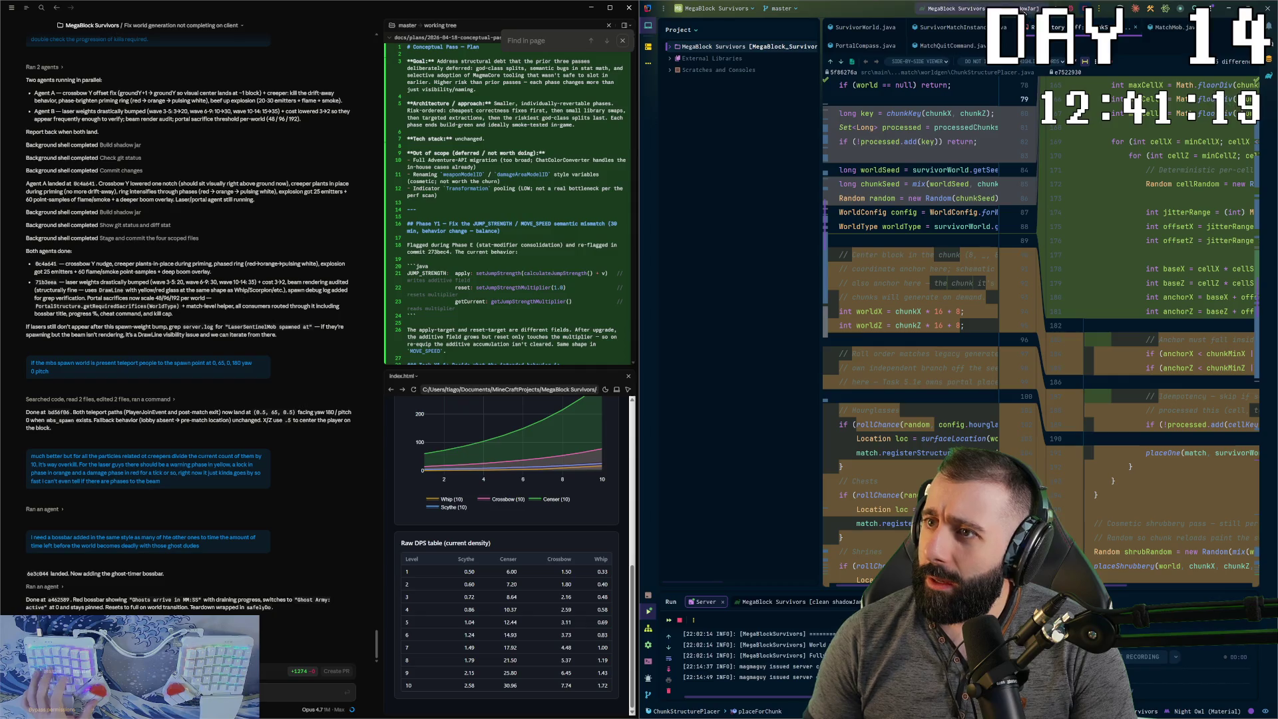
click(976, 52)
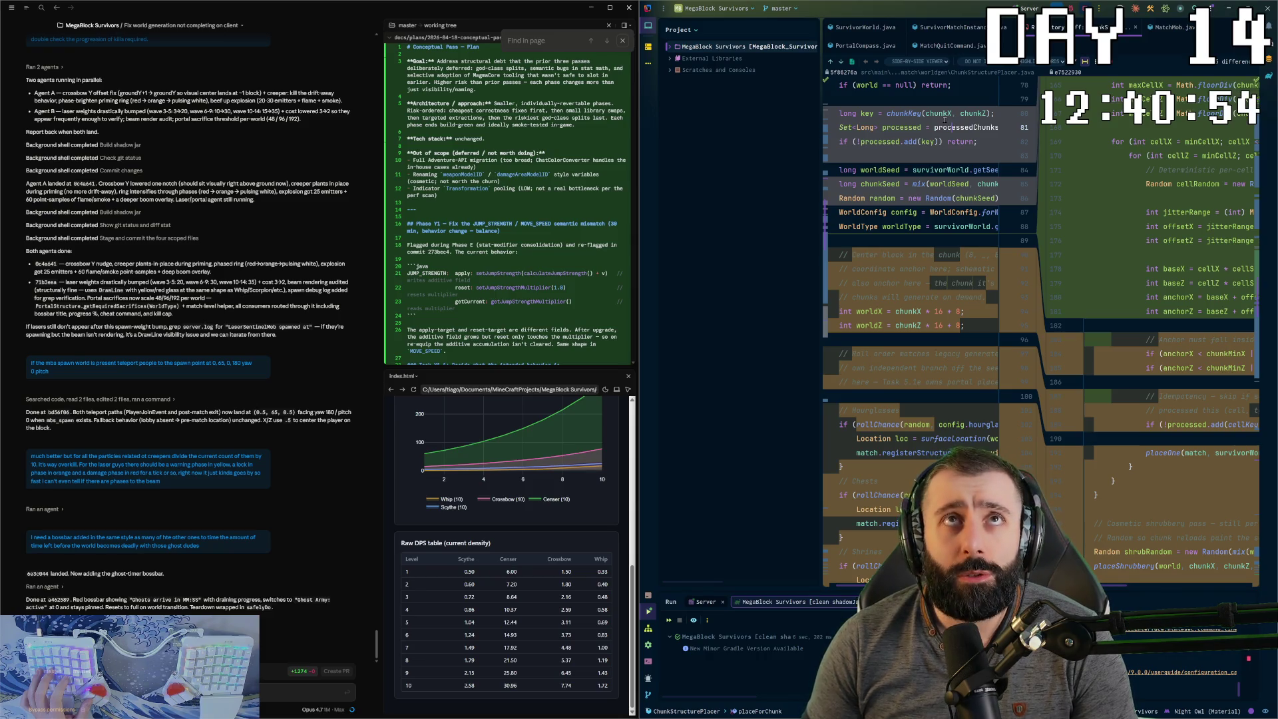
mouse_move(944, 123)
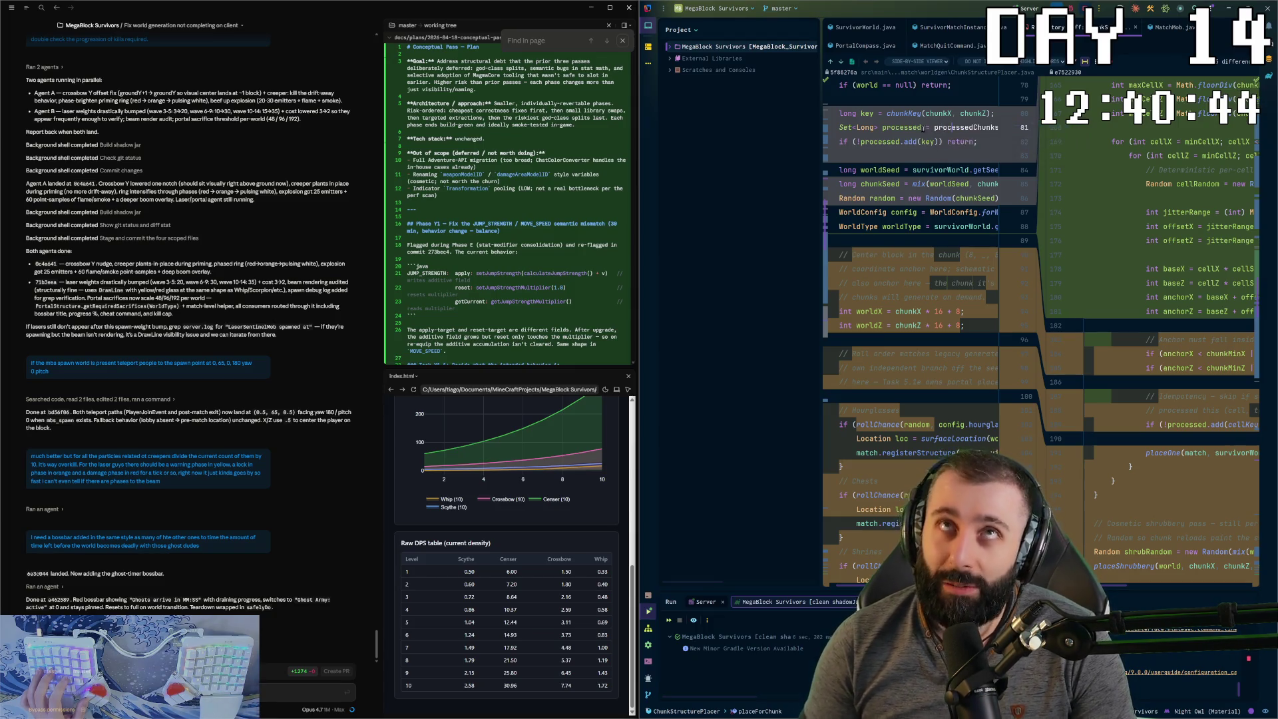
click(929, 142)
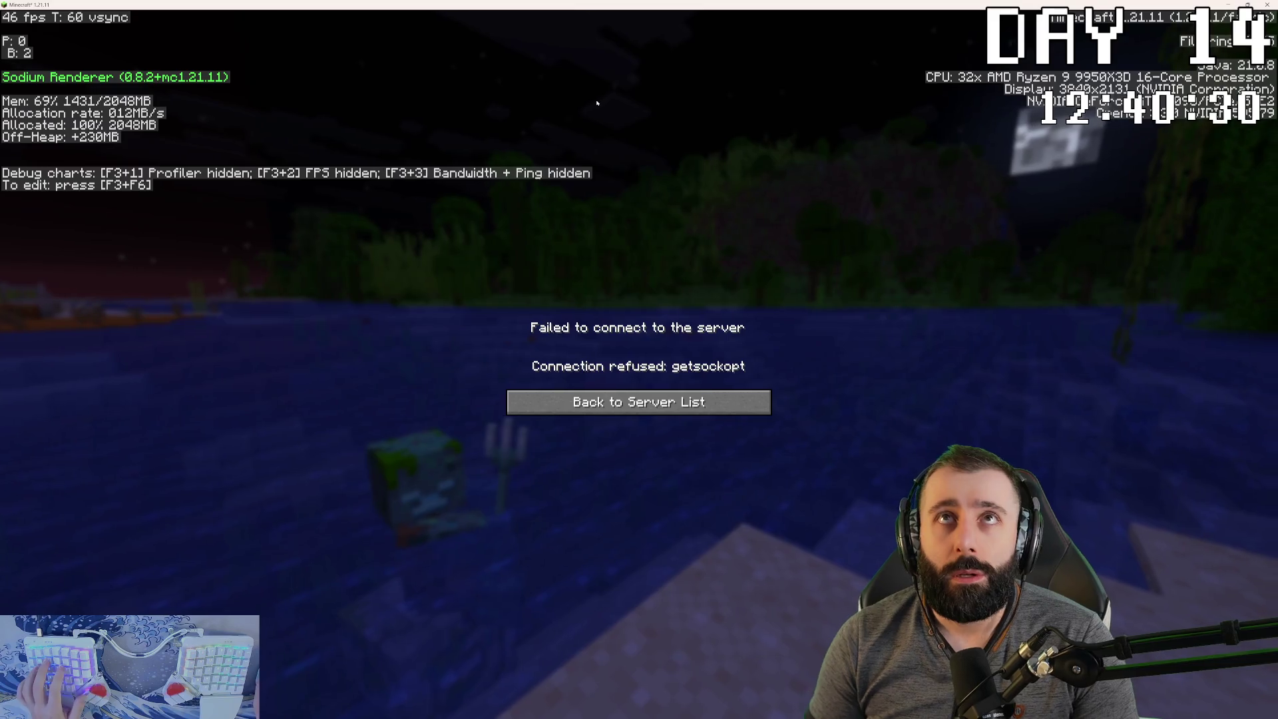
- Go back to the server list after the 'Connection refused' join failure
click(661, 403)
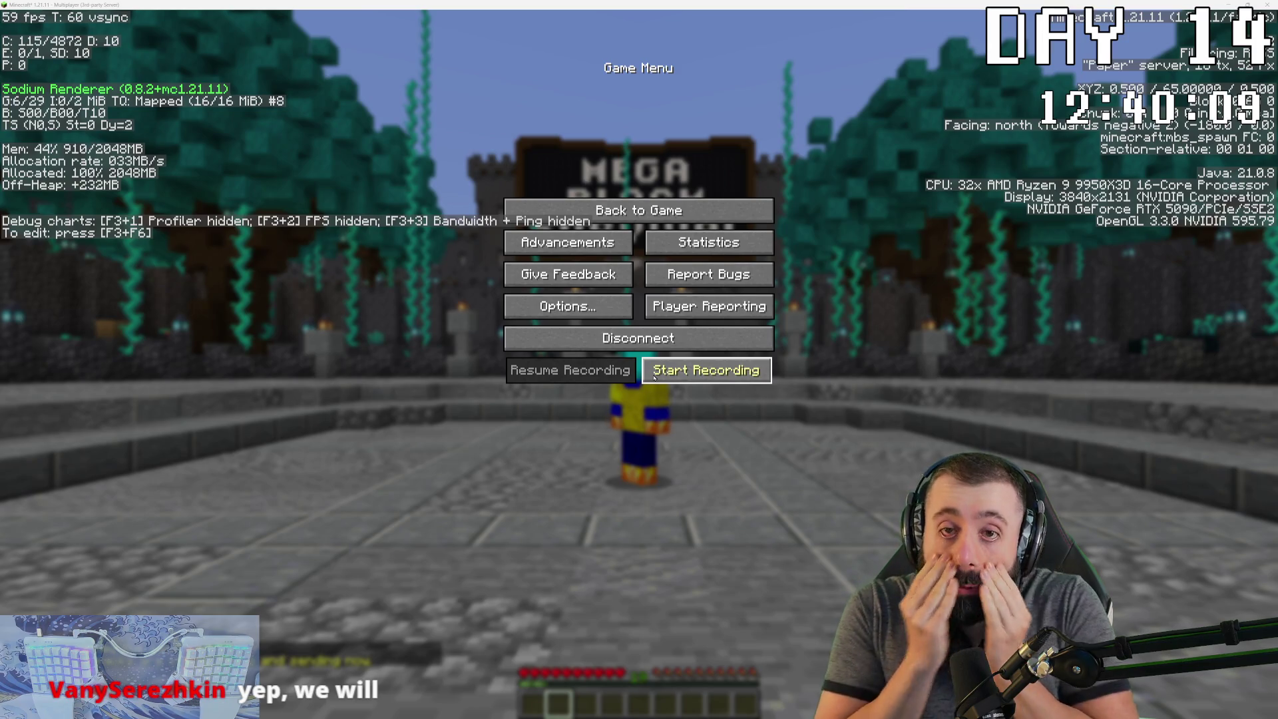
- Resume play, rerun /plugman reload MegaBlockSurvivors from chat history, and pick the Marksman class
click(639, 211)
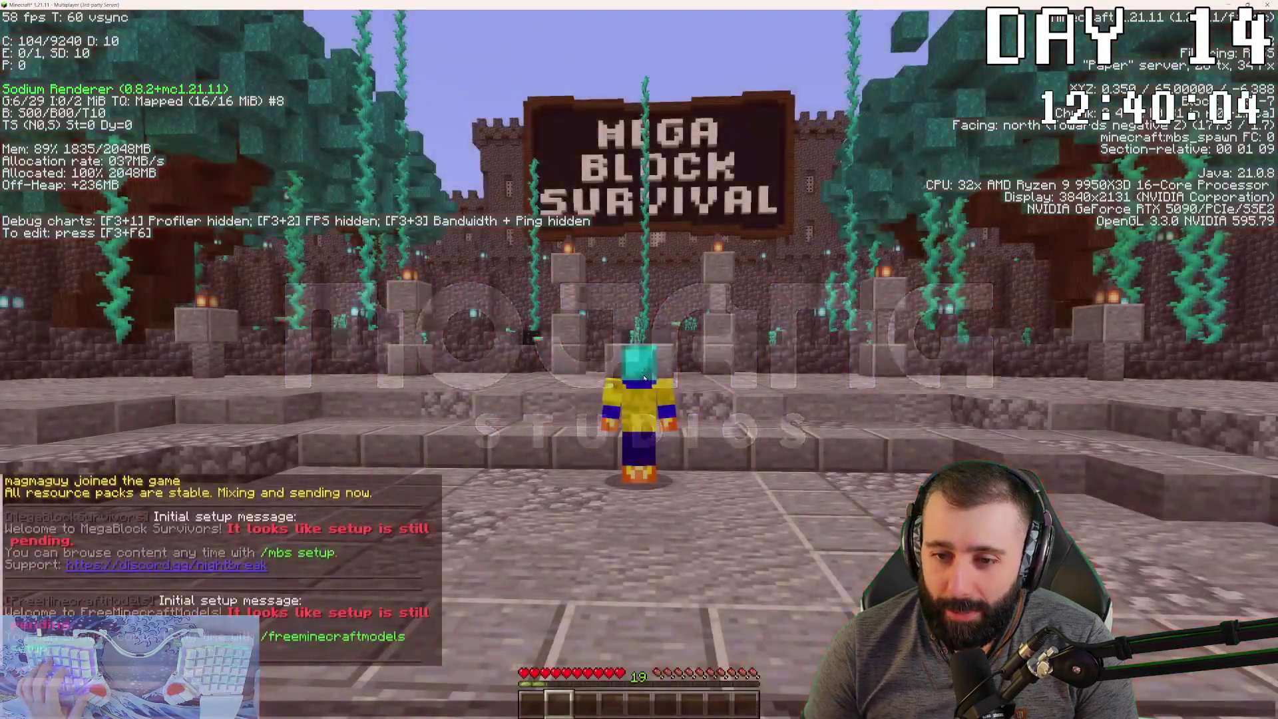
key(t)
key(Up)
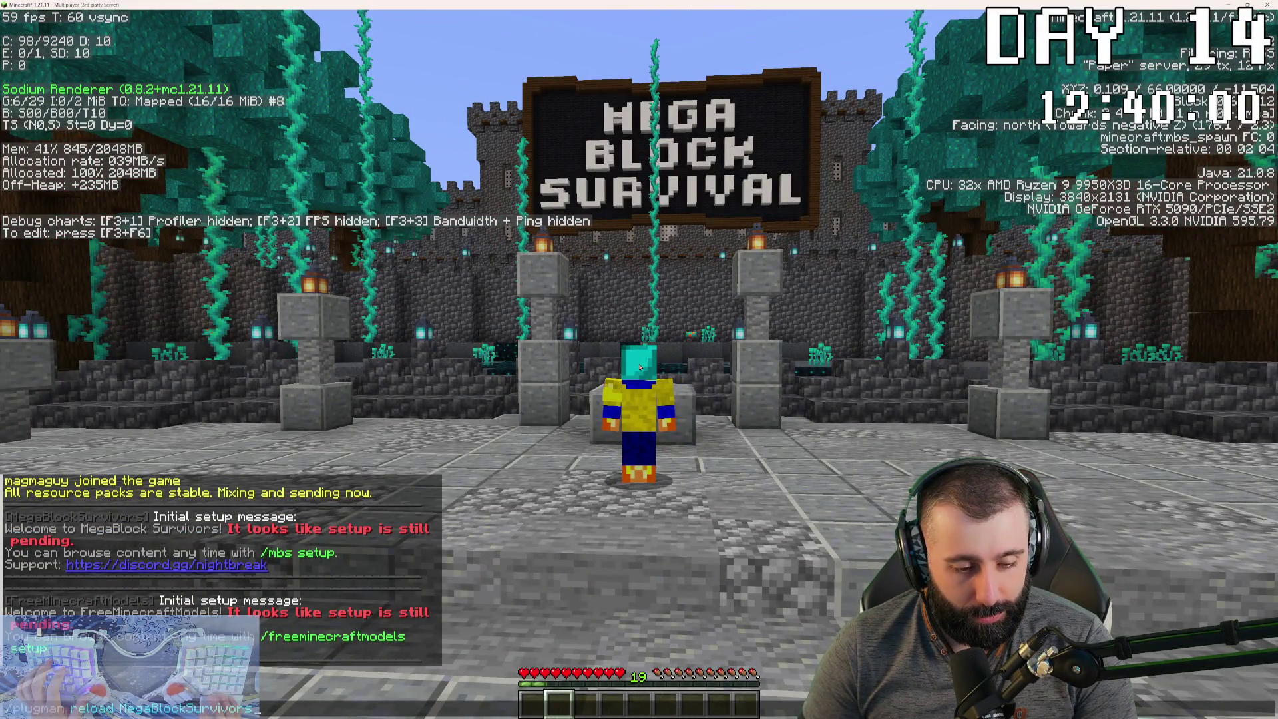
key(Up)
key(Return)
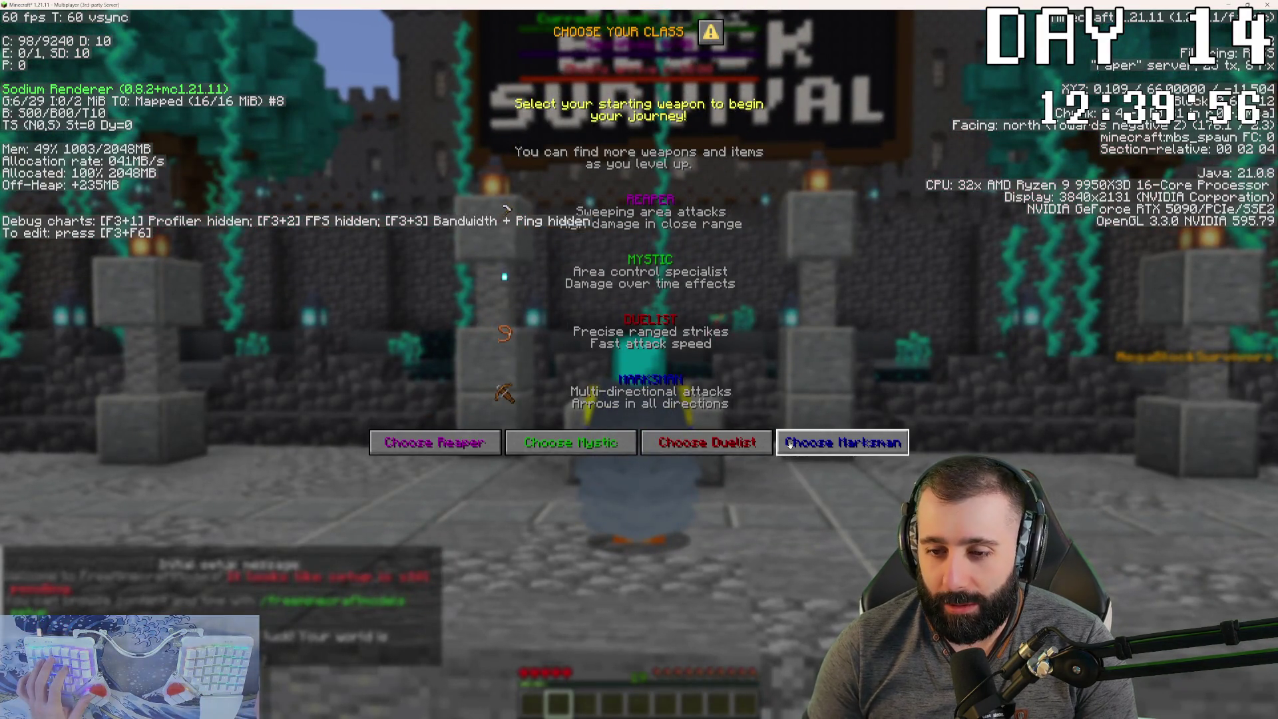
click(782, 439)
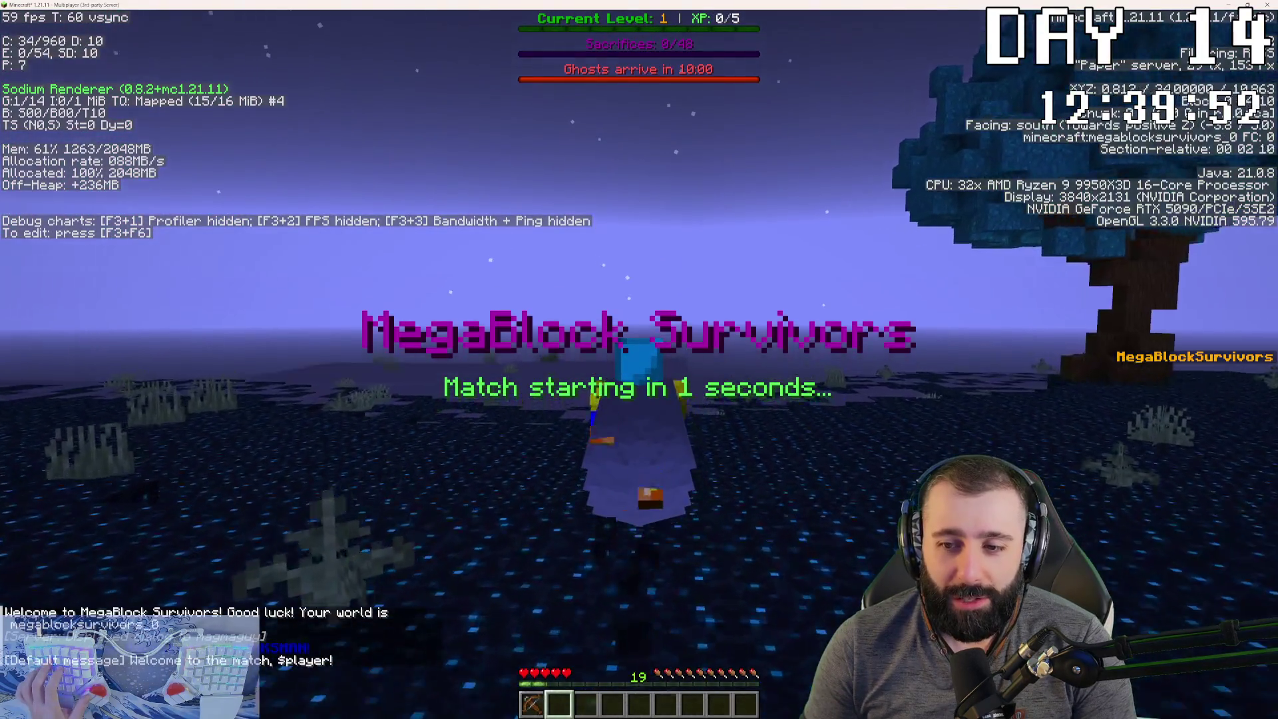
- Run north across the arena until levelling up, and take the Shadow Leap reward
key(w)
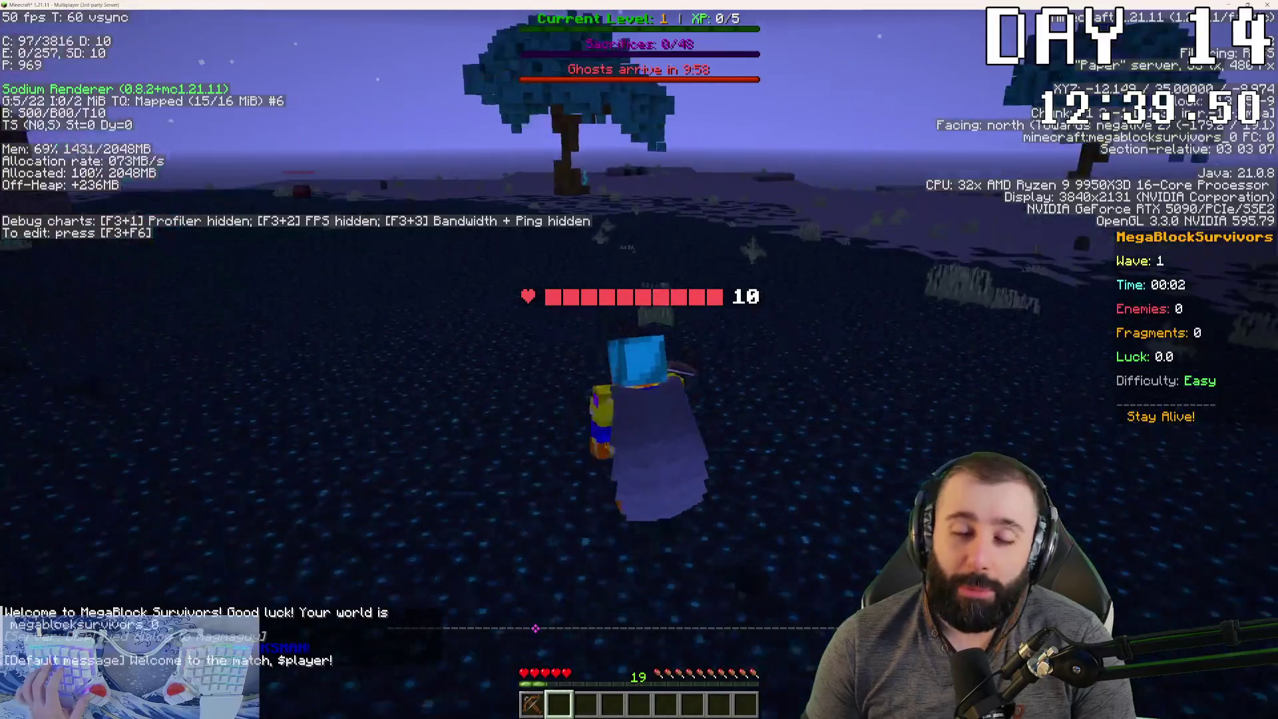
key(w)
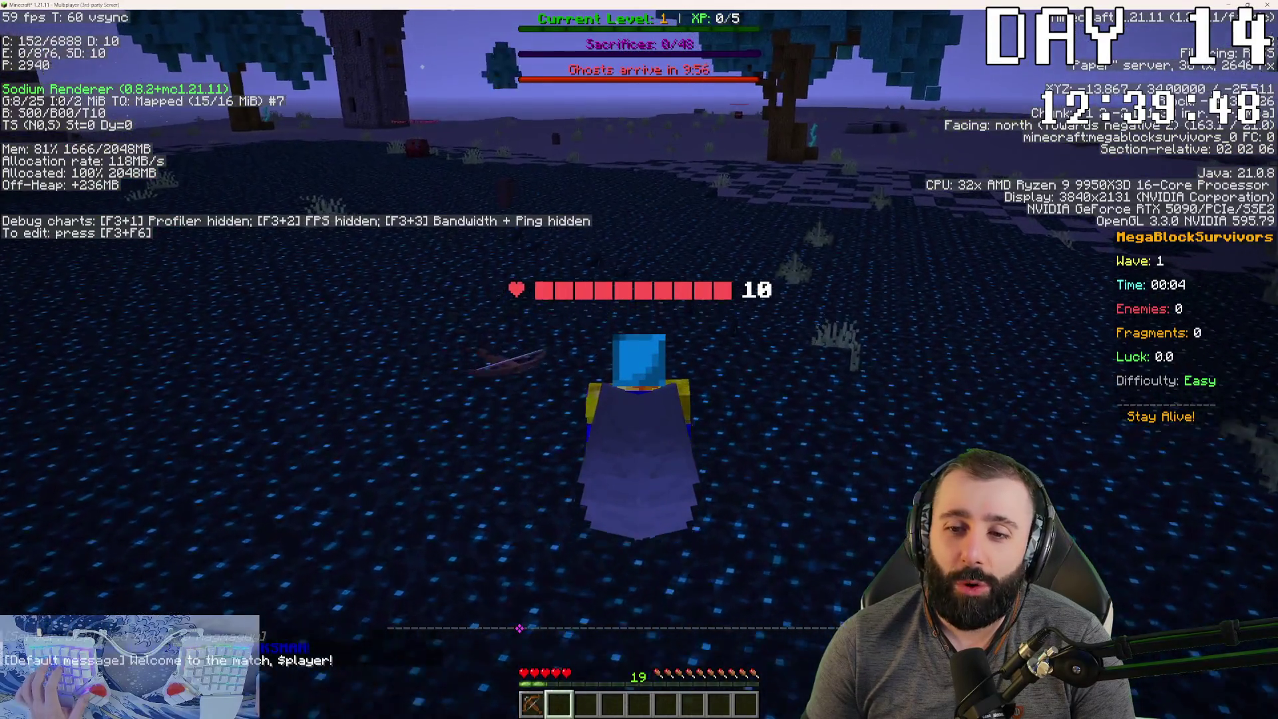
key(w)
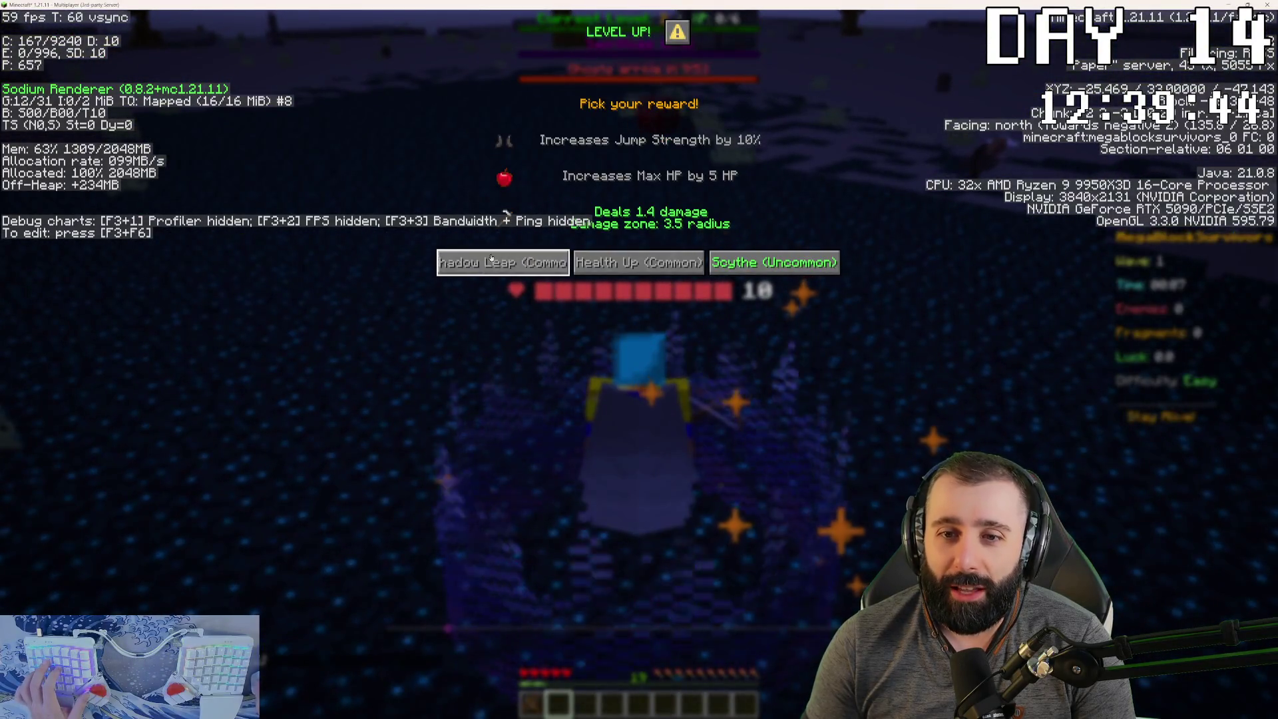
click(546, 261)
key(w)
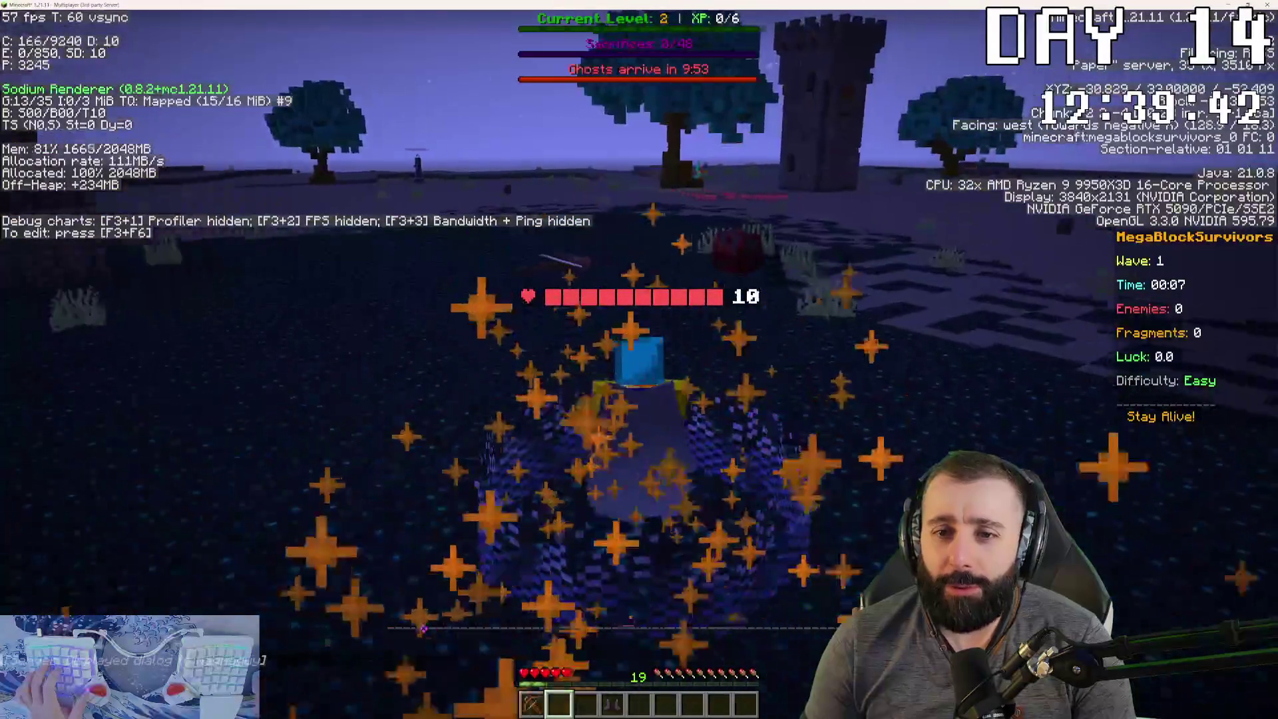
- Approach the red-marked chest, then run south away from the approaching enemies
key(s)
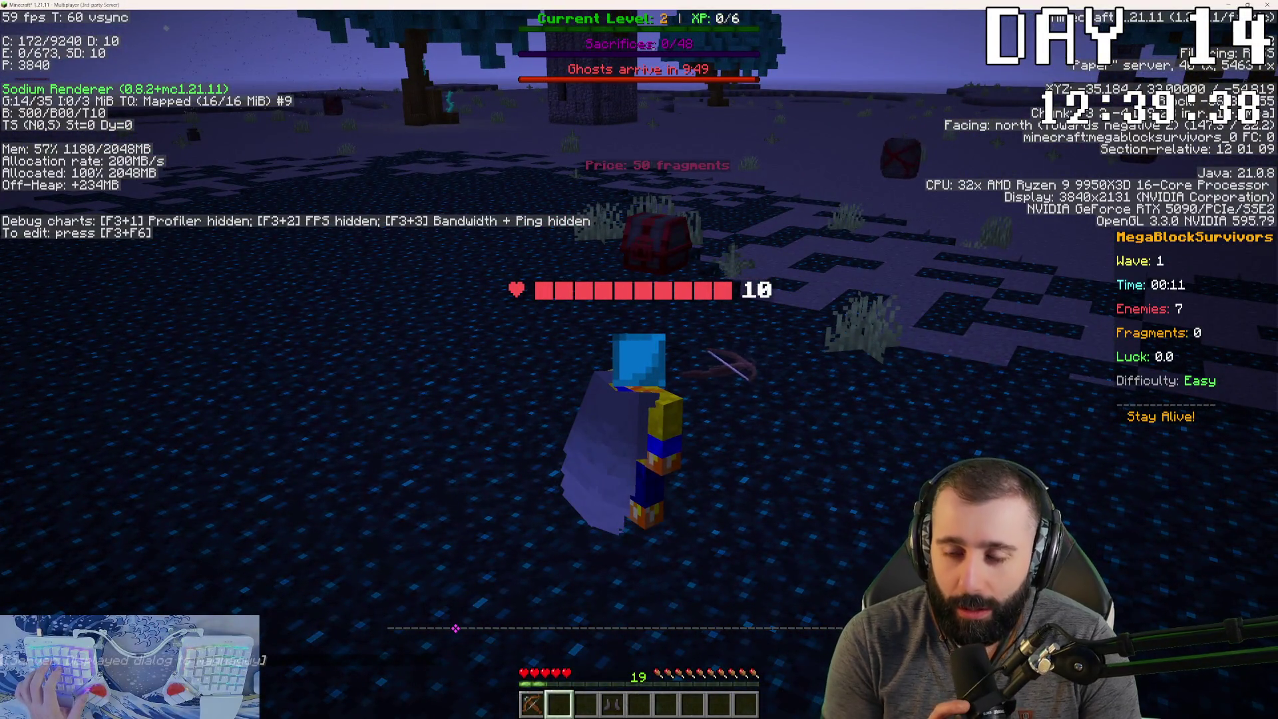
key(w)
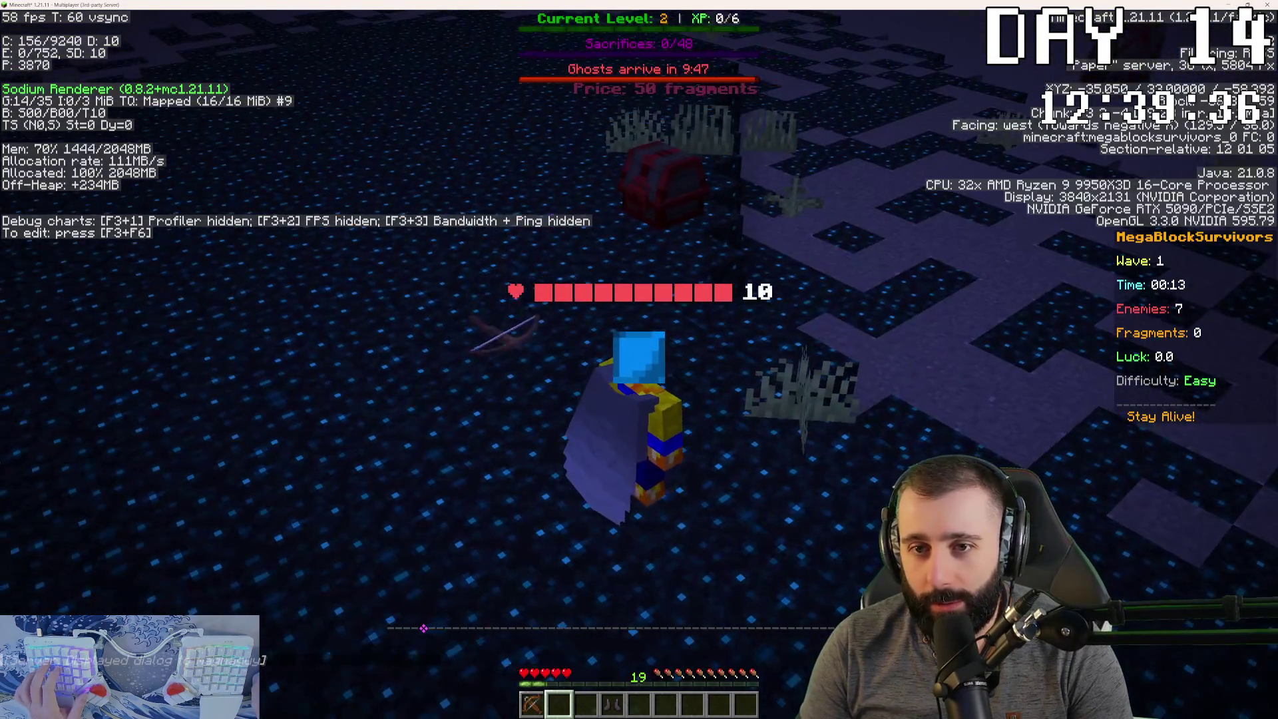
key(a)
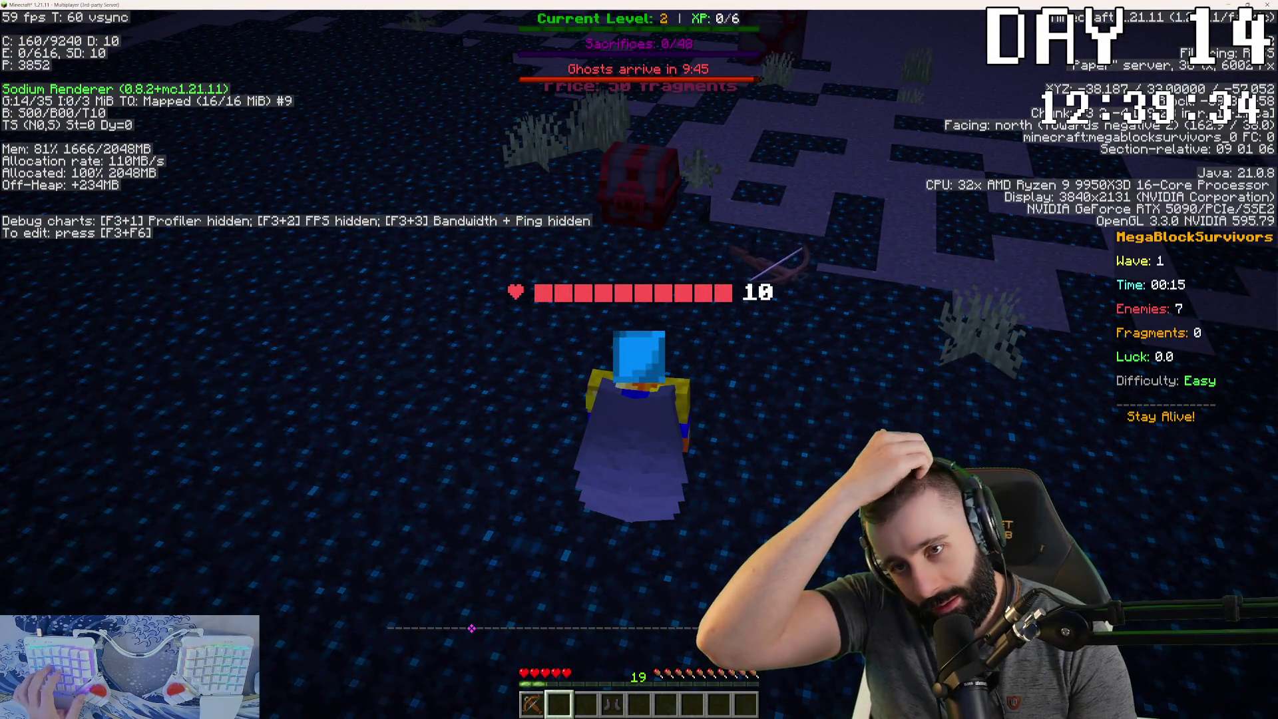
key(s)
key(a)
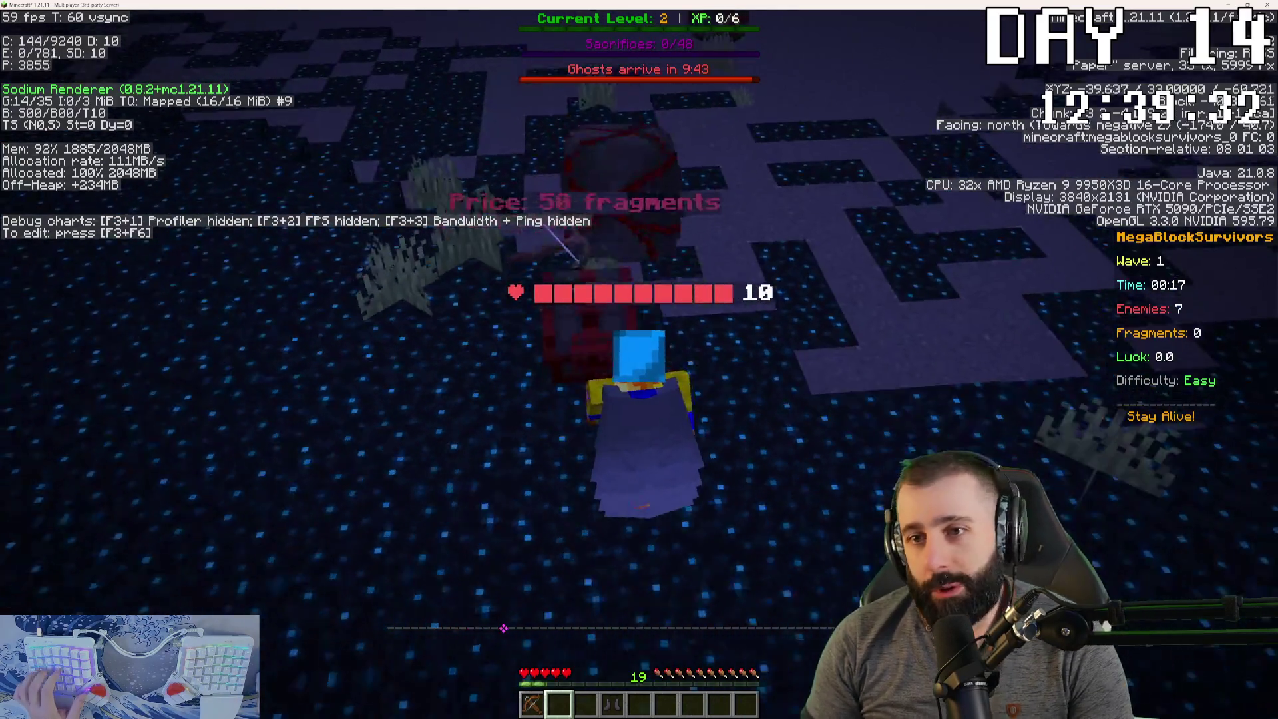
key(w)
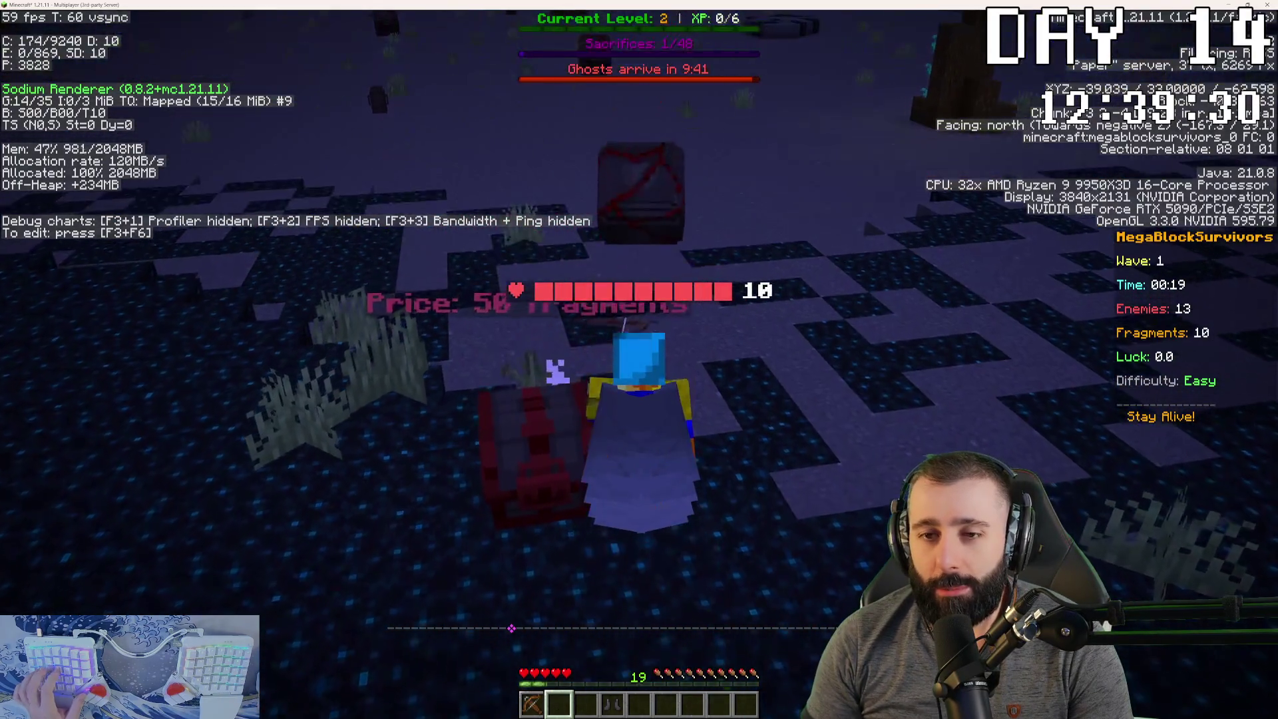
key(w)
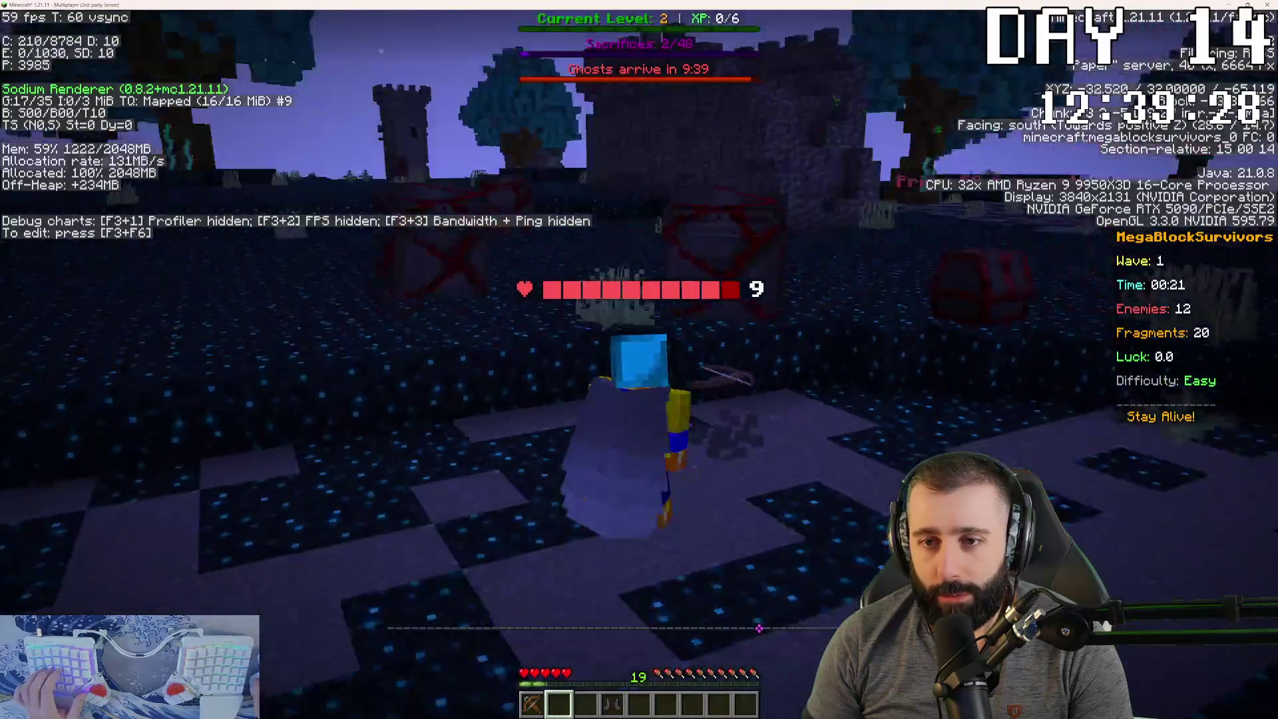
key(s)
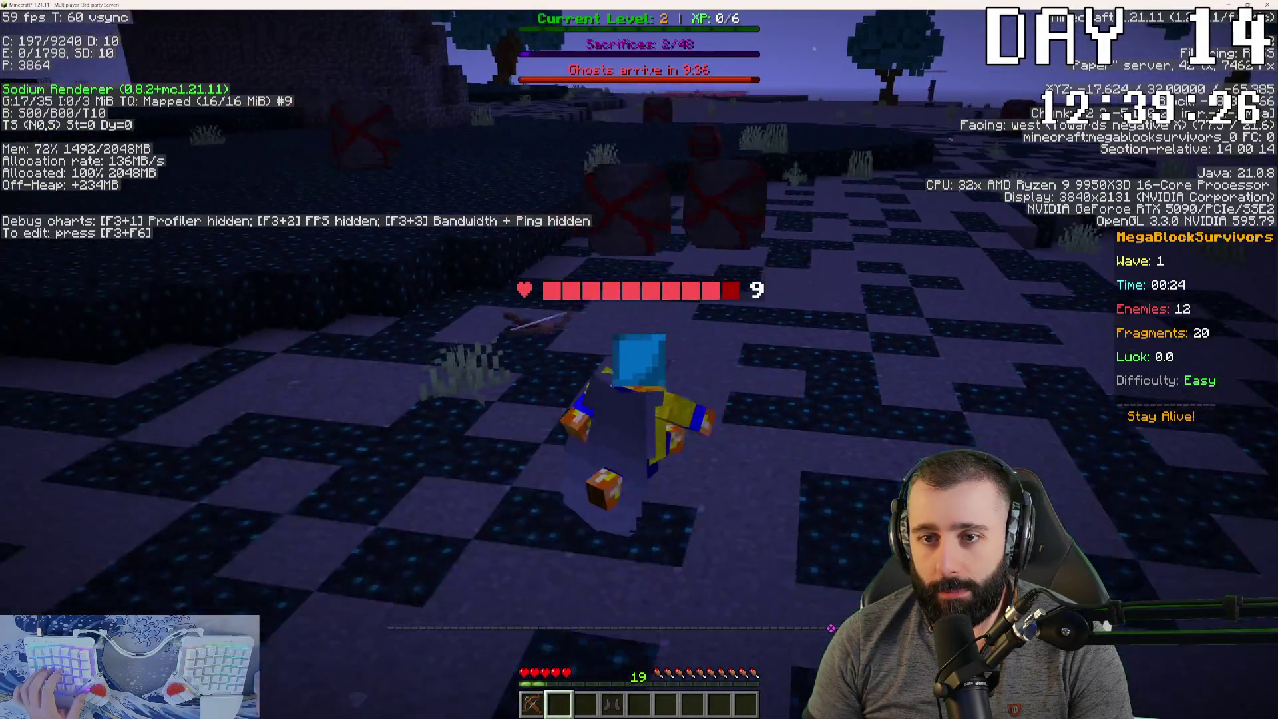
key(s)
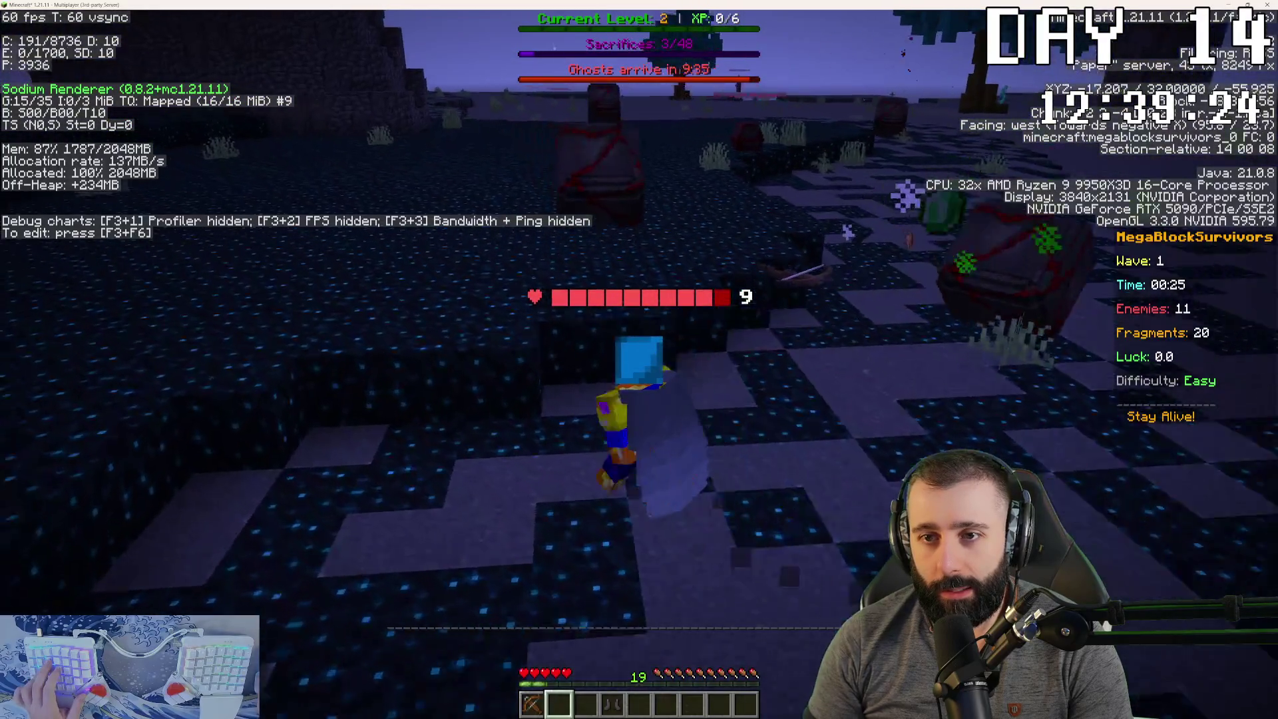
key(s)
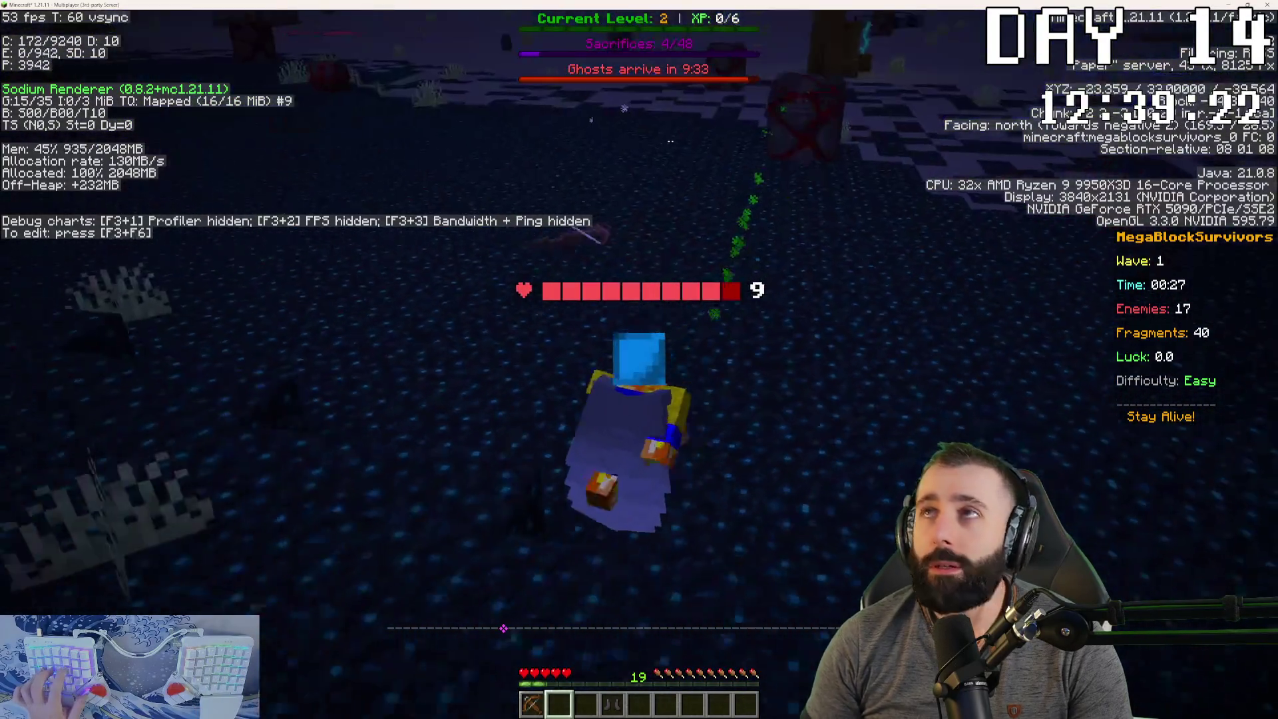
- Dodge the mobs while collecting fragments and fighting until the XP bar fills
key(w)
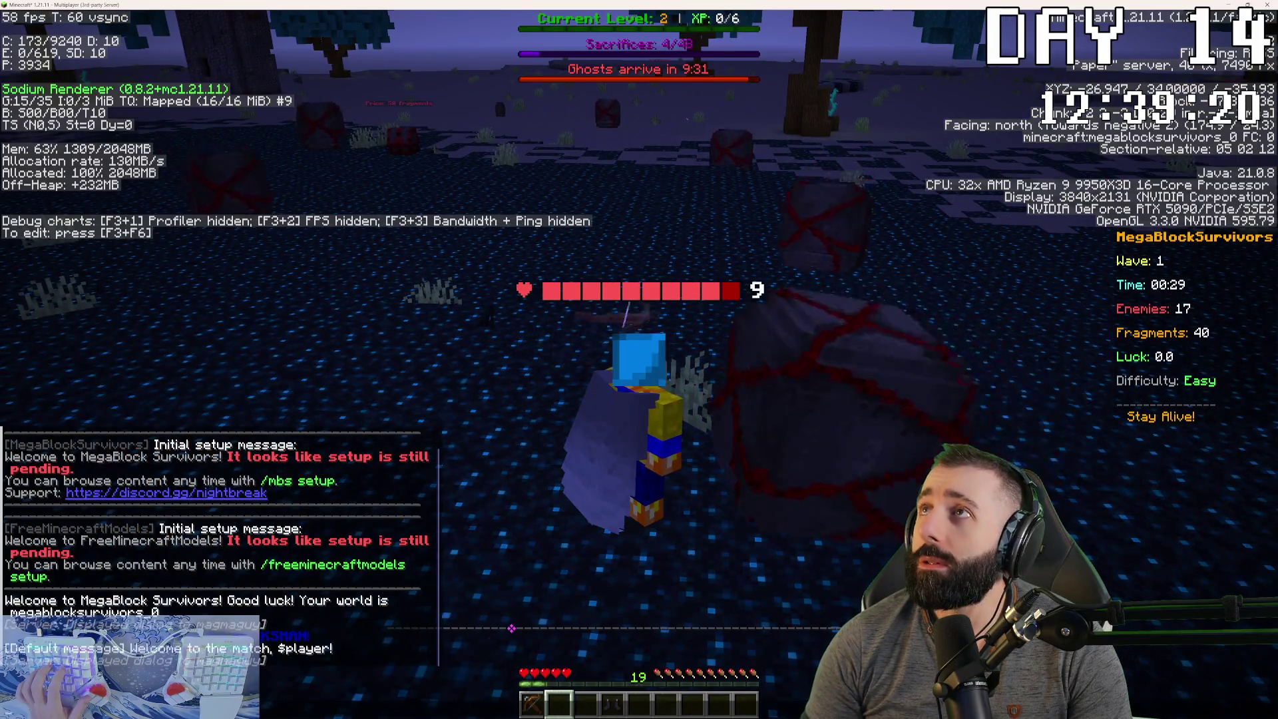
key(w)
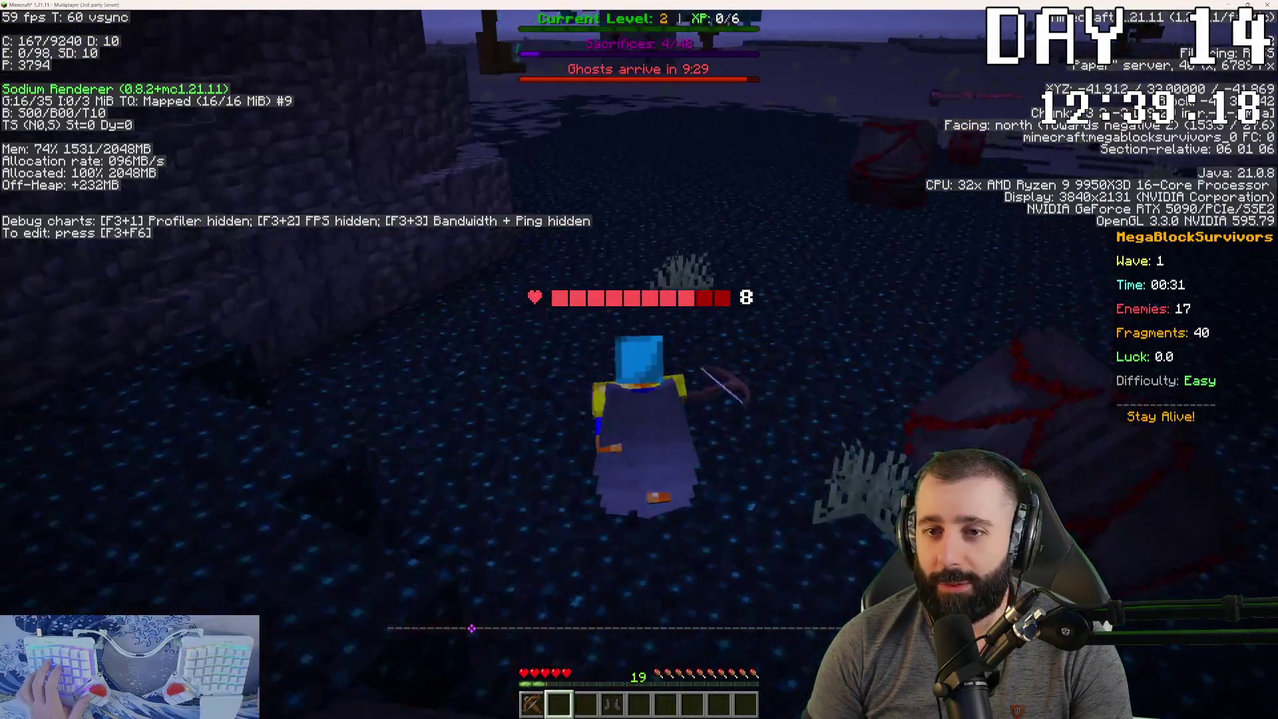
key(w)
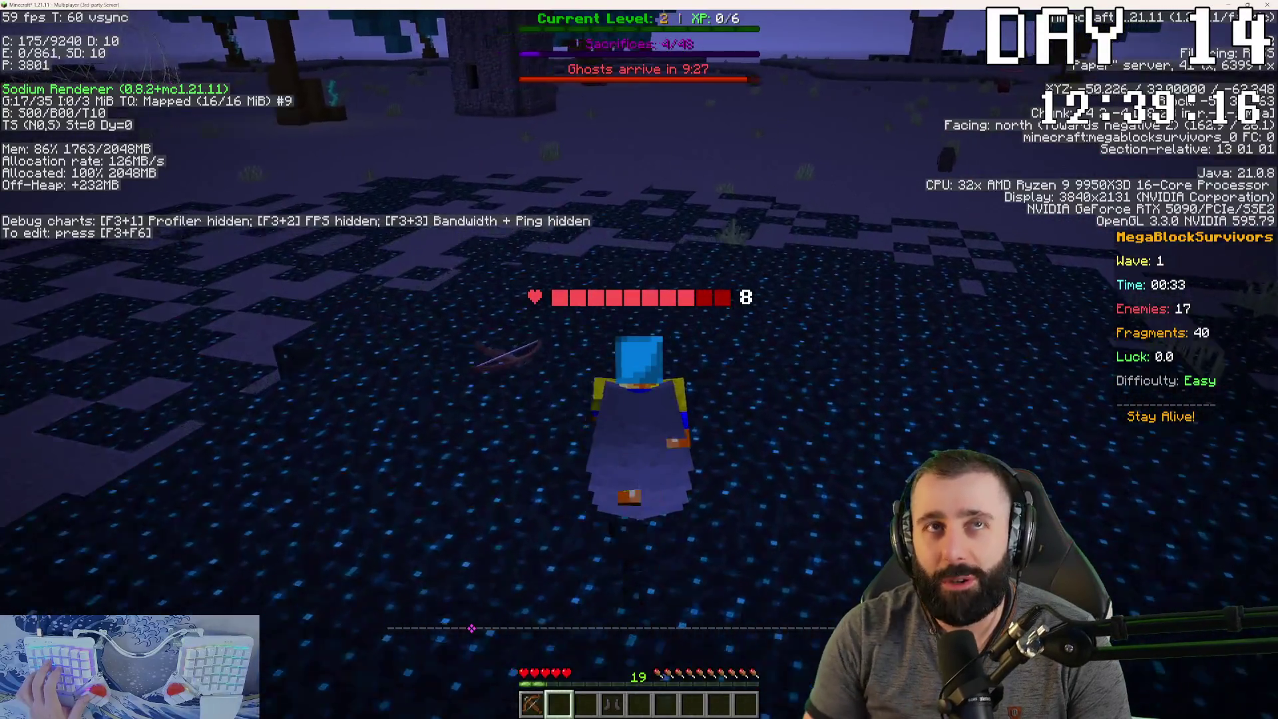
key(w)
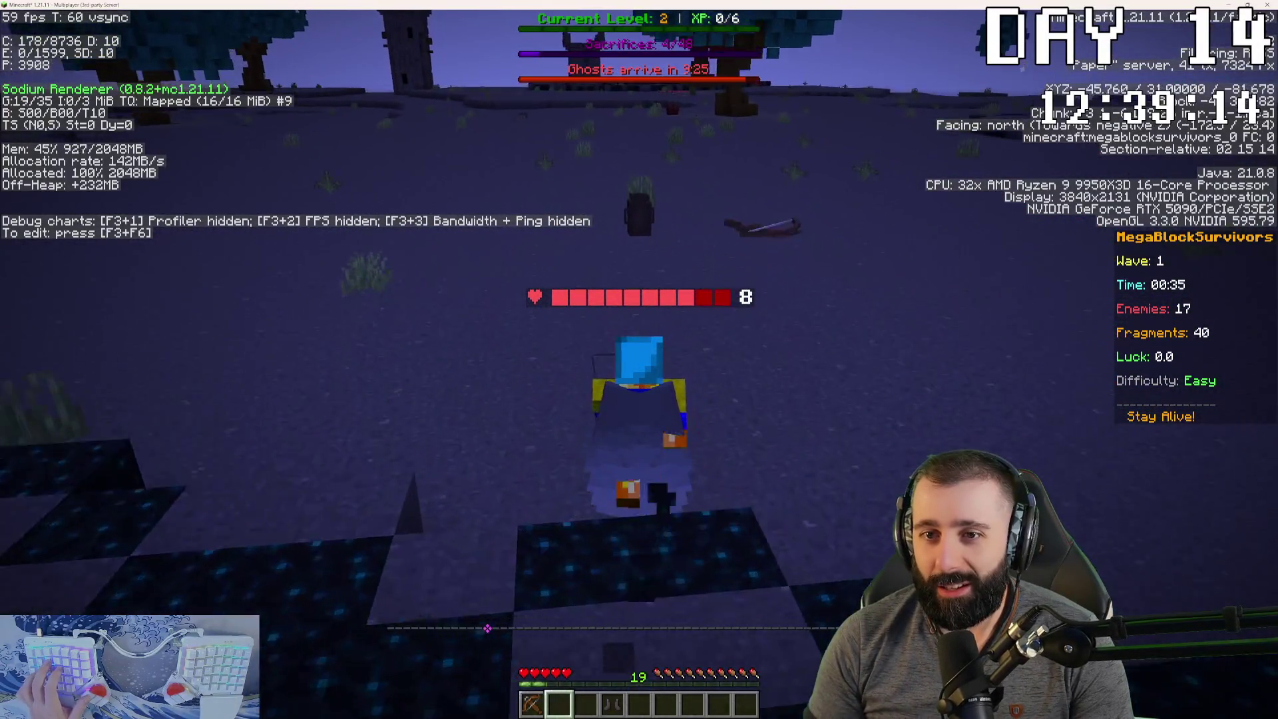
key(w)
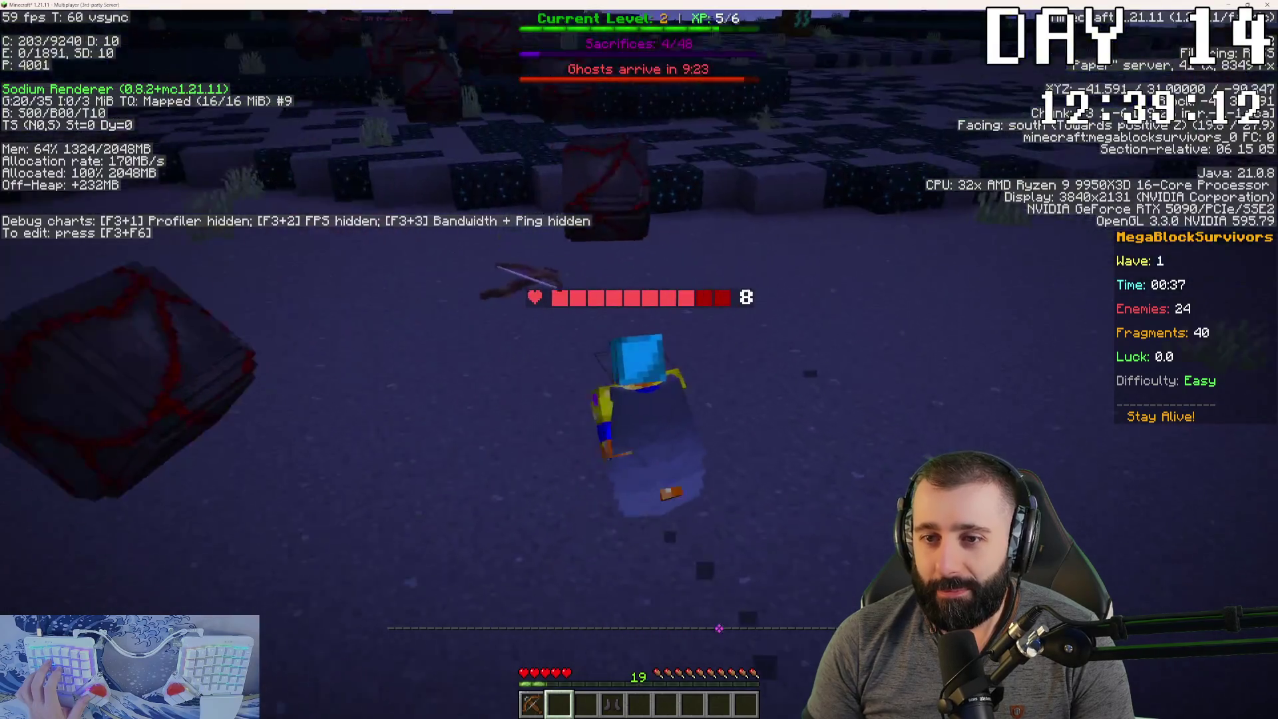
key(w)
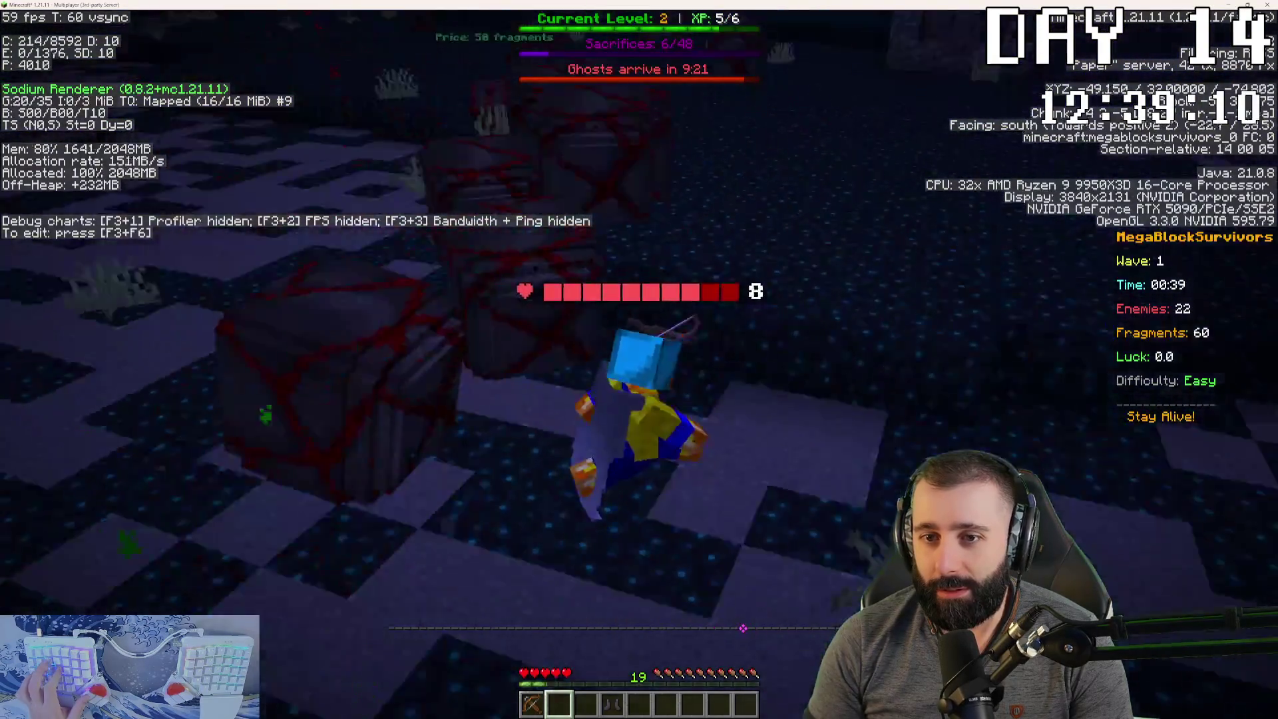
key(w)
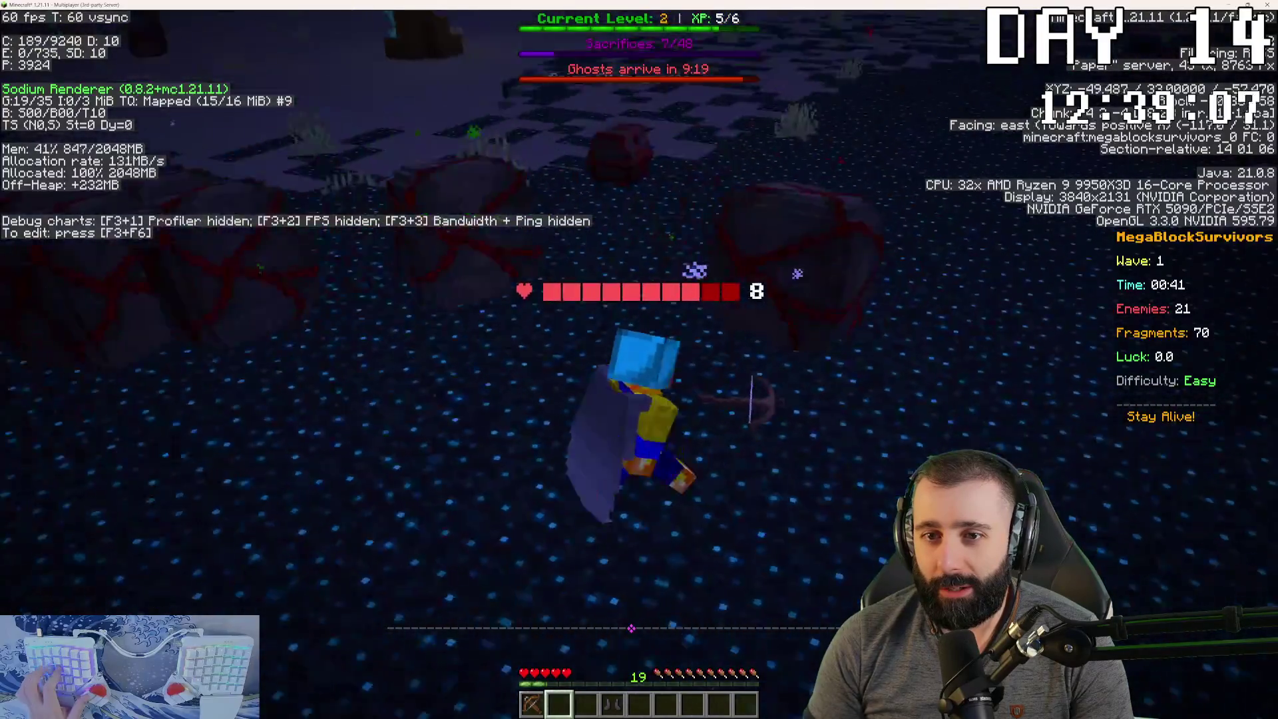
key(w)
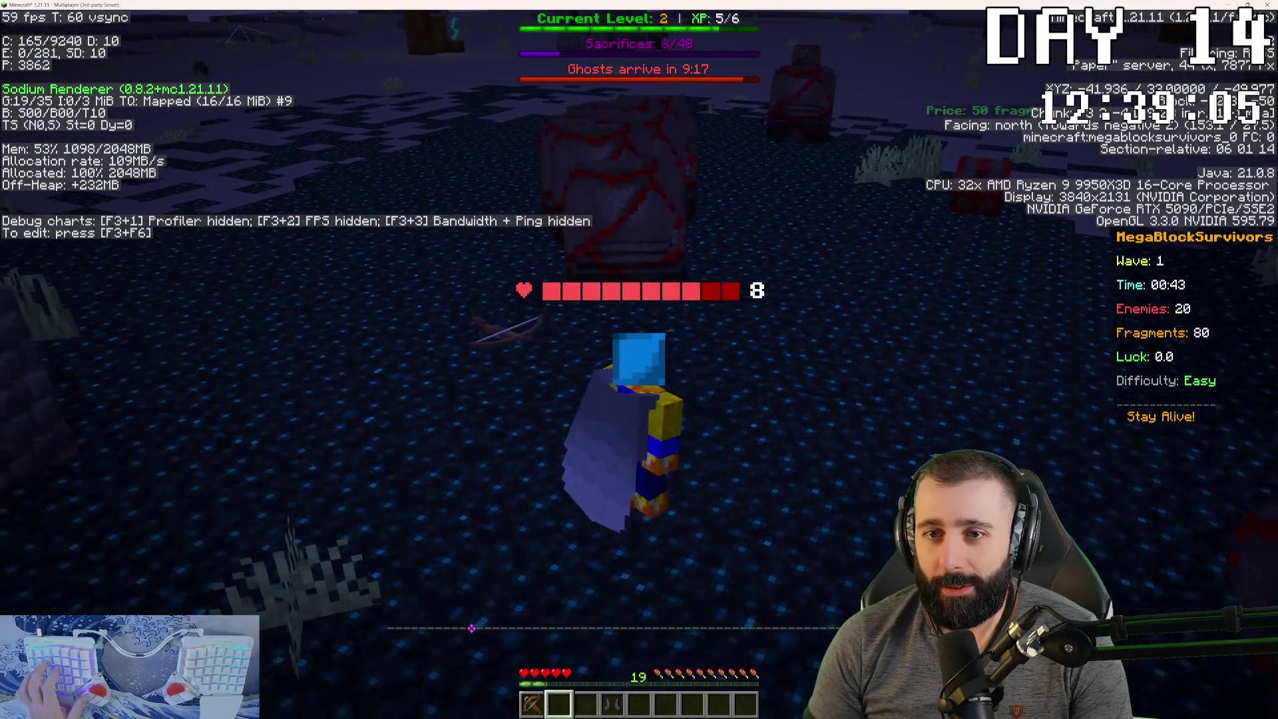
key(w)
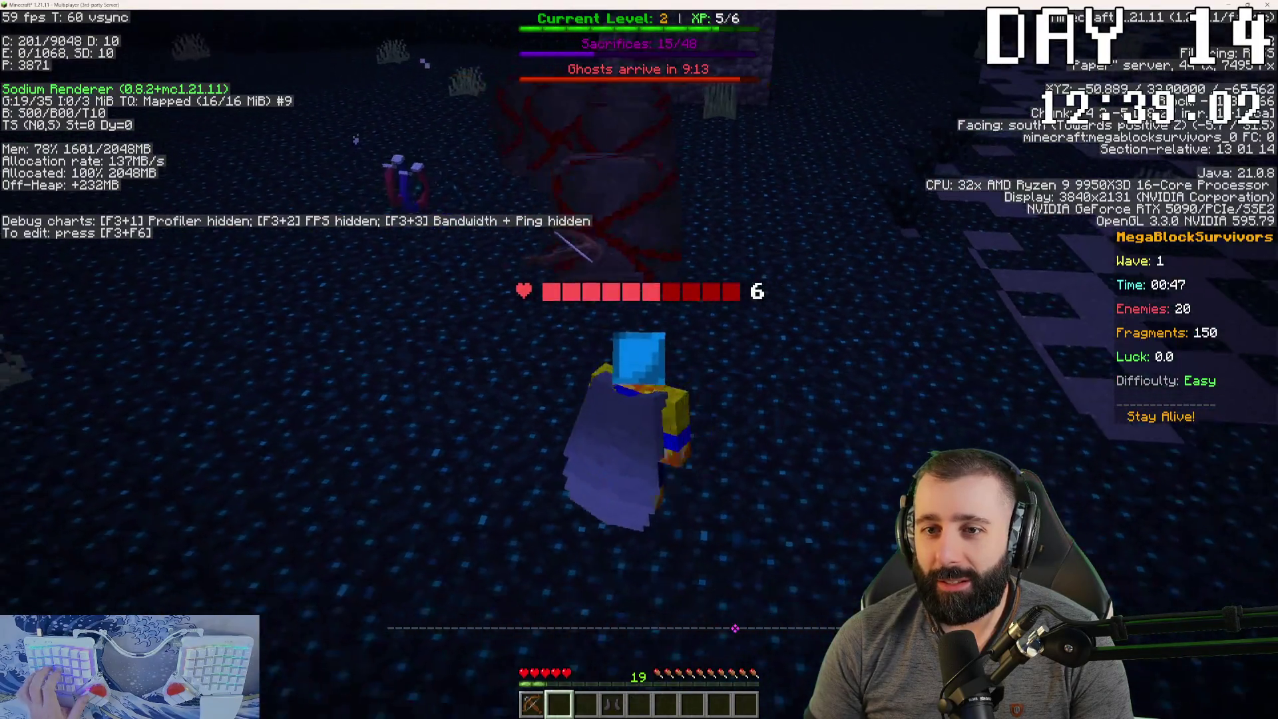
key(w)
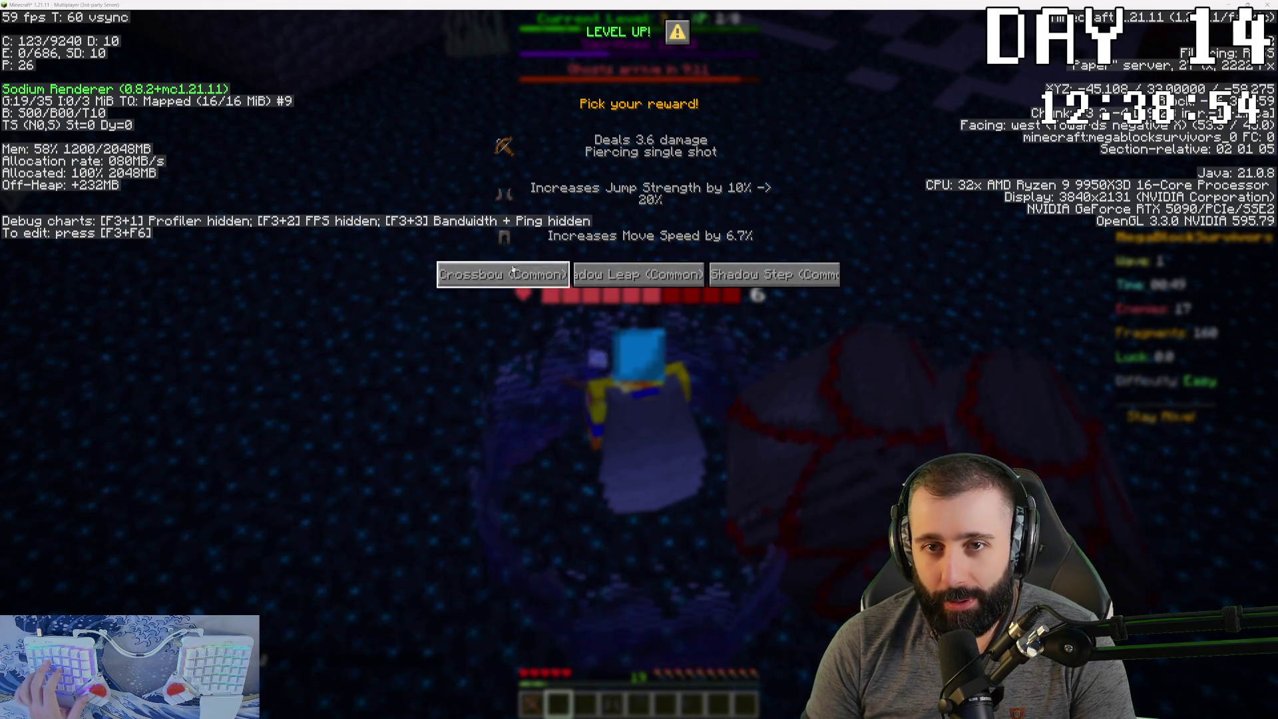
- Take the Health Up rewards to raise max HP to 15, then run through the enemies
click(802, 269)
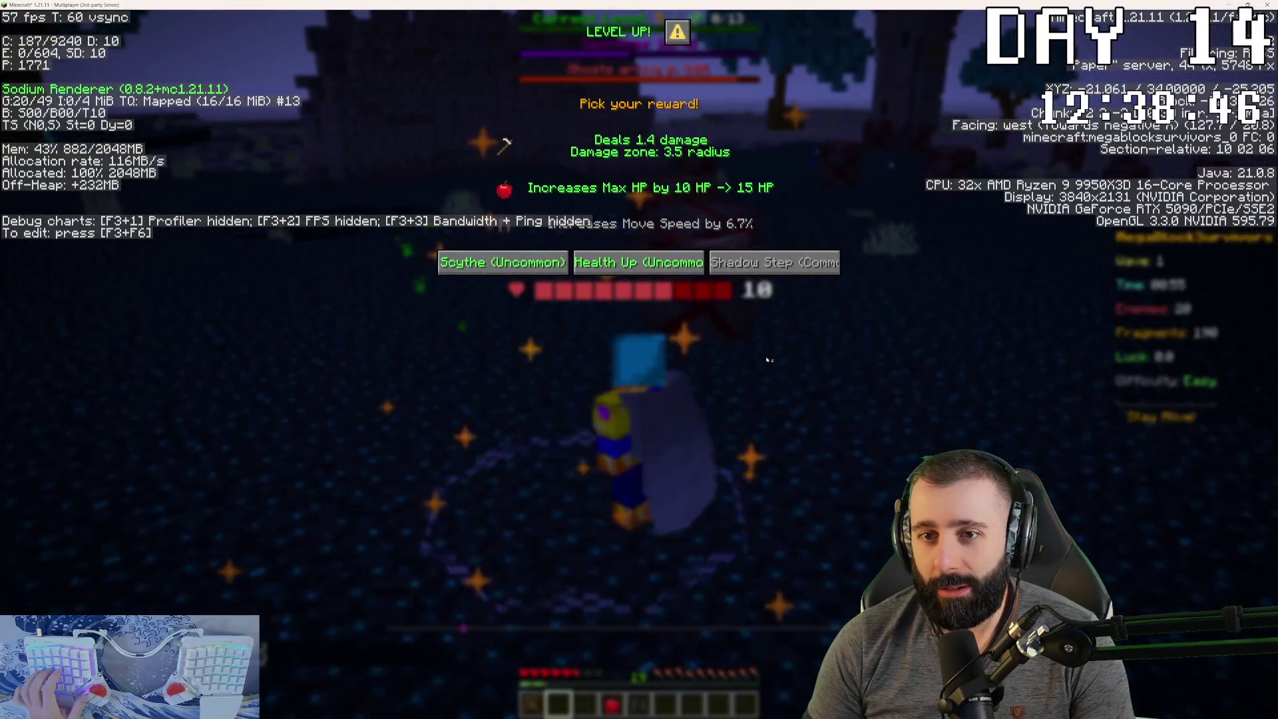
click(643, 268)
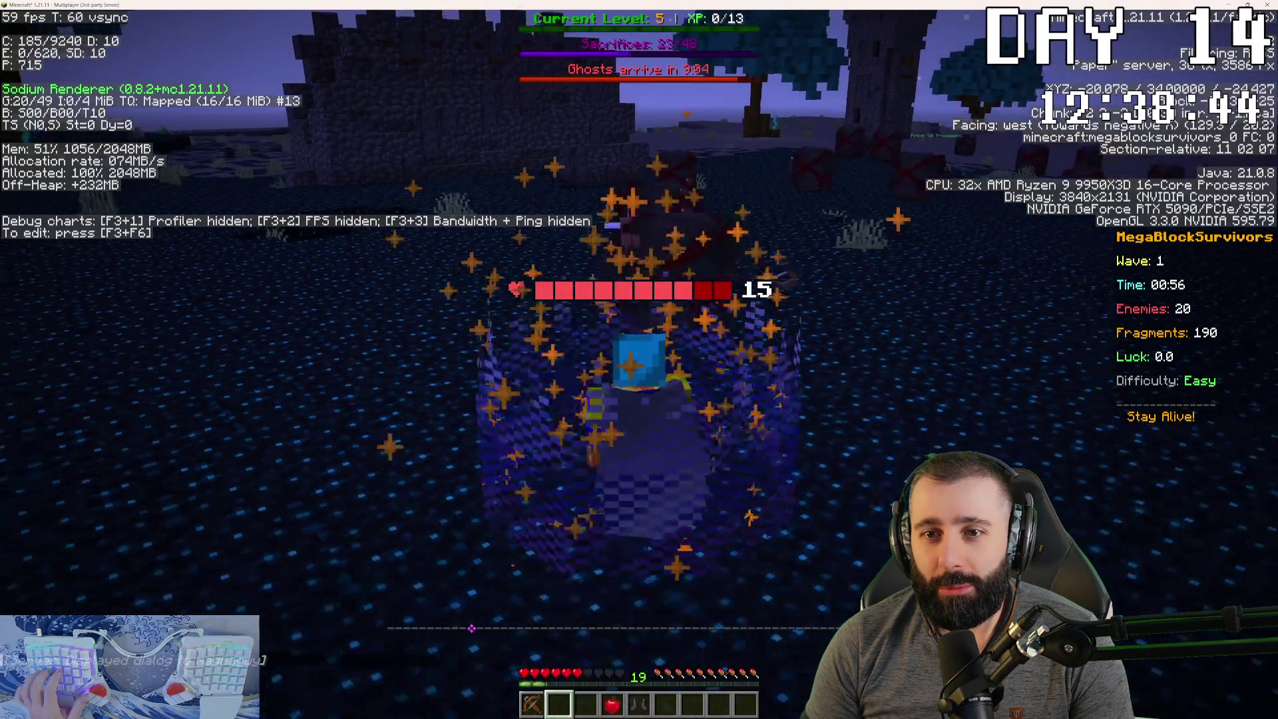
key(w)
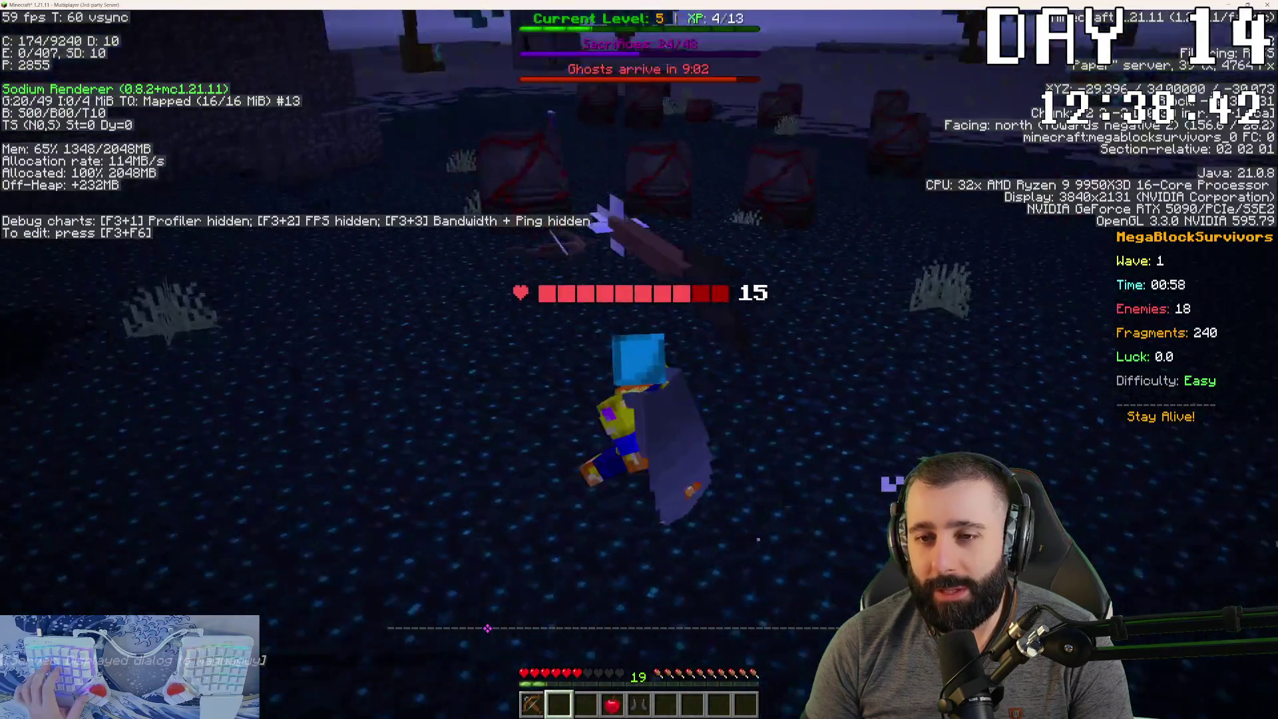
key(d)
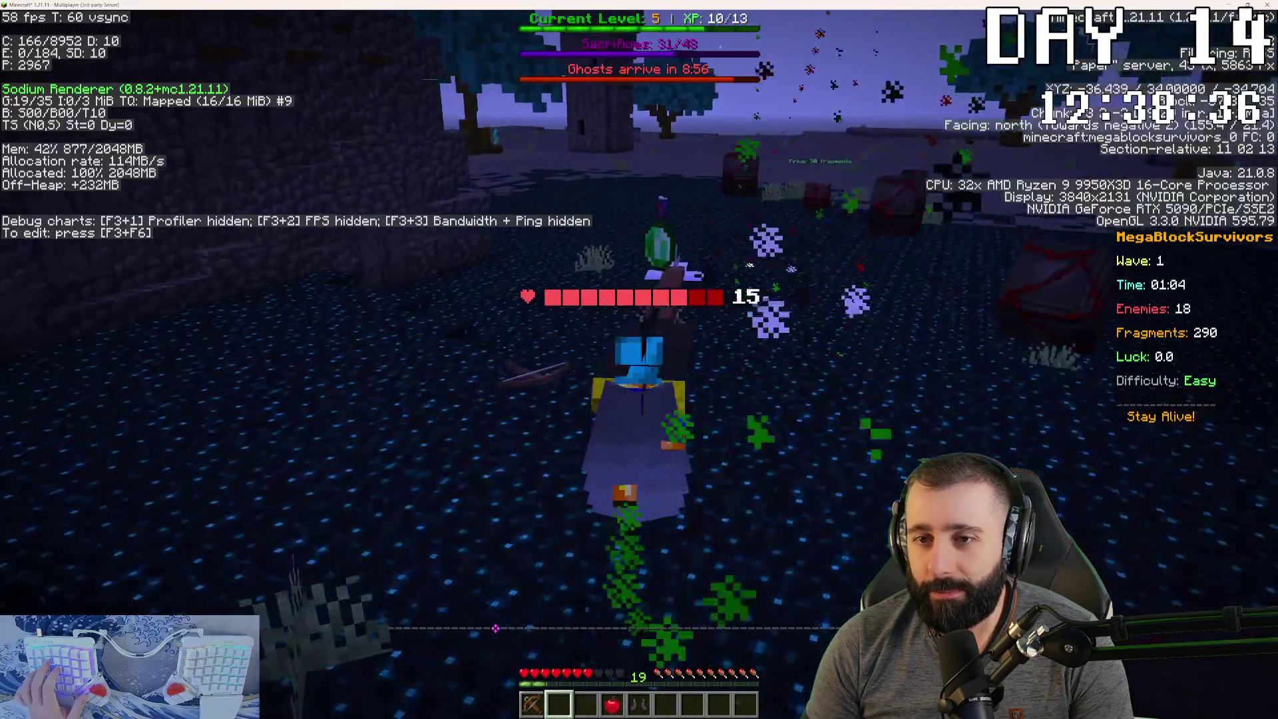
key(w)
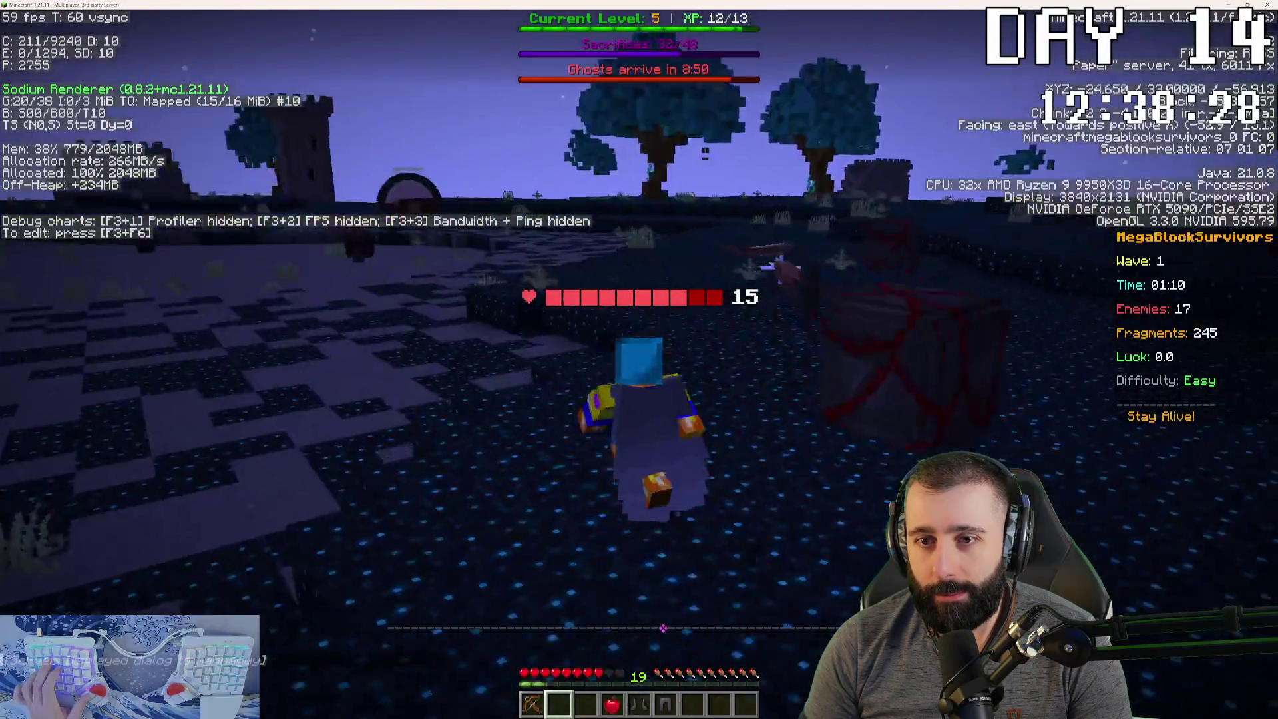
- Fight into wave 2, take the Censer reward, and hide the F3 debug overlay
key(w)
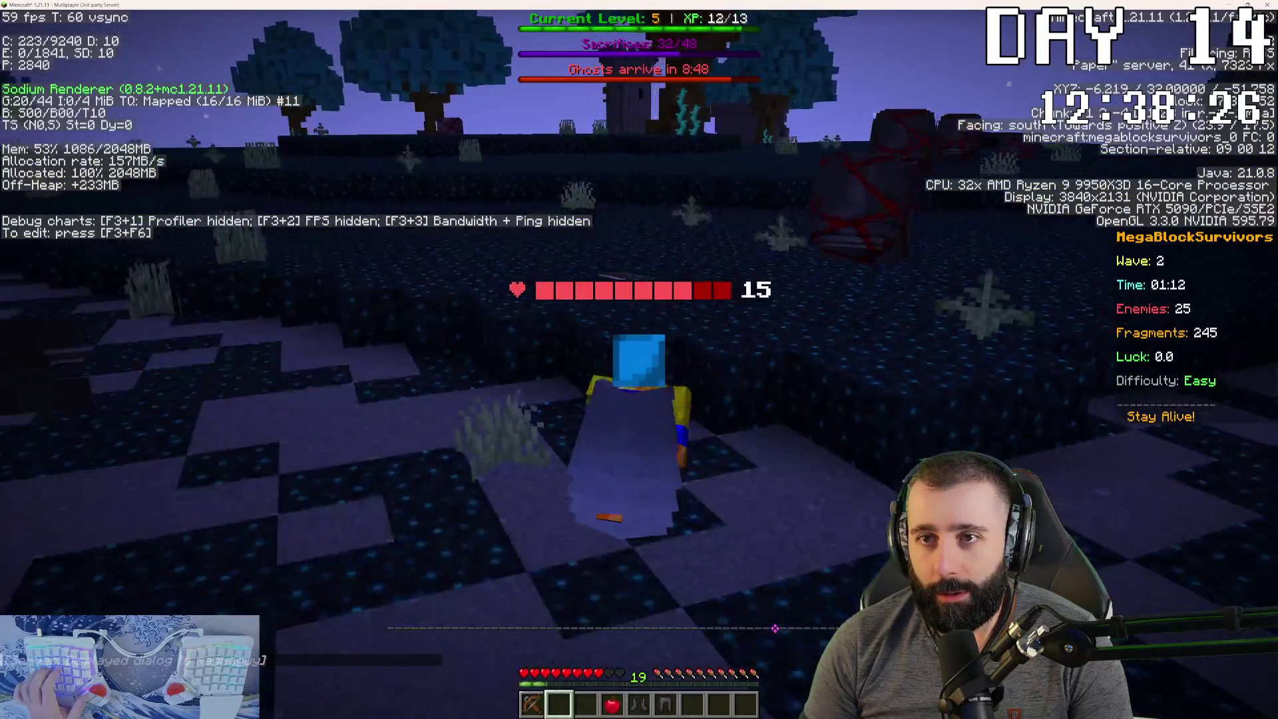
key(w)
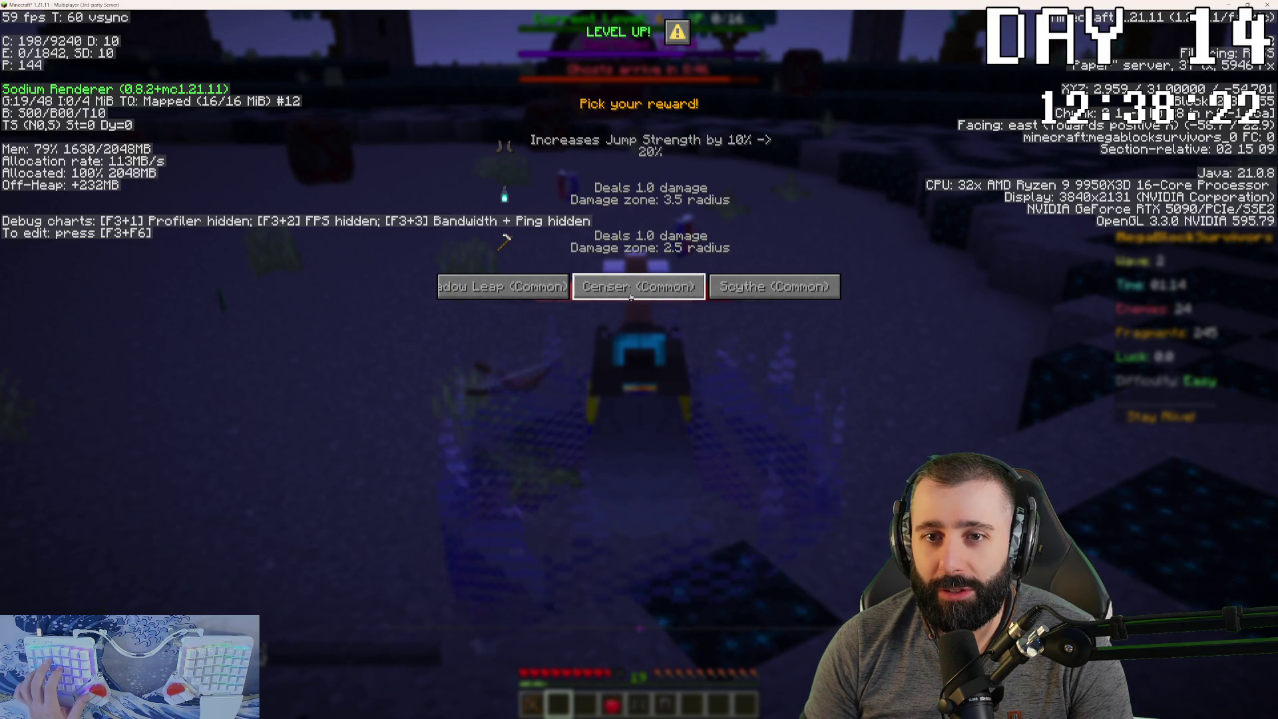
click(666, 285)
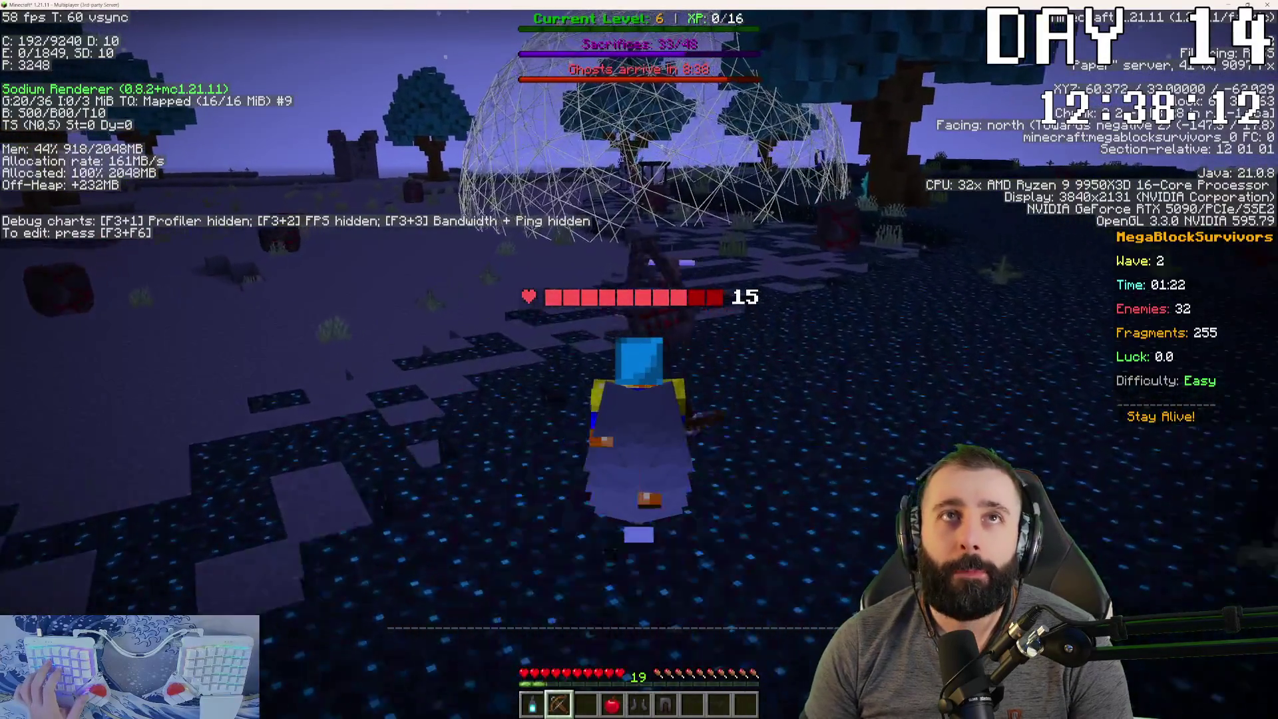
key(F3)
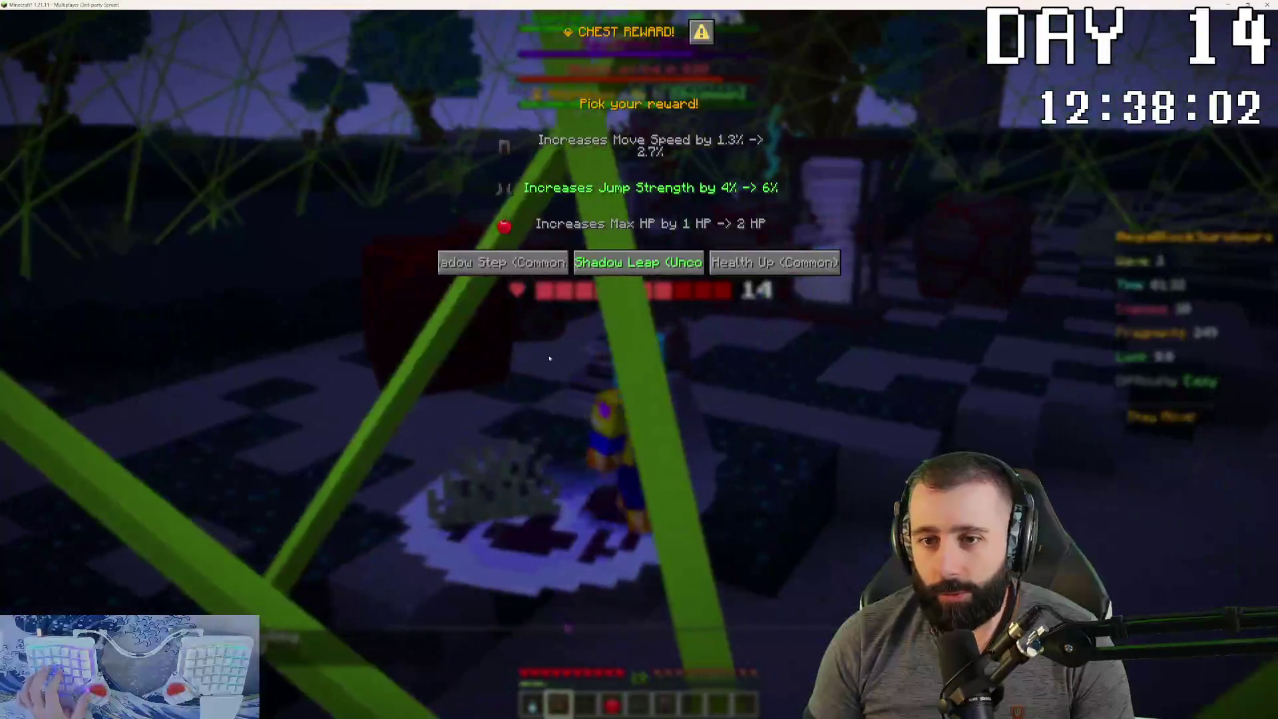
- Claim the chest rewards, including the Censer upgrade for a wider damage zone
click(541, 270)
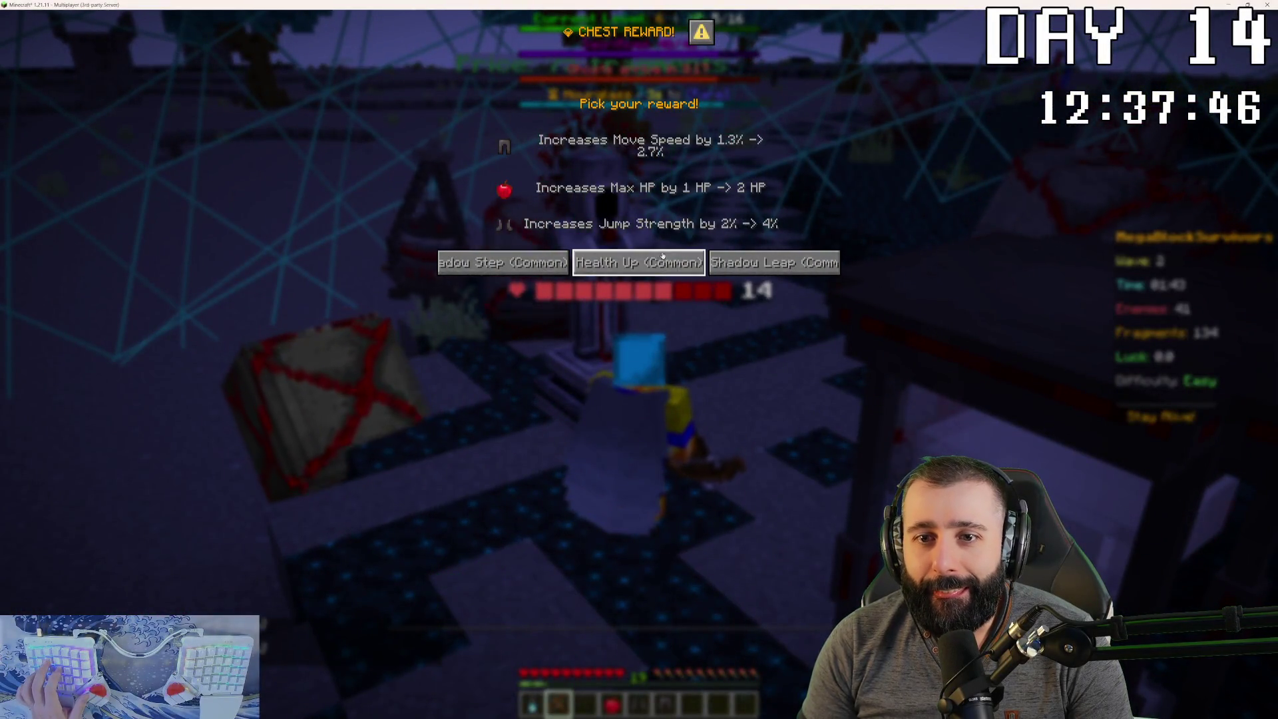
click(759, 259)
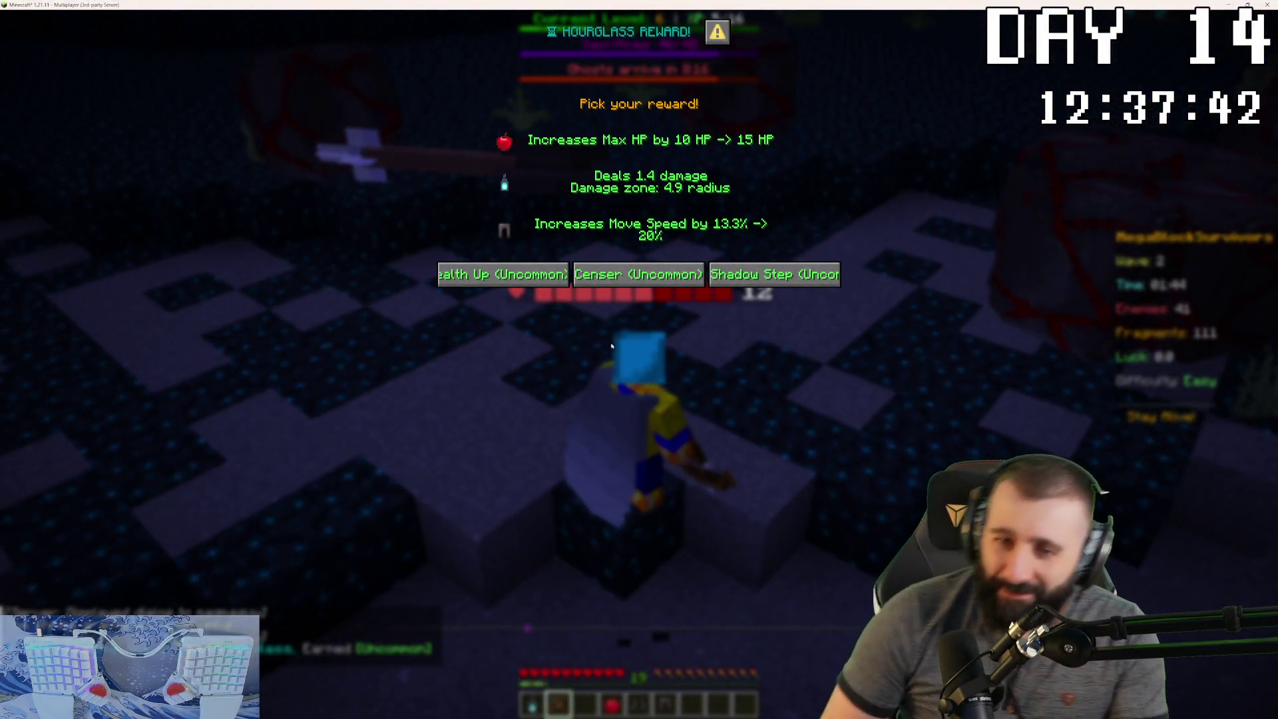
click(695, 275)
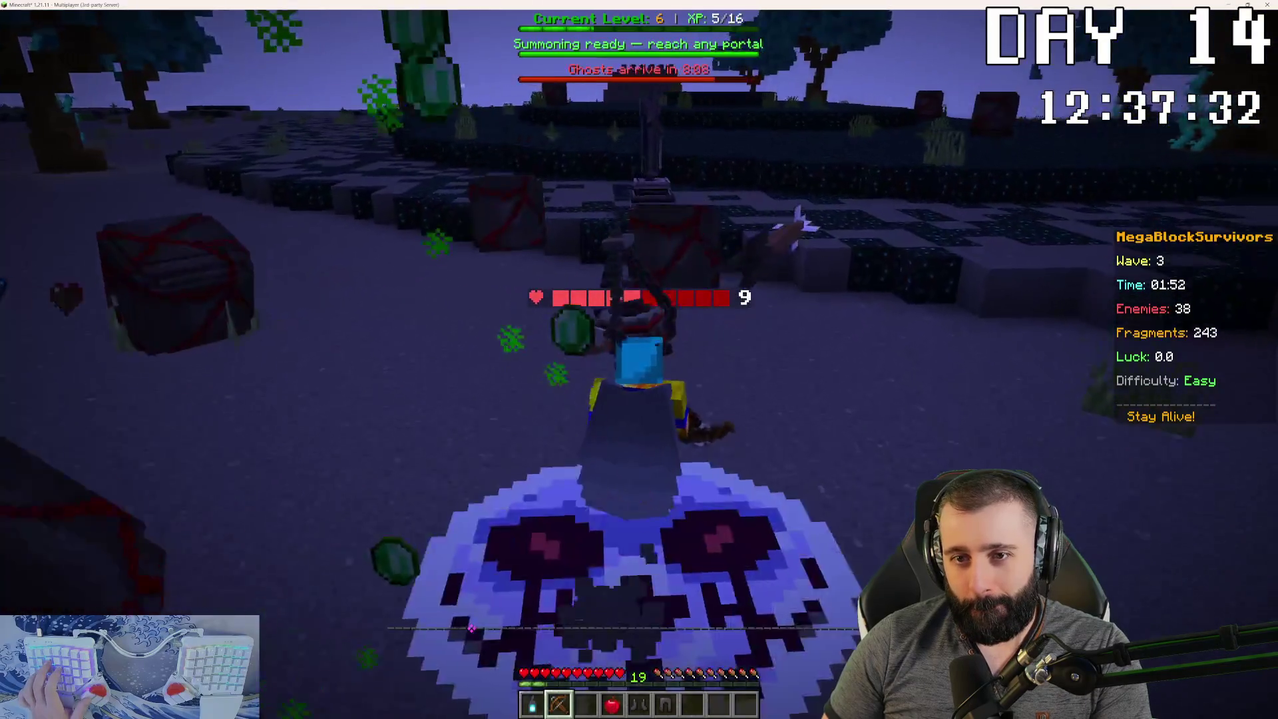
- Check the inventory briefly, then claim the shrine's chest reward
key(e)
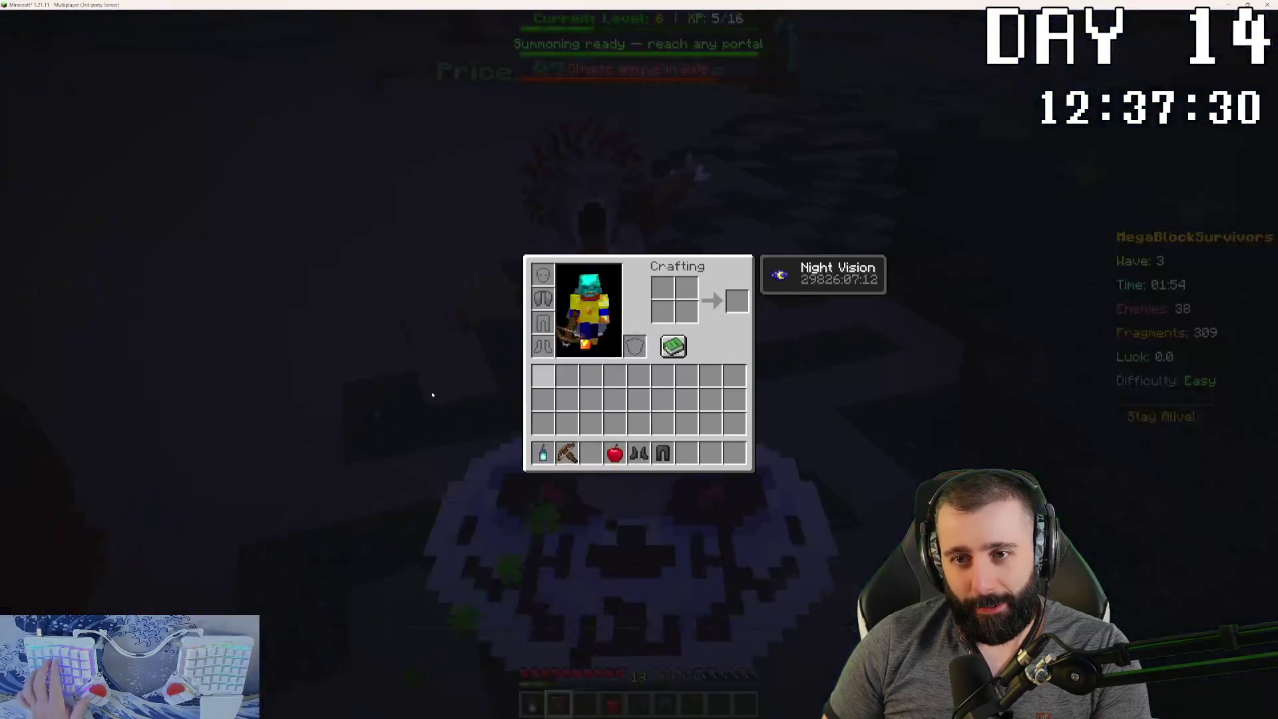
key(e)
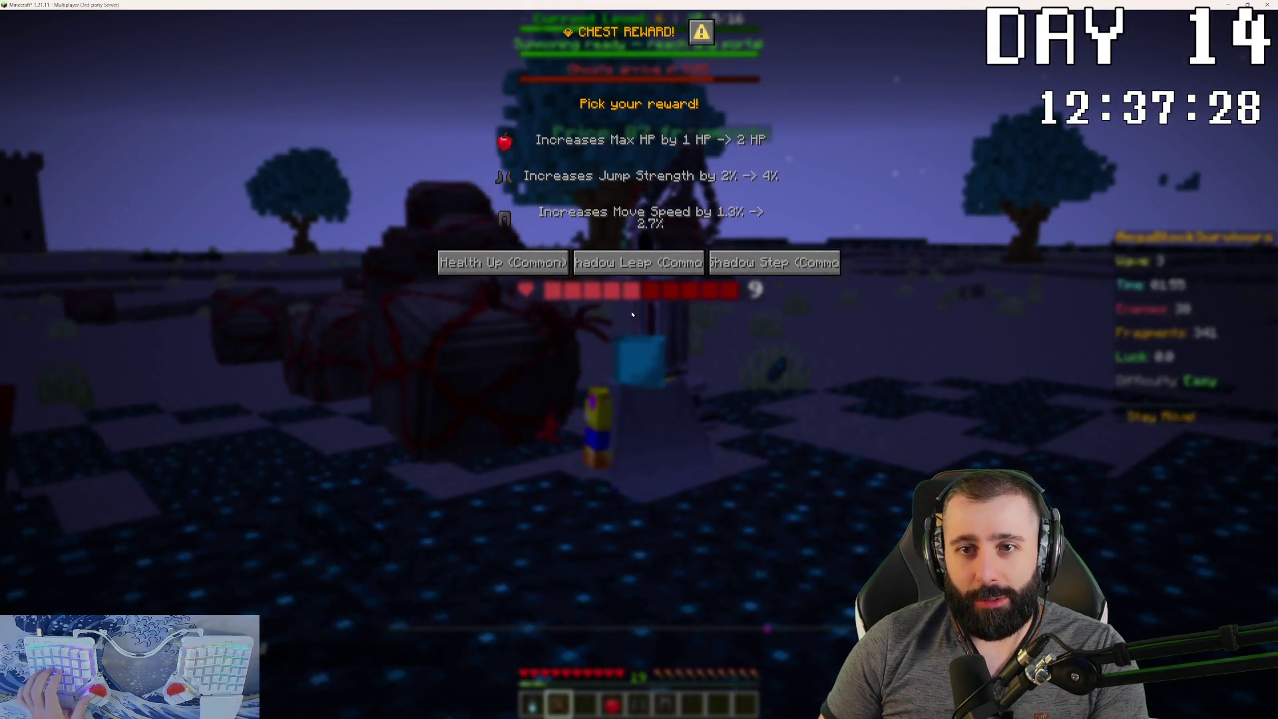
key(Escape)
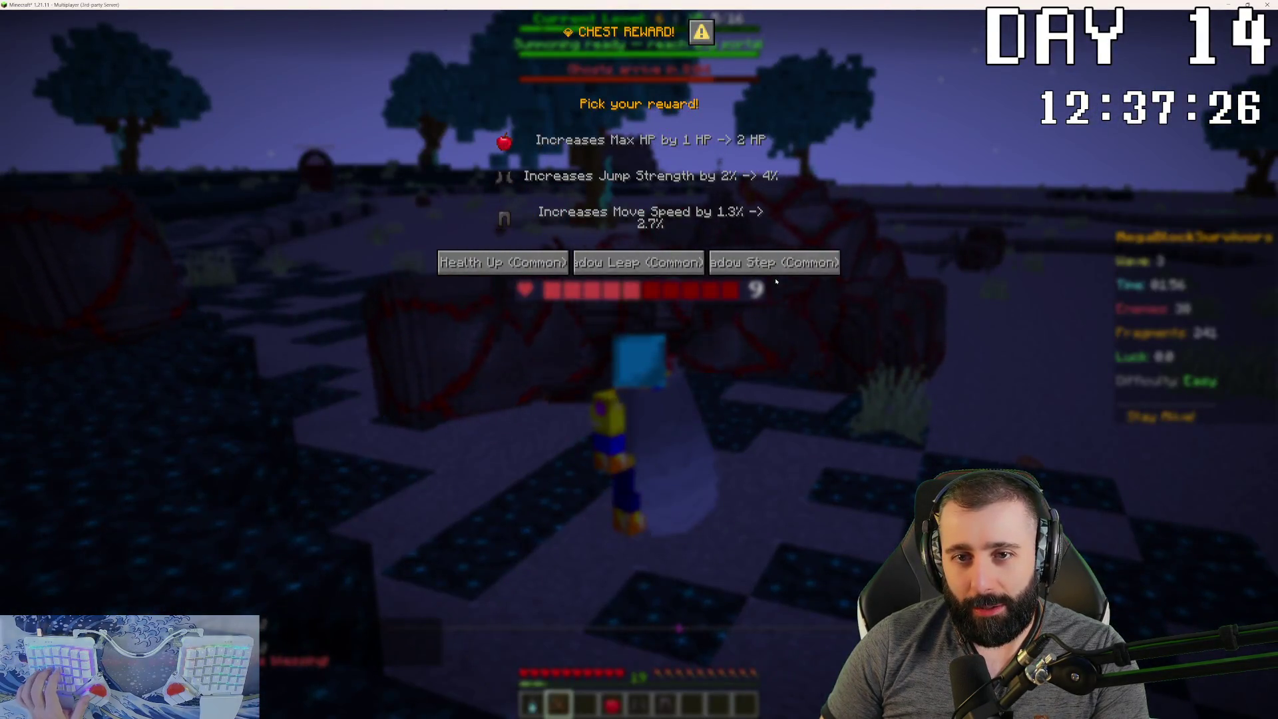
click(724, 266)
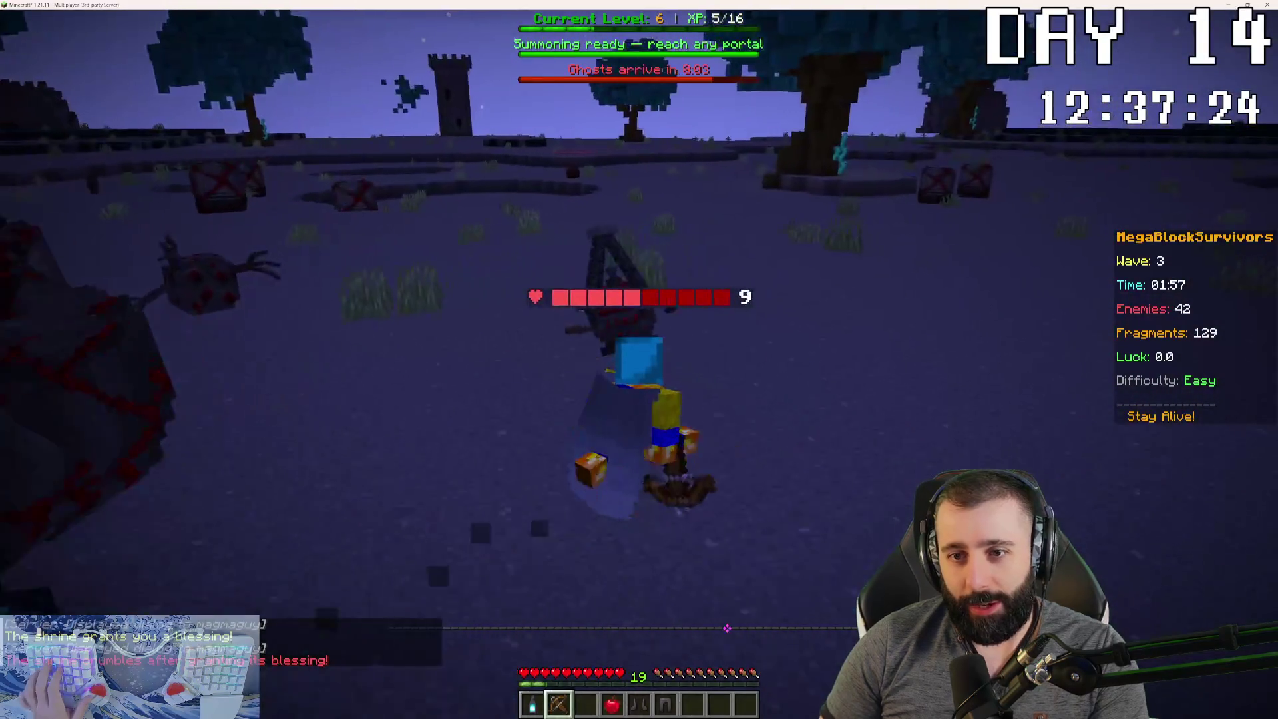
- Check the inventory, then fight the enemies and boss around the red-veined blocks
key(e)
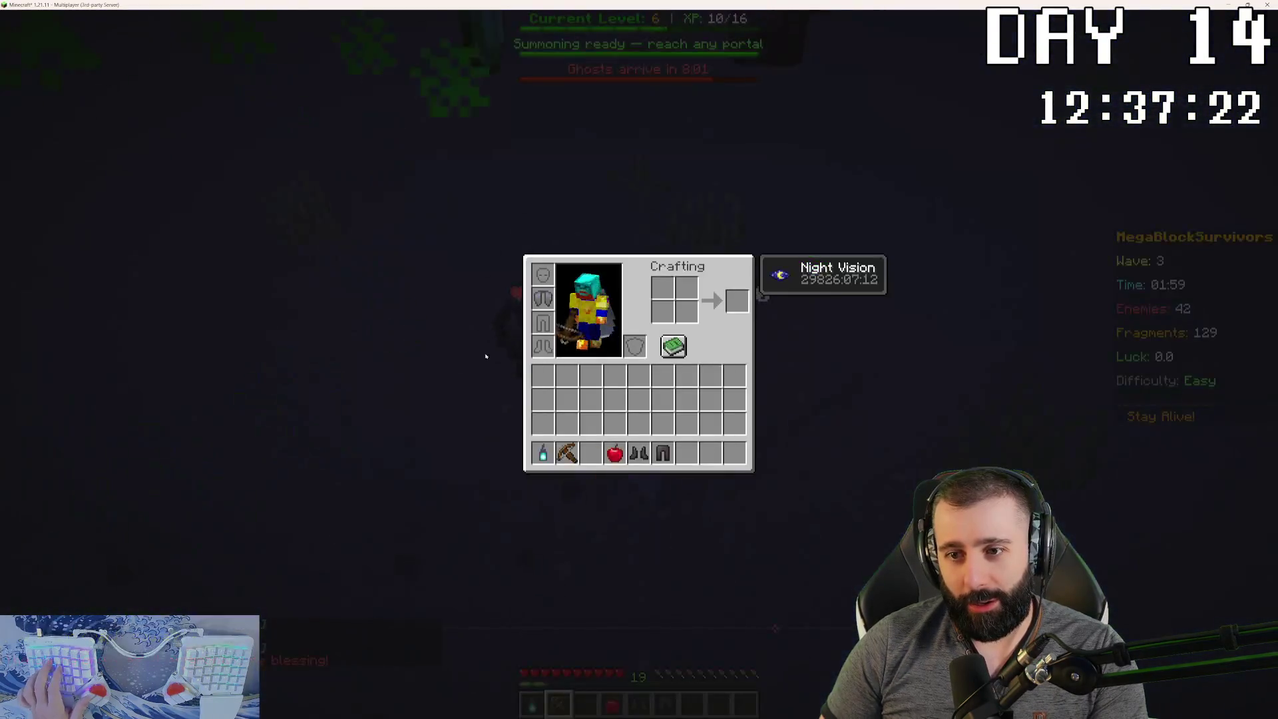
key(e)
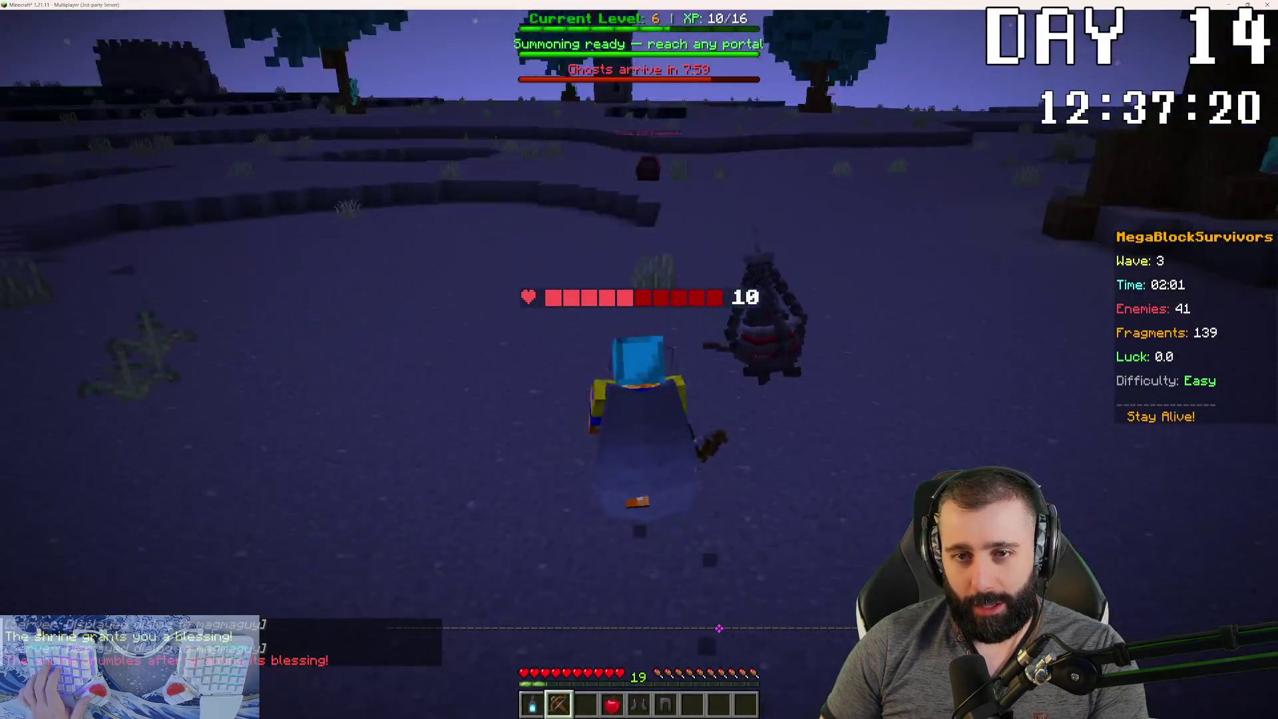
key(w)
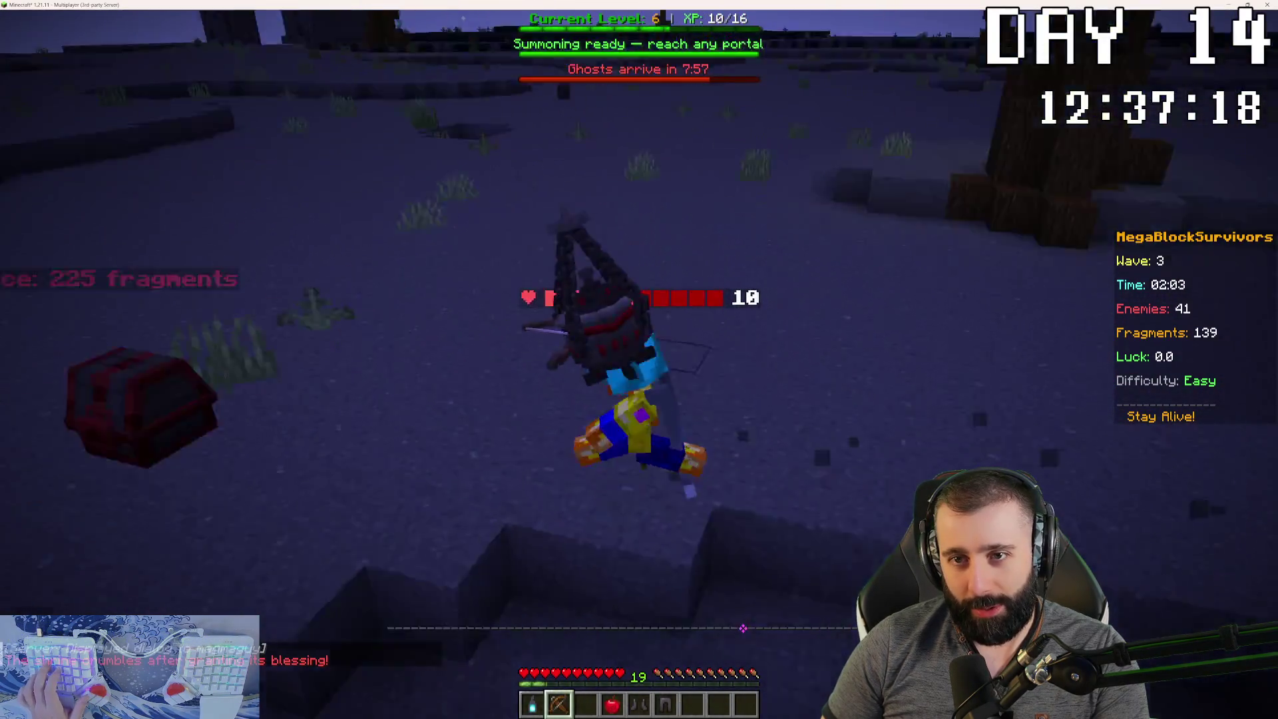
key(w)
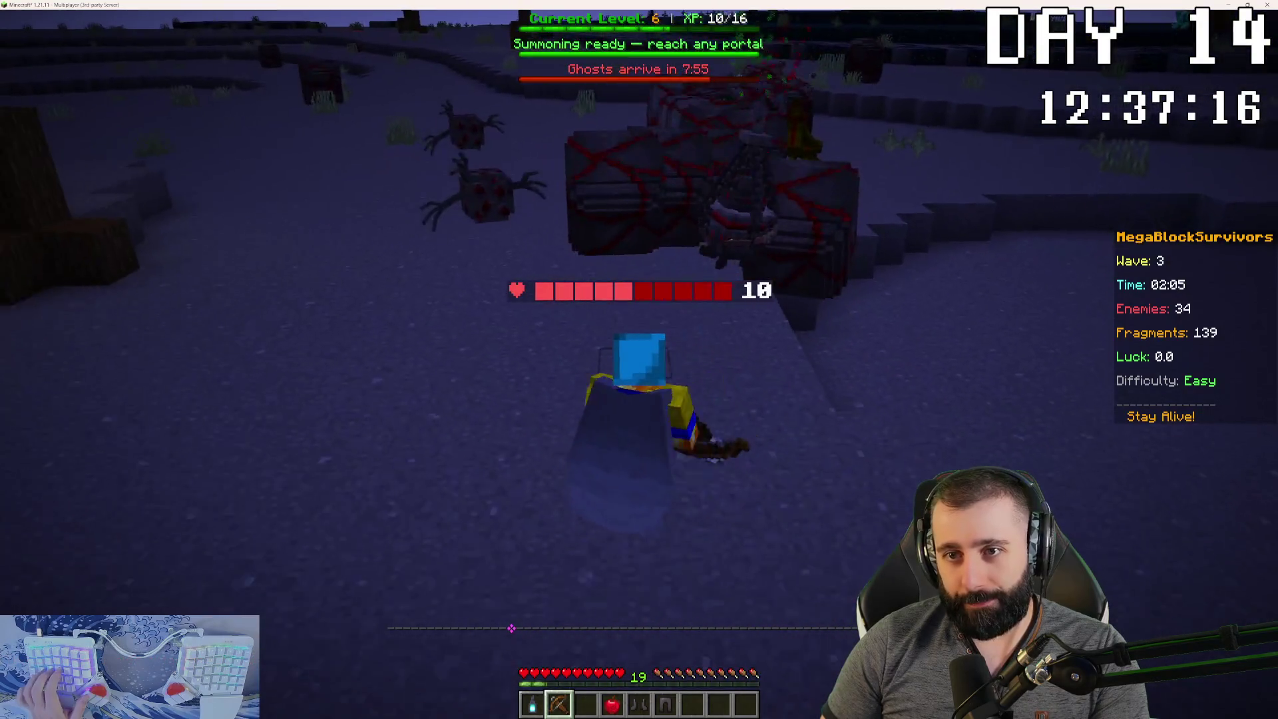
key(w)
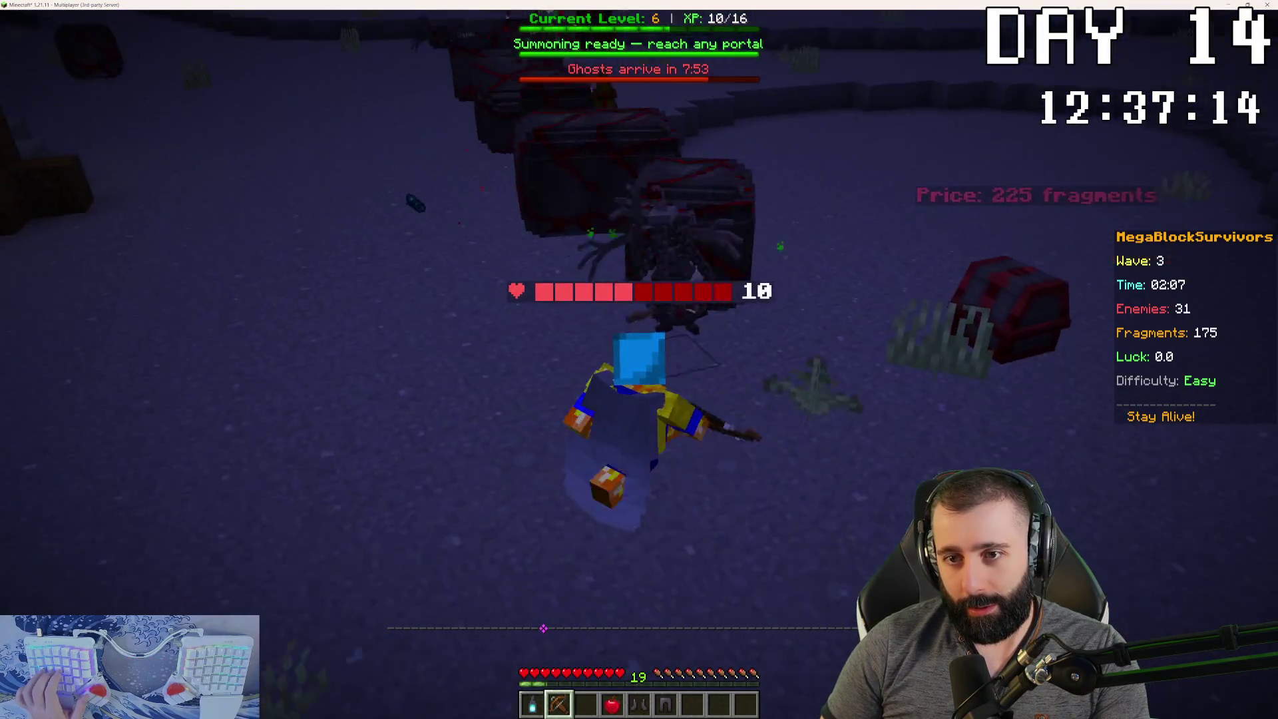
key(w)
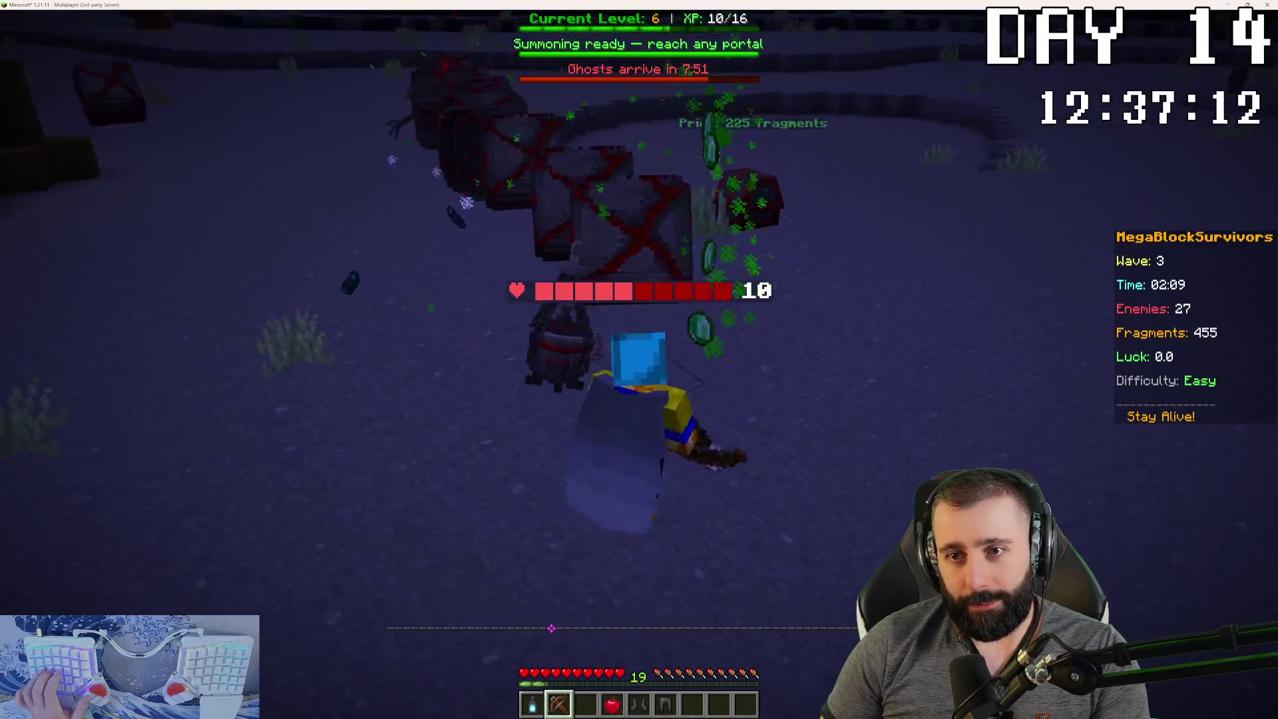
key(w)
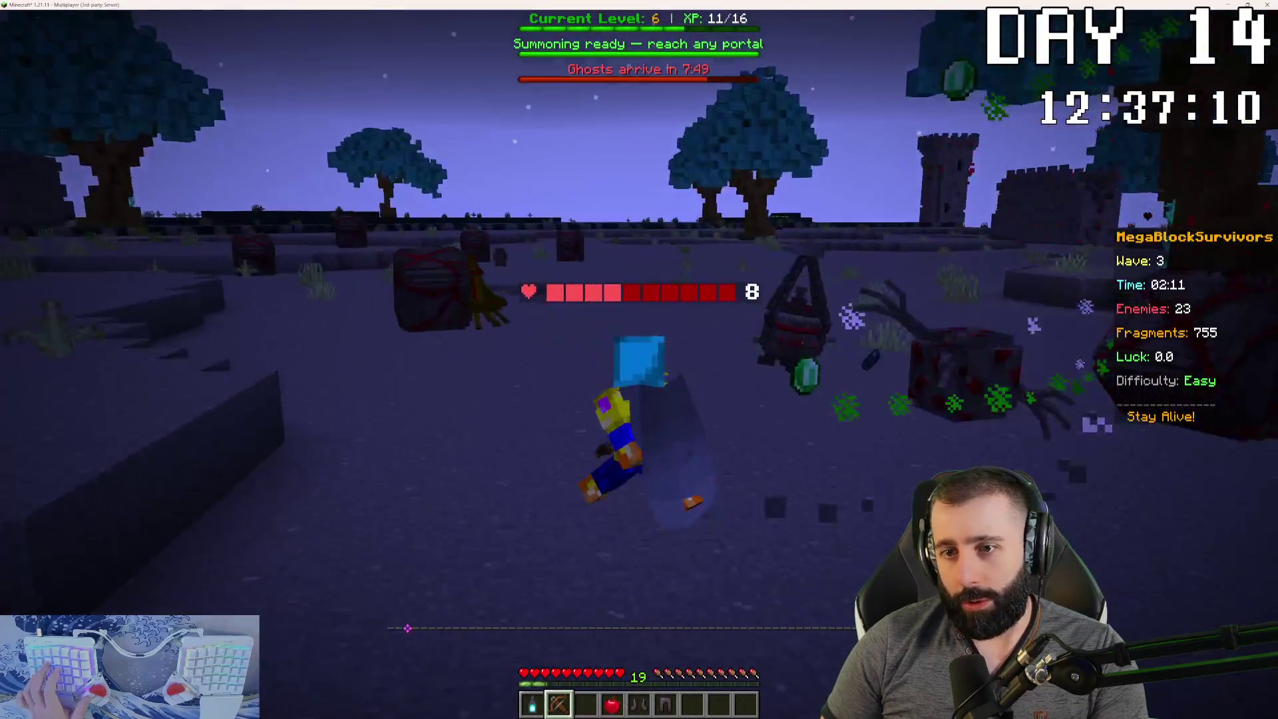
key(w)
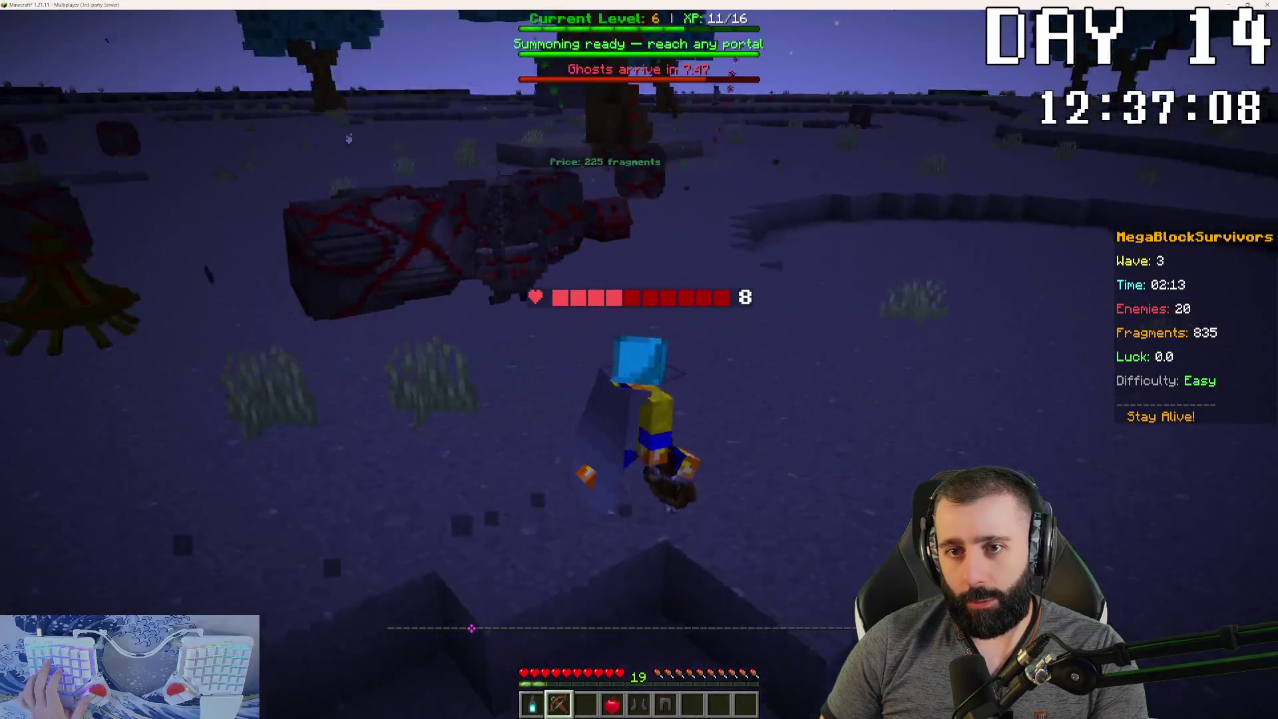
key(w)
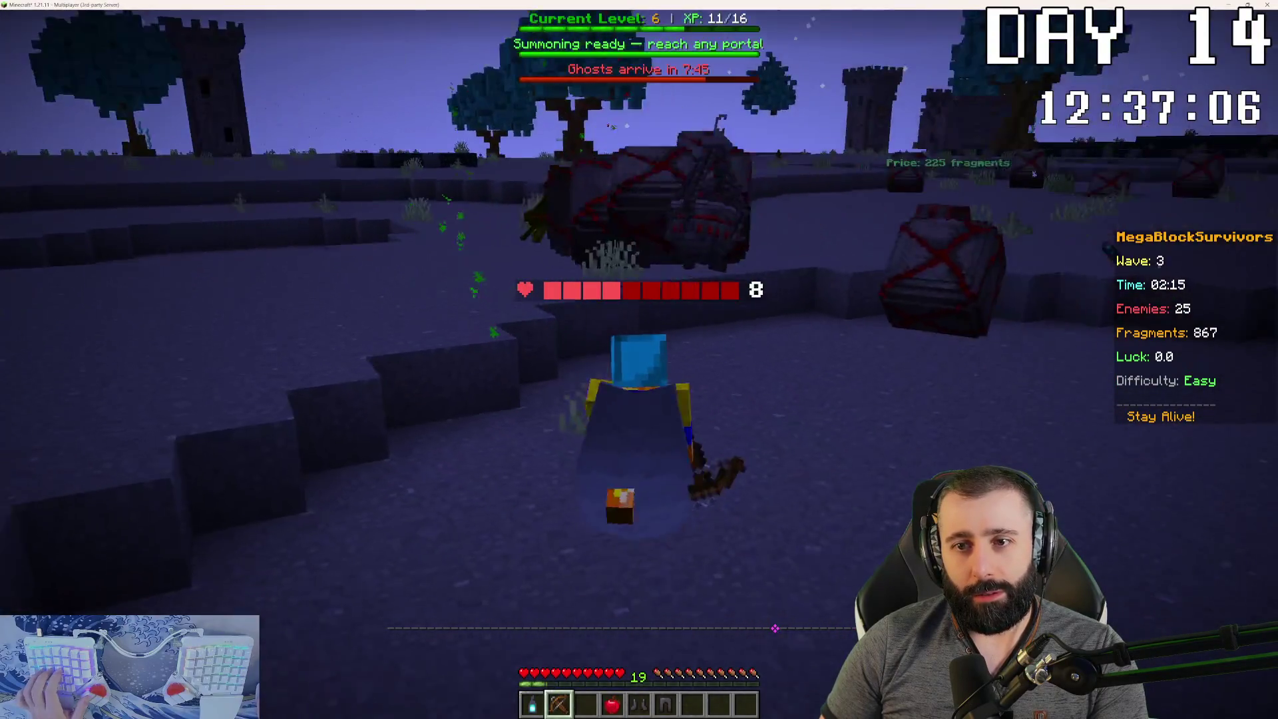
key(w)
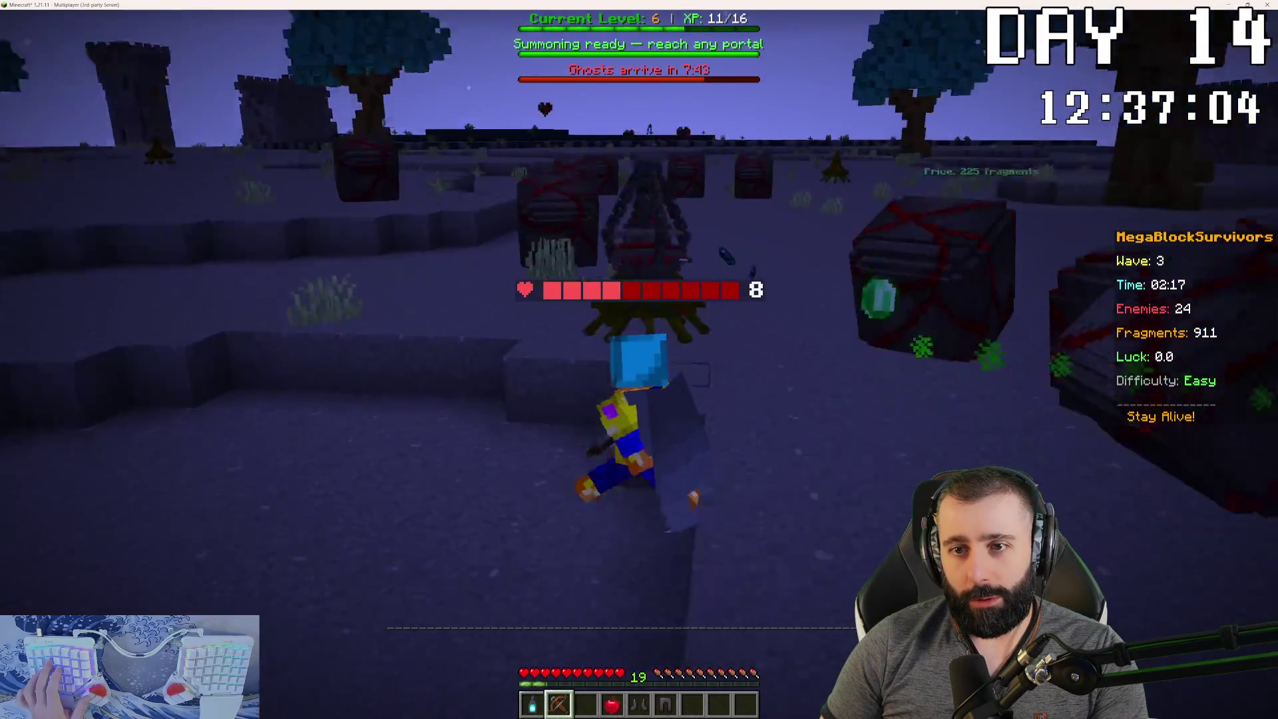
- Collect fragments and XP through wave 4 until the level-up reward pick appears
key(w)
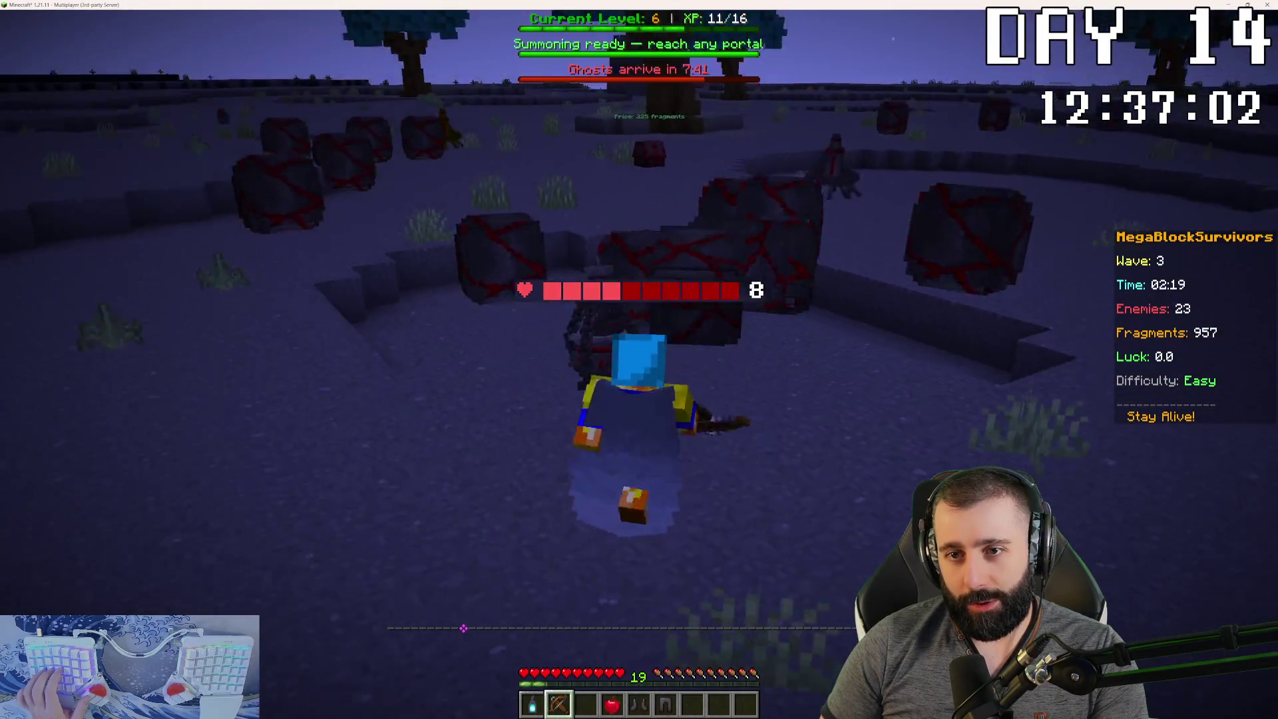
key(w)
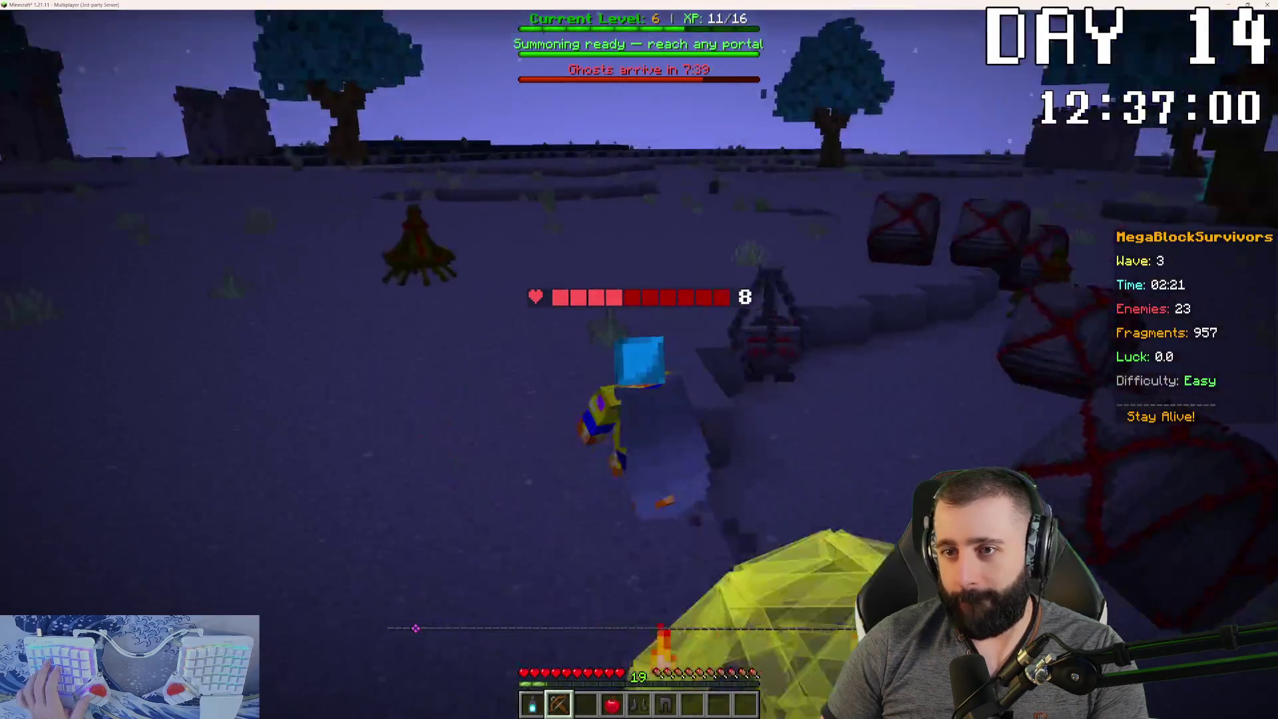
key(w)
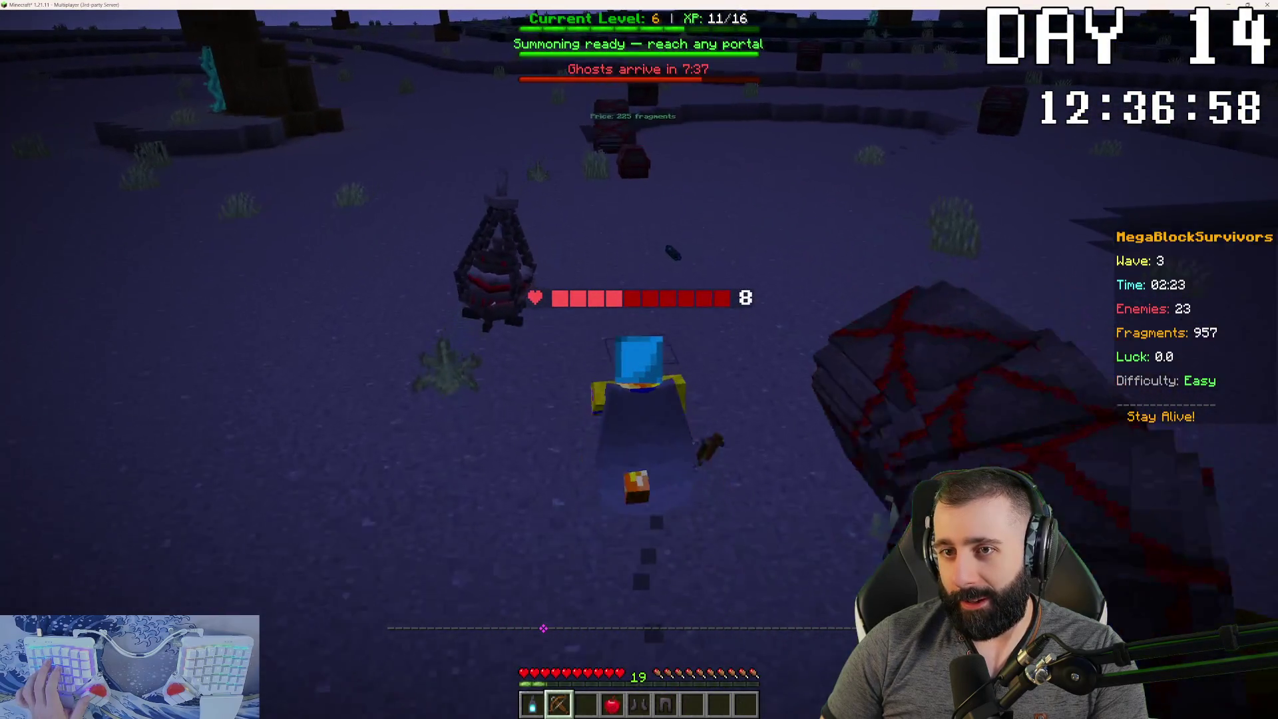
key(w)
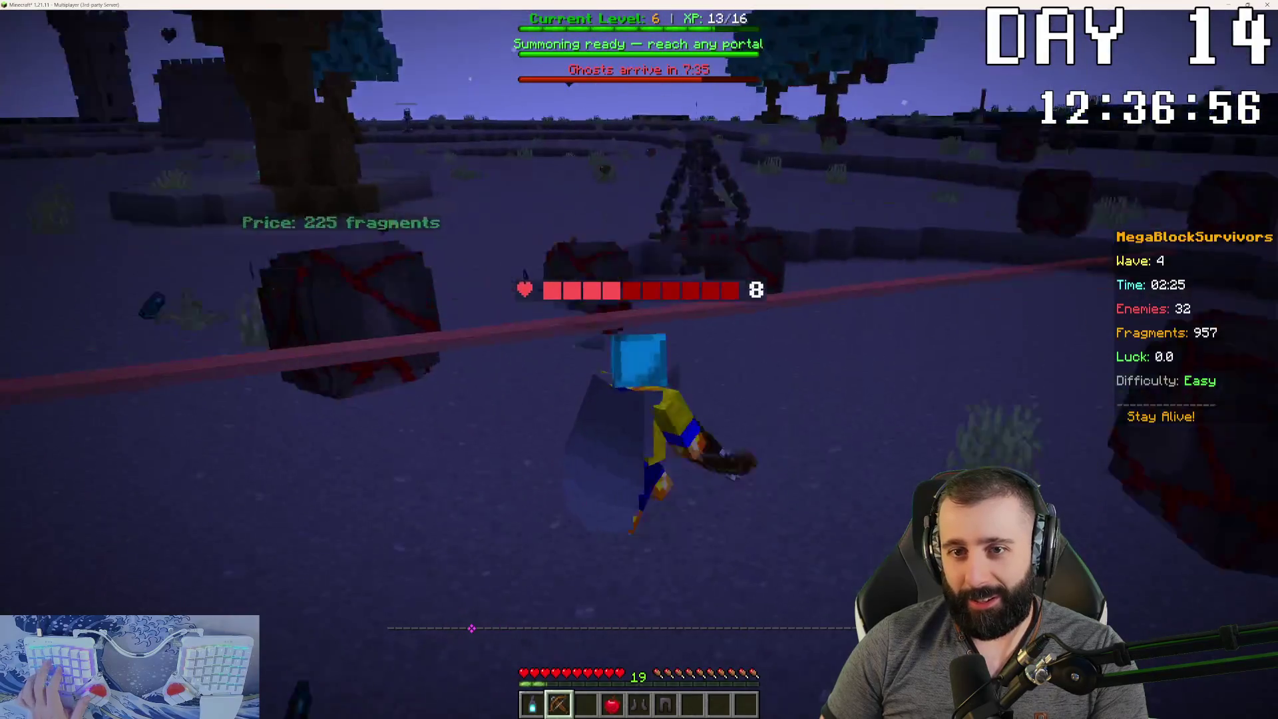
key(w)
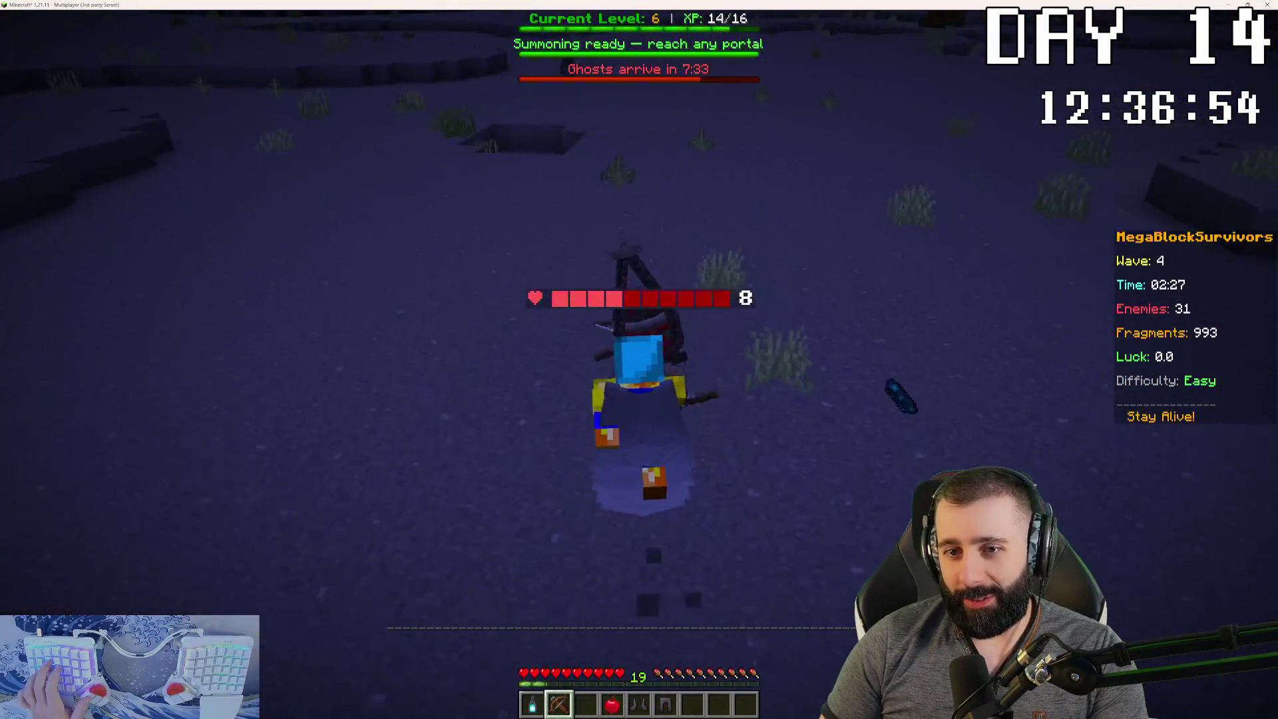
key(w)
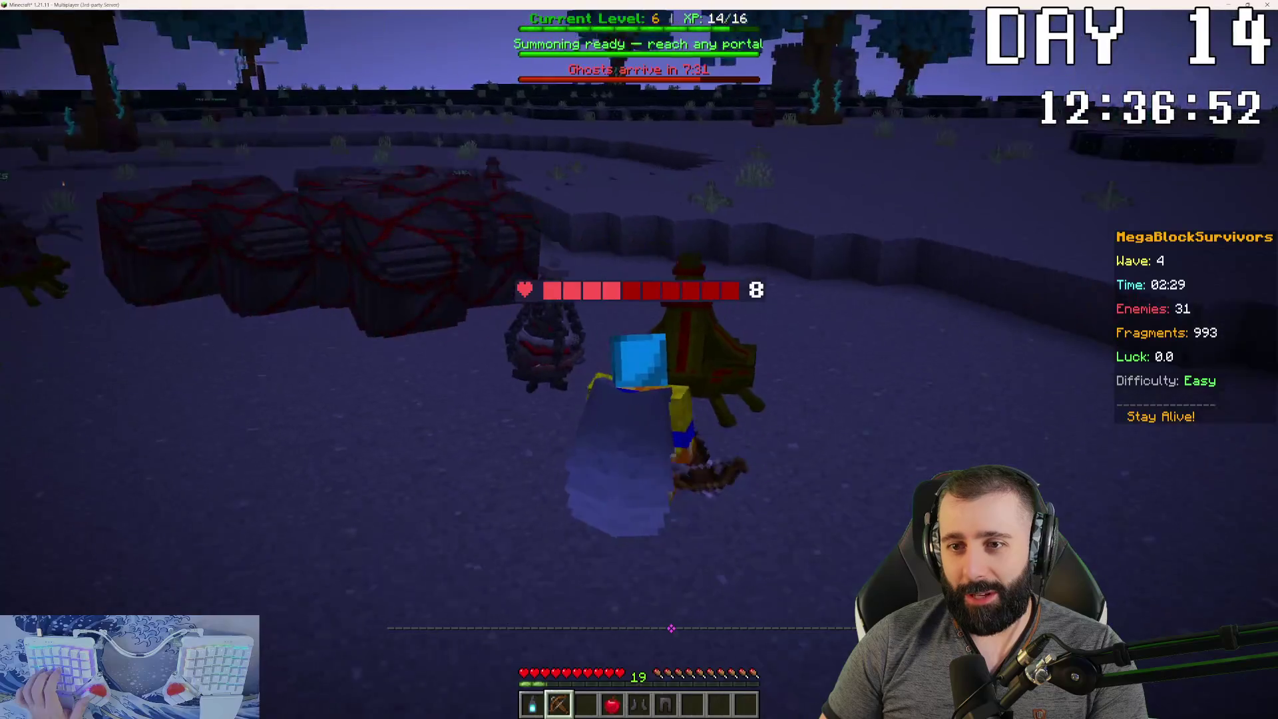
key(w)
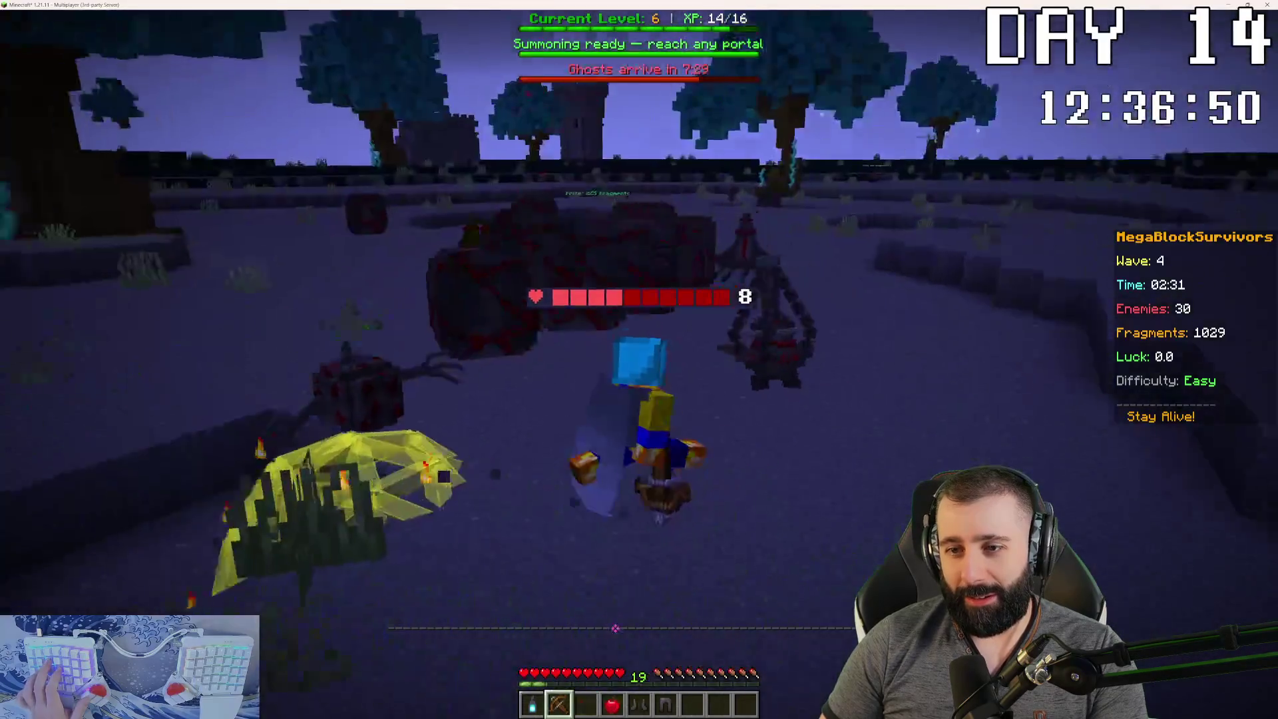
key(w)
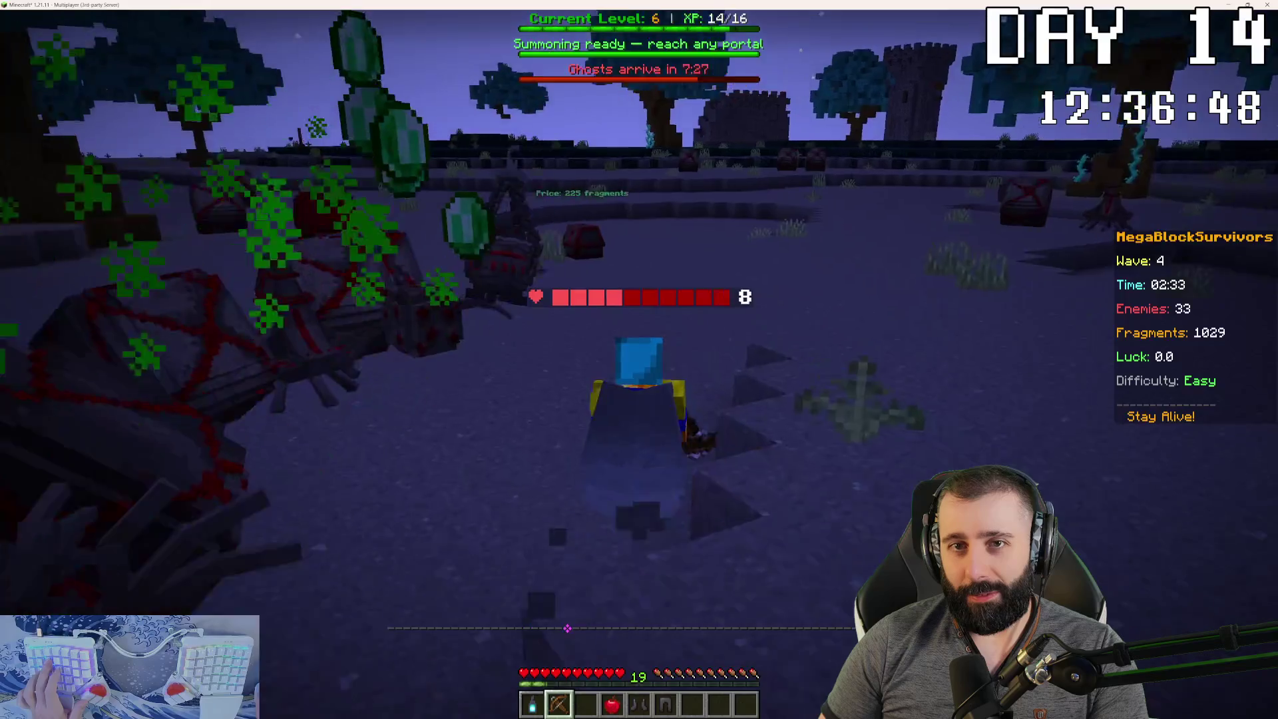
key(w)
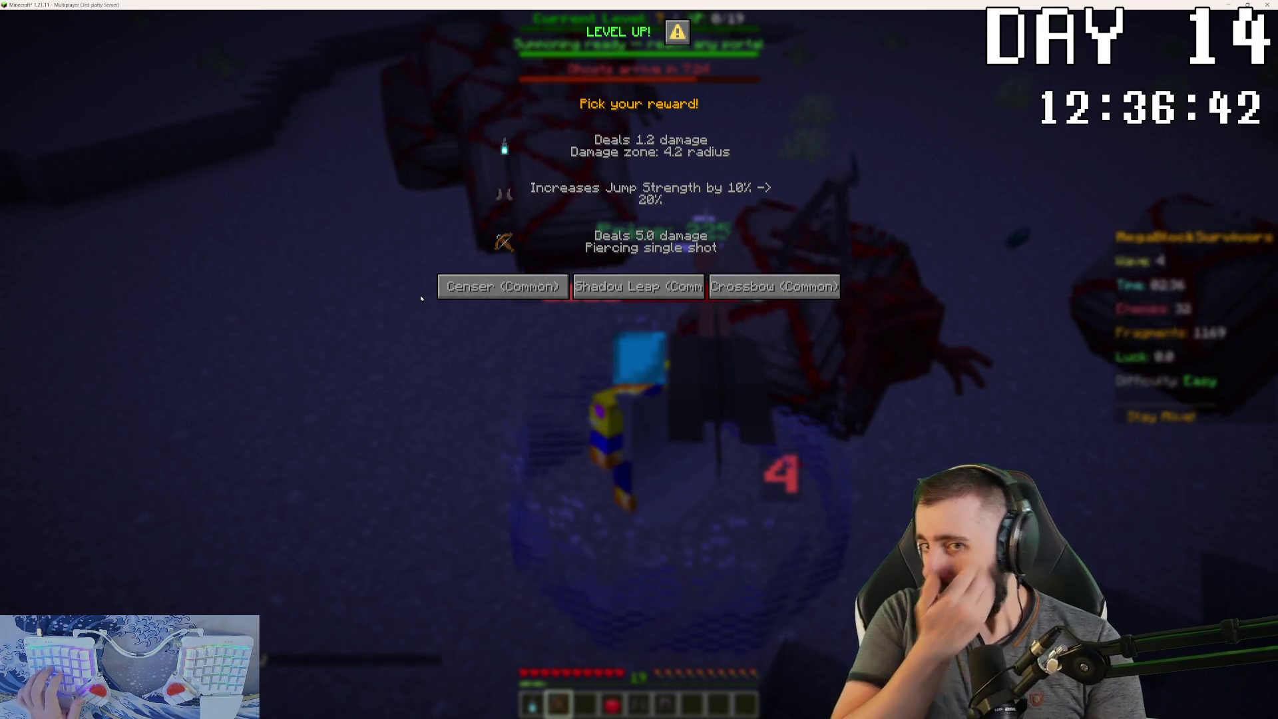
- Take the Censer upgrade, then reach the chest and pick a reward
click(511, 299)
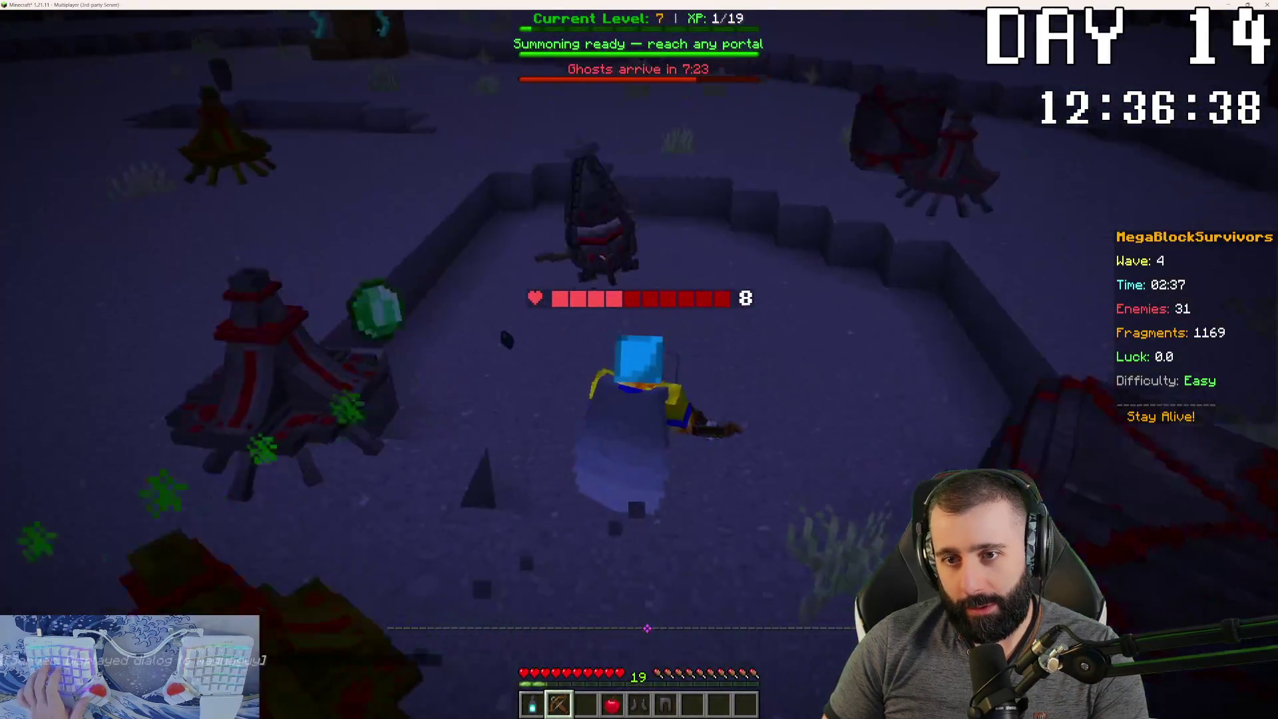
key(w)
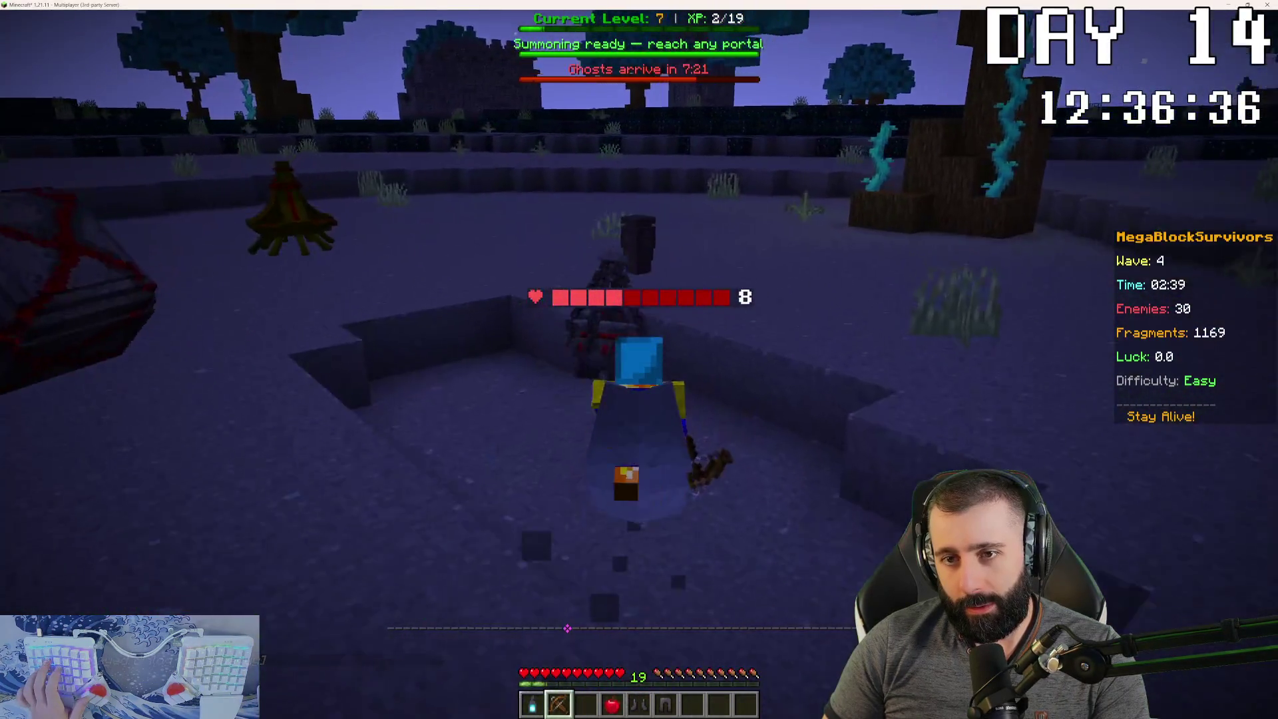
key(w)
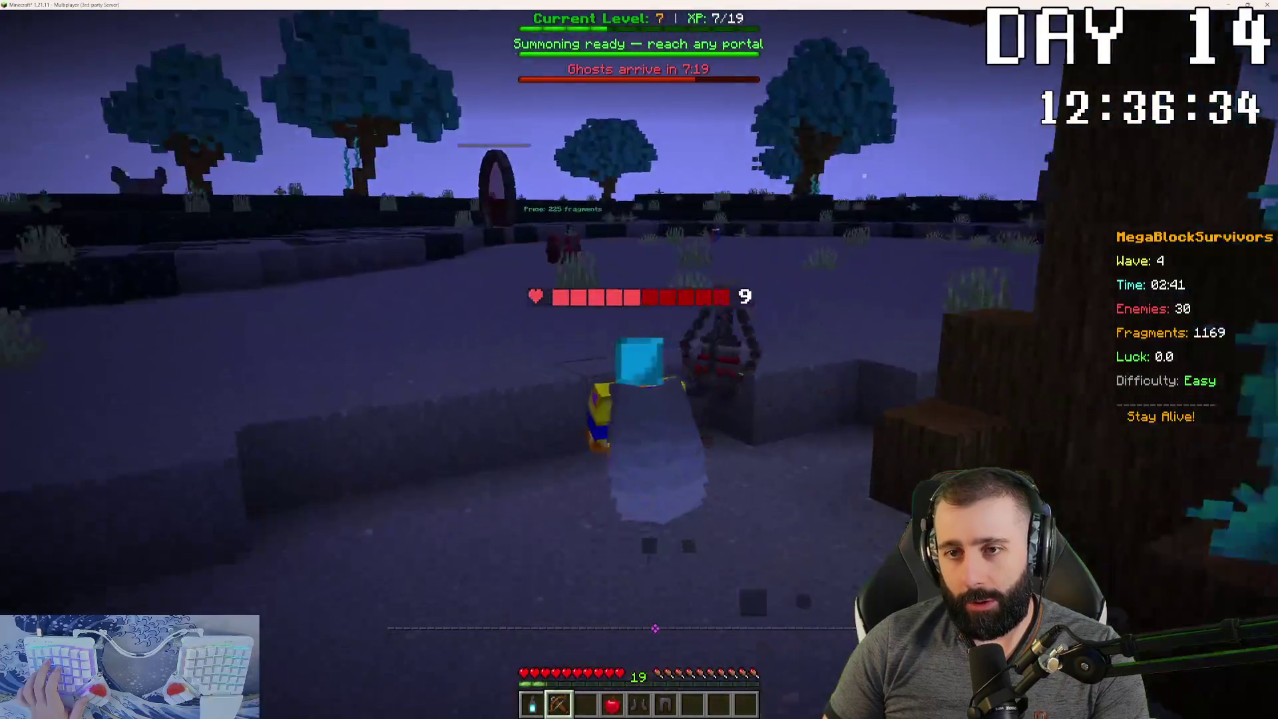
key(w)
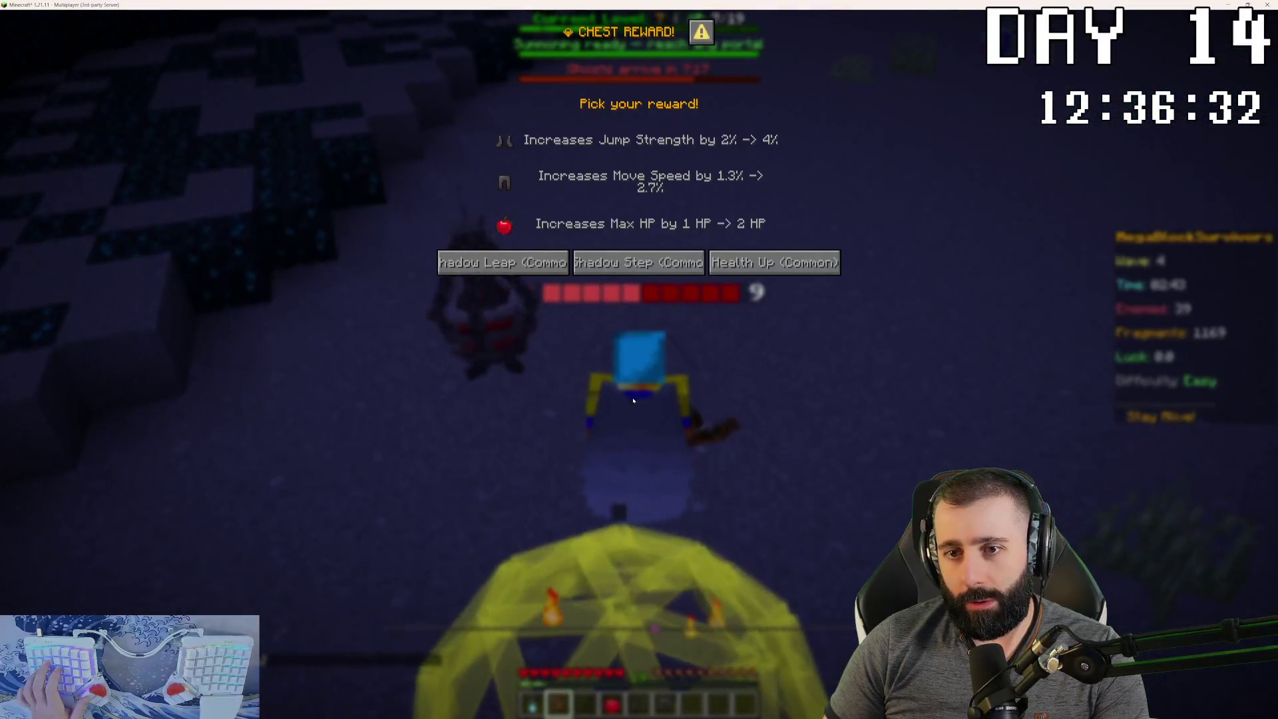
click(638, 262)
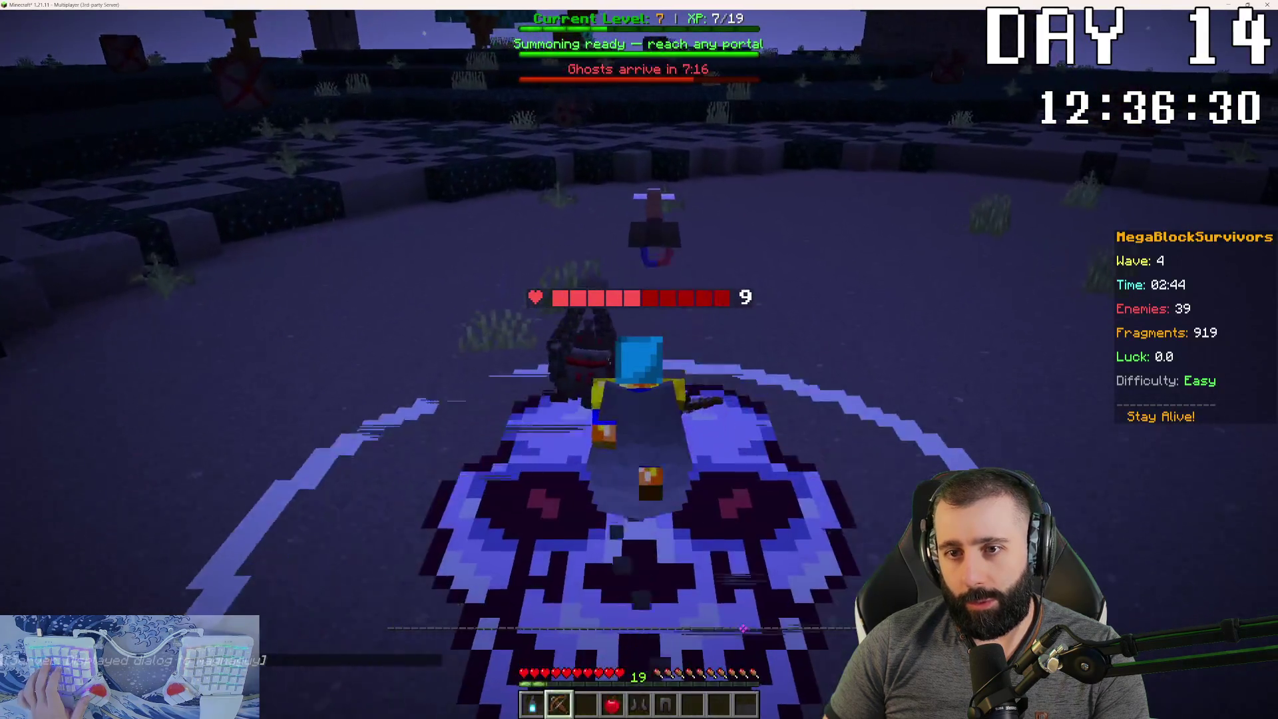
- Head back into the arena and fight enemies until wave 5 begins
key(w)
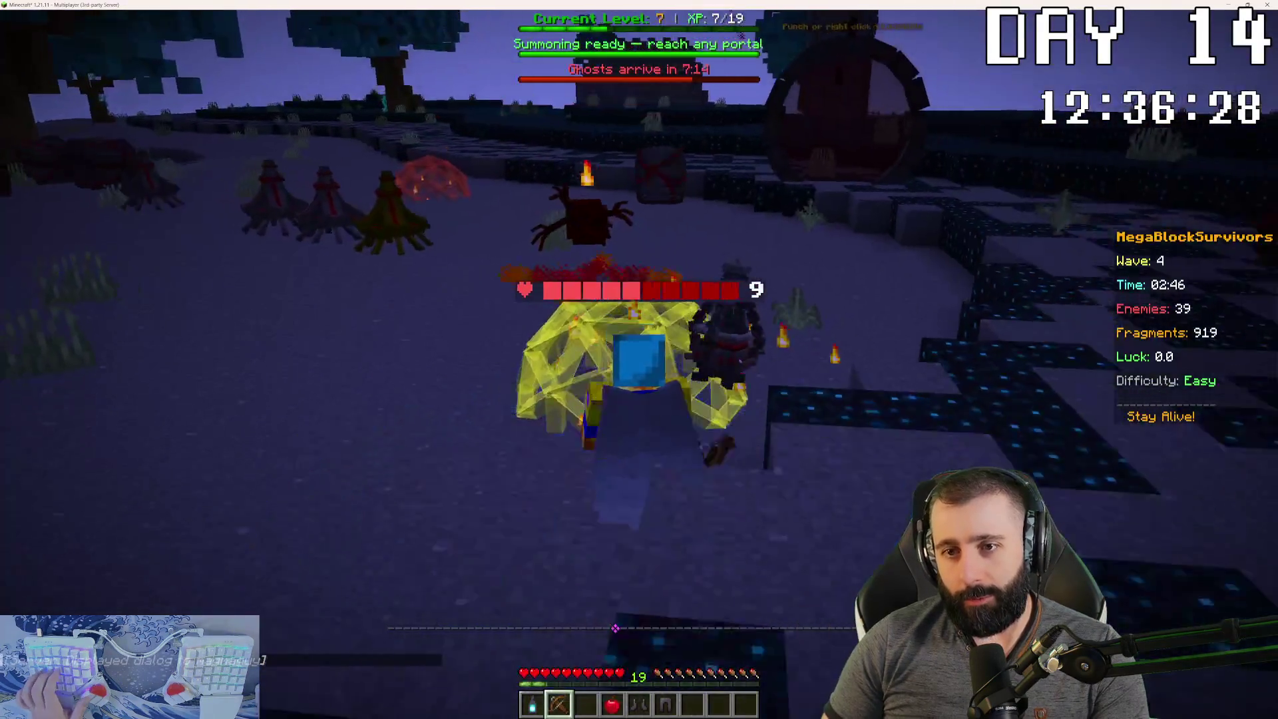
key(w)
key(w)
key(w)
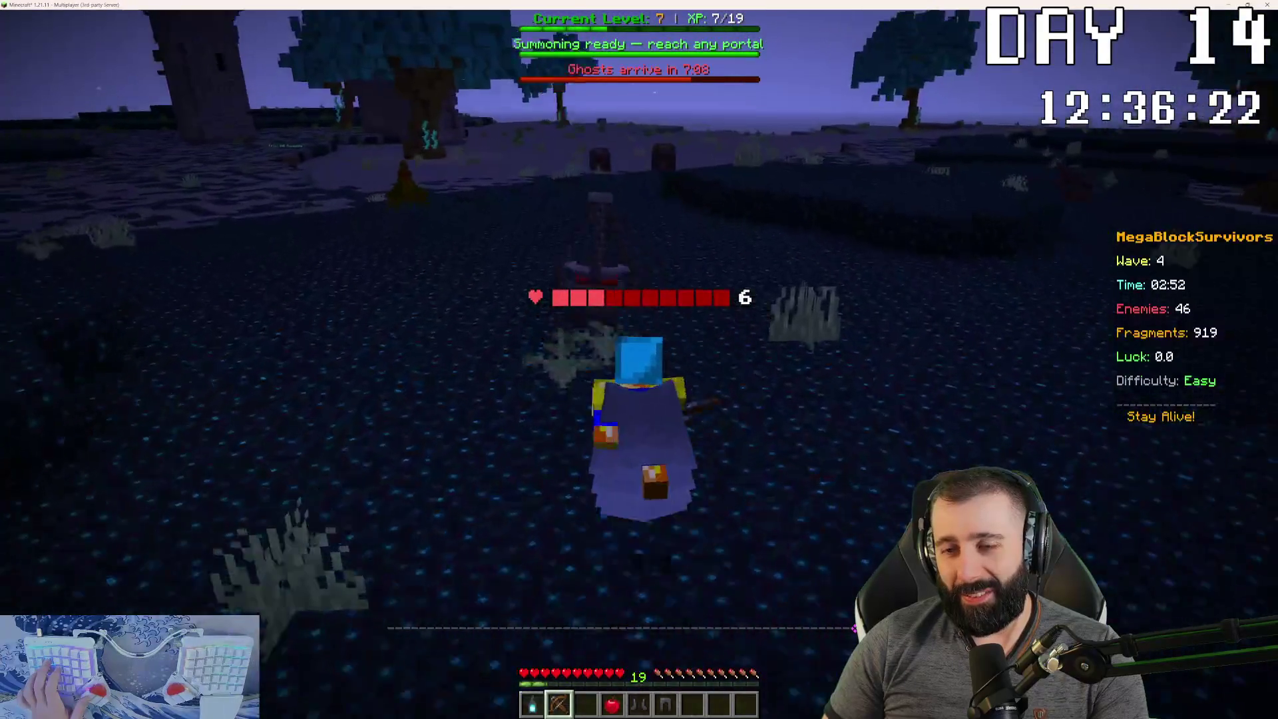
key(w)
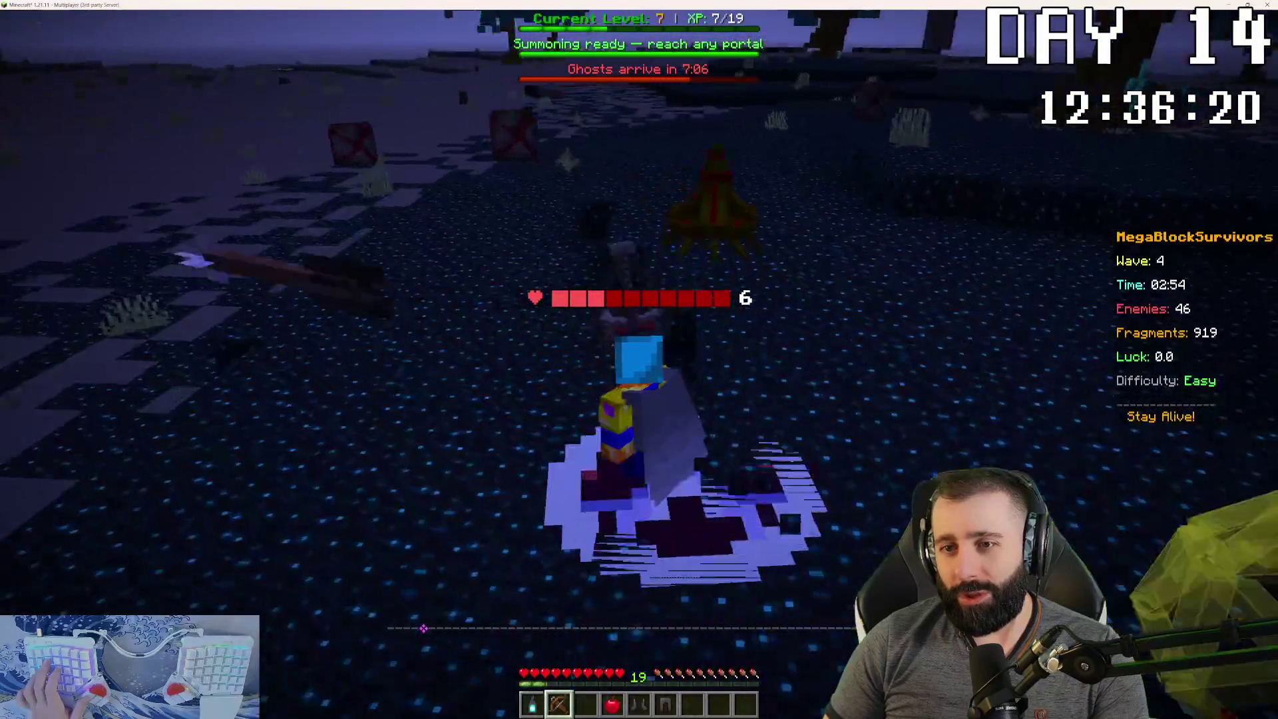
key(w)
key(w)
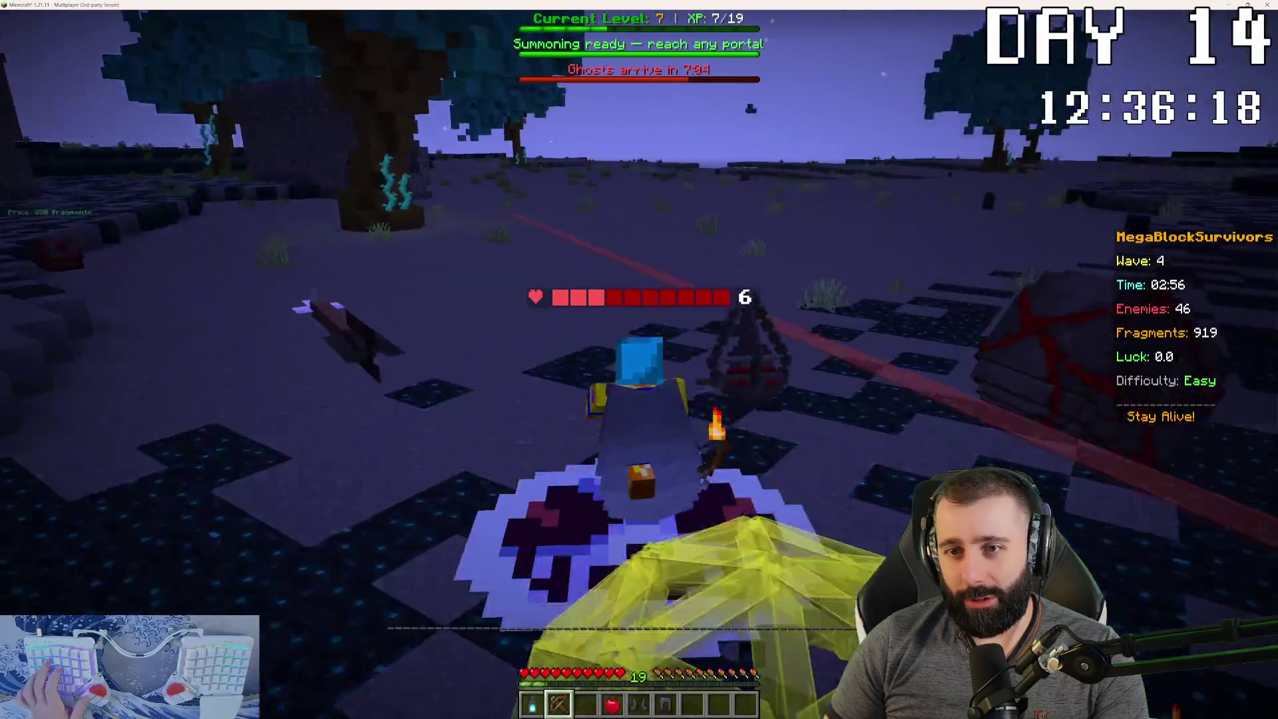
key(w)
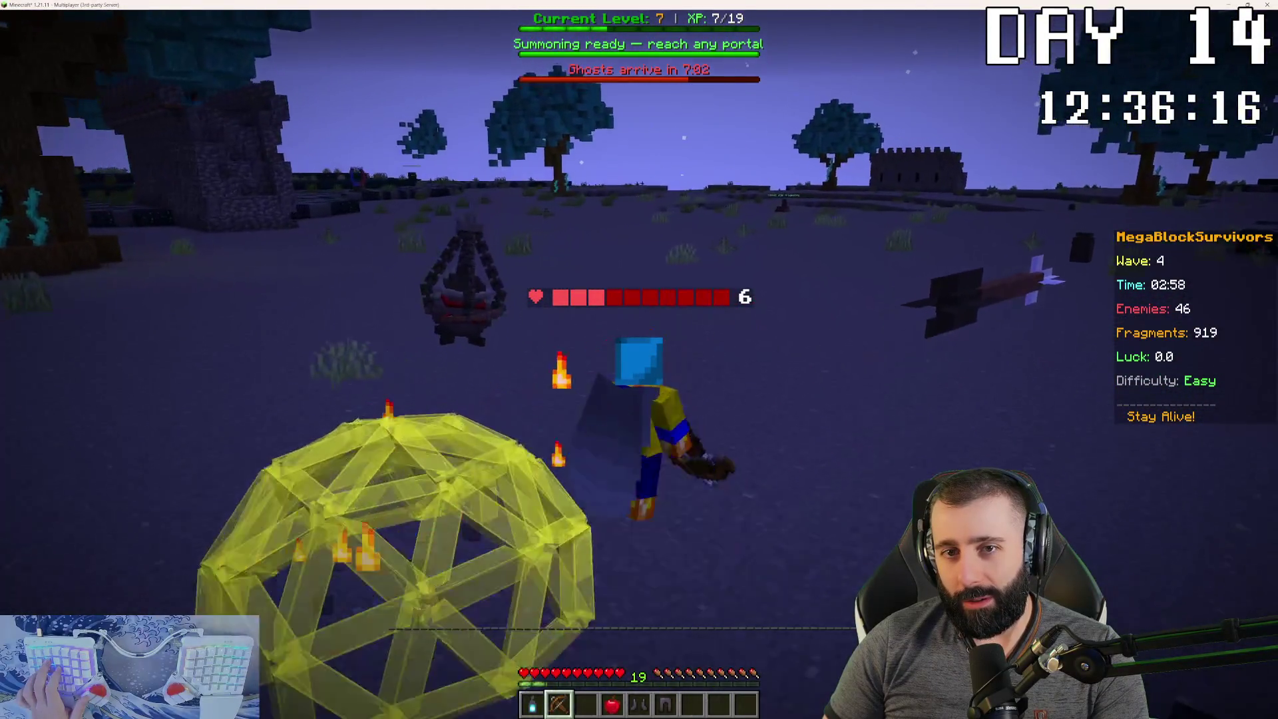
key(w)
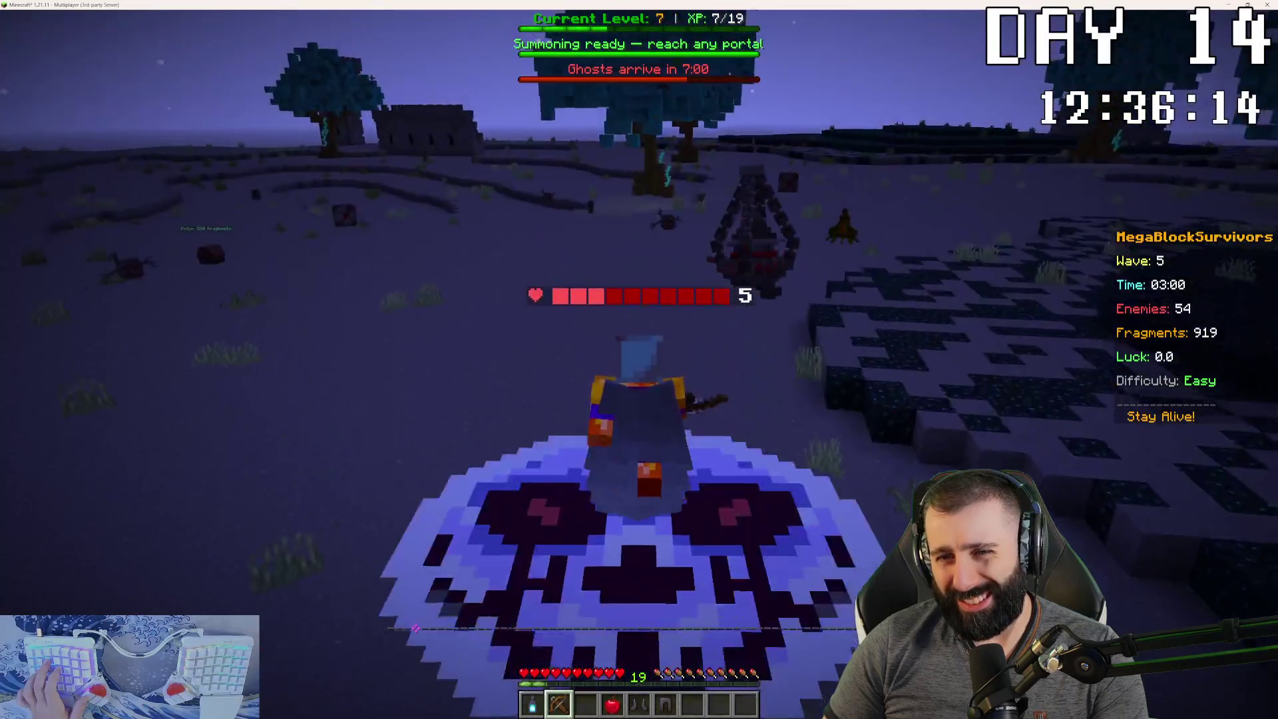
- Keep fighting in wave 5 until the game over, then return to IntelliJ
key(w)
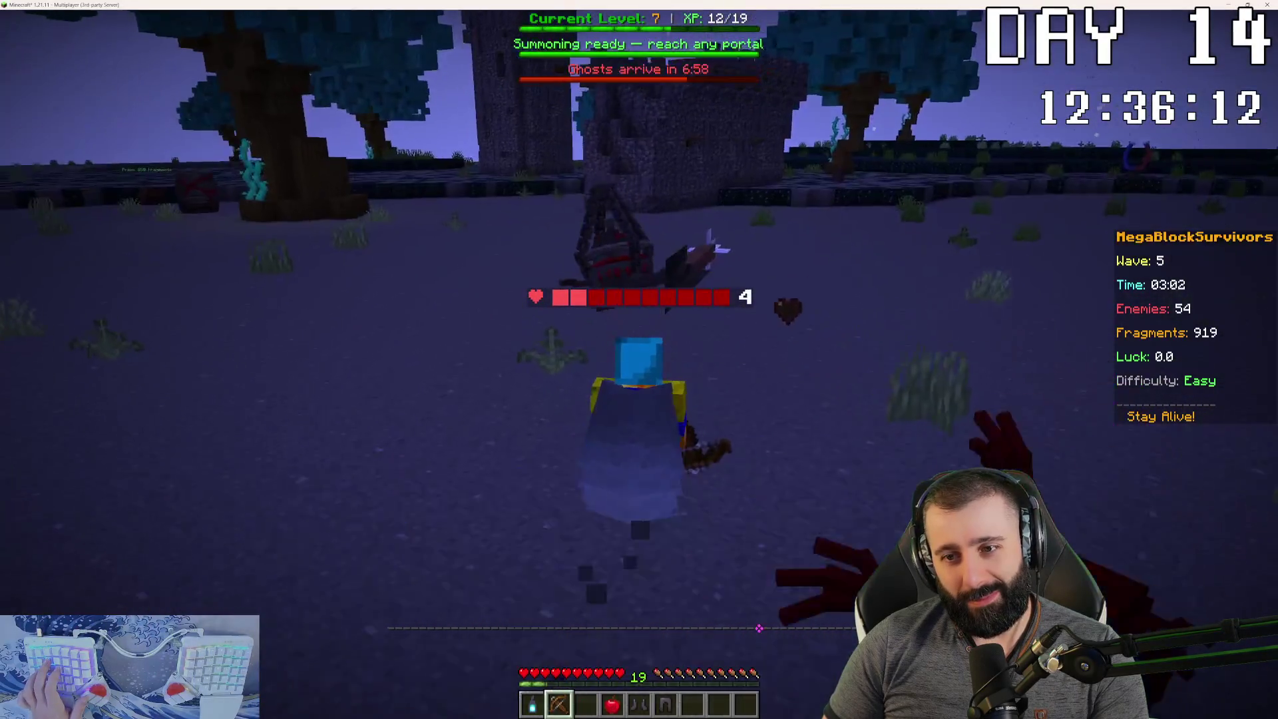
key(w)
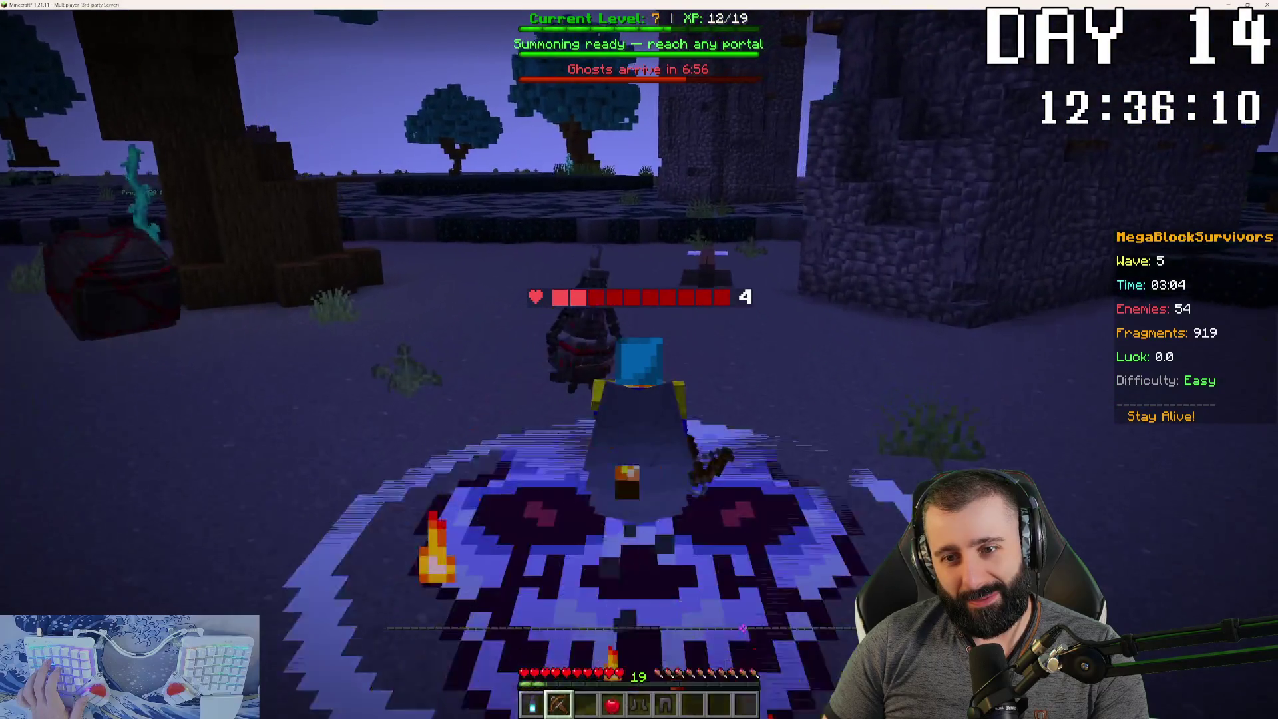
key(w)
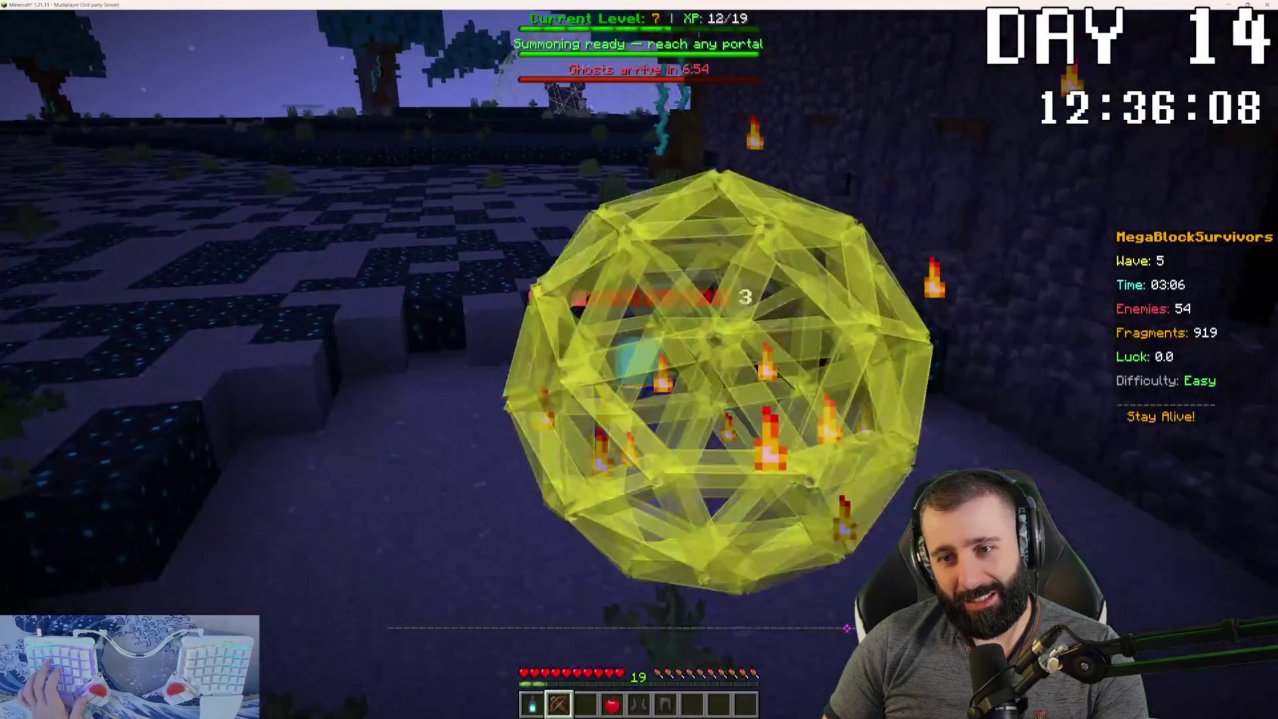
key(w)
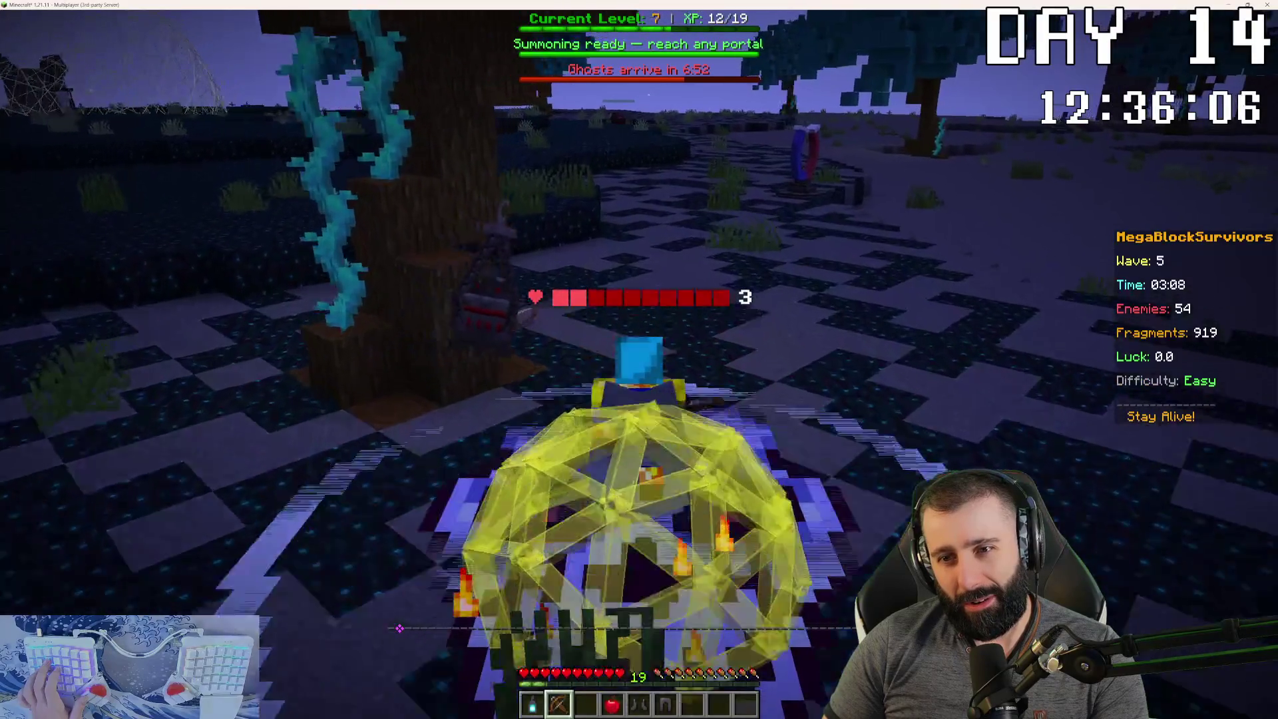
key(w)
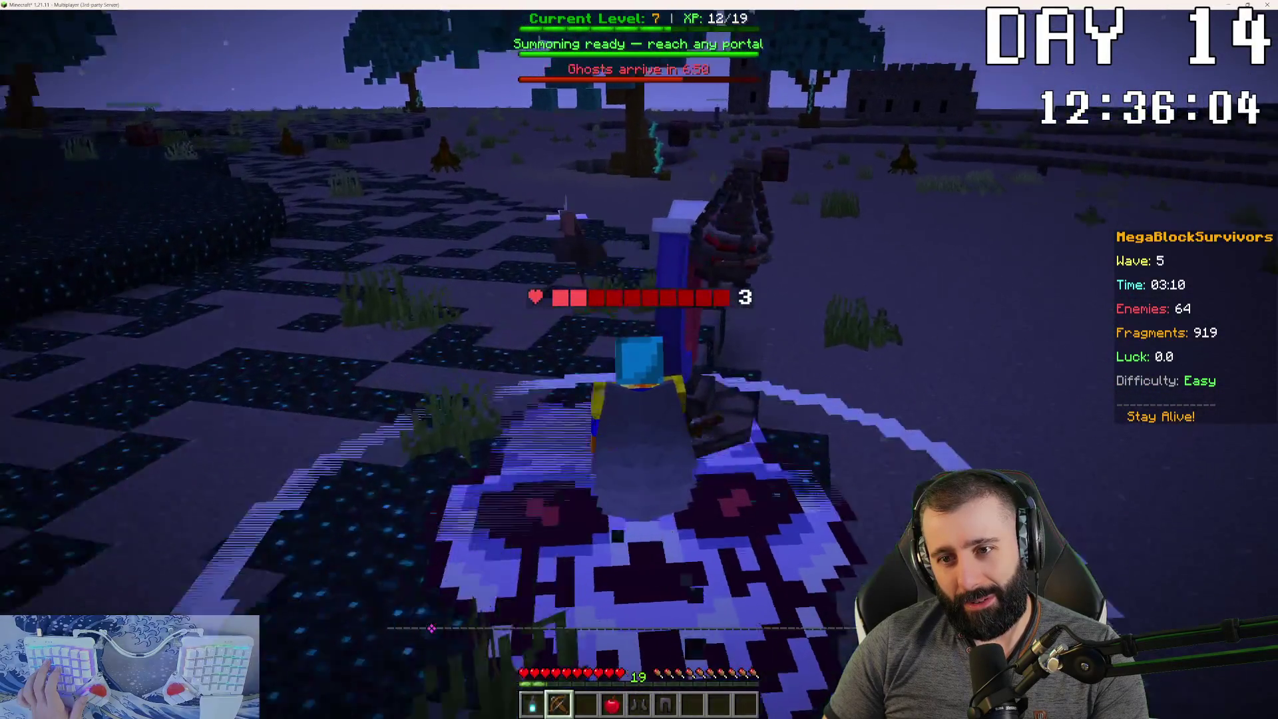
key(w)
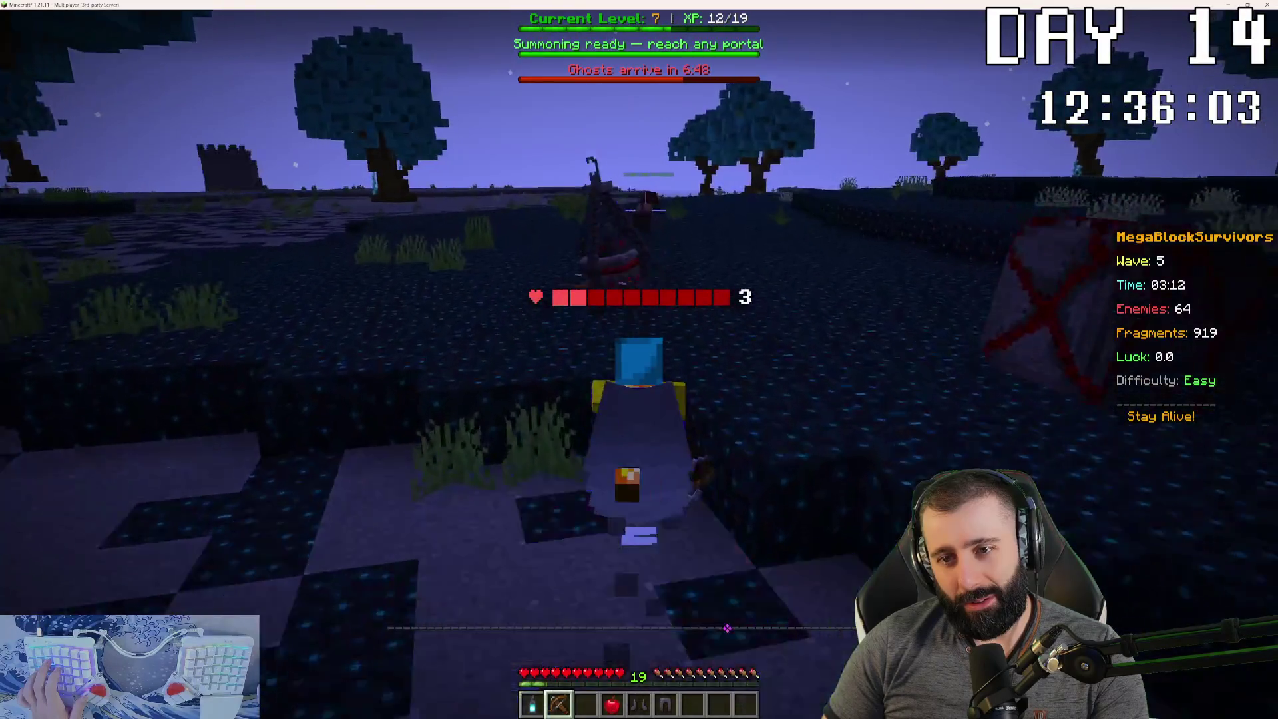
key(w)
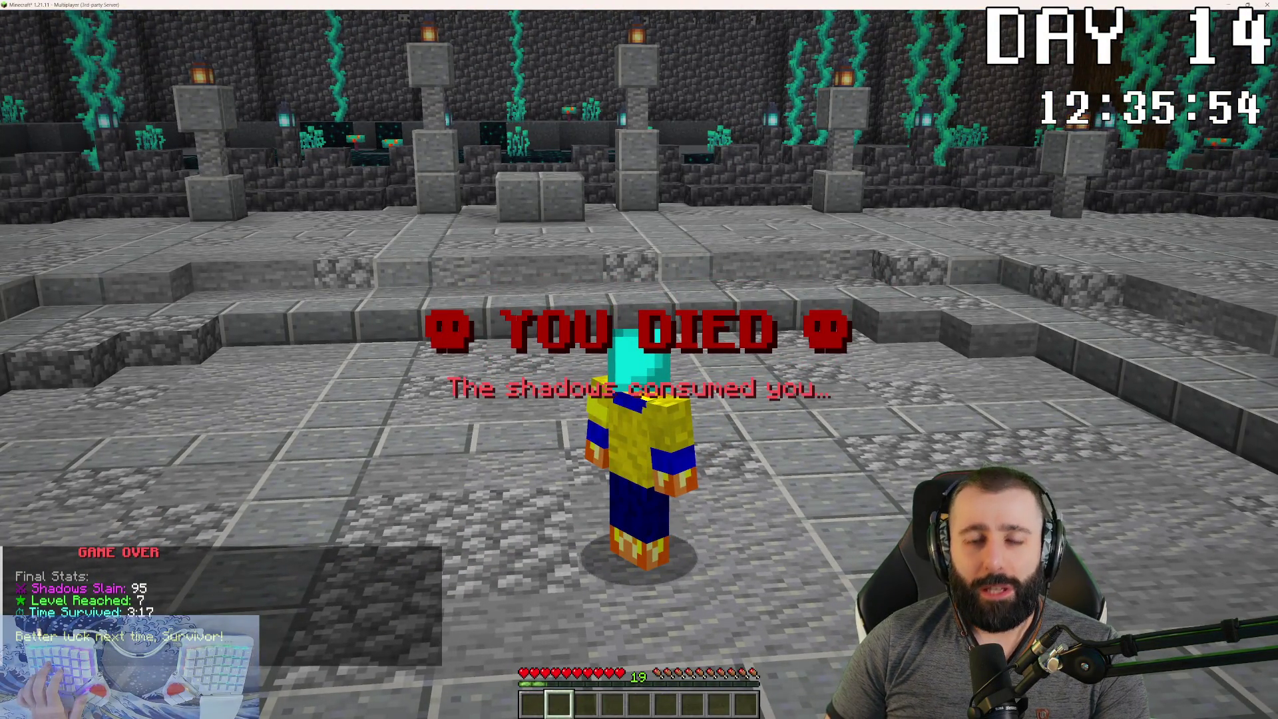
key(alt+Tab)
click(638, 365)
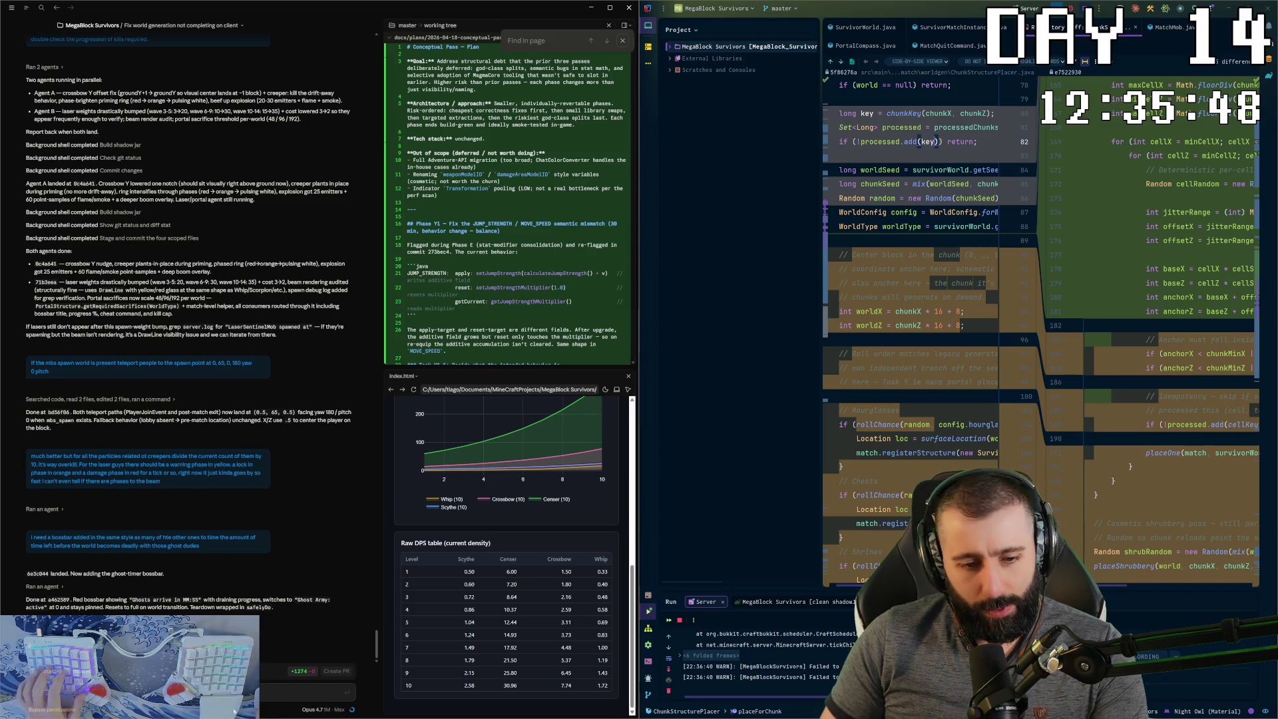
- Send the drafted chat message and close the diff tab
key(alt+Tab)
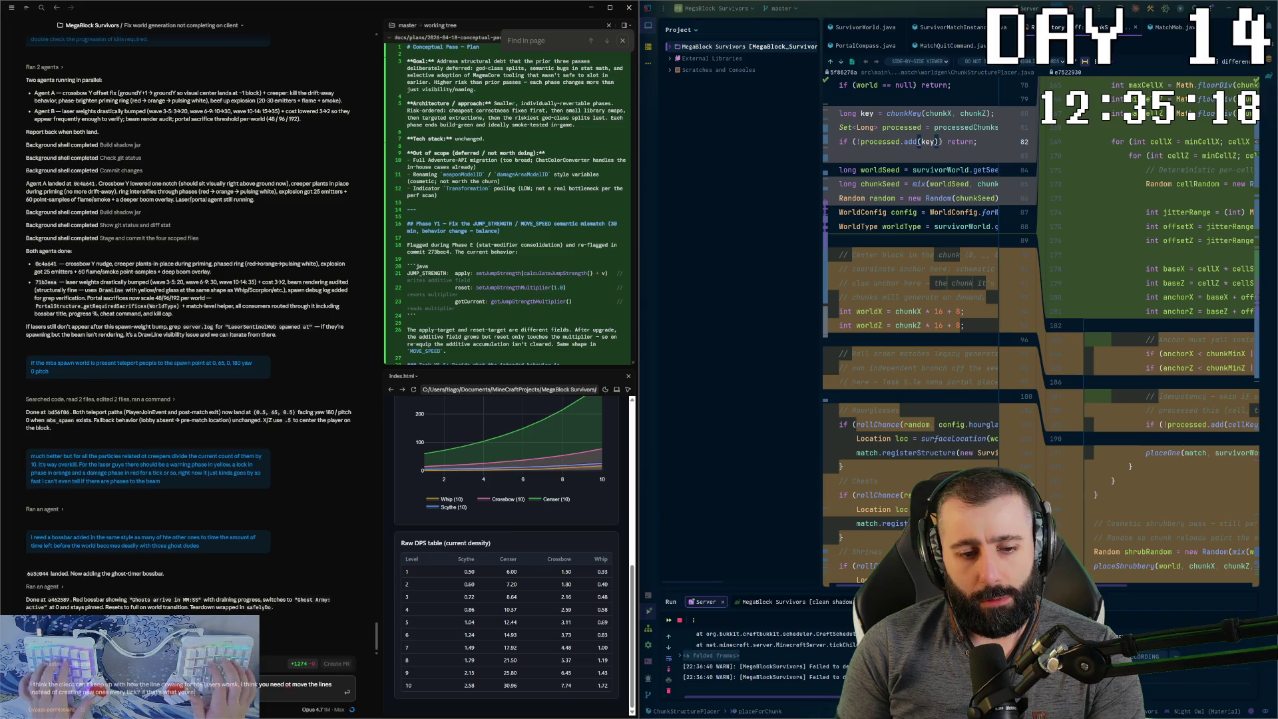
key(Return)
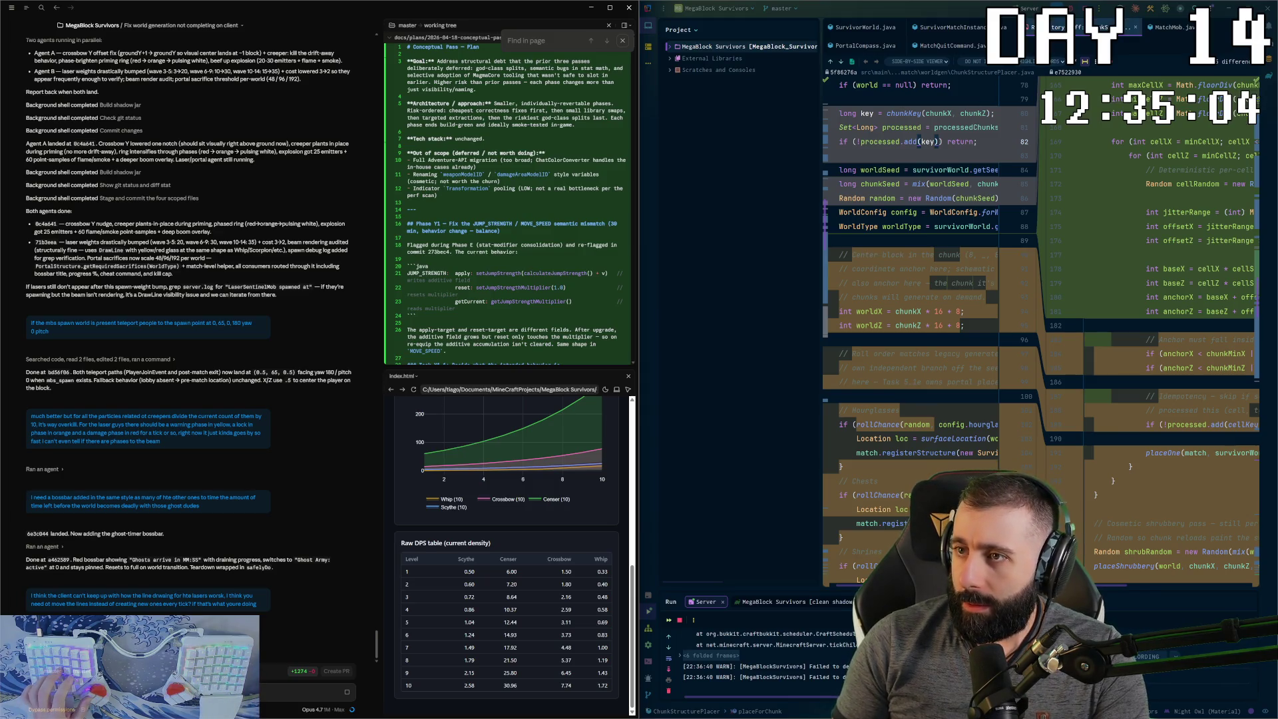
key(ctrl+F4)
- Jump to the tick() method in SurvivorMatchInstance.java, then switch to Blockbench
click(998, 310)
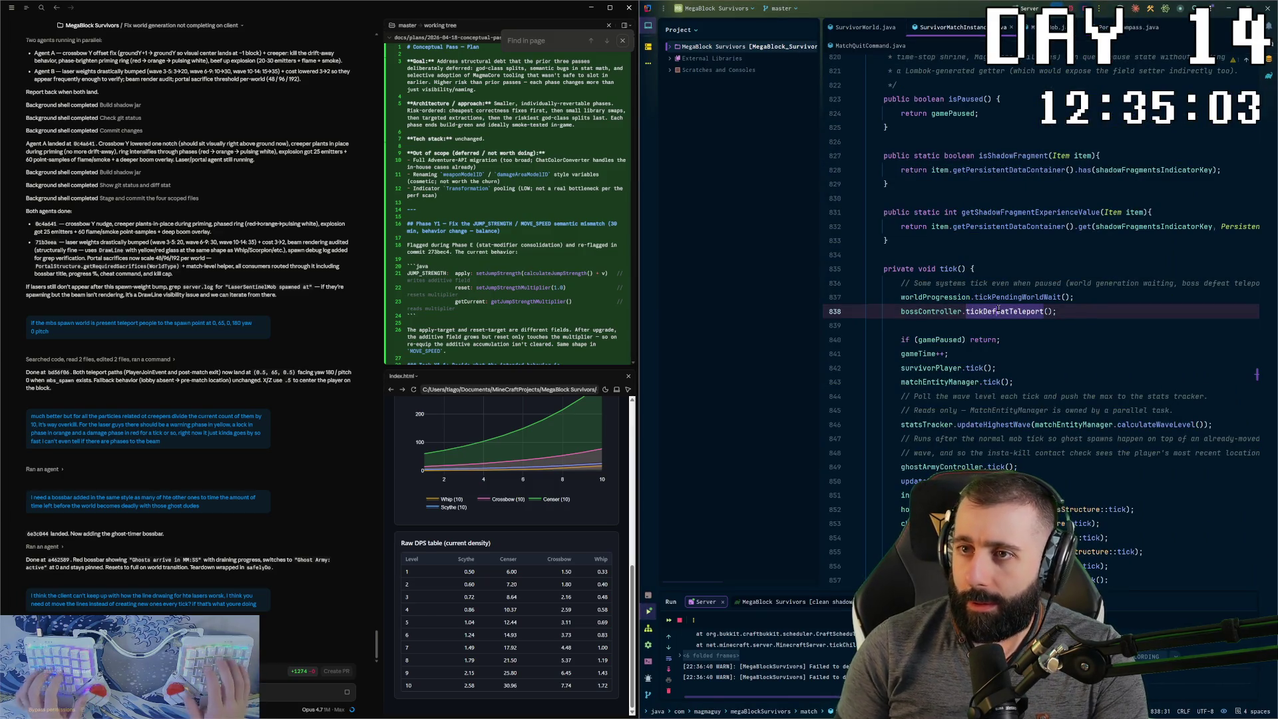
key(shift)
key(shift)
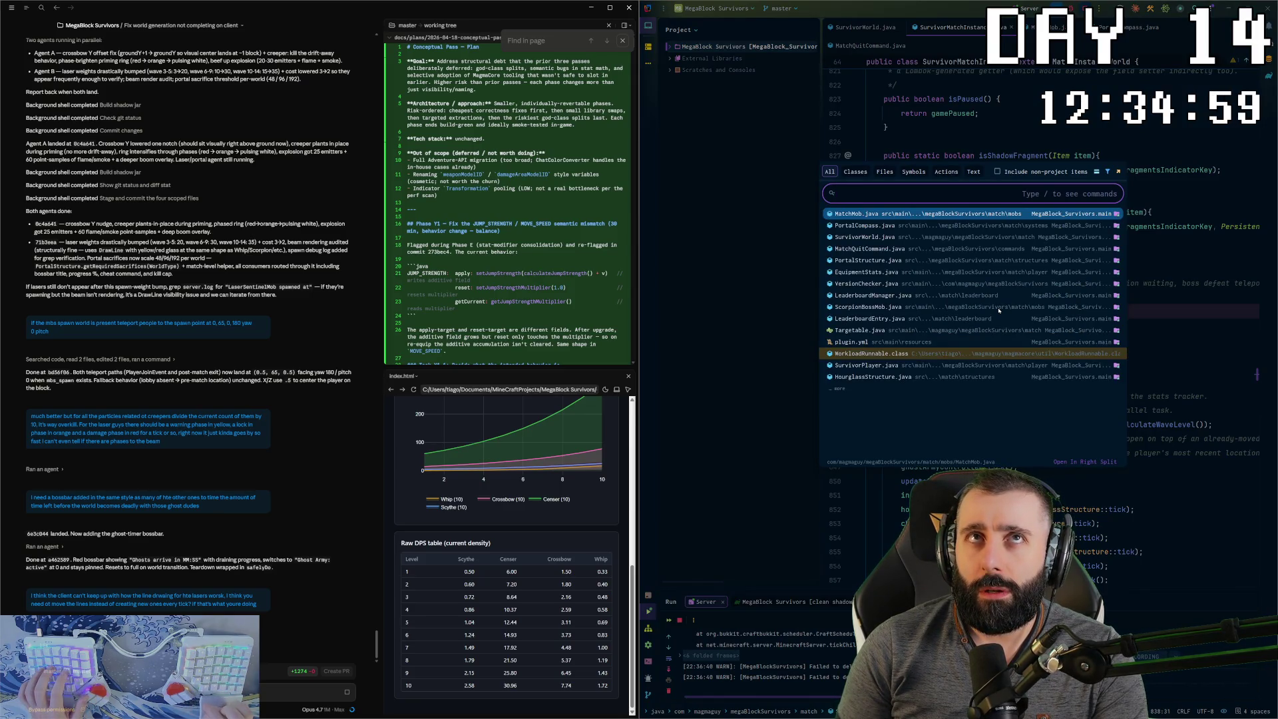
click(892, 137)
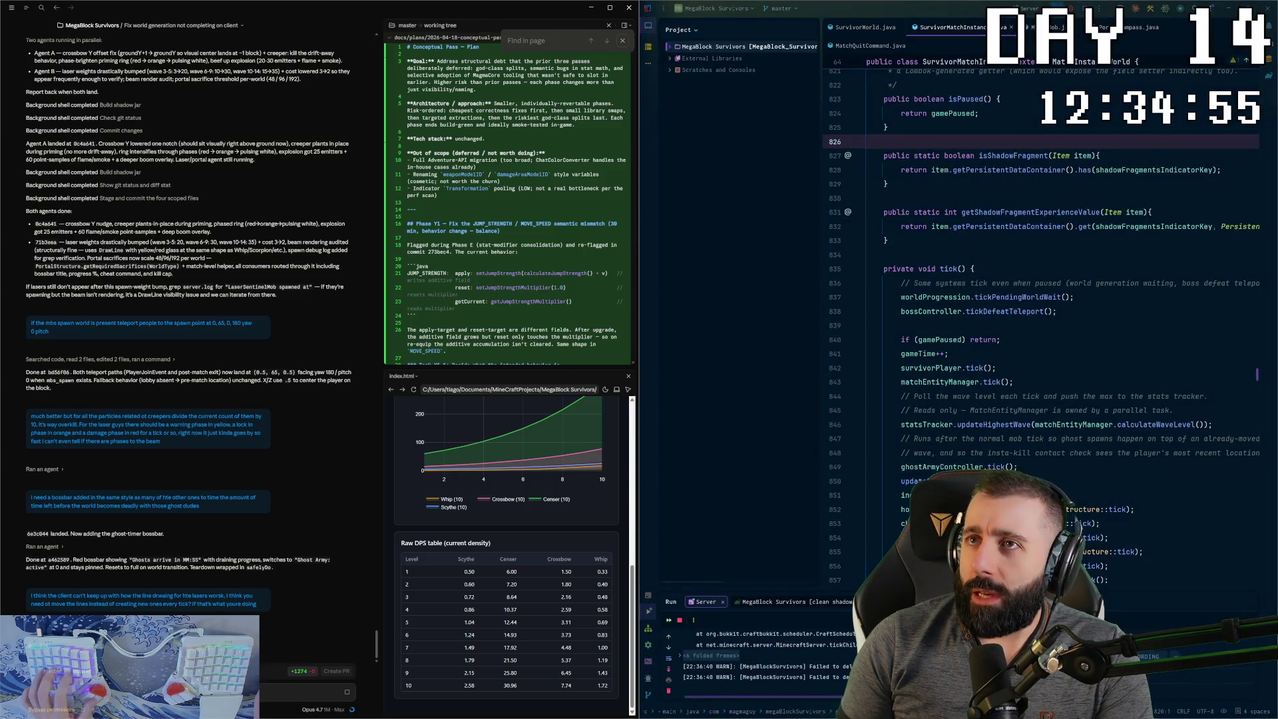
key(ctrl+super+Right)
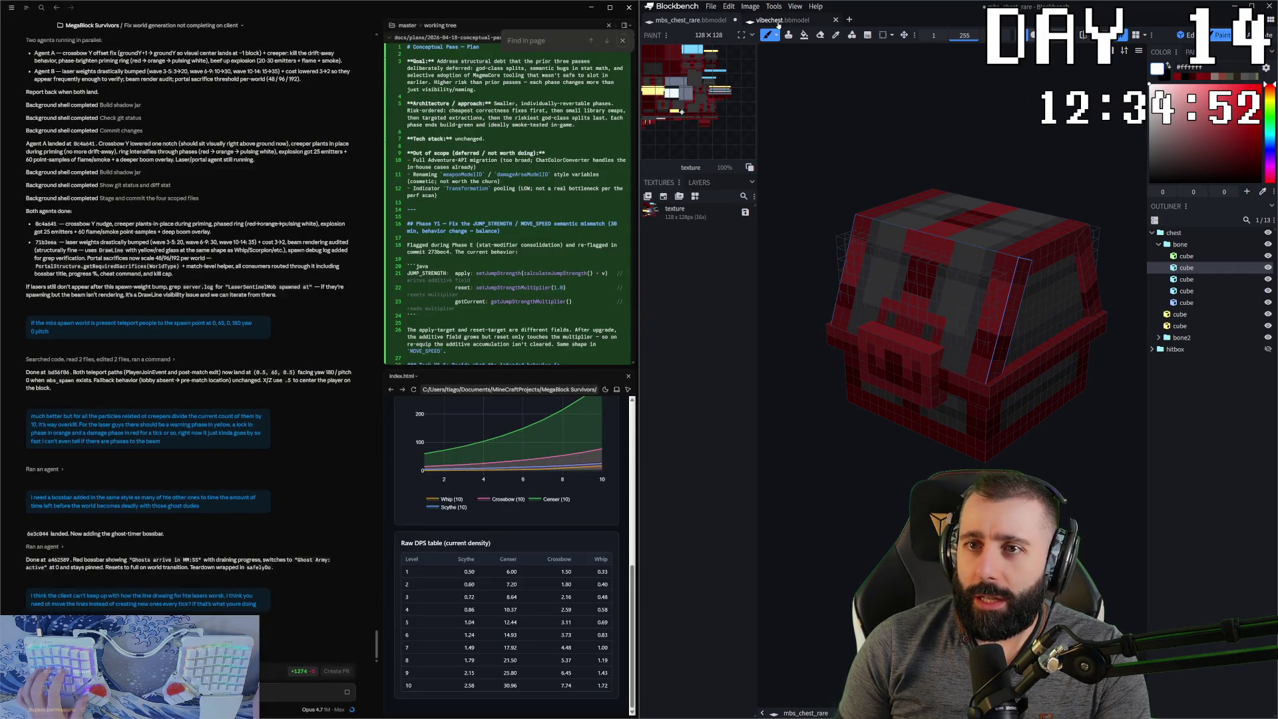
- Create a new Generic Model project named mbs_observer with 16×16 UV size
click(774, 22)
click(702, 24)
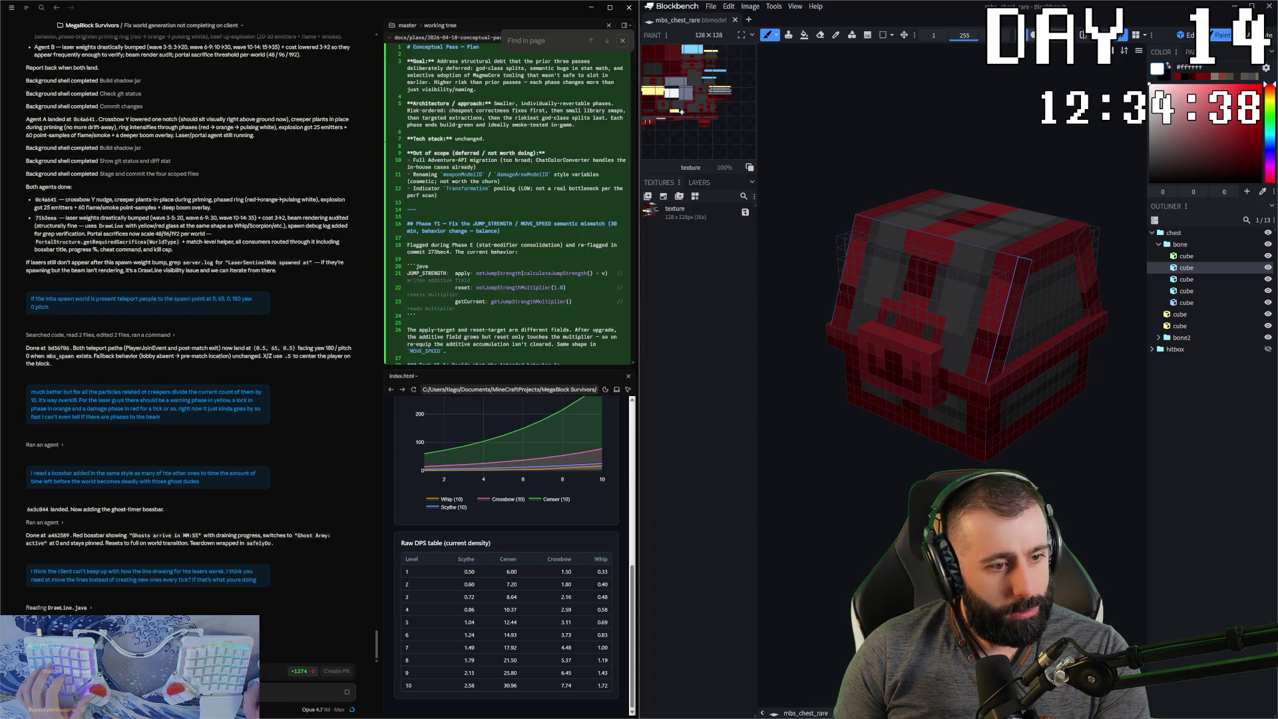
click(749, 21)
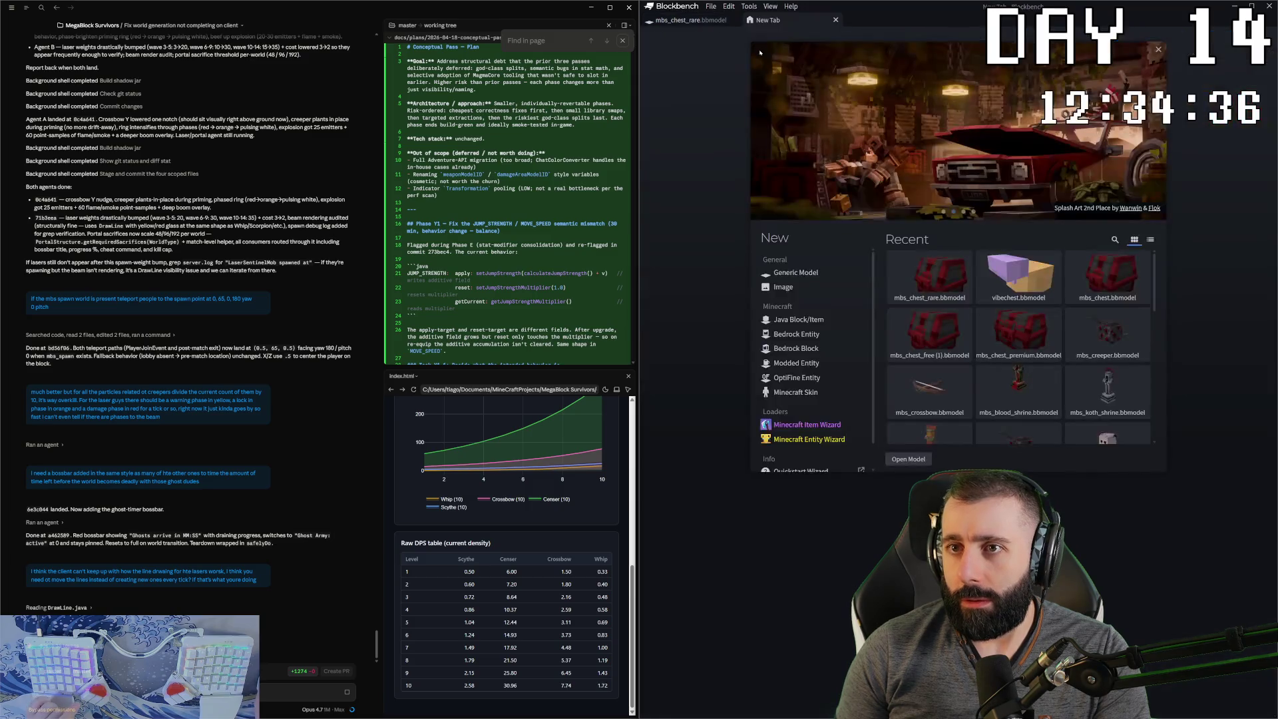
click(783, 275)
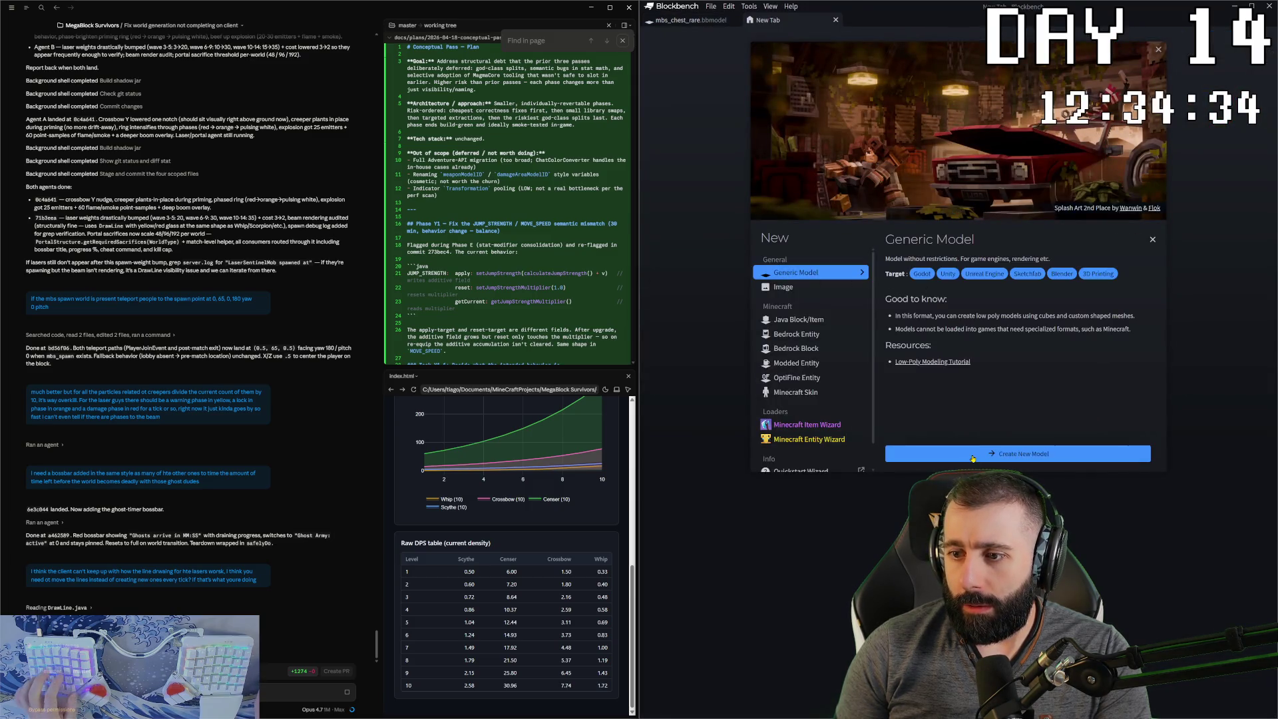
click(972, 454)
text(mbs_obse)
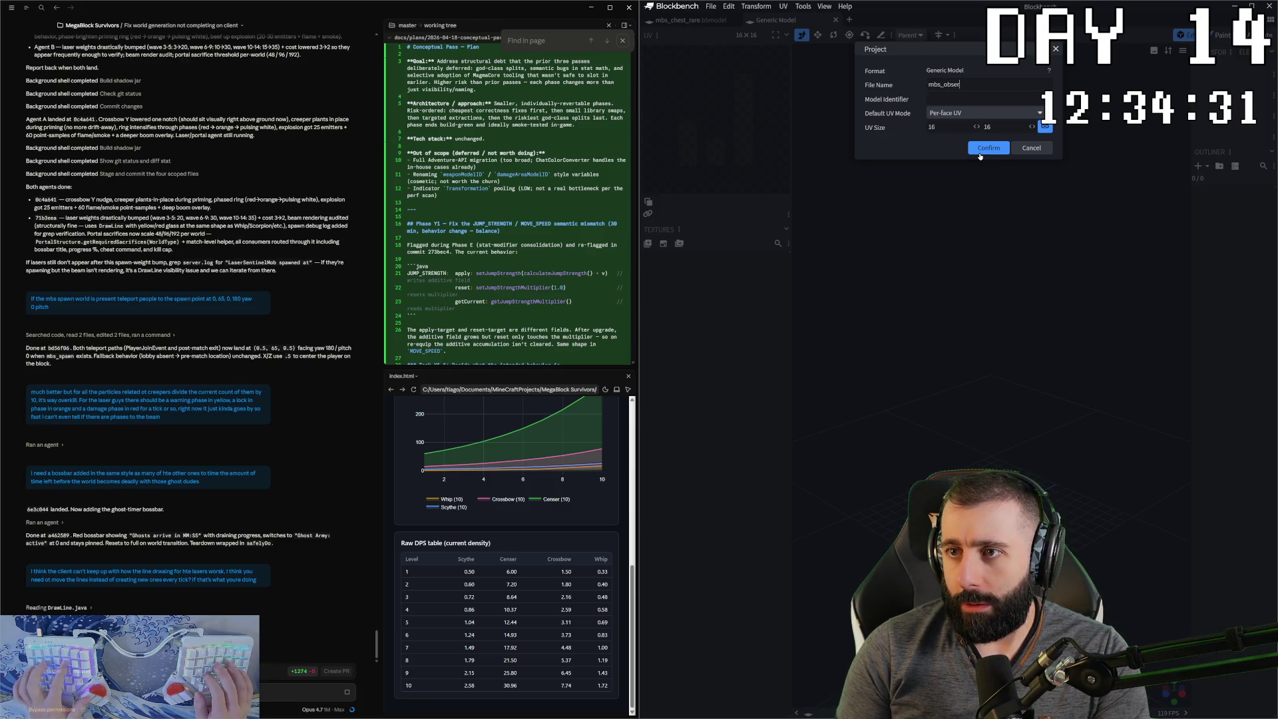
text(ver)
click(979, 152)
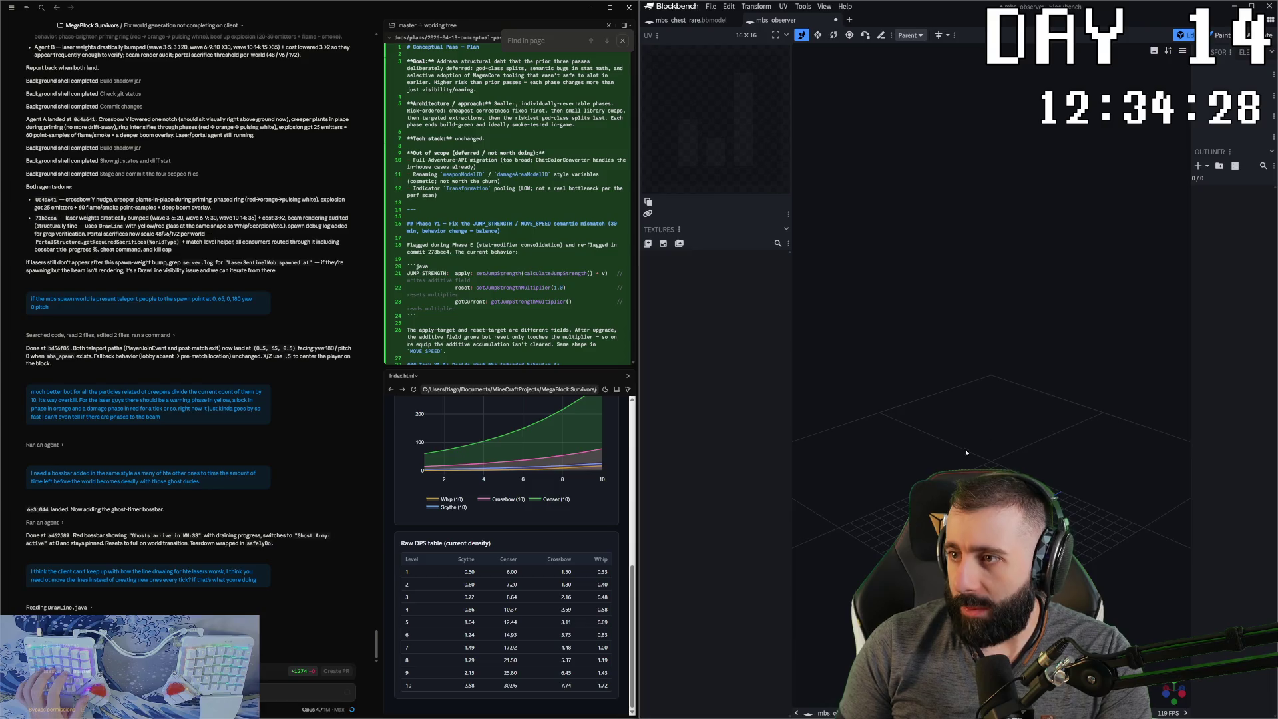
- Add a cube and stretch it upward into a taller block
click(1207, 172)
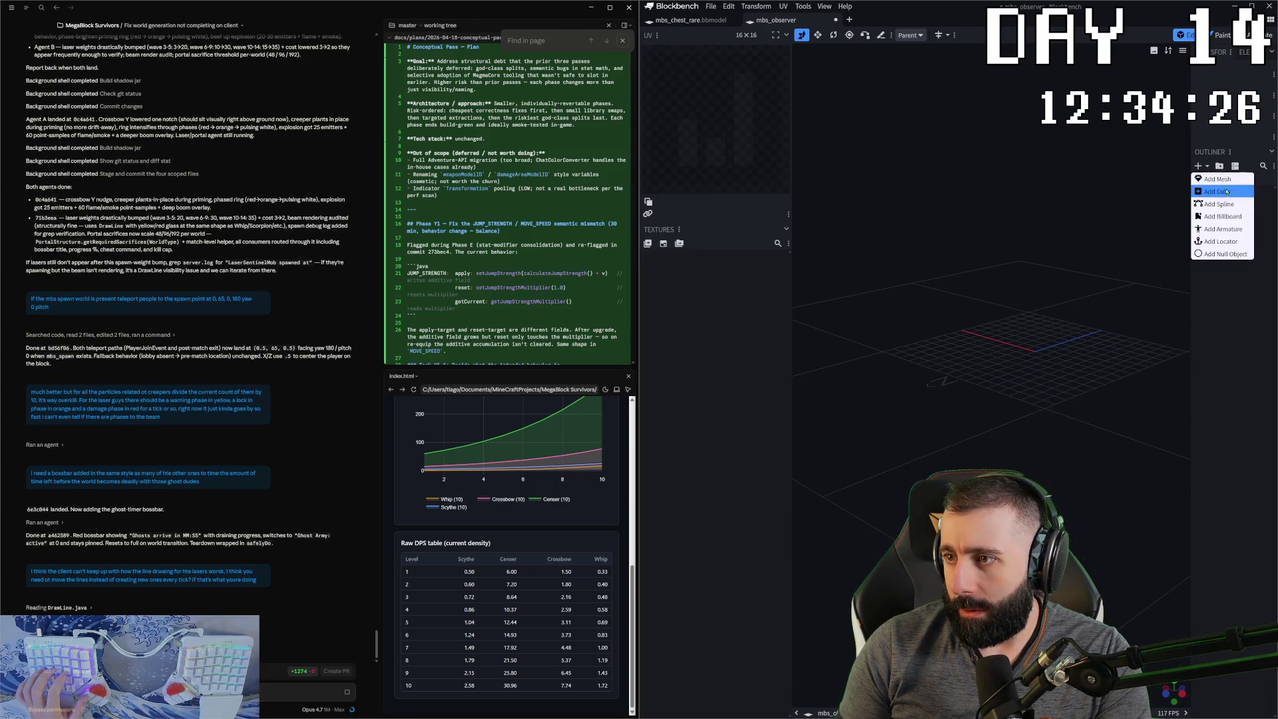
click(1218, 183)
mouse_move(1017, 285)
mouse_down()
mouse_move(1052, 325)
mouse_move(1029, 374)
mouse_move(1073, 366)
mouse_up()
key(v)
drag(1014, 289, 1013, 197)
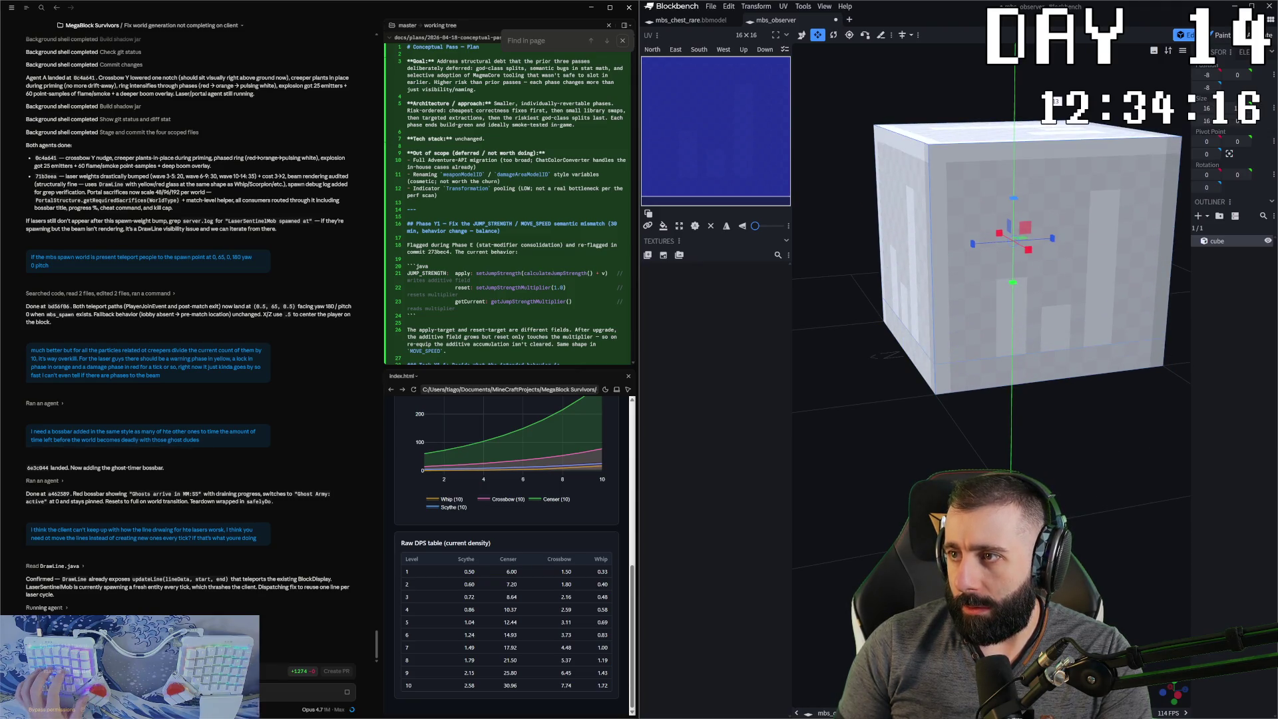
- Raise the cube 12 units, view it from the front, and bring up the reference image
key(v)
scroll(974, 209, down, 3)
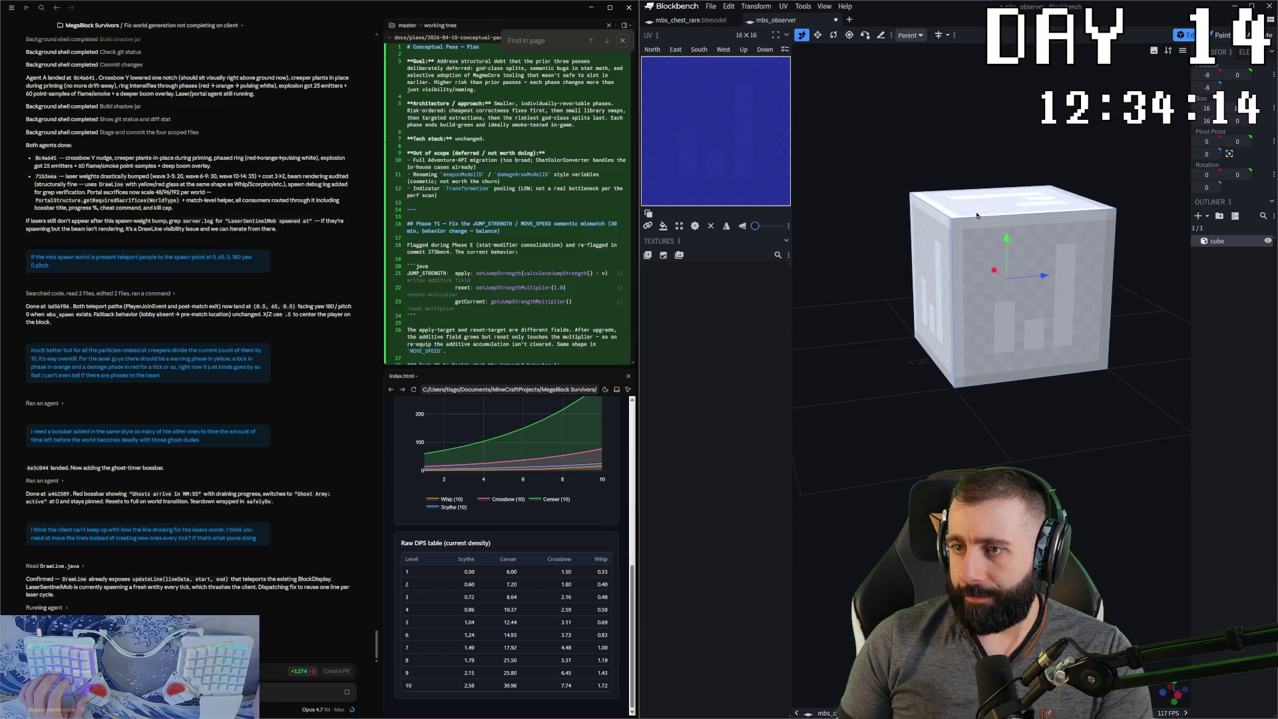
drag(1011, 245, 1011, 127)
key(KP_1)
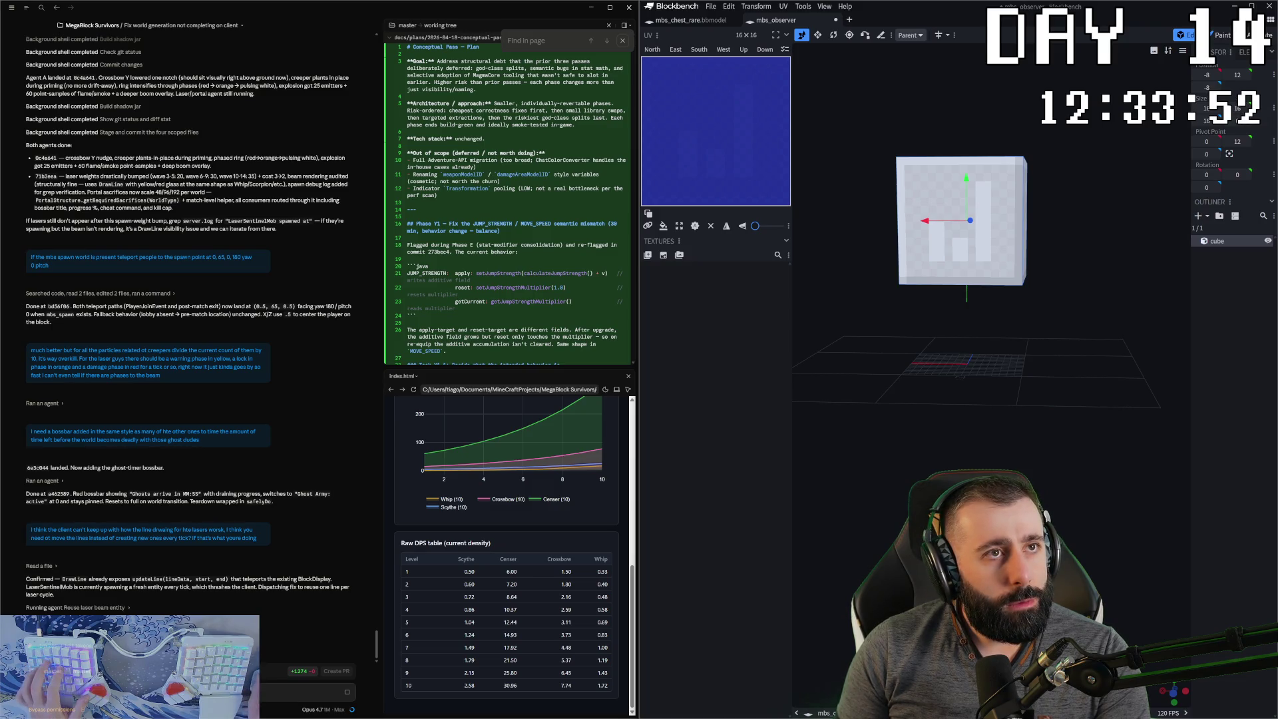
key(alt+Tab)
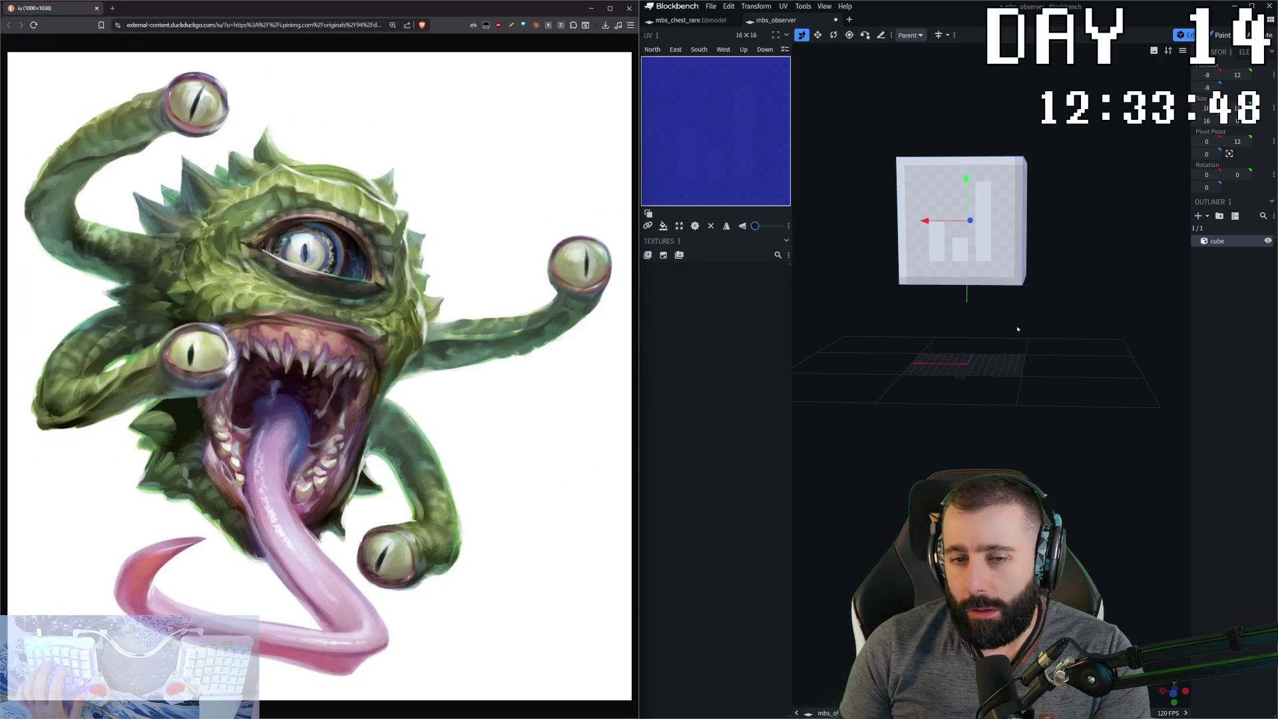
- Copy the cube and paste a duplicate as a whole element
click(897, 249)
mouse_move(1194, 331)
mouse_down()
mouse_move(1092, 328)
mouse_move(1065, 361)
mouse_move(1027, 337)
mouse_up()
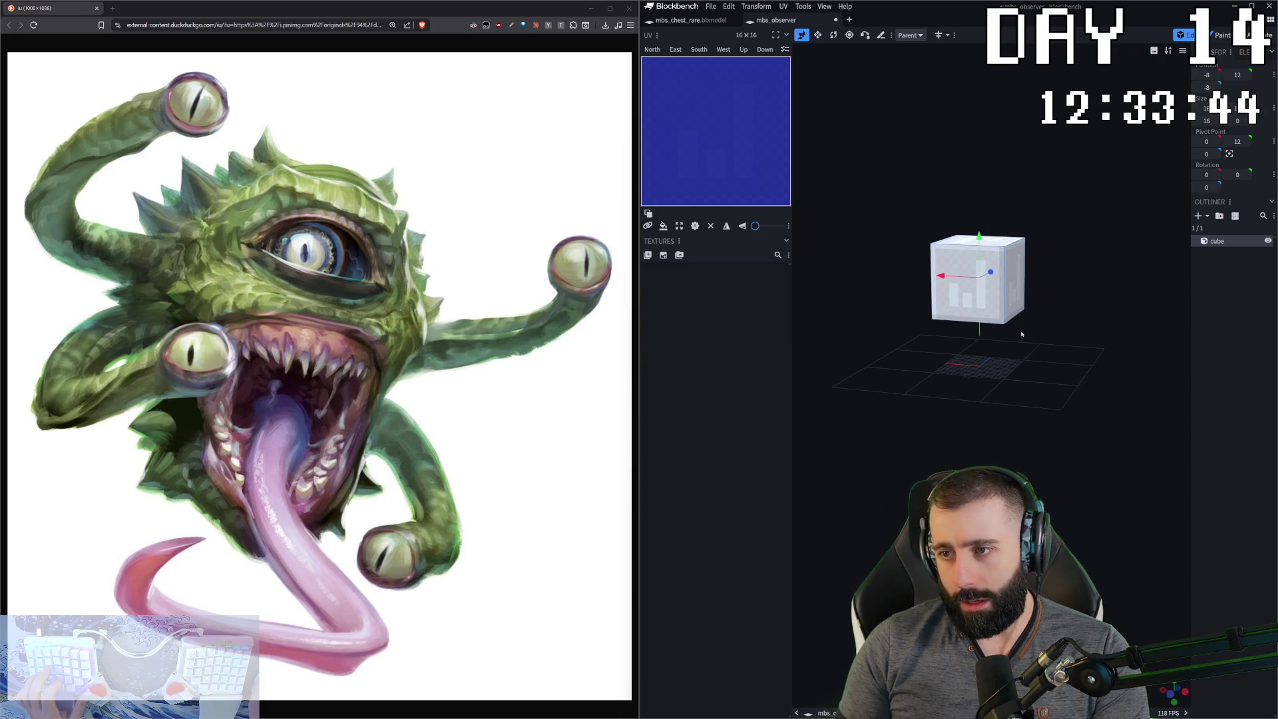
drag(855, 393, 1007, 352)
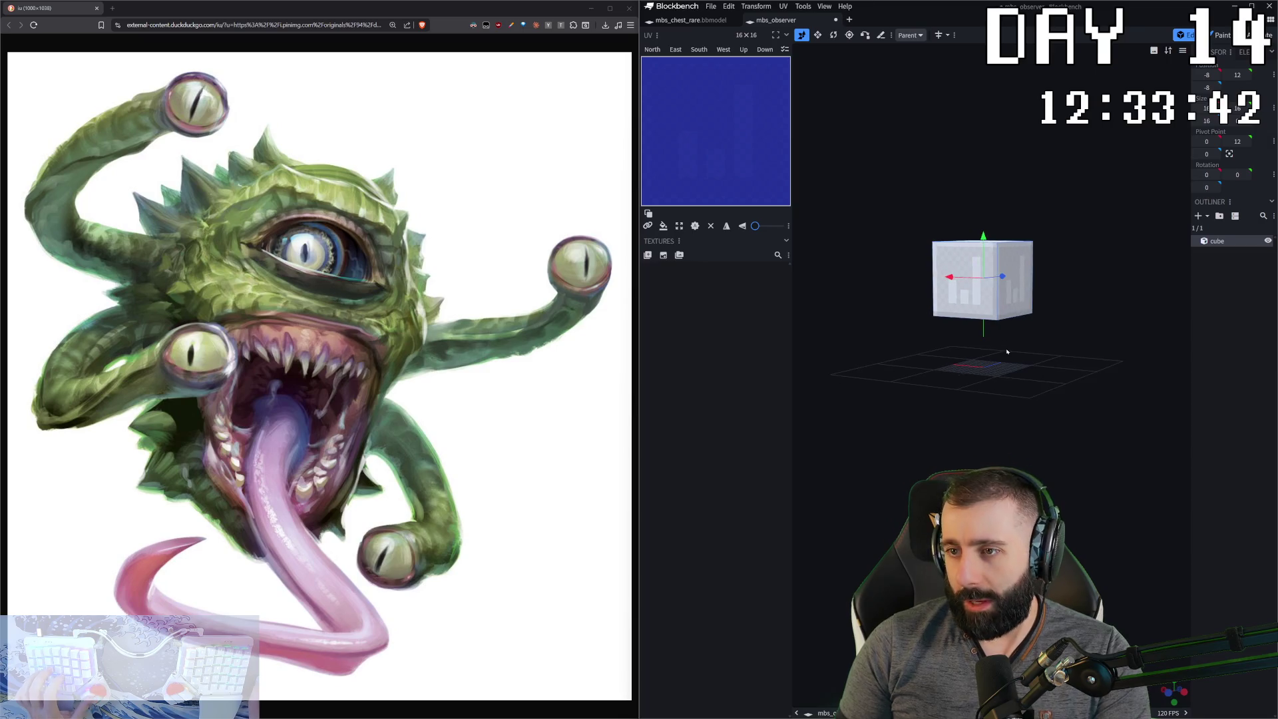
scroll(965, 206, up, 2)
drag(881, 337, 867, 350)
click(985, 225)
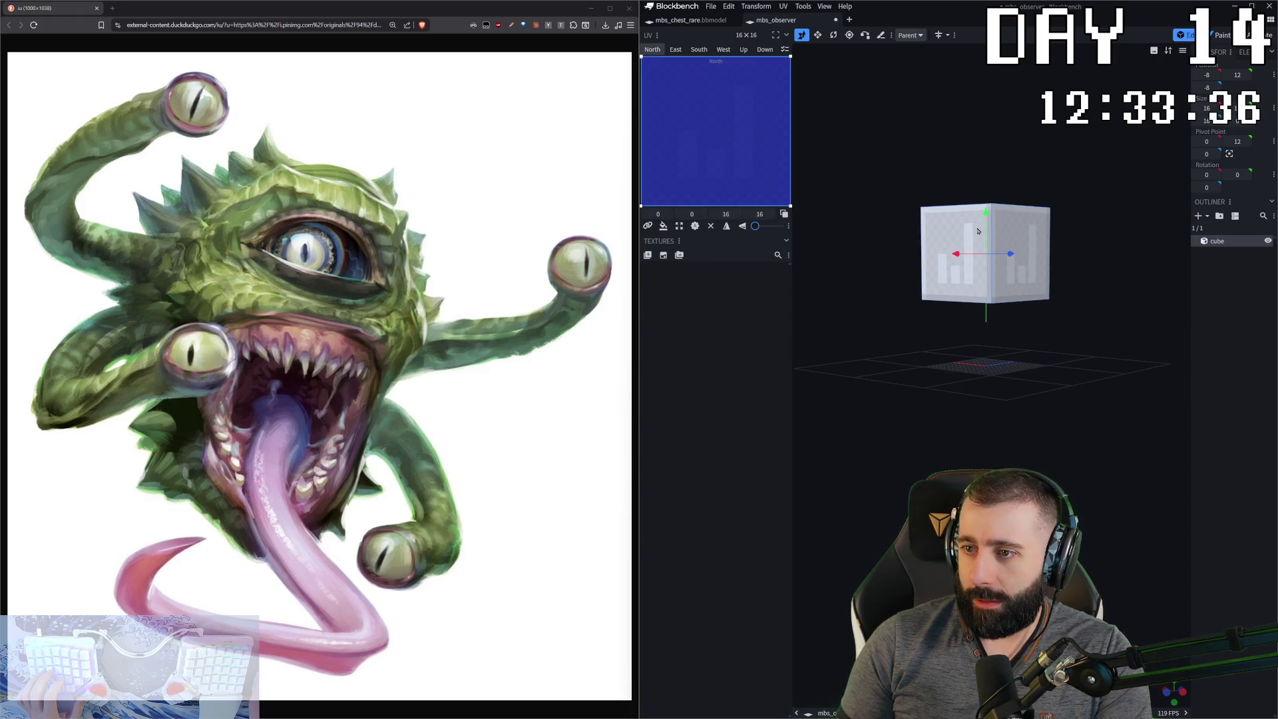
key(ctrl+c)
key(ctrl+v)
click(996, 233)
mouse_move(986, 258)
mouse_down()
mouse_move(986, 212)
mouse_move(986, 265)
mouse_up()
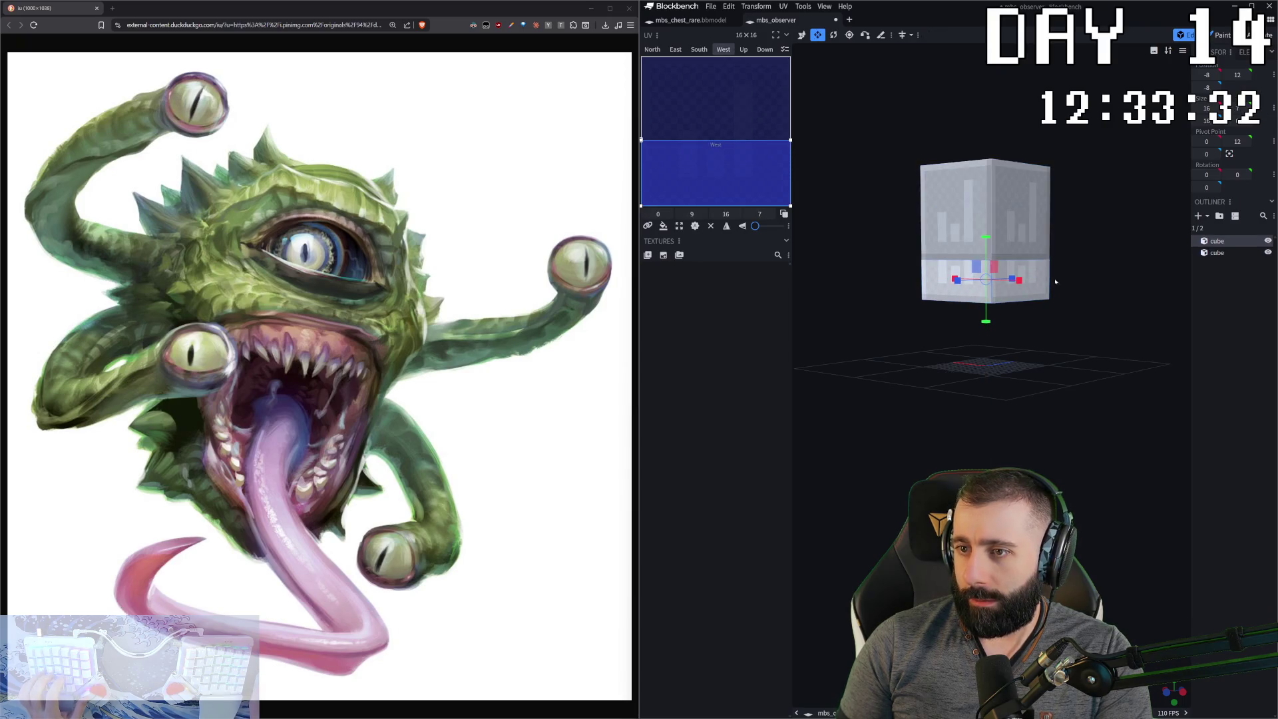
- Resize the copy to 9 wide, then duplicate it and slide it 9 units sideways
drag(1175, 226, 1039, 233)
key(ctrl+z)
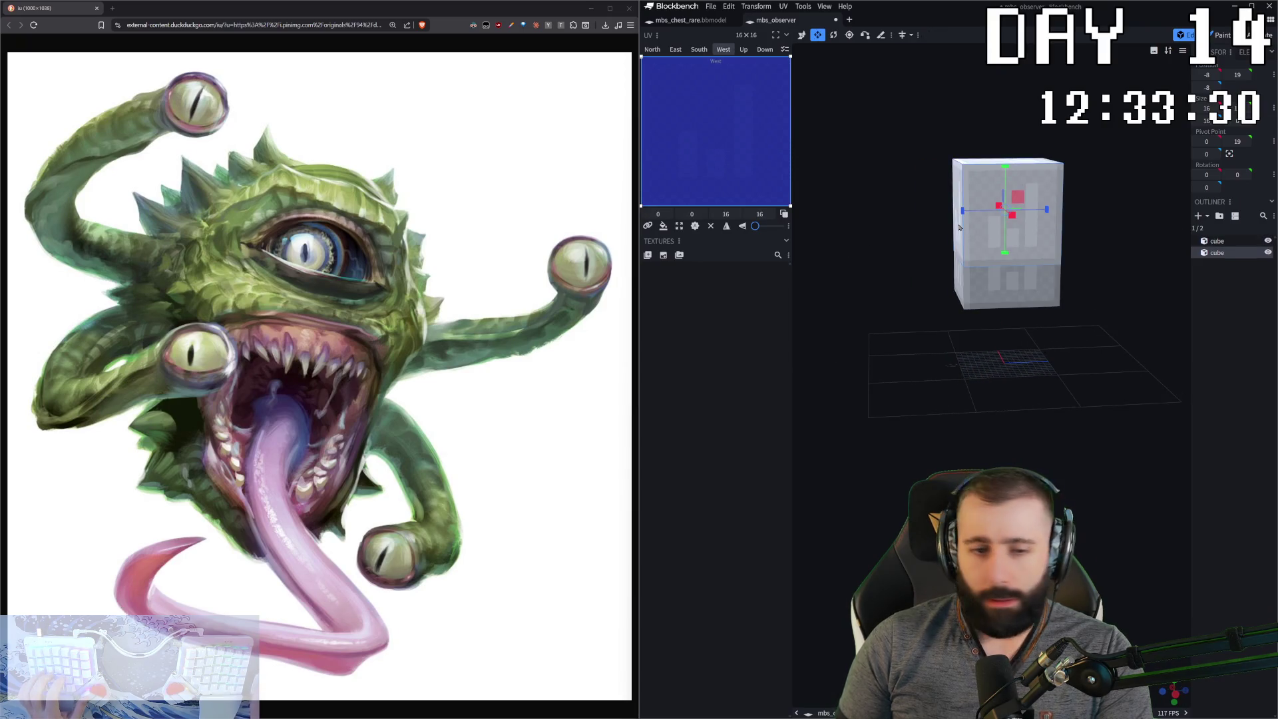
scroll(907, 227, up, 2)
key(ctrl+y)
key(ctrl+y)
key(ctrl+y)
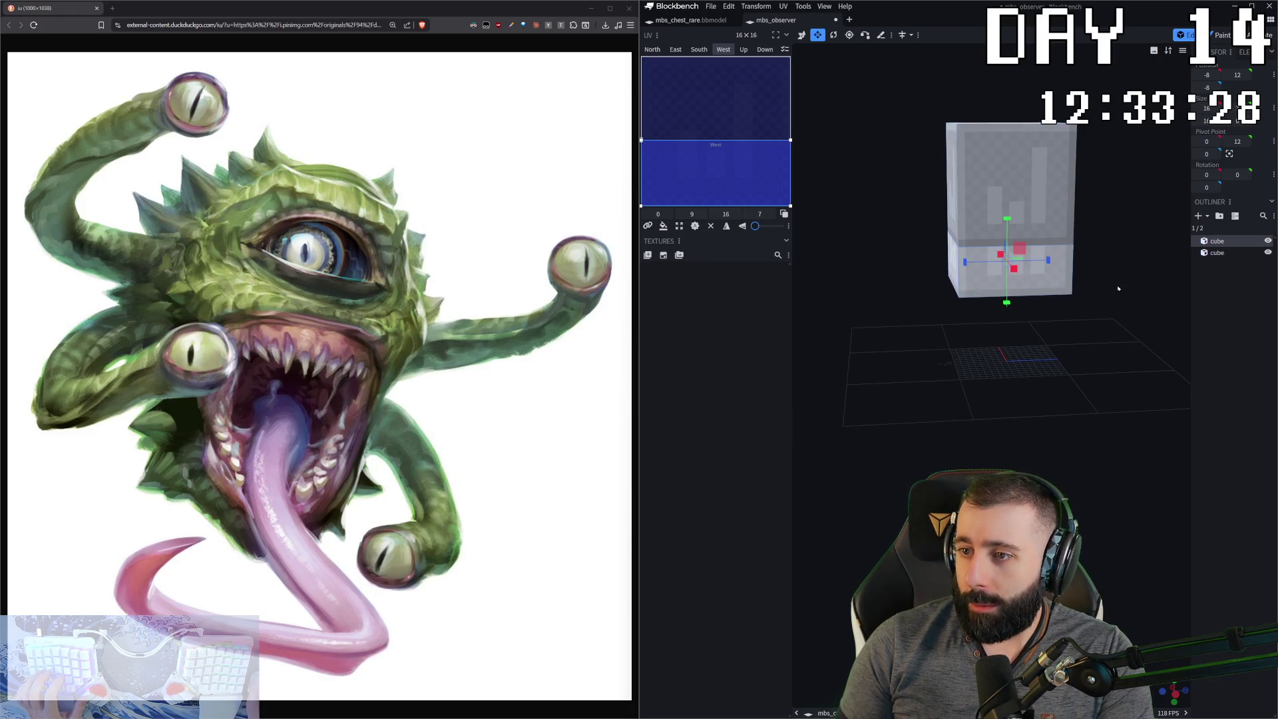
mouse_move(989, 264)
mouse_down()
mouse_move(1005, 265)
mouse_move(980, 269)
mouse_up()
key(v)
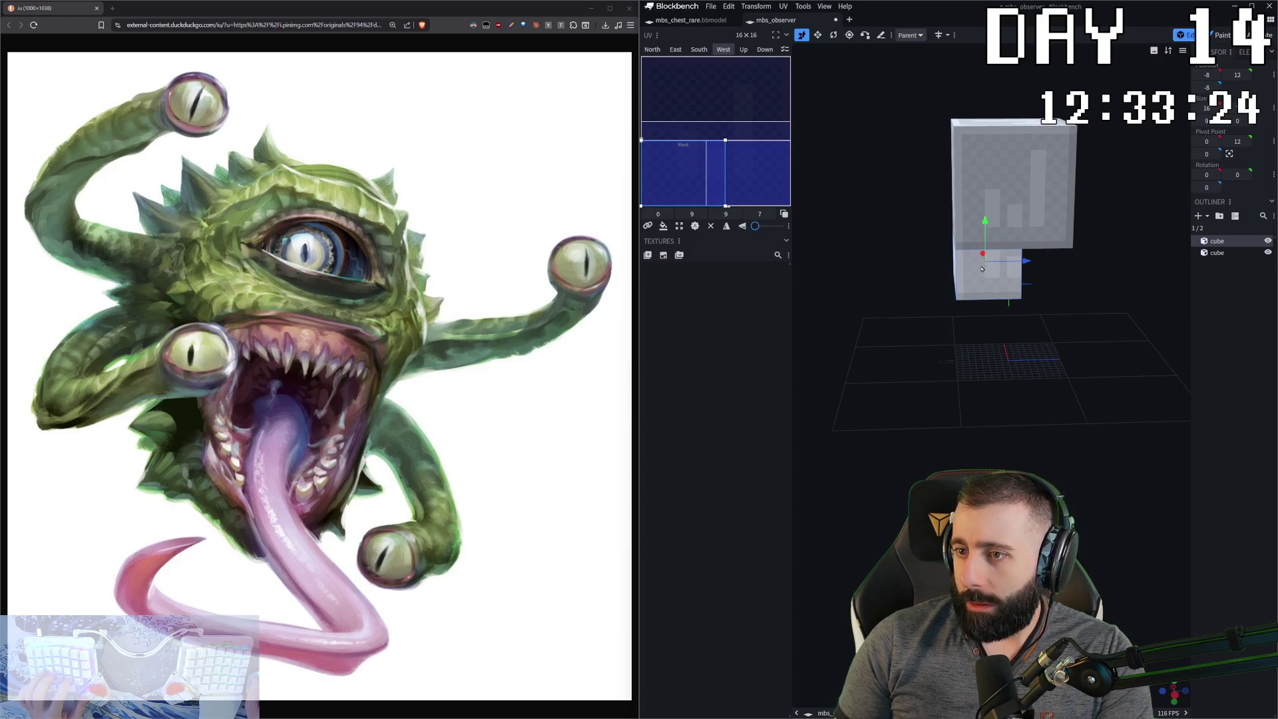
key(ctrl+c)
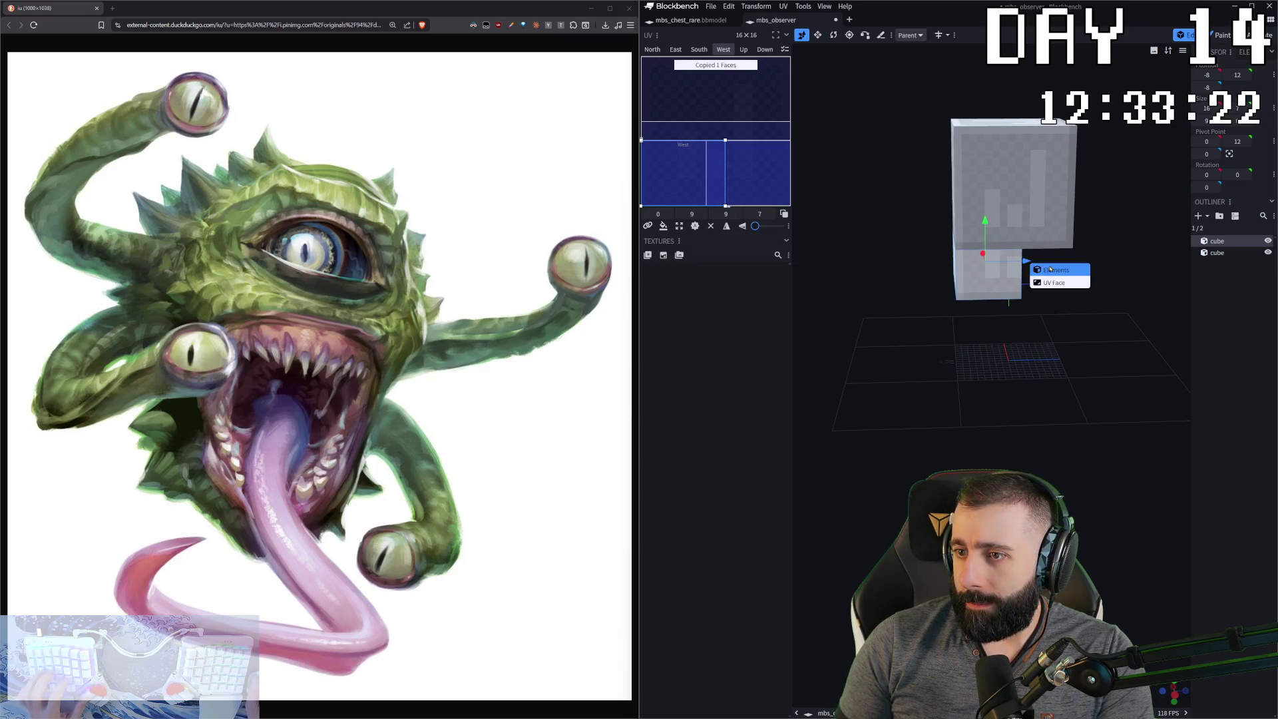
key(ctrl+d)
drag(1021, 269, 1071, 270)
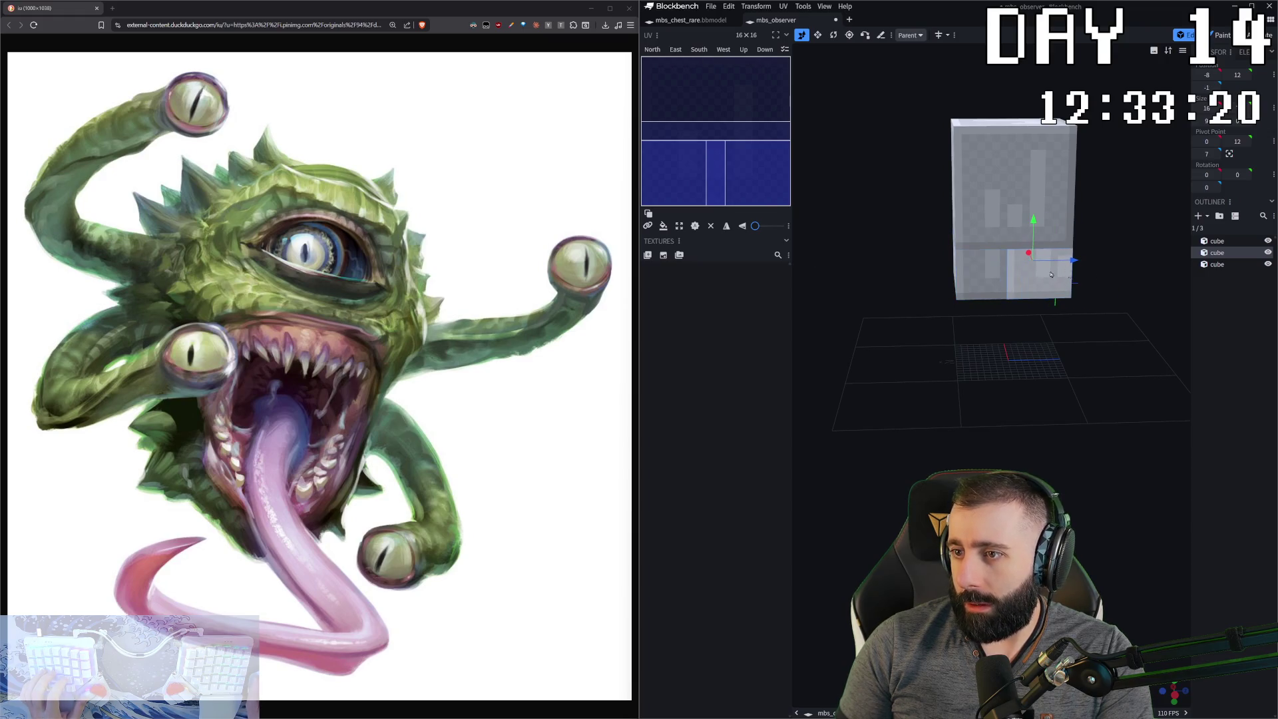
- Narrow the first cube from 9 to 7, undo a trial resize, and add an empty group
click(1044, 278)
key(s)
drag(1031, 263, 999, 267)
click(1014, 266)
key(KP_1)
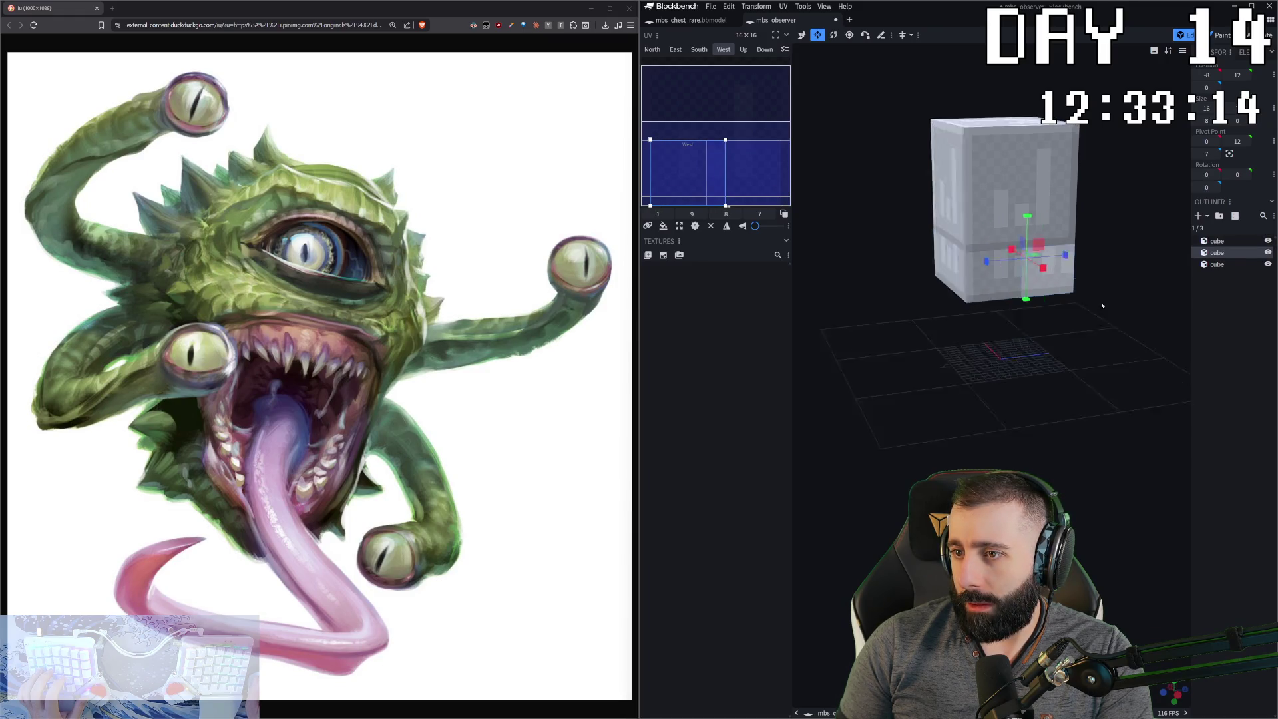
key(ctrl+z)
mouse_move(996, 280)
mouse_down()
mouse_move(988, 315)
mouse_move(1038, 299)
mouse_move(1025, 286)
mouse_move(1066, 291)
mouse_up()
click(1019, 266)
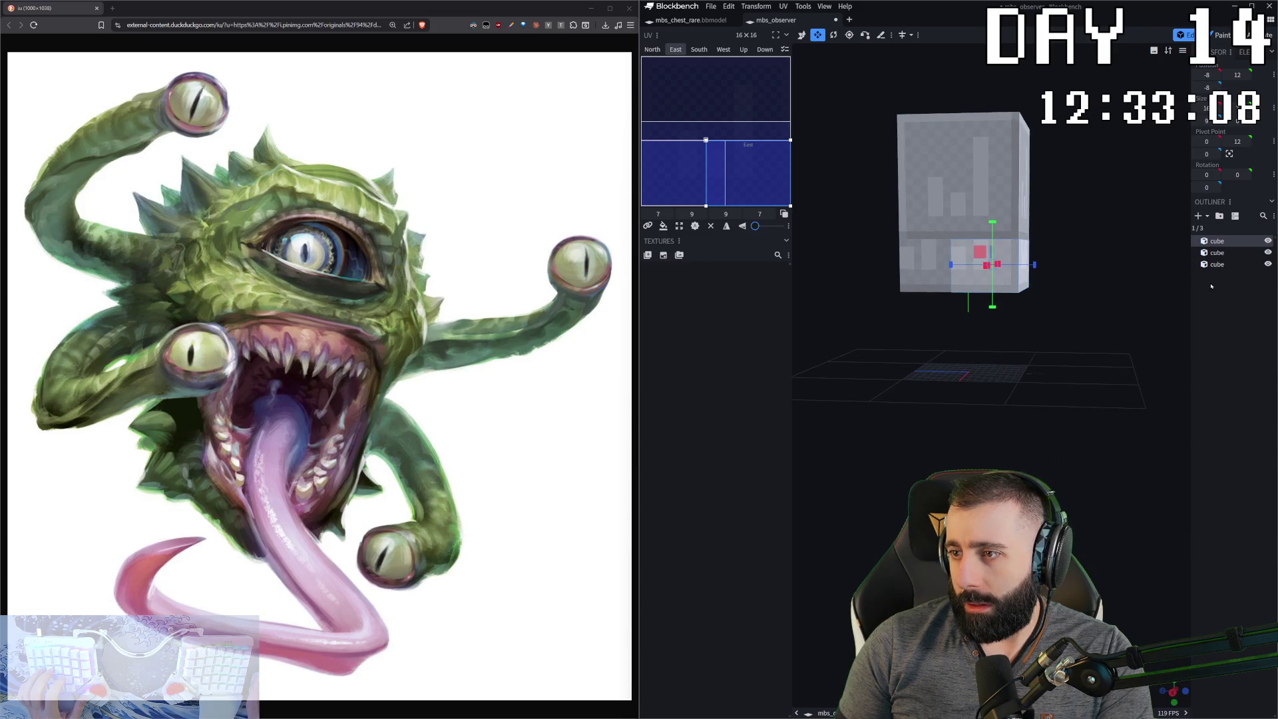
key(ctrl+g)
click(1218, 219)
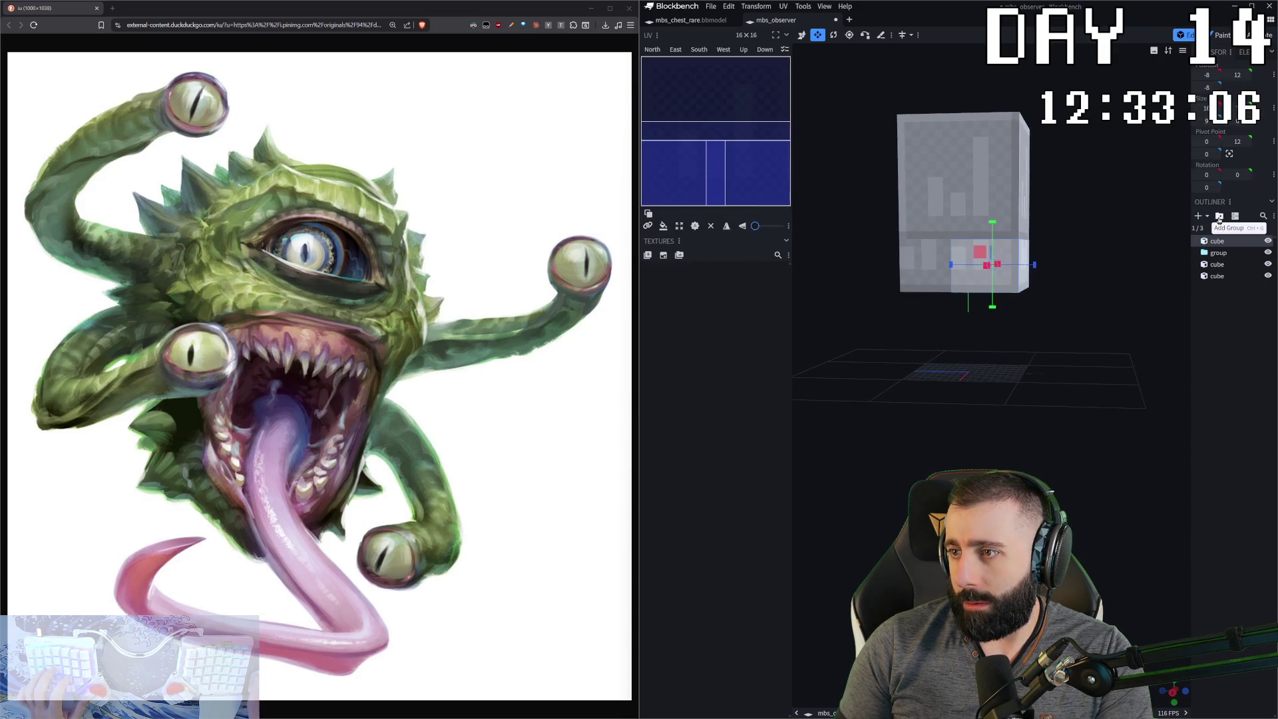
- Move the bottom cube into the new group and shift its pivot point
drag(1217, 255, 1217, 253)
click(976, 281)
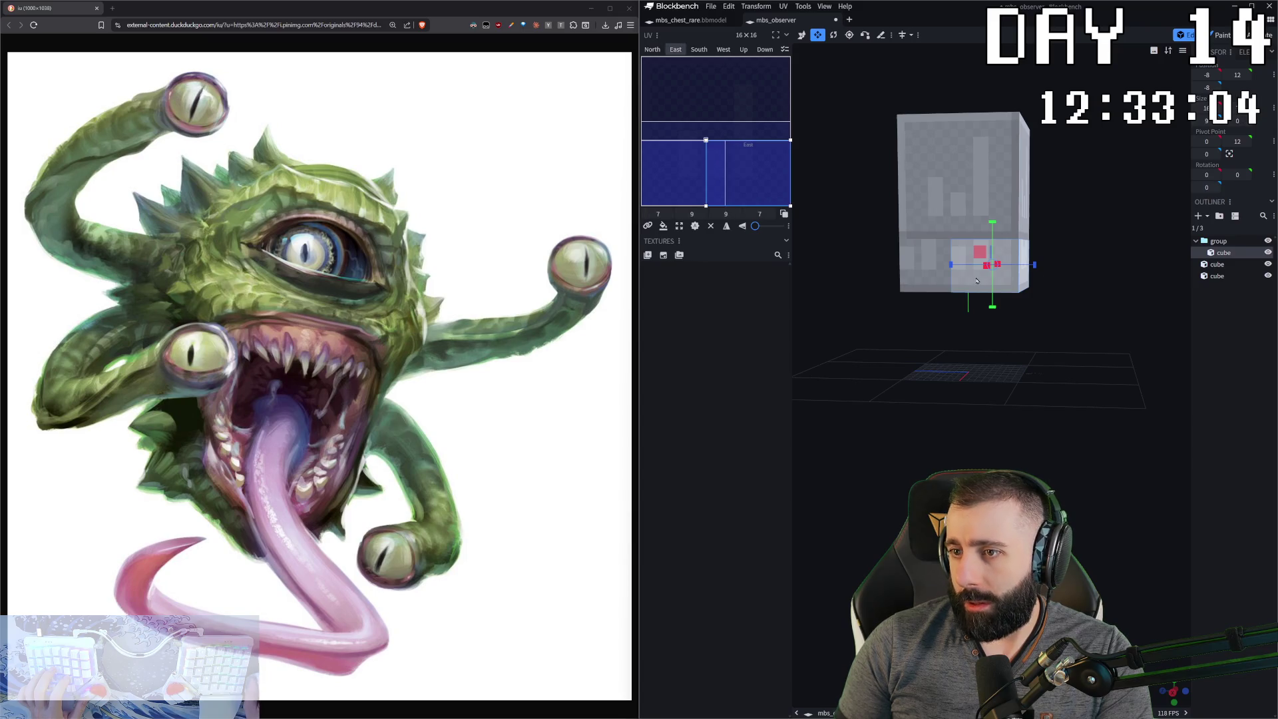
key(p)
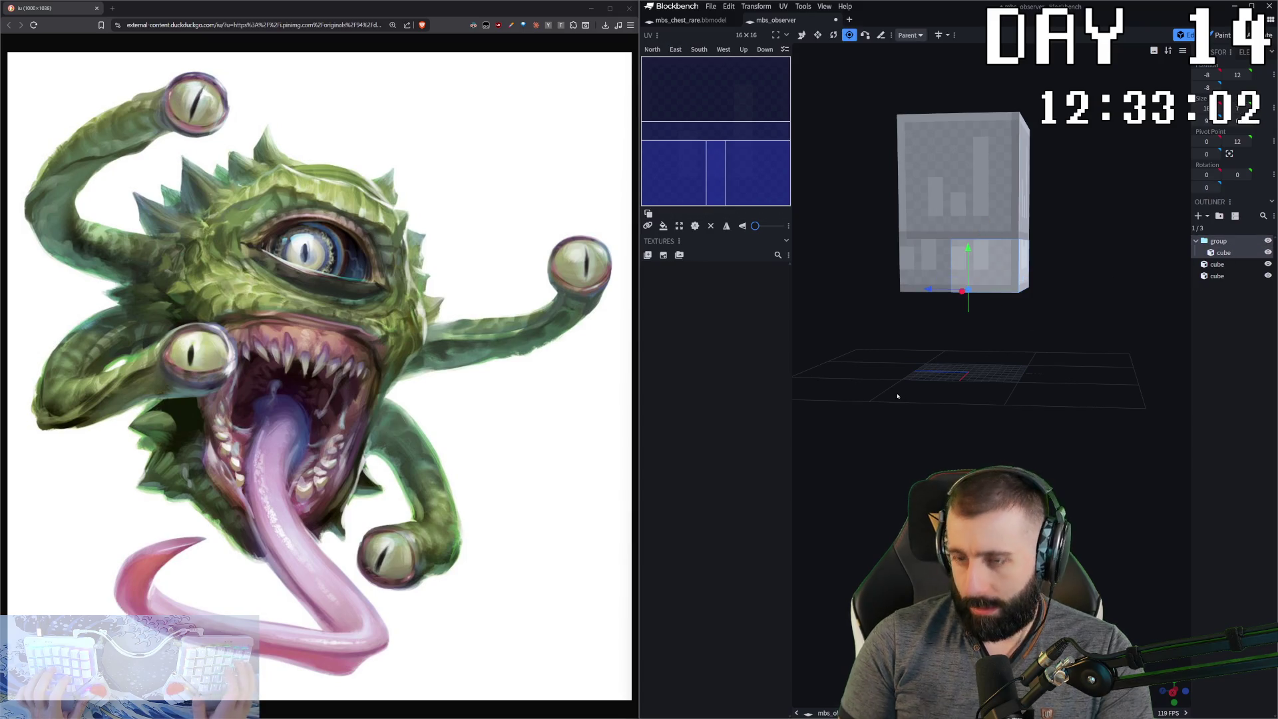
mouse_move(1018, 293)
mouse_down()
mouse_move(1053, 292)
mouse_move(1028, 292)
mouse_up()
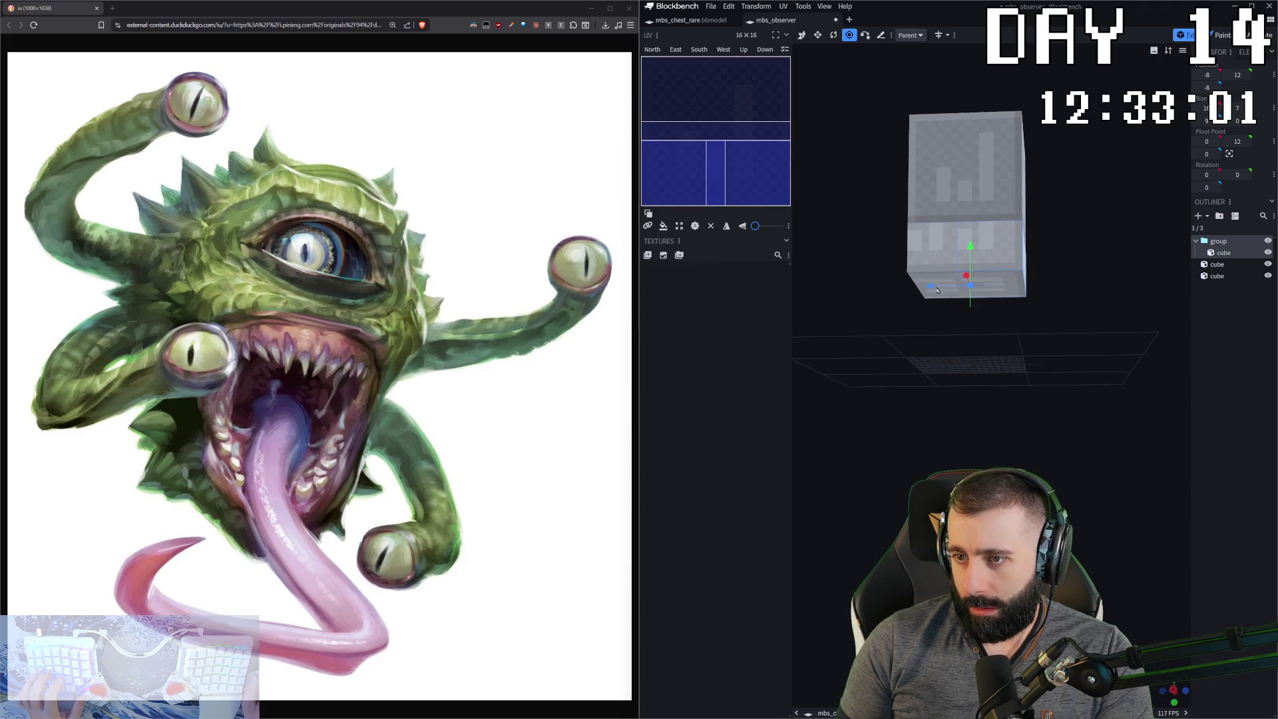
drag(929, 286, 935, 291)
- Raise the jaw cube's pivot to Y 15 and tilt it open -12.5° on X
key(r)
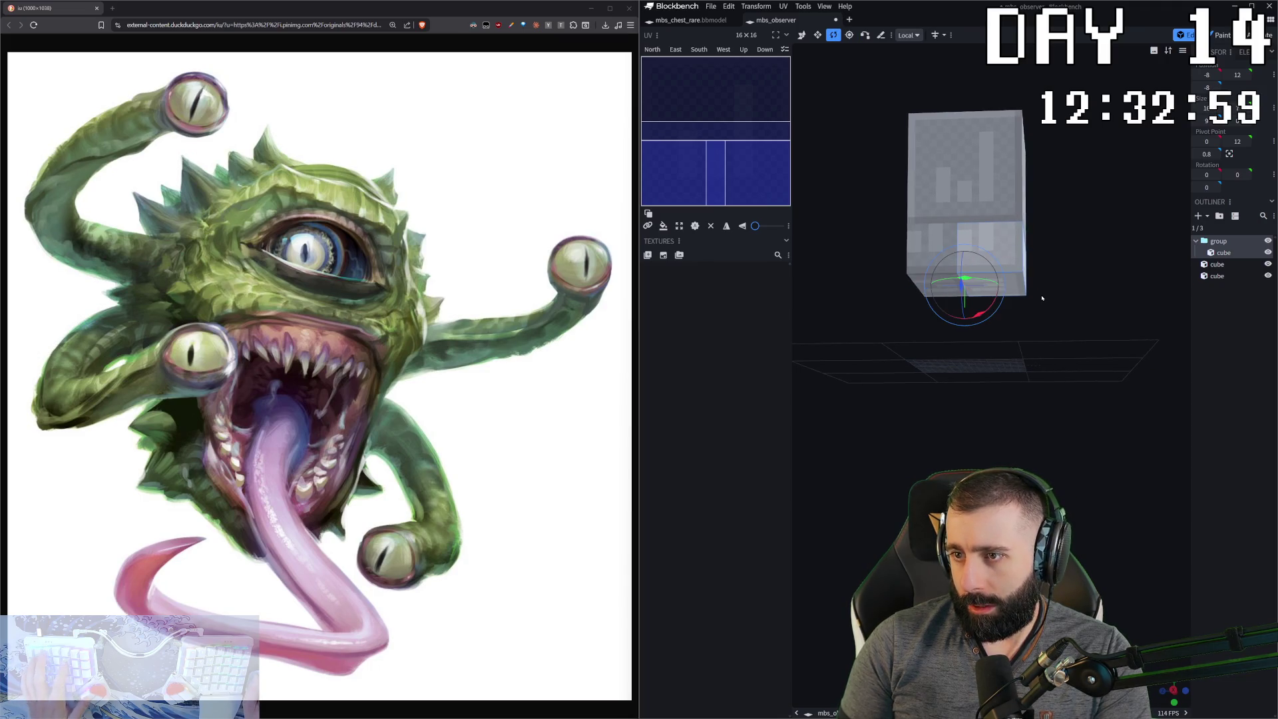
mouse_move(979, 310)
mouse_down()
mouse_move(982, 322)
mouse_move(992, 279)
mouse_move(1073, 313)
mouse_move(1054, 319)
mouse_move(1065, 307)
mouse_up()
key(ctrl+z)
key(v)
key(p)
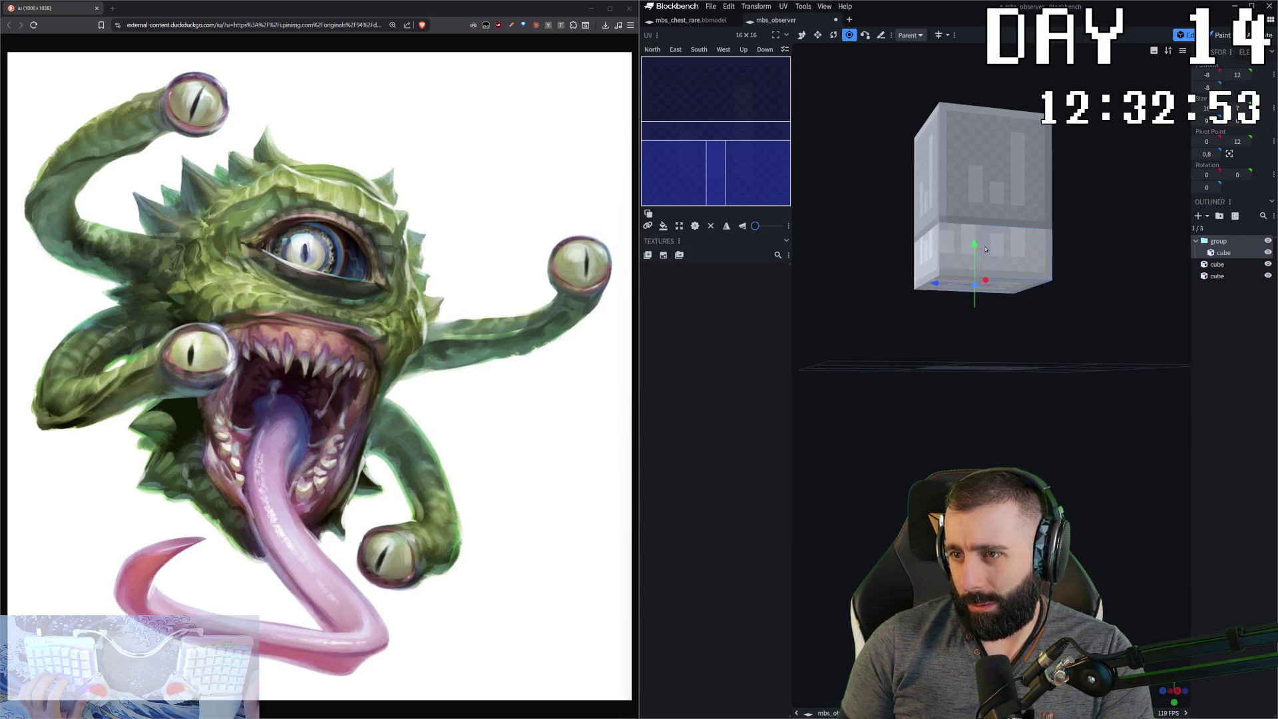
mouse_move(975, 247)
mouse_down()
mouse_move(973, 231)
mouse_move(1058, 265)
mouse_up()
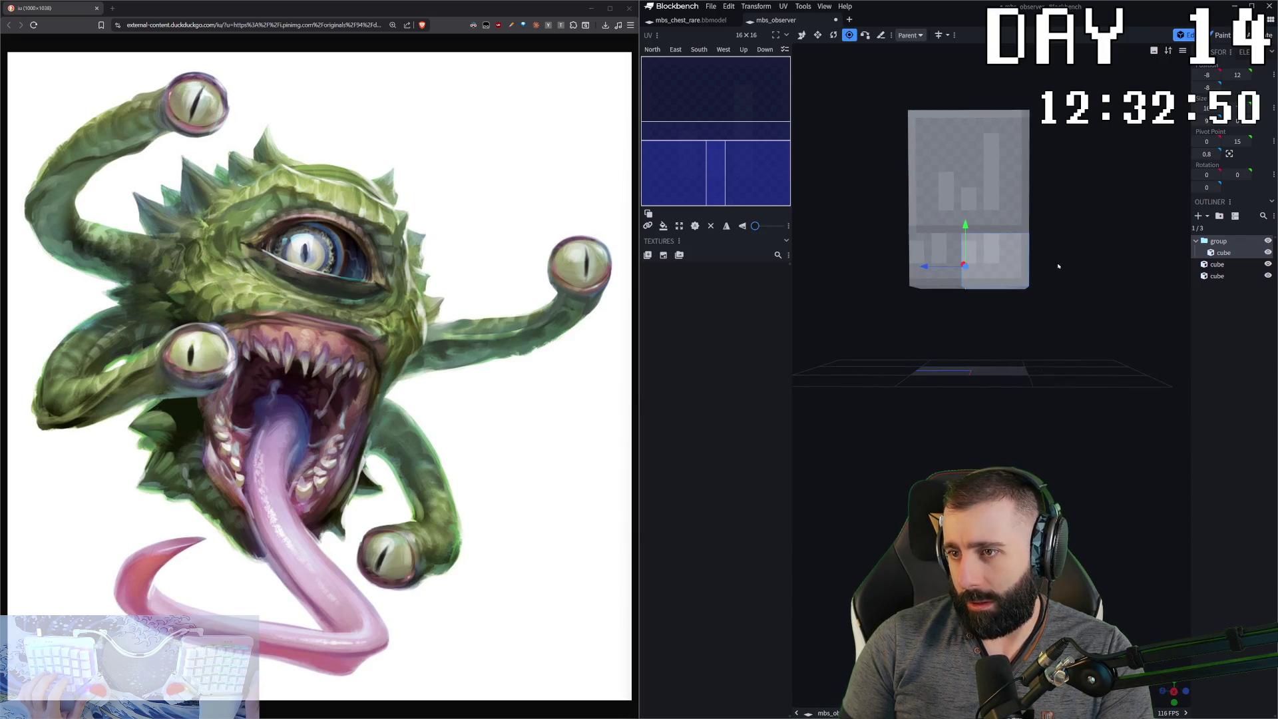
key(r)
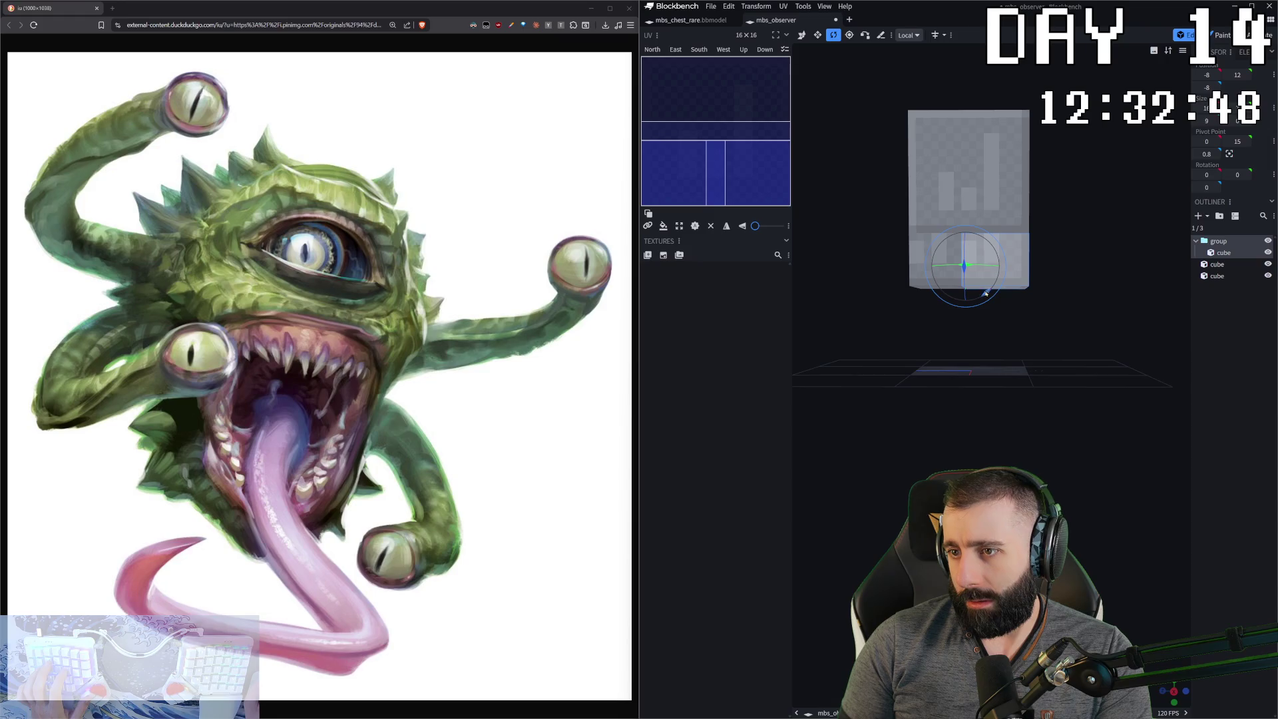
drag(986, 293, 979, 300)
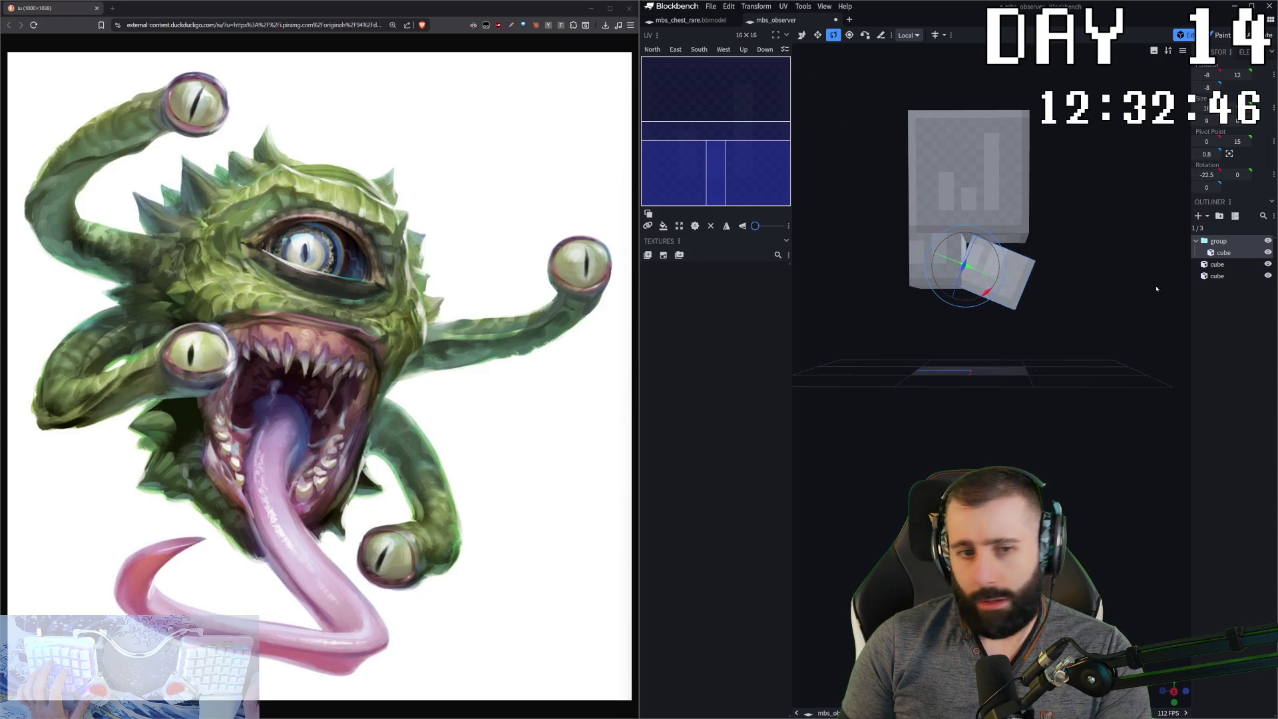
- Resize the top cube to half its height
click(1217, 265)
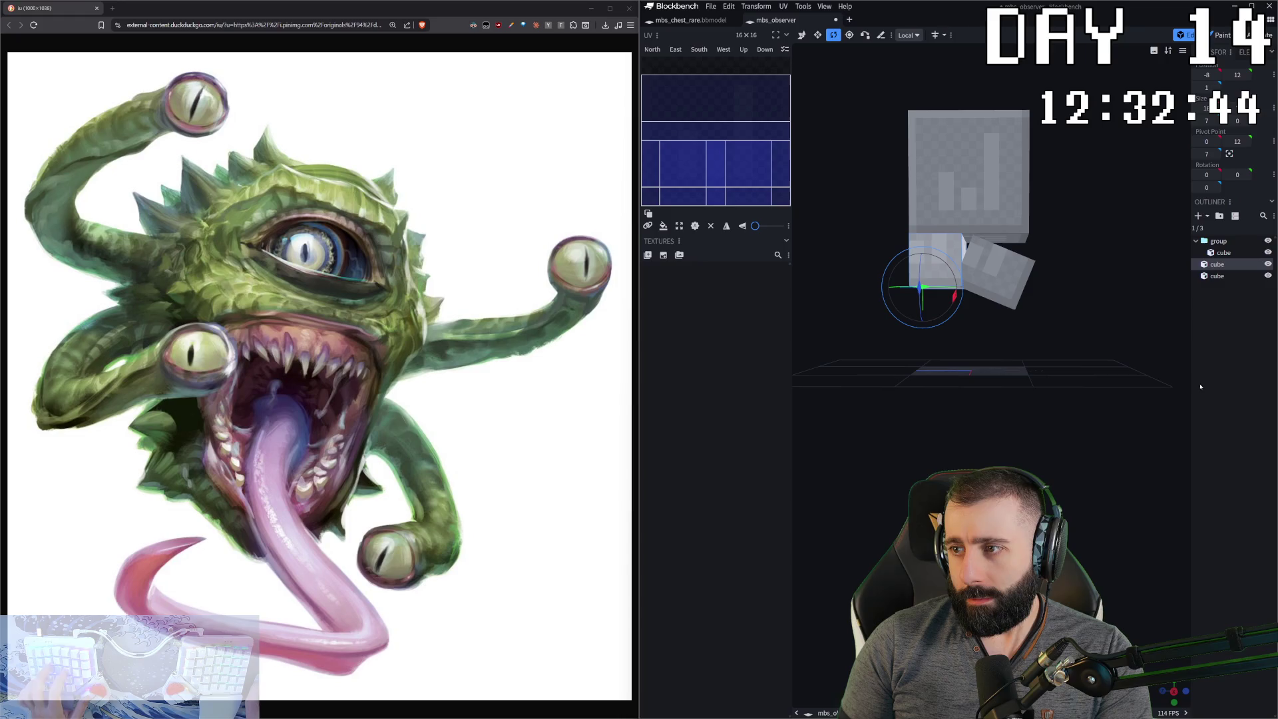
drag(1142, 362, 1017, 287)
click(965, 170)
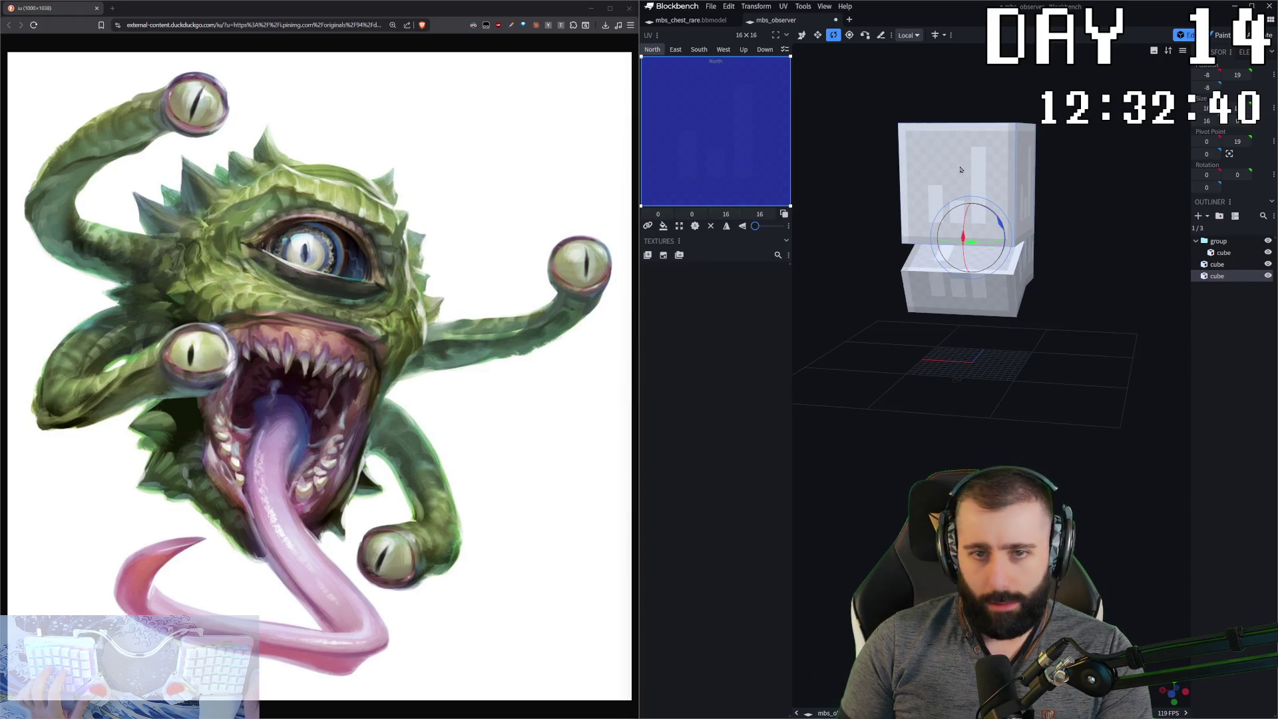
key(s)
drag(970, 154, 969, 212)
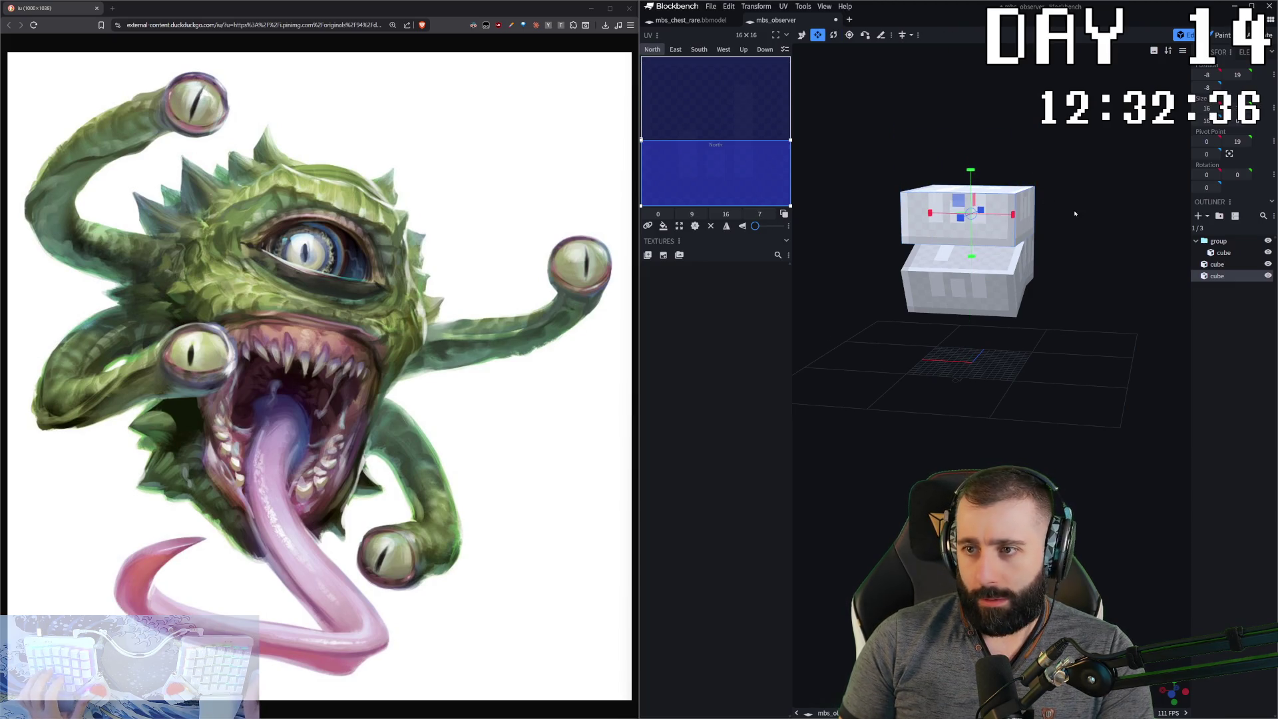
- Duplicate the top cube, lift the copy, and make it taller, from 7 to 9
key(v)
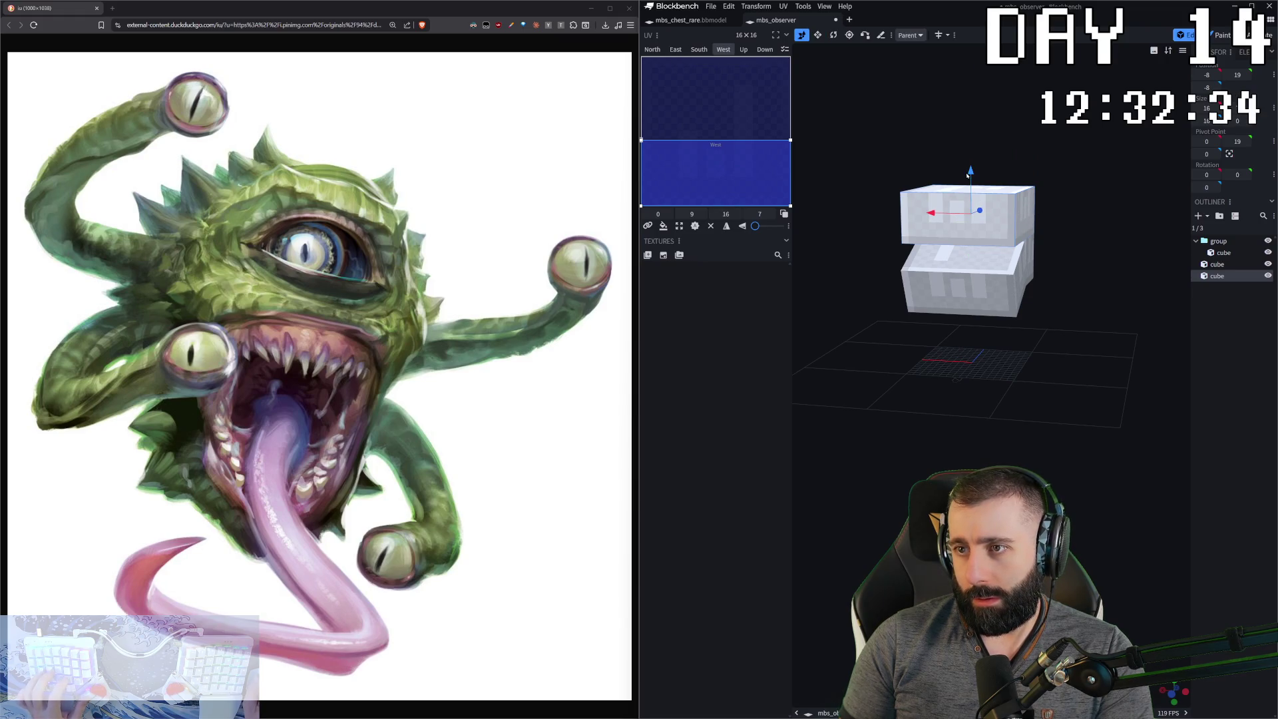
key(ctrl+d)
mouse_move(970, 183)
mouse_down()
mouse_move(968, 136)
mouse_move(1029, 170)
mouse_move(947, 171)
mouse_up()
key(s)
drag(989, 119, 992, 99)
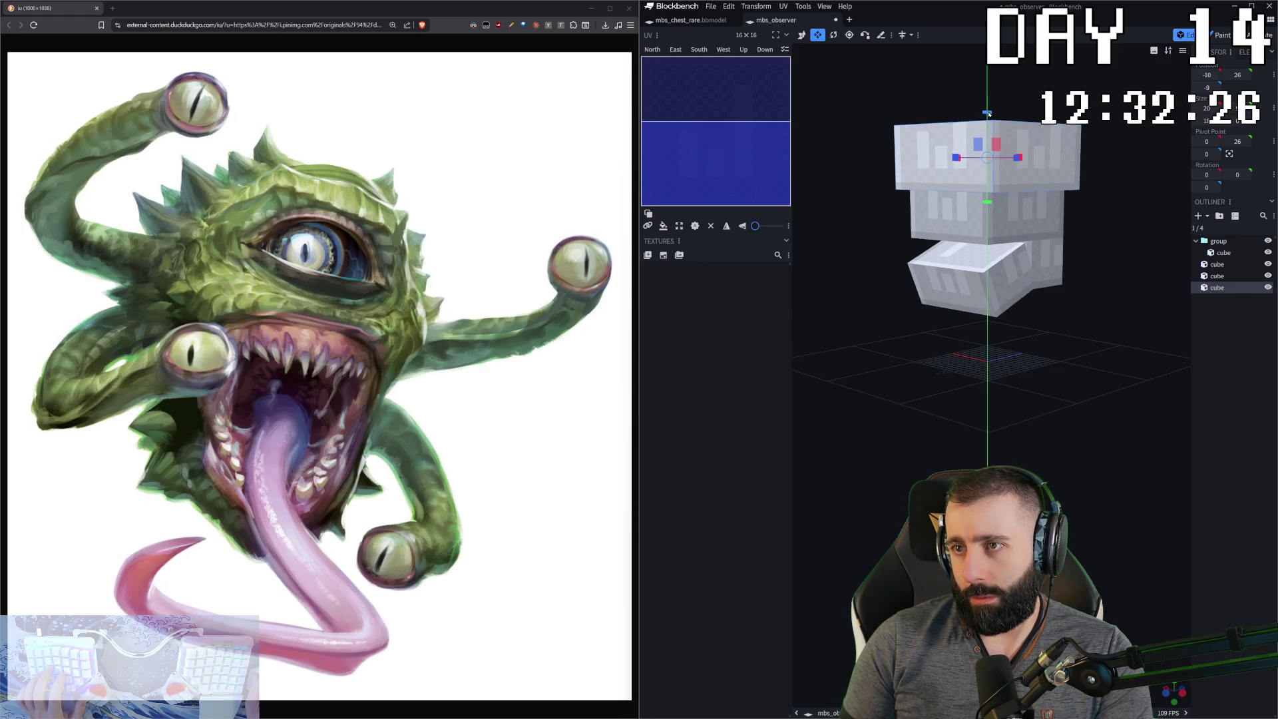
- Raise the grouped jaw cube by one unit
click(1038, 166)
mouse_move(1038, 167)
mouse_down()
mouse_move(1095, 163)
mouse_move(1078, 217)
mouse_up()
scroll(1078, 216, down, 5)
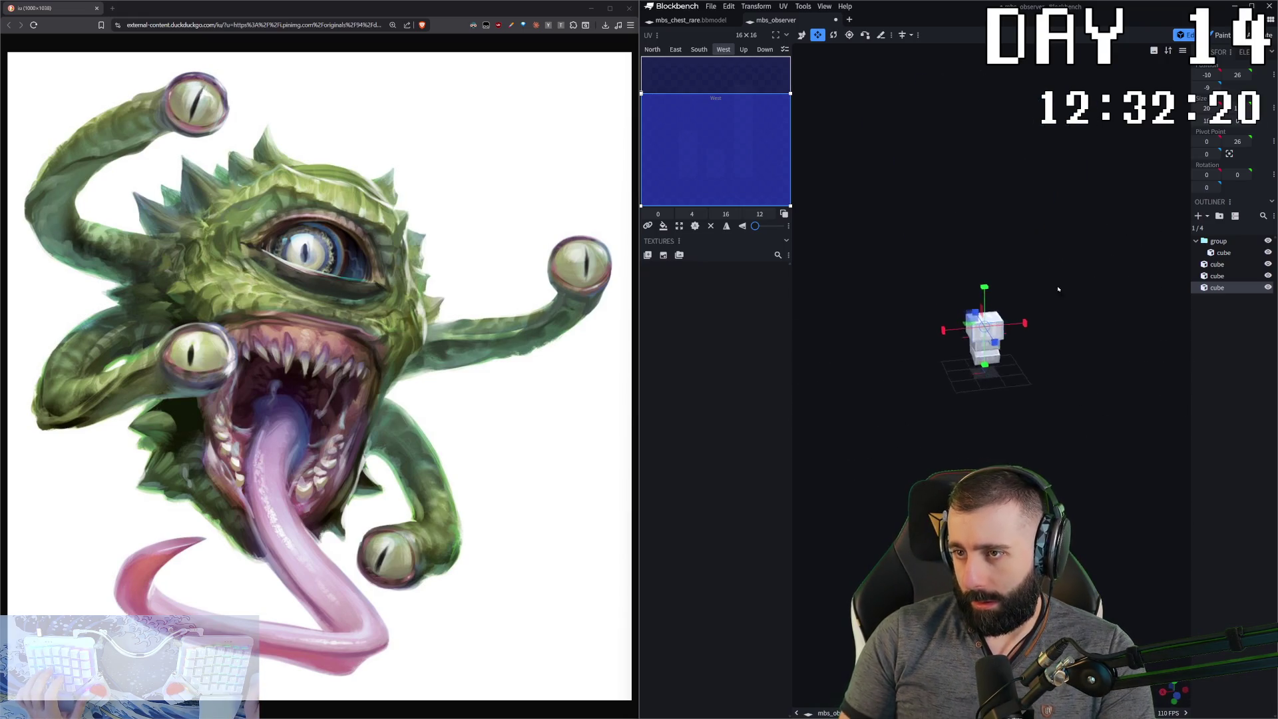
scroll(992, 345, up, 5)
scroll(1004, 340, up, 4)
drag(1004, 341, 1036, 311)
click(1032, 323)
click(1036, 311)
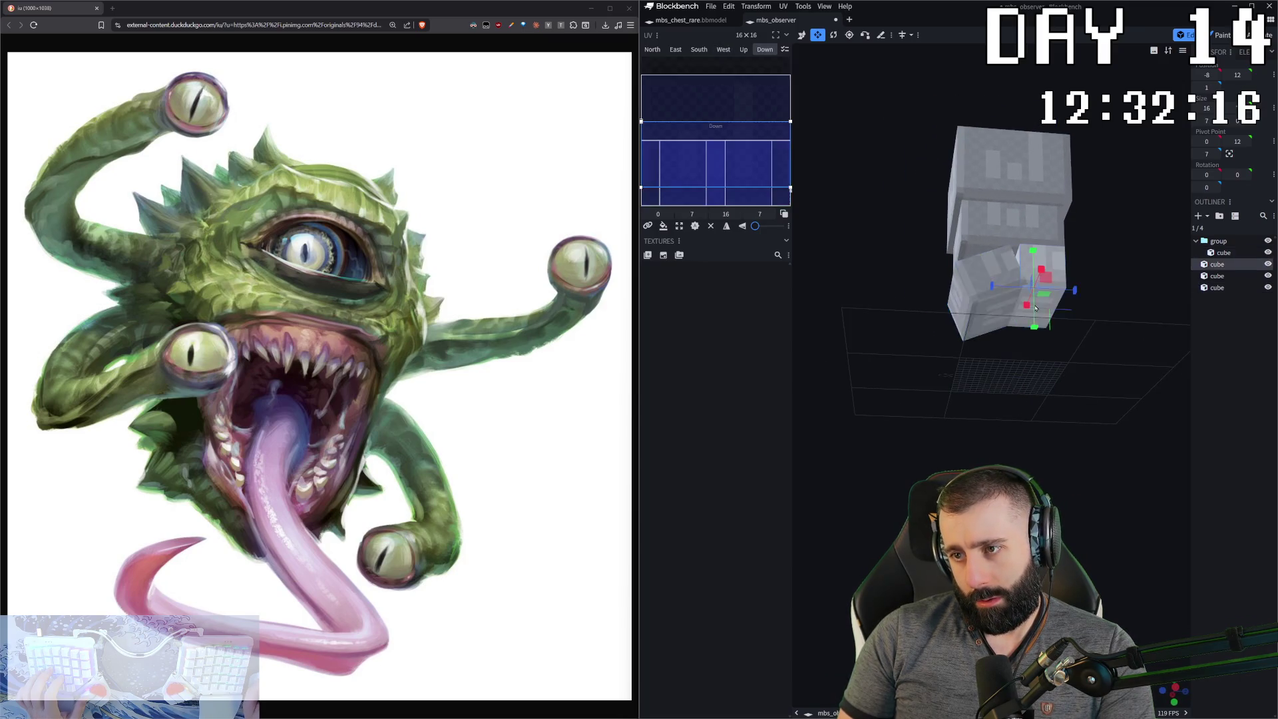
click(1012, 323)
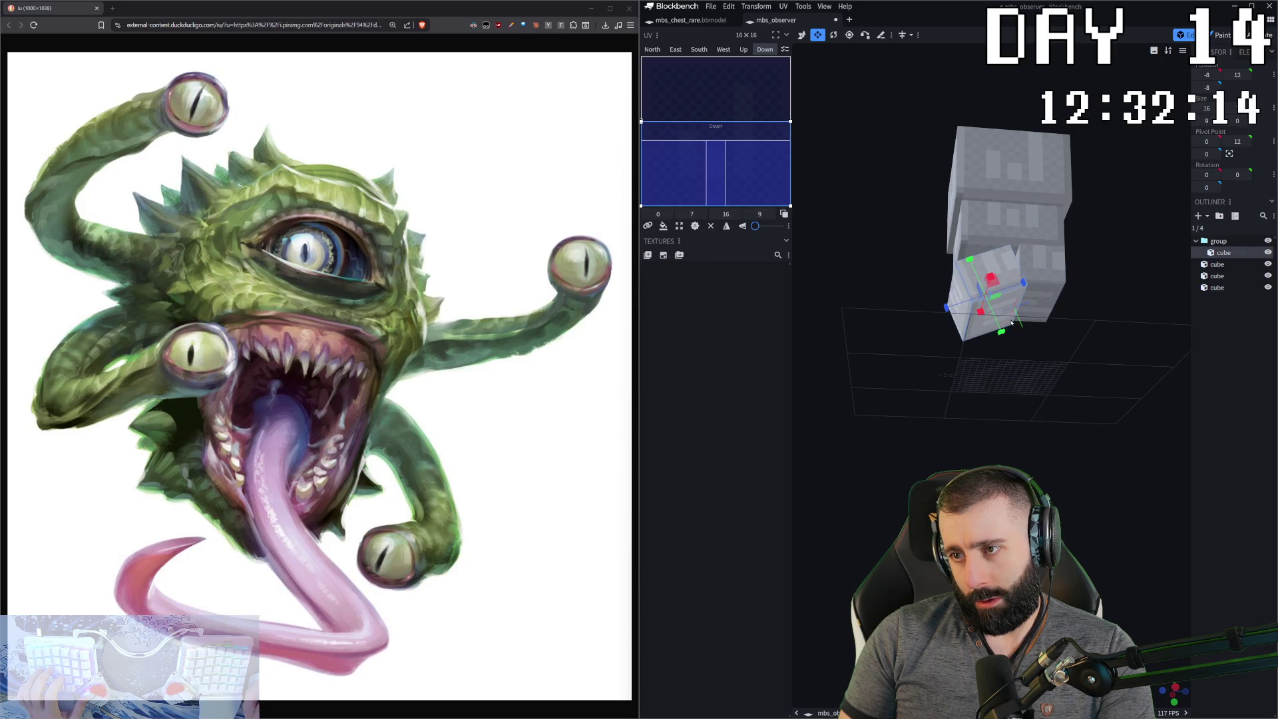
drag(1001, 331, 1067, 376)
- Copy the middle cube, paste it as a new cube, and lift it to the head's top
scroll(991, 320, up, 3)
click(959, 239)
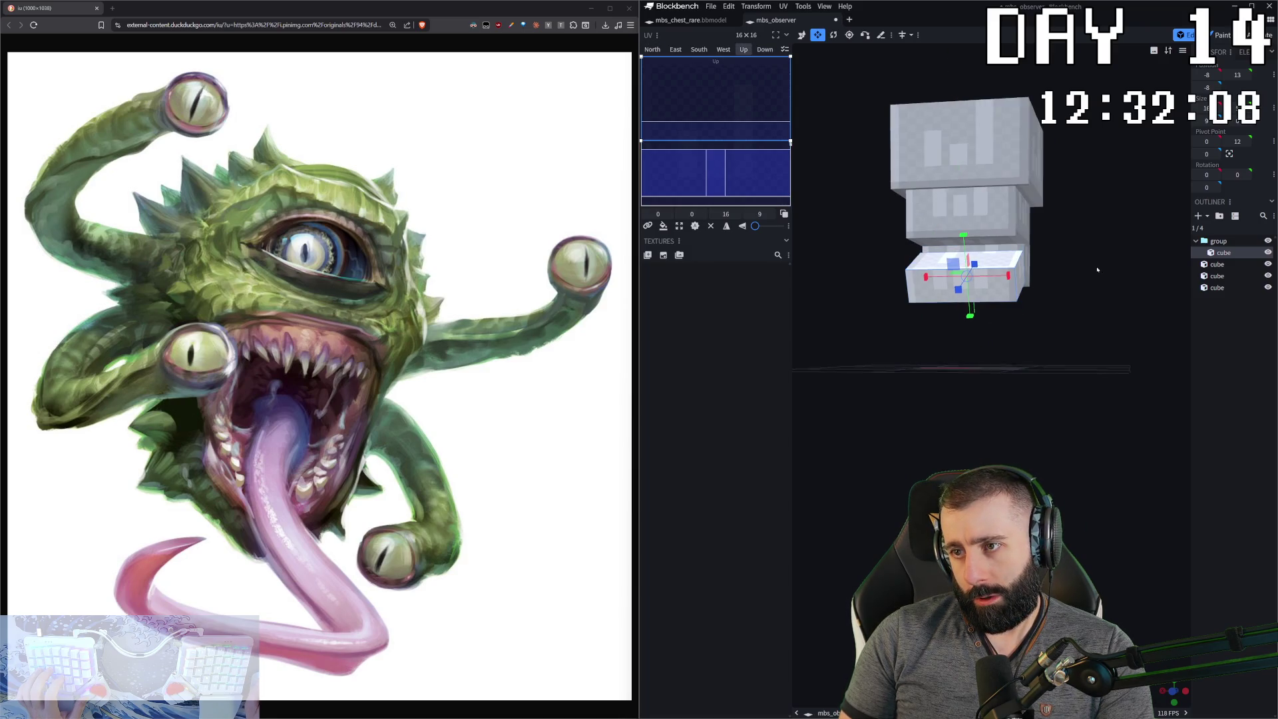
drag(1097, 270, 1078, 293)
click(984, 242)
drag(987, 275, 1082, 236)
click(999, 264)
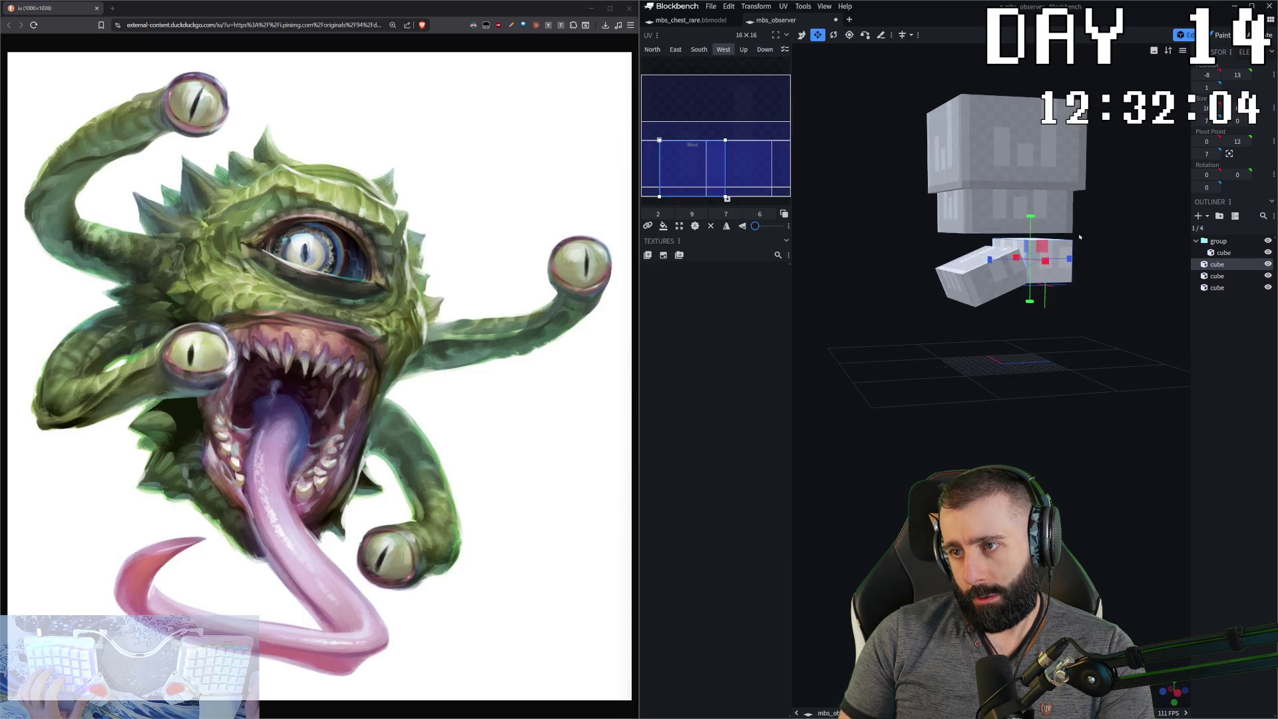
click(1021, 333)
drag(1022, 333, 1011, 359)
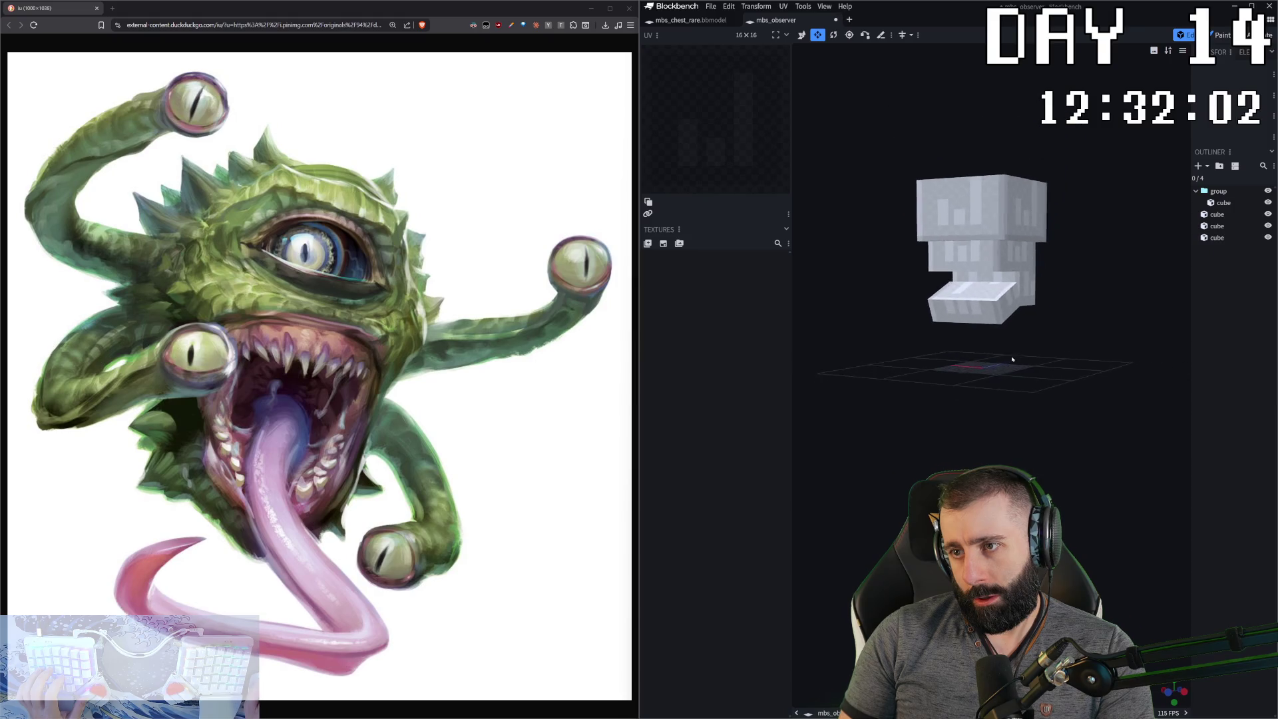
click(993, 254)
key(ctrl+c)
key(ctrl+v)
click(998, 258)
mouse_move(988, 220)
mouse_down()
mouse_move(988, 130)
mouse_move(1068, 124)
mouse_up()
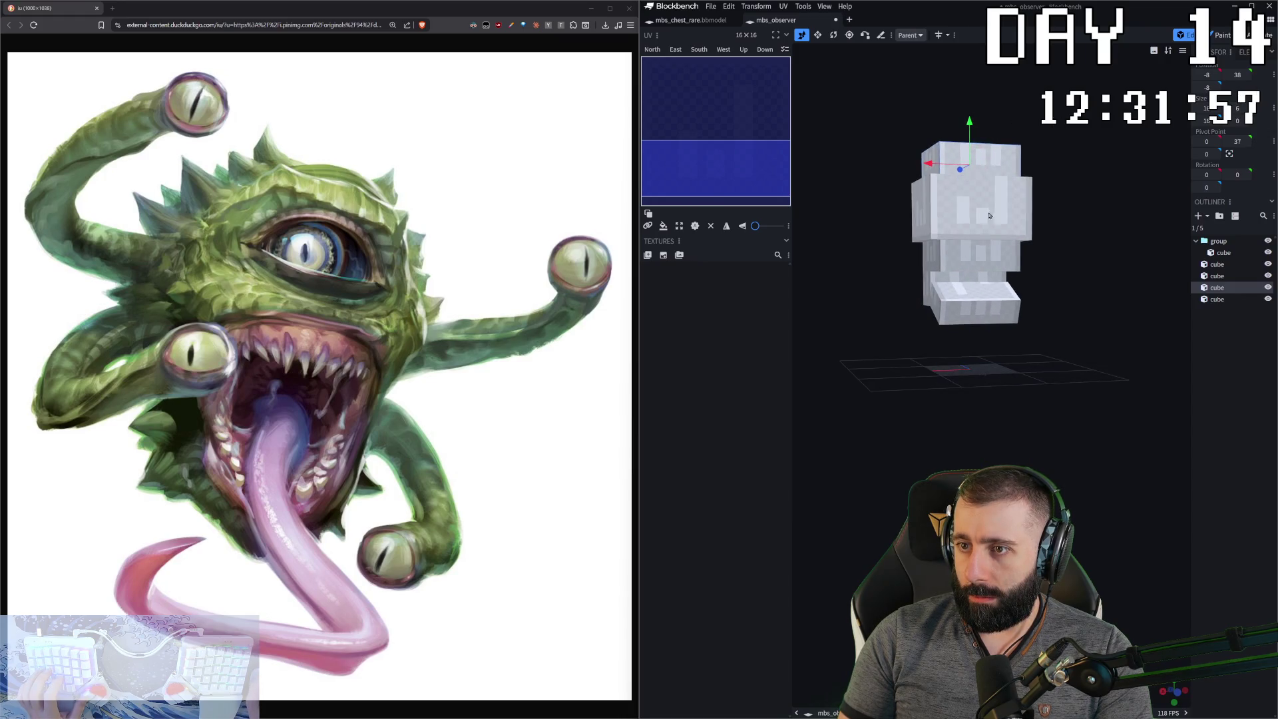
- Widen the middle head cube from 16 to 18
click(971, 174)
key(s)
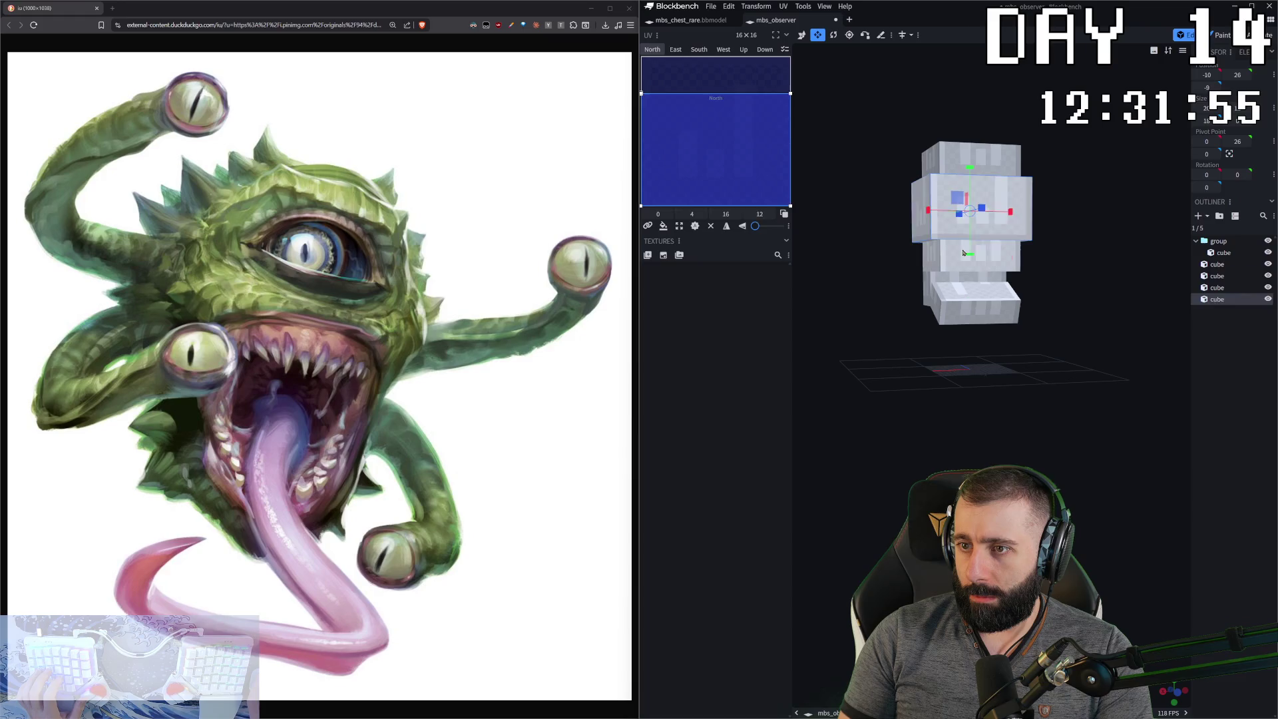
click(938, 259)
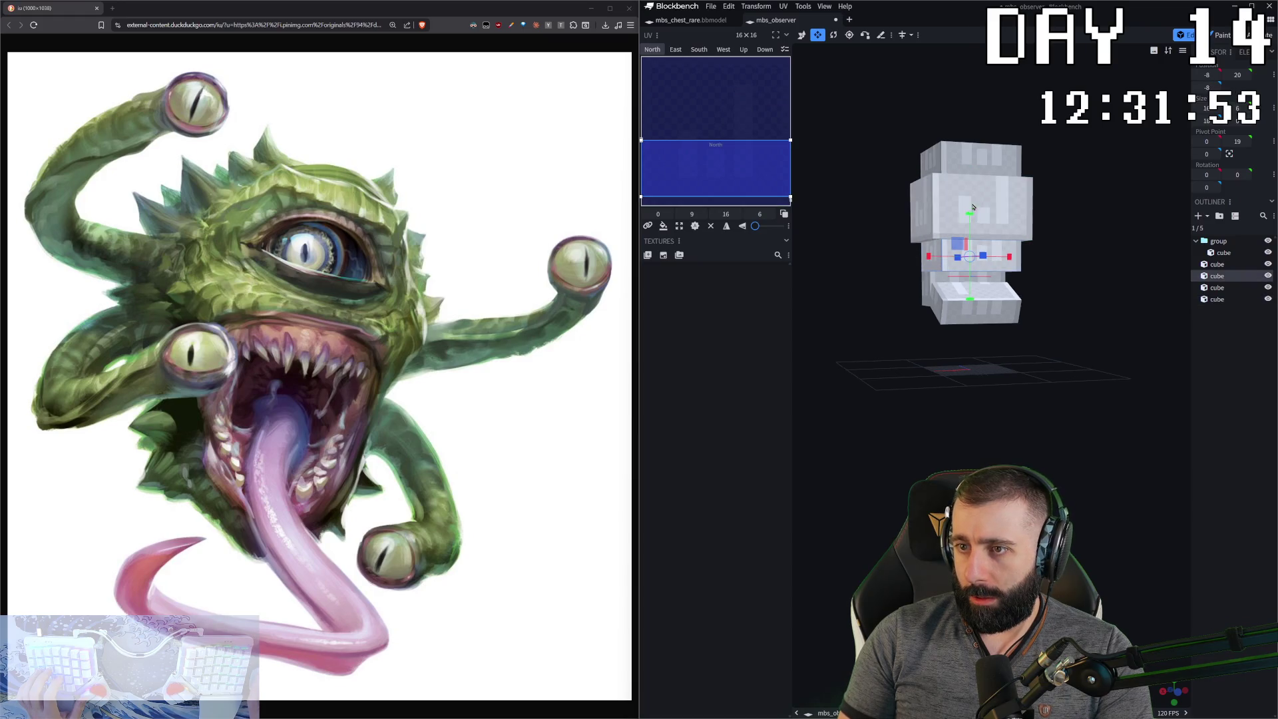
click(996, 224)
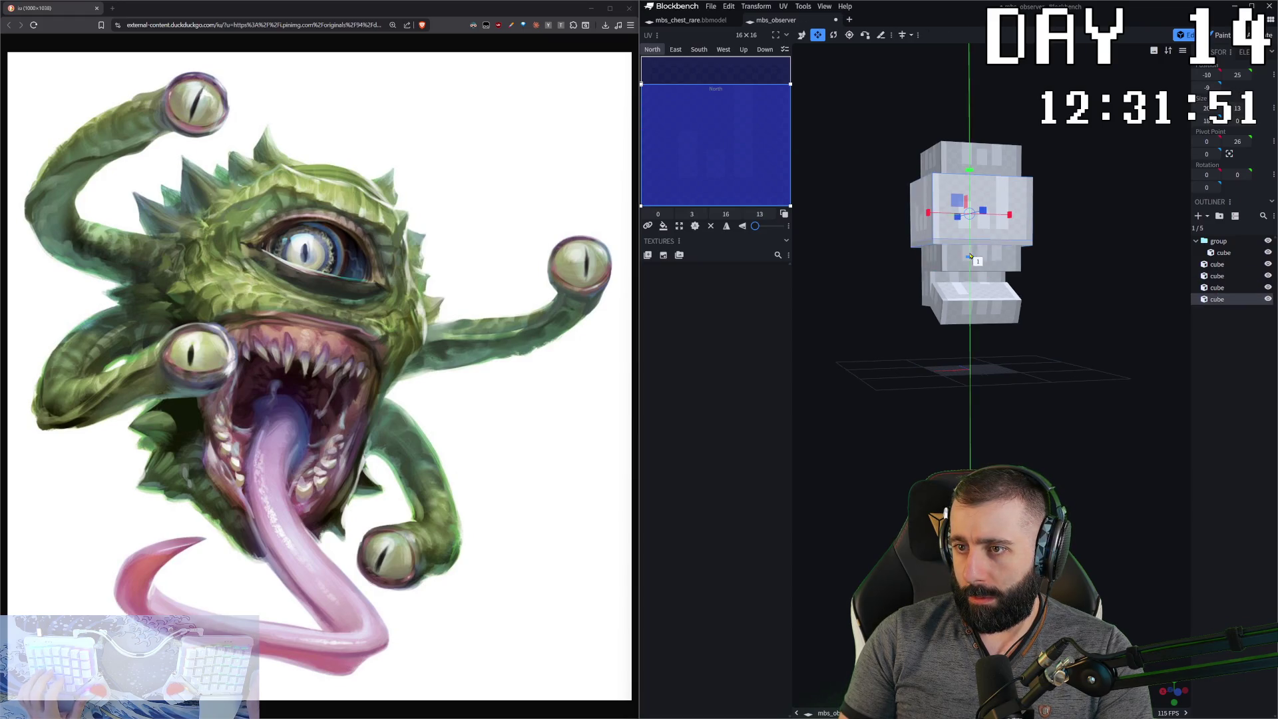
click(989, 177)
click(983, 178)
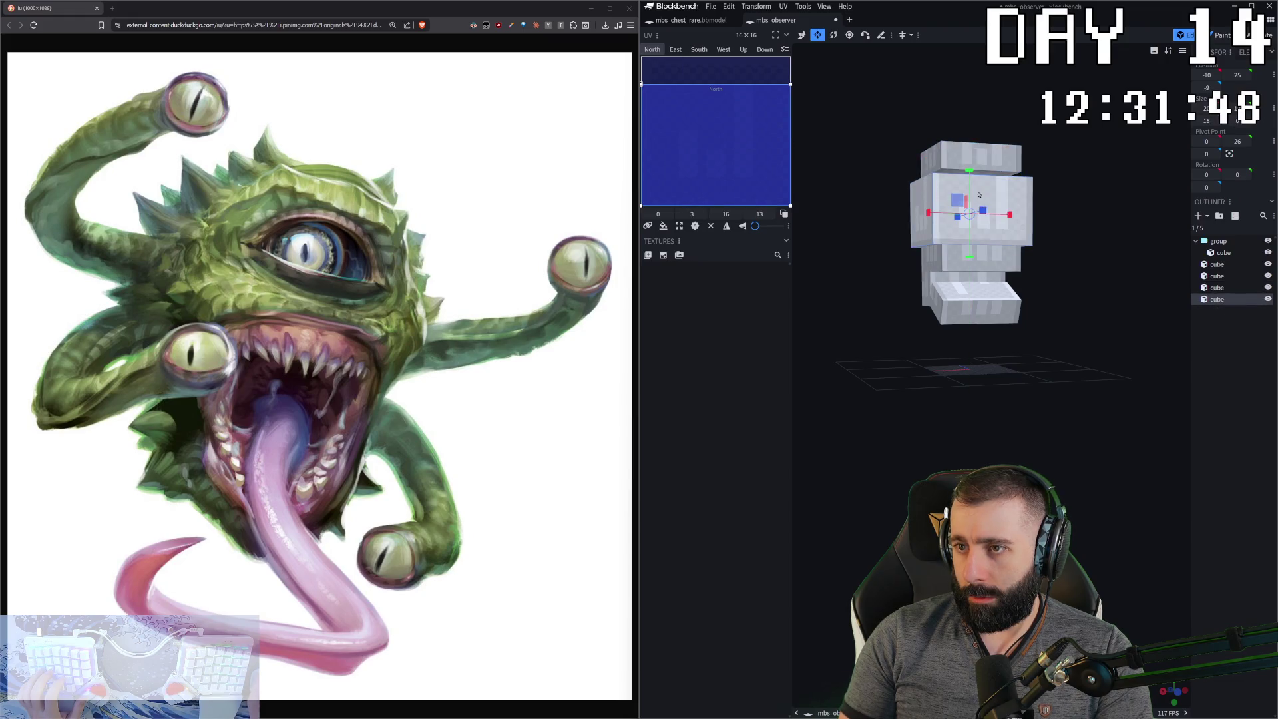
drag(981, 178, 1035, 213)
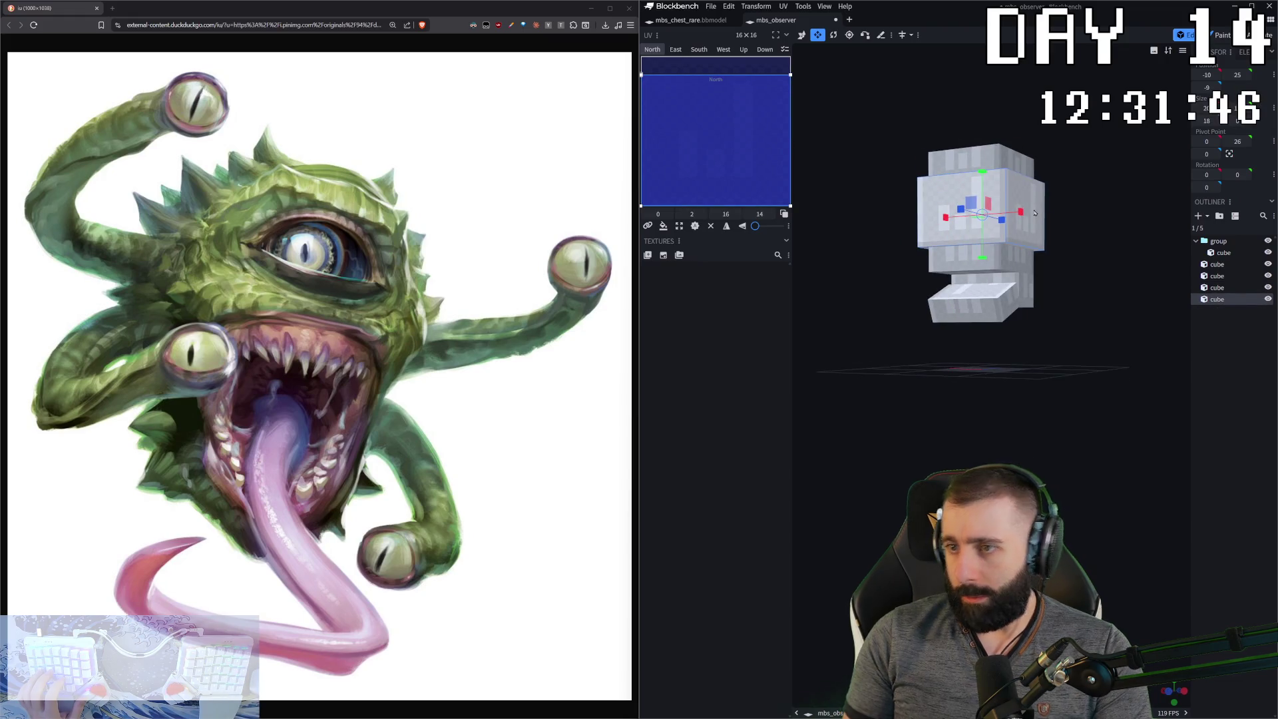
drag(1035, 213, 967, 215)
mouse_move(1084, 250)
mouse_down()
mouse_move(957, 217)
mouse_move(882, 250)
mouse_move(999, 235)
mouse_move(966, 233)
mouse_up()
- Paste a copy of the middle cube, raise it higher on the head, and paste another copy
key(ctrl+c)
key(ctrl+v)
key(v)
key(s)
middle_drag(966, 233, 1112, 303)
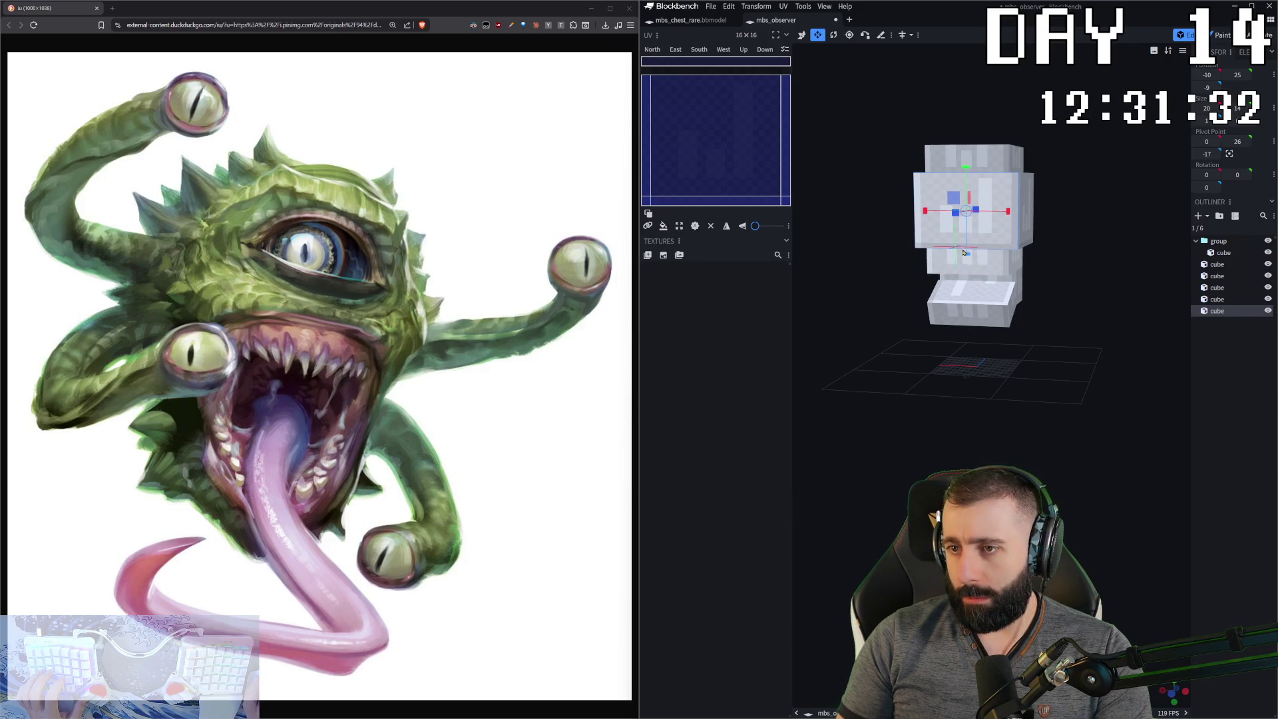
drag(964, 252, 973, 189)
key(ctrl+c)
key(ctrl+v)
key(v)
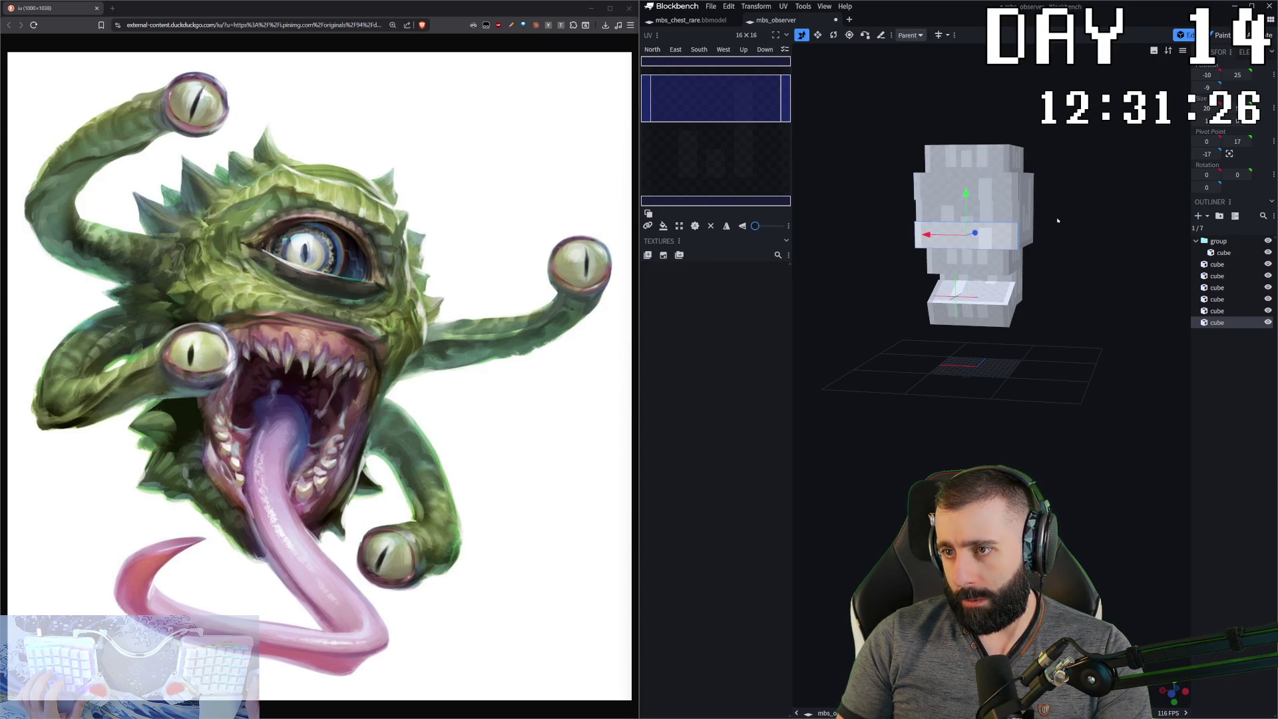
- Lower the pasted cube to Y 26, then paste another head cube five units lower
drag(1065, 266, 1038, 259)
click(1018, 193)
key(ctrl+c)
right_click(1025, 213)
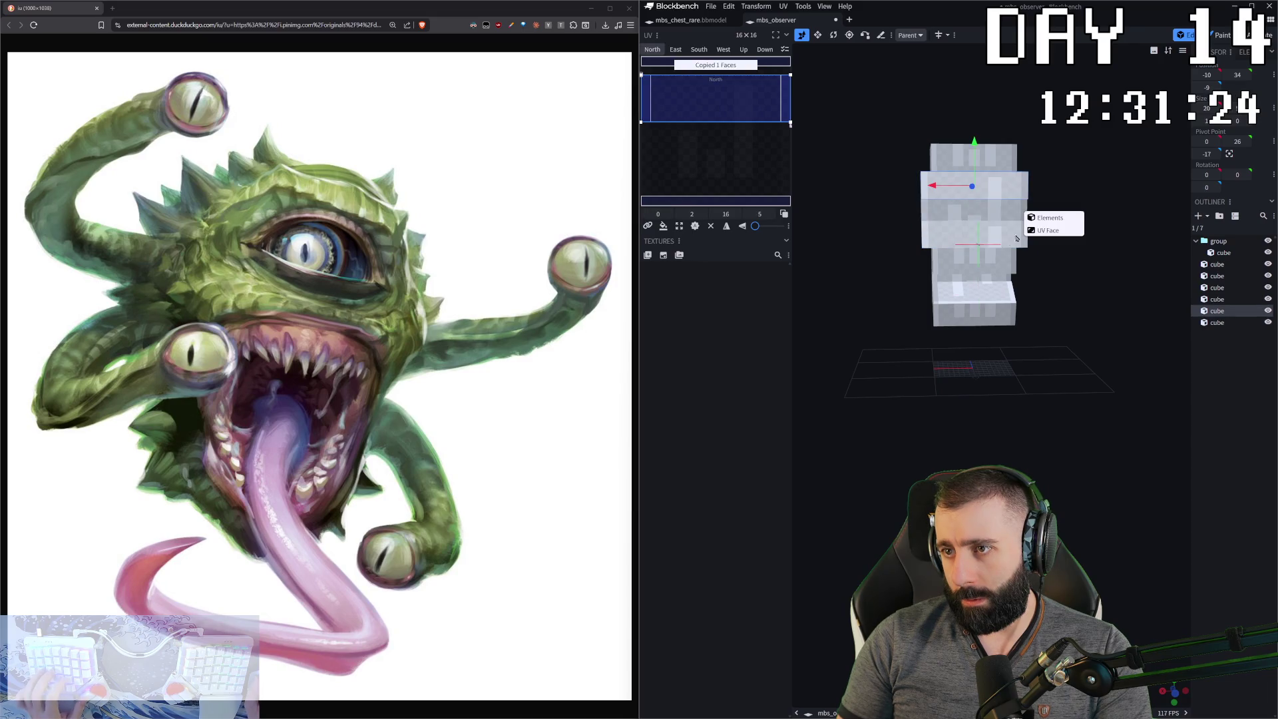
click(1045, 223)
drag(975, 142, 975, 168)
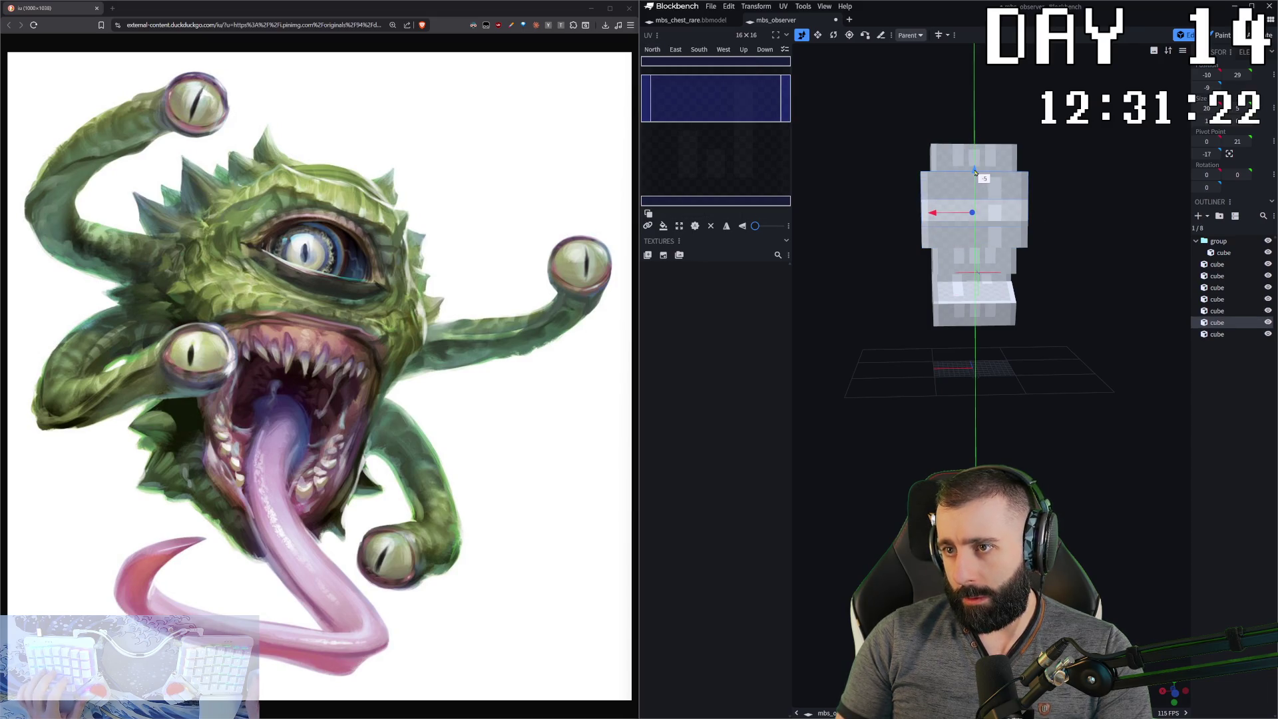
- Narrow the pasted cube to 6 wide and paste a copy of it
key(s)
mouse_move(937, 215)
mouse_down()
mouse_move(985, 213)
mouse_move(907, 212)
mouse_up()
key(ctrl+c)
key(ctrl+v)
- Shrink the upper band on the head slightly
mouse_move(992, 273)
mouse_down()
mouse_move(1061, 280)
mouse_move(959, 200)
mouse_up()
click(961, 192)
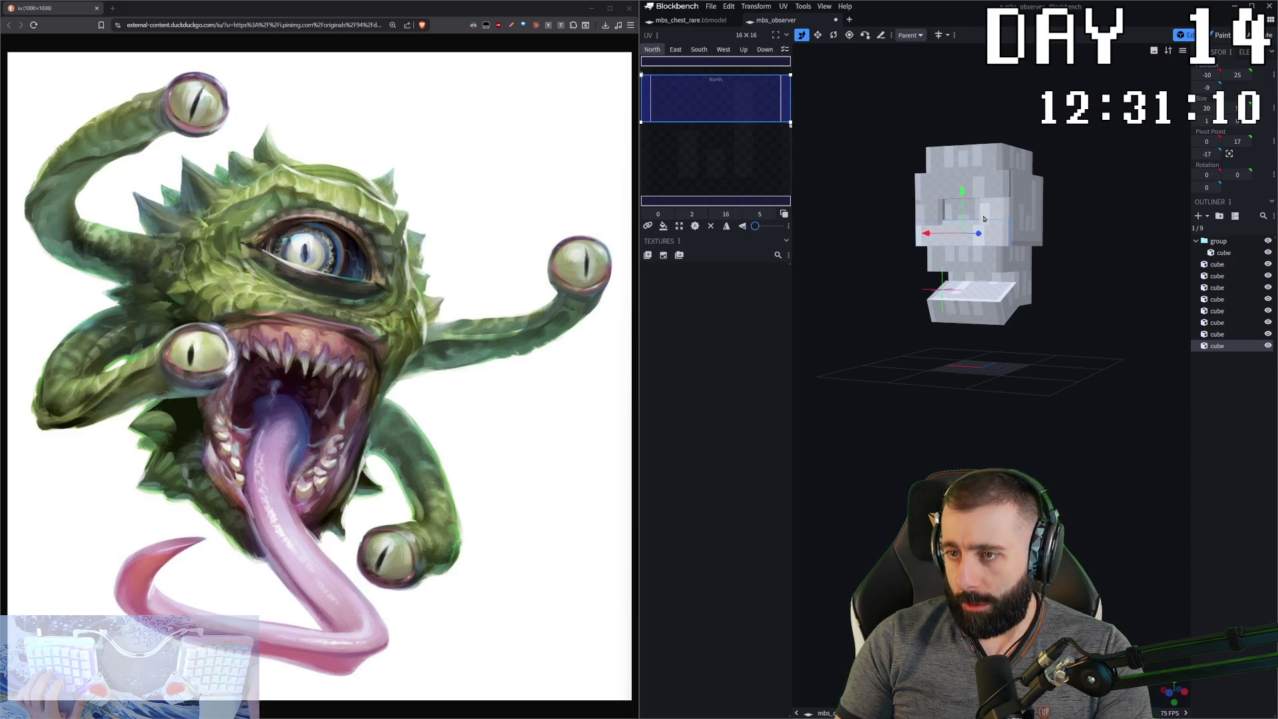
click(983, 190)
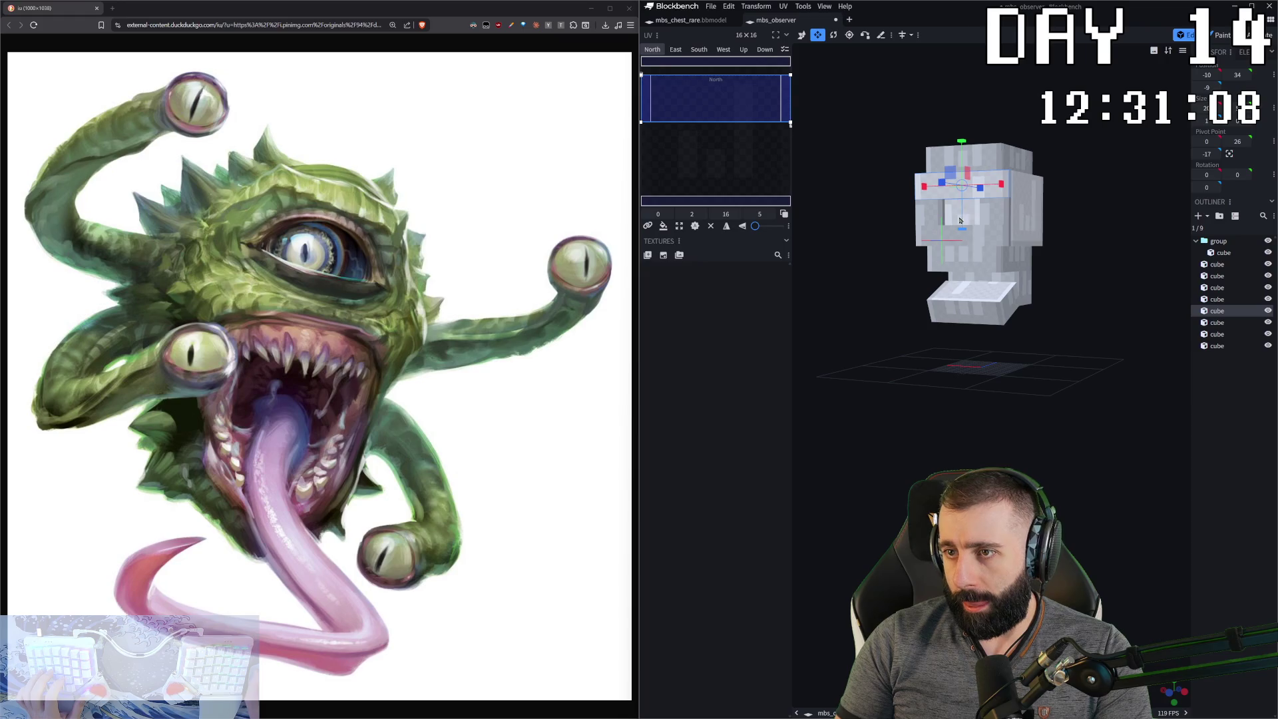
drag(963, 227, 965, 218)
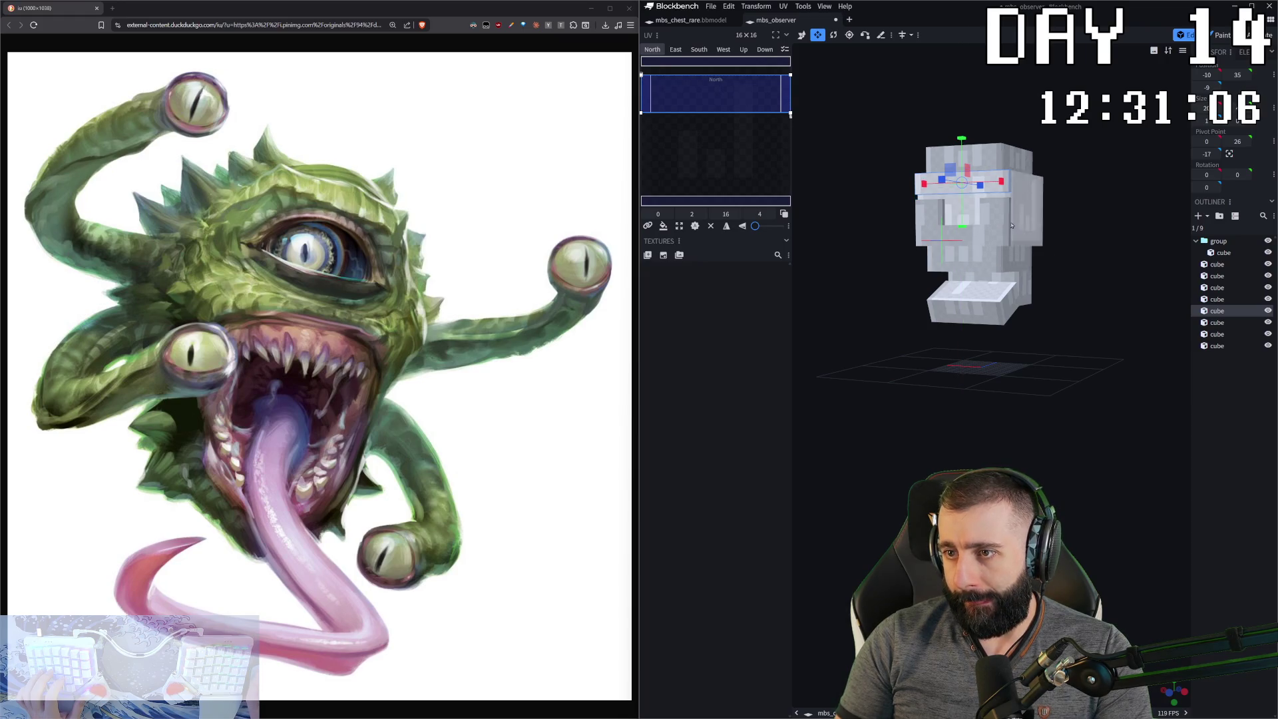
click(963, 215)
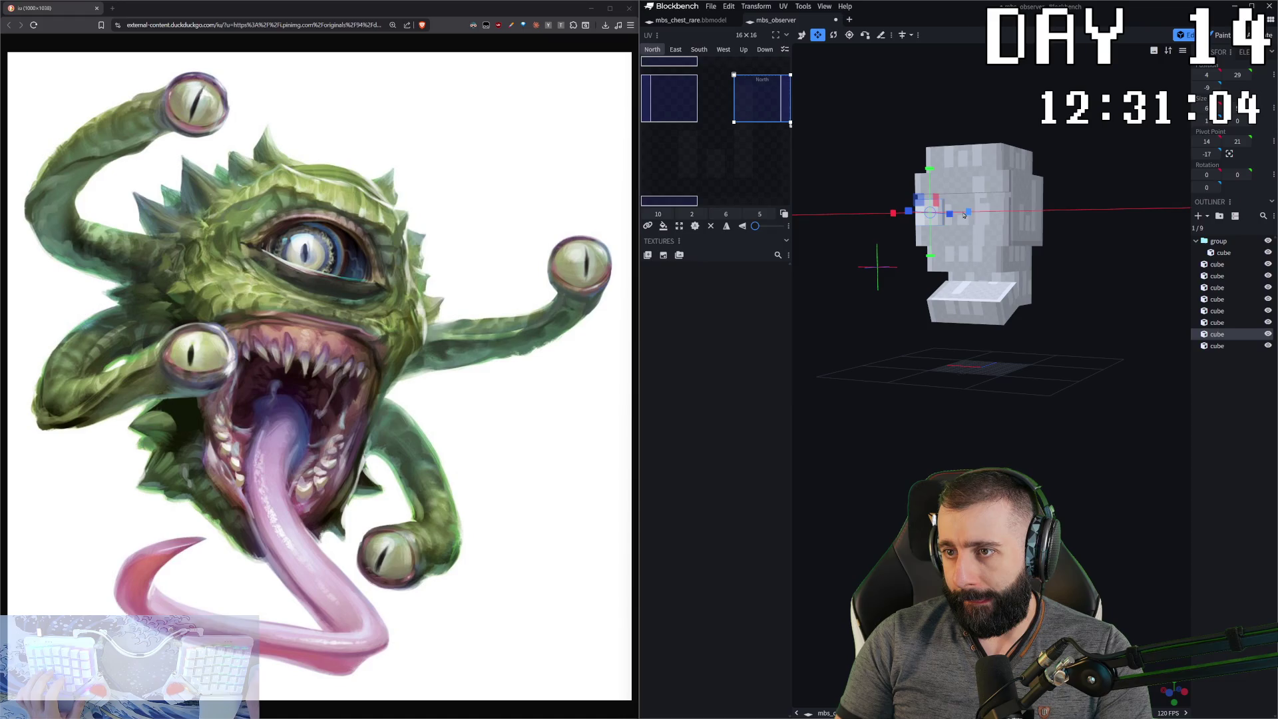
click(992, 215)
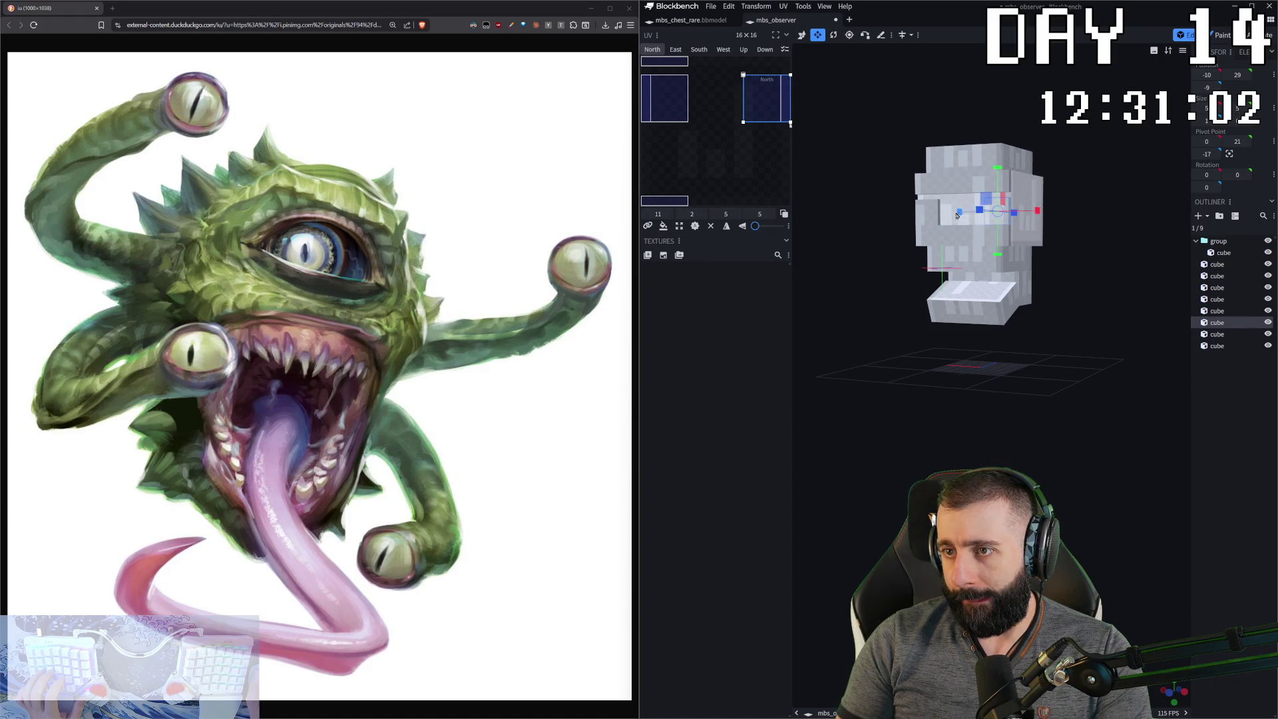
scroll(1057, 293, up, 3)
drag(1081, 273, 1093, 373)
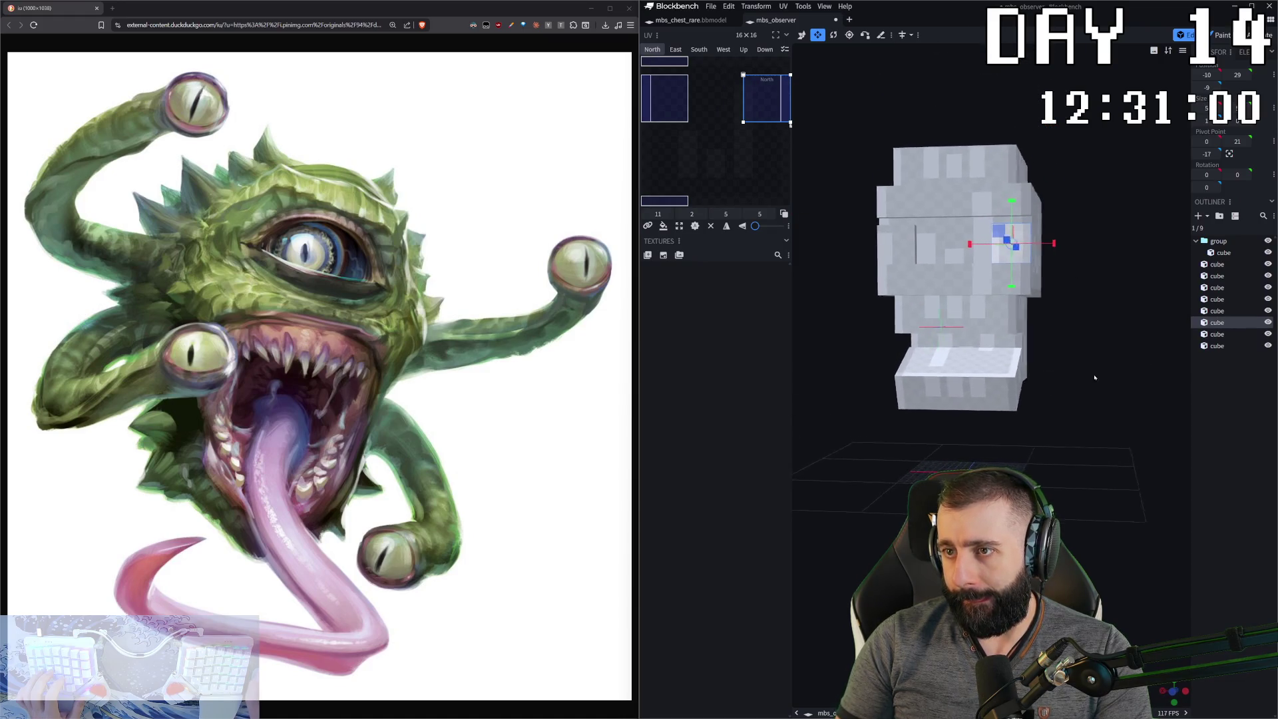
- Narrow and reposition the side cubes, trim the upper band one unit, and lower the bottom band
click(892, 243)
drag(891, 244, 915, 249)
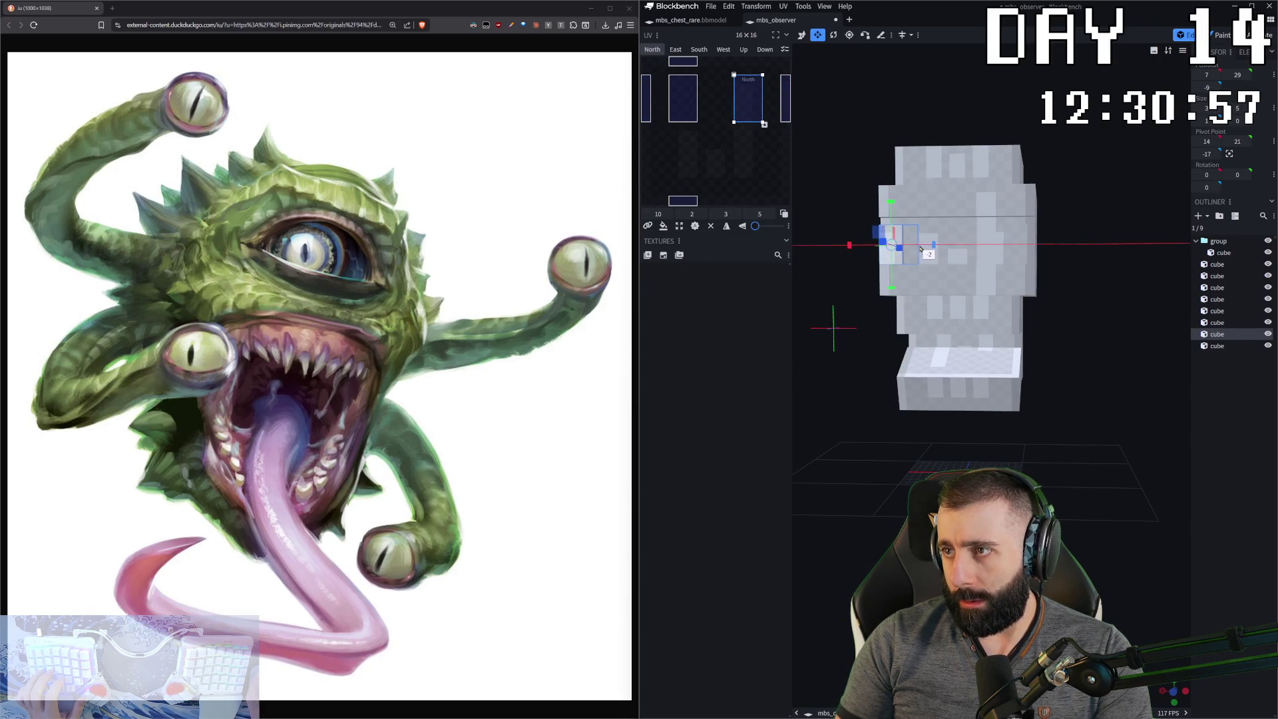
drag(915, 249, 992, 250)
click(1012, 245)
click(956, 203)
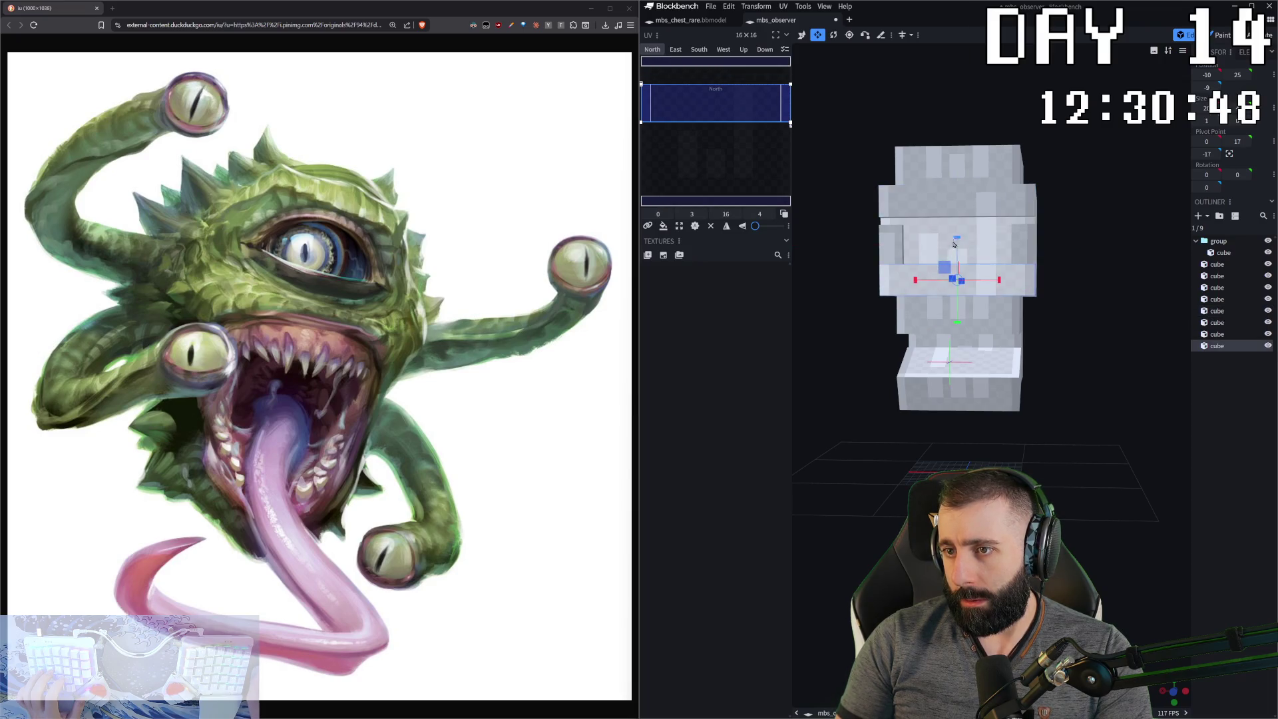
drag(956, 245, 958, 259)
click(951, 260)
- Stretch the right-side cube up two units and copy the front face cube
click(890, 237)
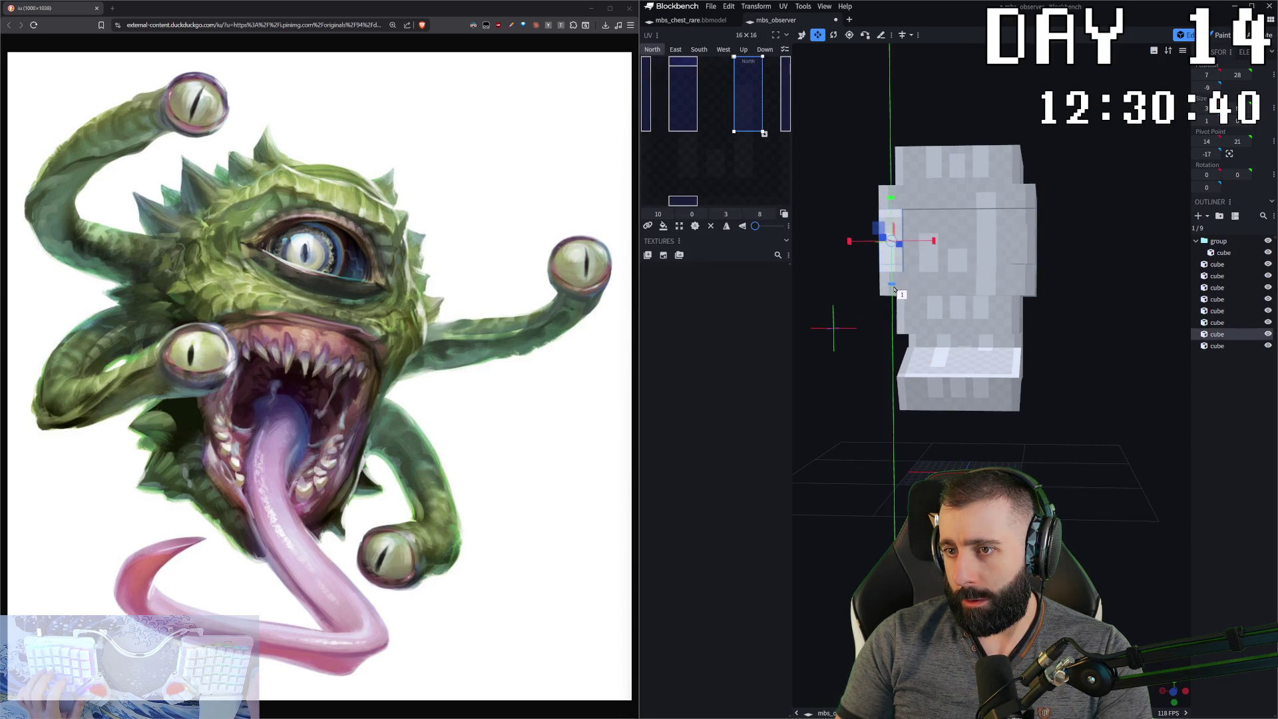
click(1026, 268)
mouse_move(1023, 201)
mouse_down()
mouse_move(1012, 253)
mouse_move(875, 366)
mouse_up()
click(1022, 249)
key(ctrl+c)
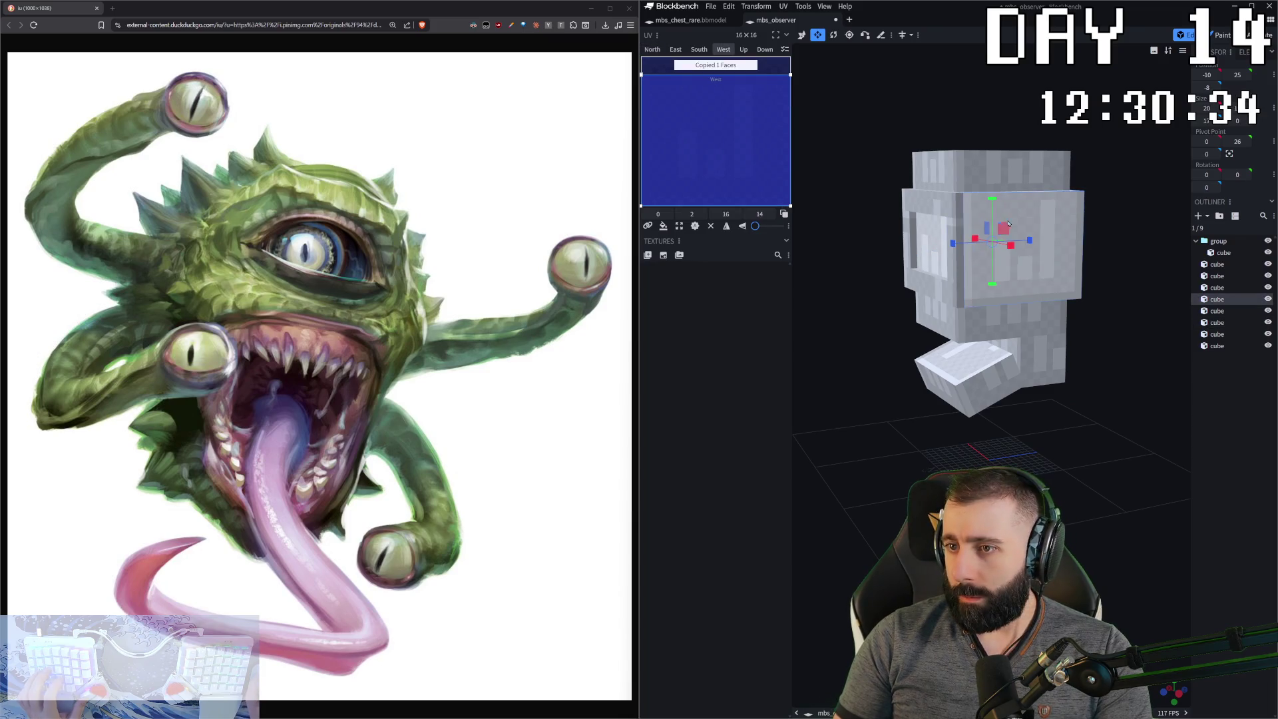
- Paste the front cube into the socket as an eye block, 12 wide and taller downward
key(ctrl+v)
drag(1022, 249, 937, 278)
drag(1111, 313, 1099, 277)
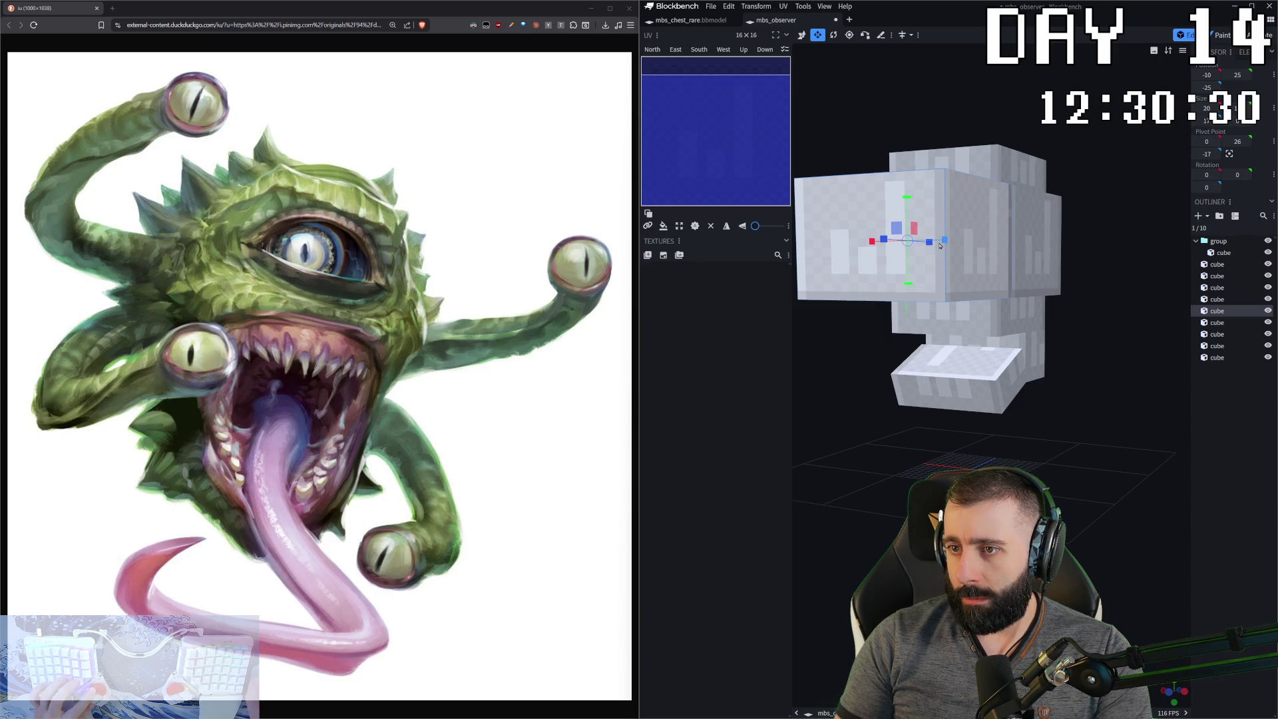
mouse_move(942, 243)
mouse_down()
mouse_move(862, 241)
mouse_move(990, 245)
mouse_up()
drag(934, 202, 946, 241)
mouse_move(1054, 291)
mouse_down()
mouse_move(848, 264)
mouse_move(1164, 250)
mouse_move(1065, 253)
mouse_up()
key(ctrl+z)
drag(978, 237, 1017, 237)
drag(954, 282, 956, 288)
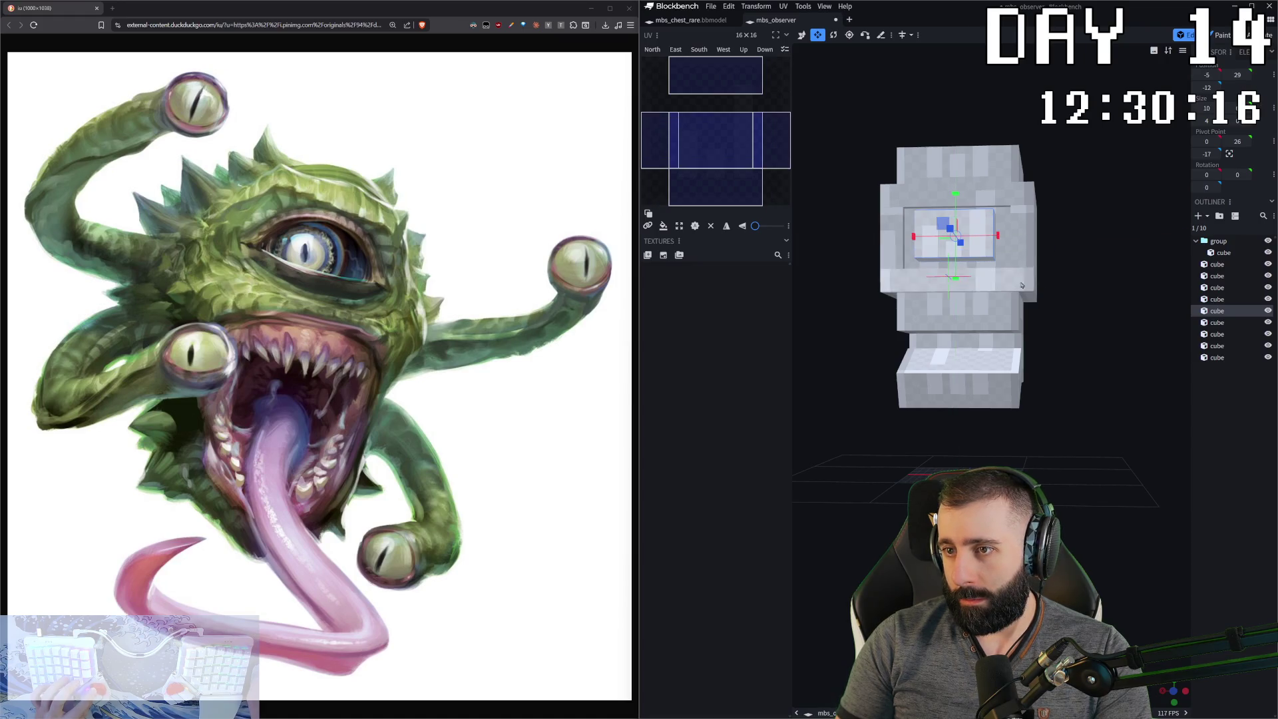
drag(1071, 269, 1079, 292)
drag(1000, 250, 1005, 251)
- Extend the left-side cube by one unit and shrink a front head cube by one
click(1011, 256)
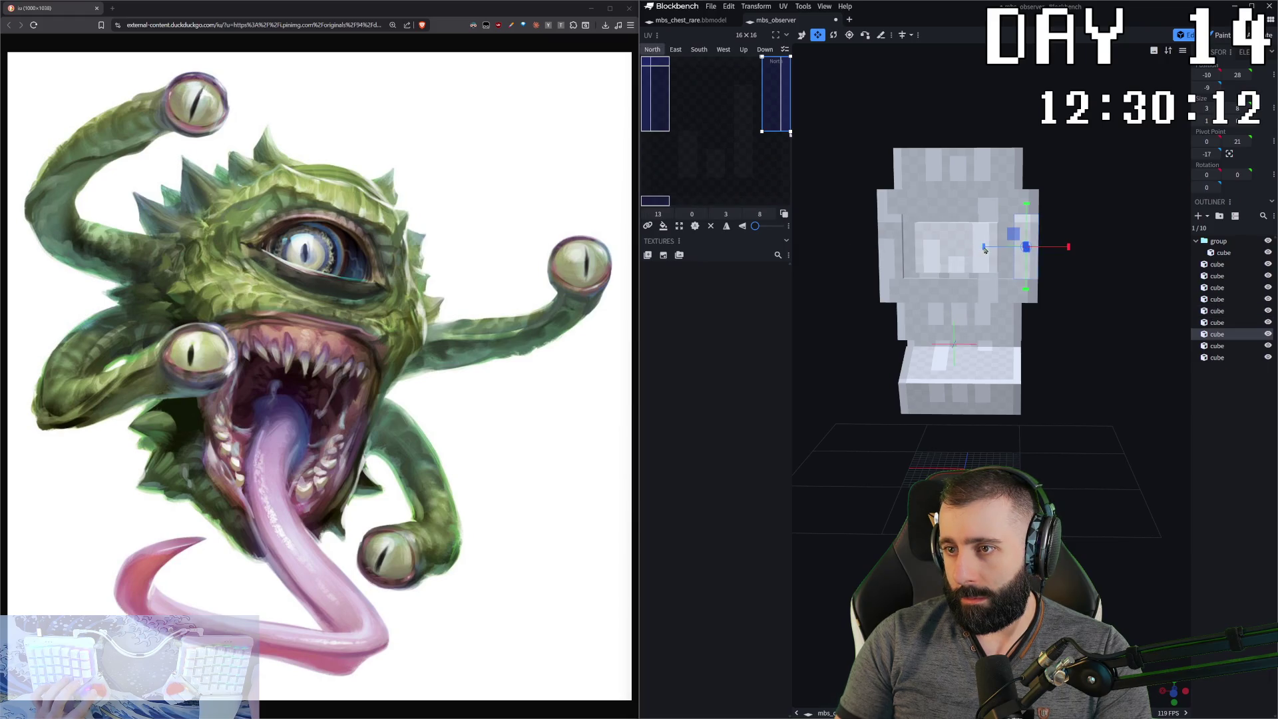
click(892, 250)
drag(935, 248, 940, 249)
mouse_move(971, 372)
mouse_down()
mouse_move(1011, 380)
mouse_move(965, 359)
mouse_move(931, 288)
mouse_up()
click(933, 278)
mouse_move(1065, 400)
mouse_down()
mouse_move(1143, 415)
mouse_move(1173, 456)
mouse_up()
- Nudge the tilted jaw cube forward by one unit
drag(1098, 440, 1088, 436)
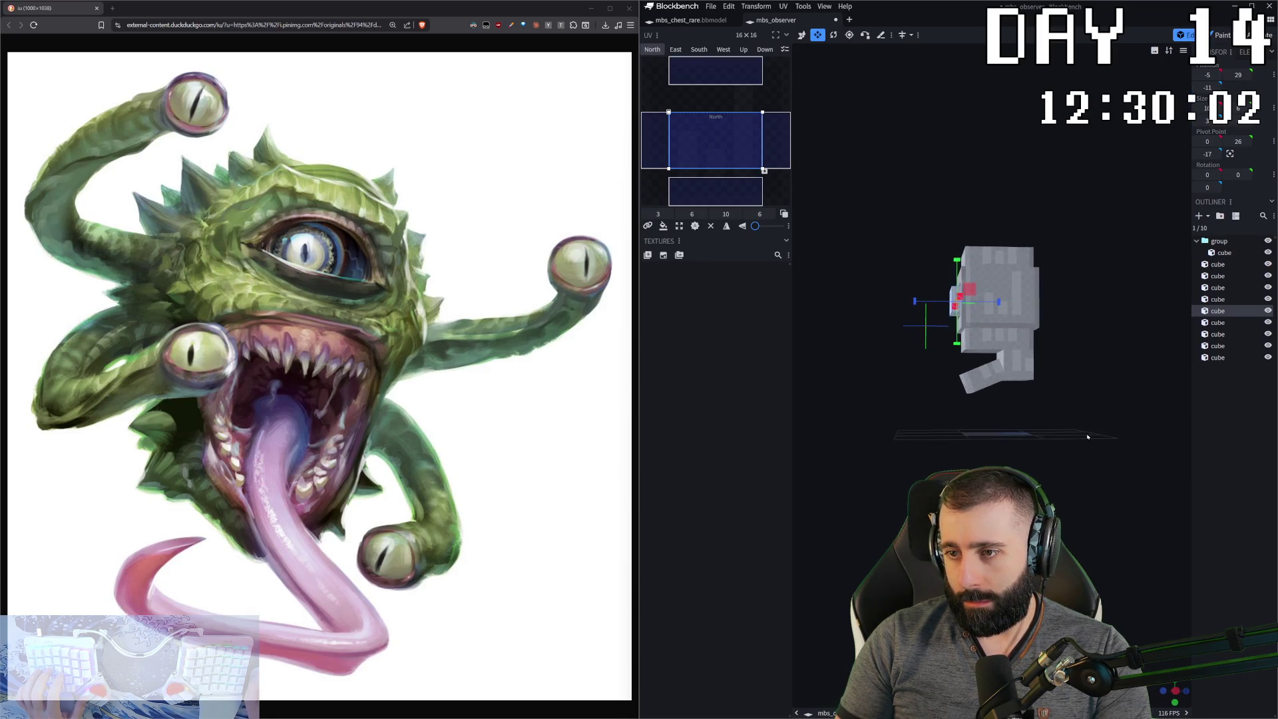
scroll(998, 299, up, 3)
click(961, 319)
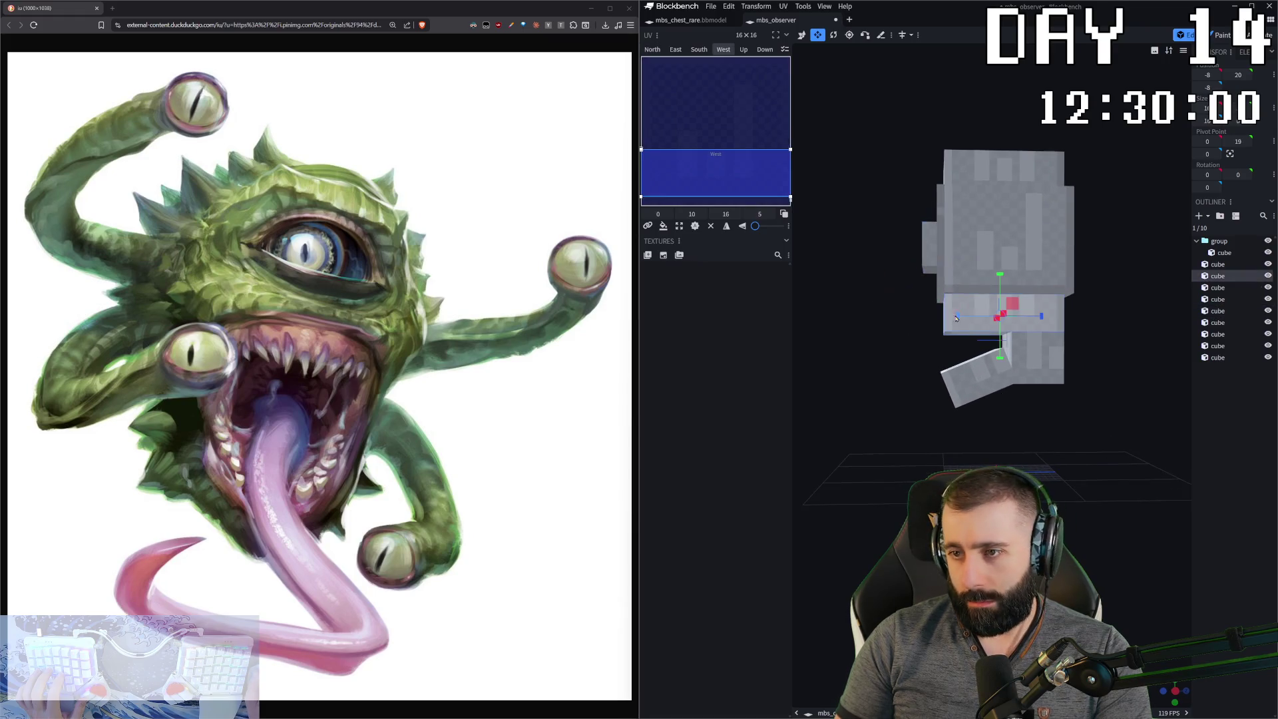
click(961, 183)
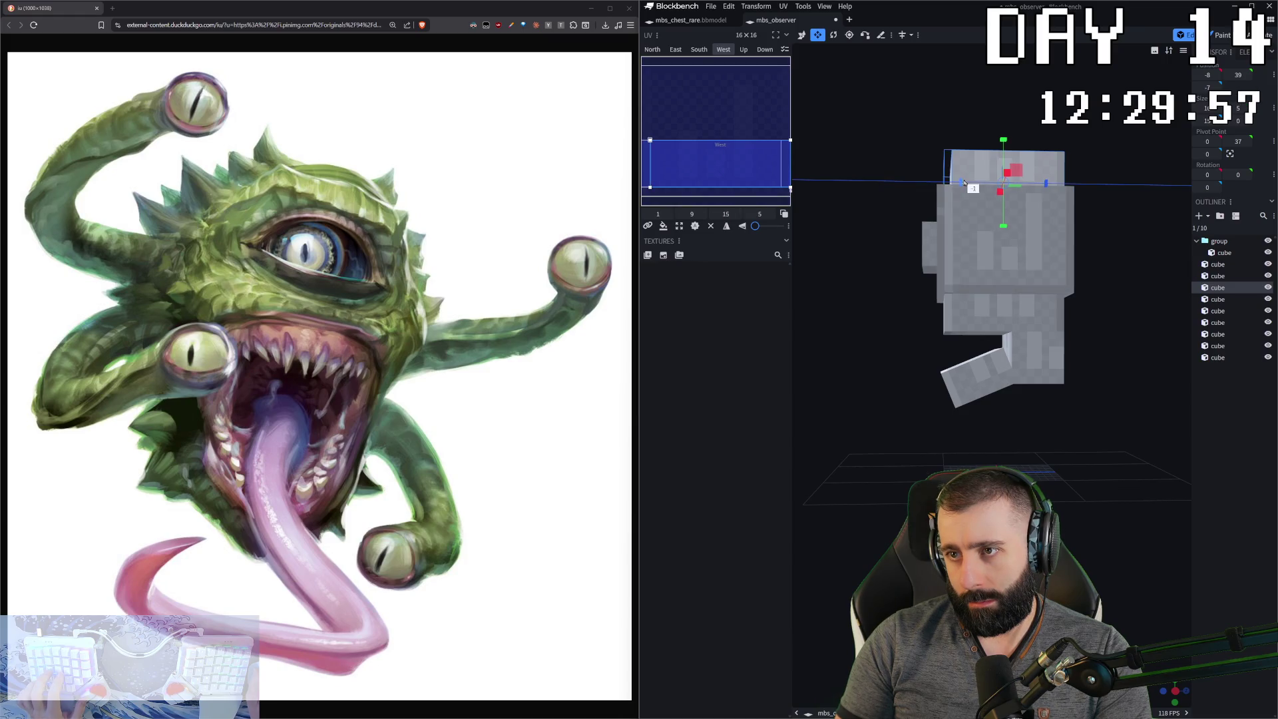
click(956, 319)
click(962, 393)
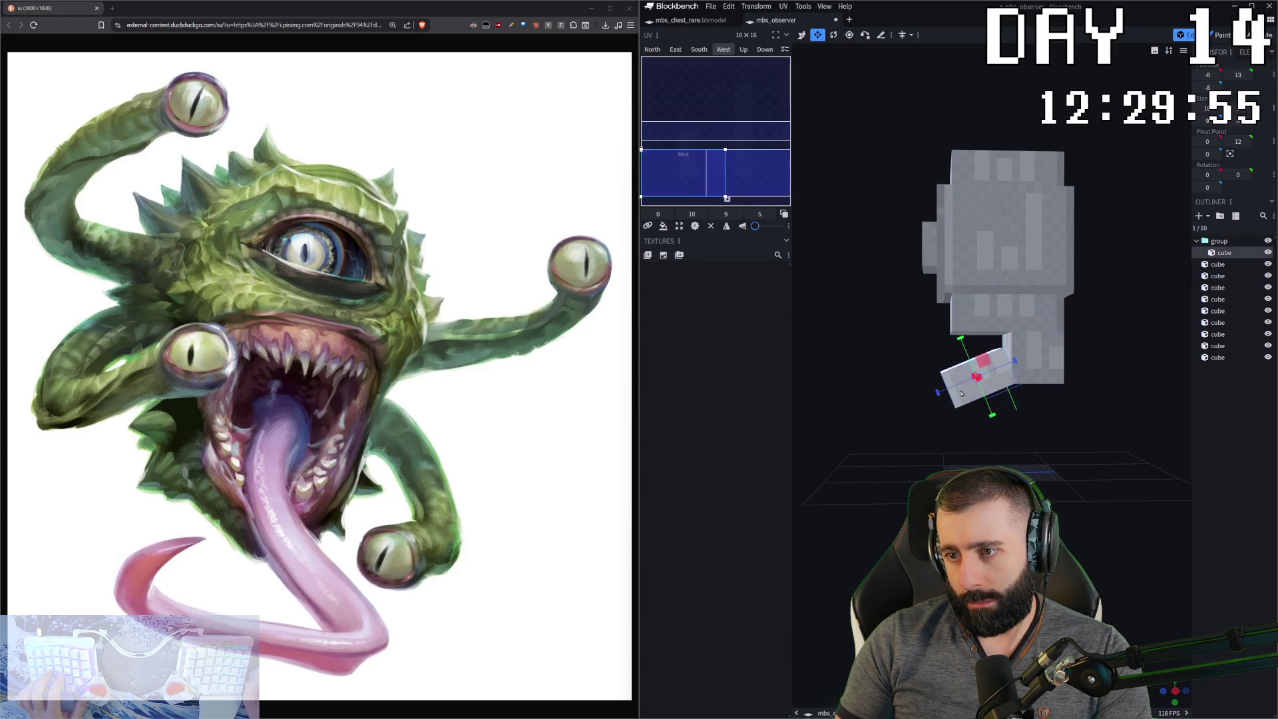
drag(937, 393, 948, 394)
- Check the face from the front and select a head cube to start an arm from
mouse_move(1069, 422)
mouse_down()
mouse_move(1090, 402)
mouse_move(1032, 316)
mouse_up()
click(984, 254)
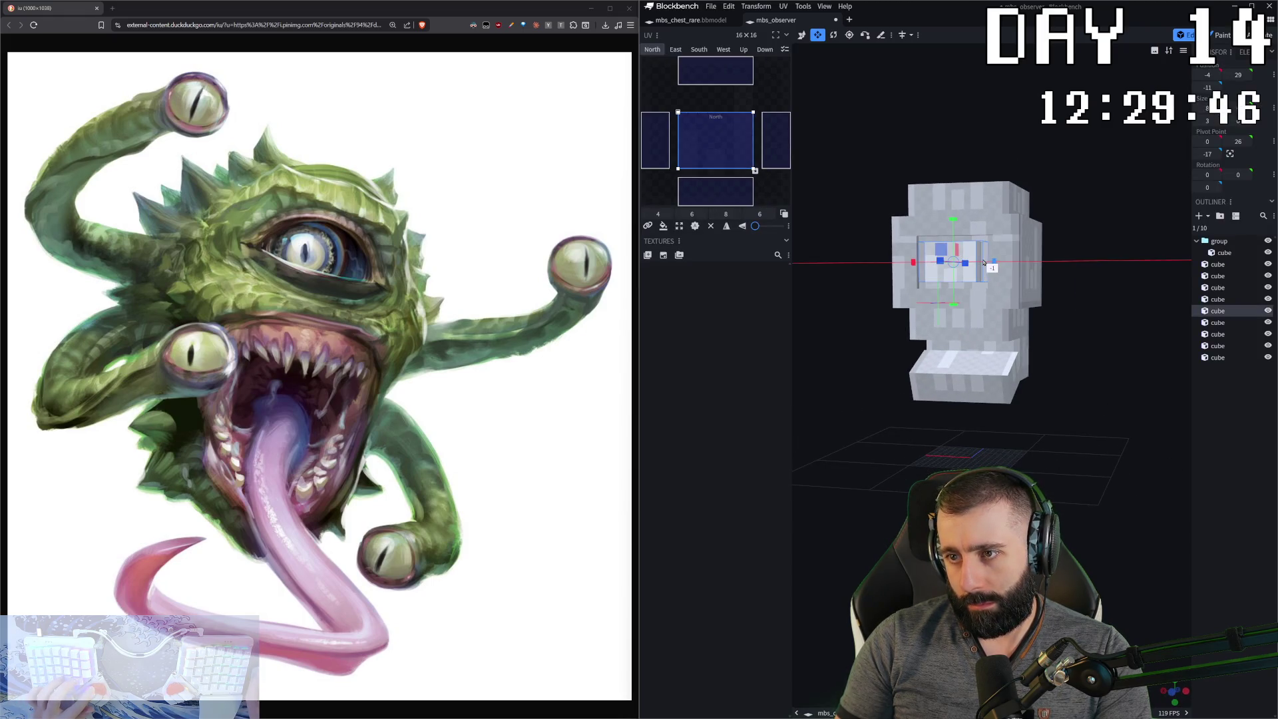
click(1040, 303)
mouse_move(1092, 317)
mouse_down()
mouse_move(1120, 318)
mouse_move(1085, 383)
mouse_move(1138, 383)
mouse_move(1078, 348)
mouse_move(1038, 360)
mouse_move(1079, 371)
mouse_move(1128, 351)
mouse_move(1078, 365)
mouse_move(1036, 347)
mouse_move(1038, 313)
mouse_up()
click(1113, 338)
click(981, 309)
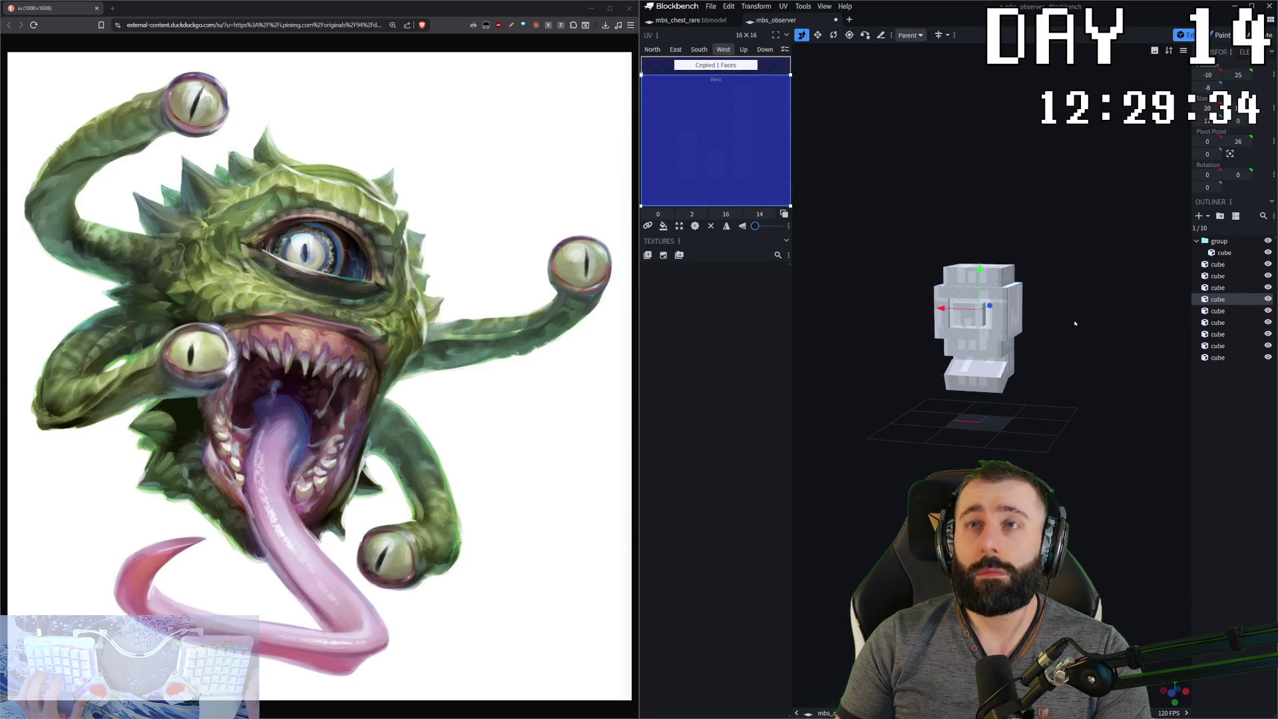
- Duplicate the cube and slide the copy out sideways as a shortened arm
key(ctrl+d)
drag(942, 308, 1053, 331)
key(s)
key(v)
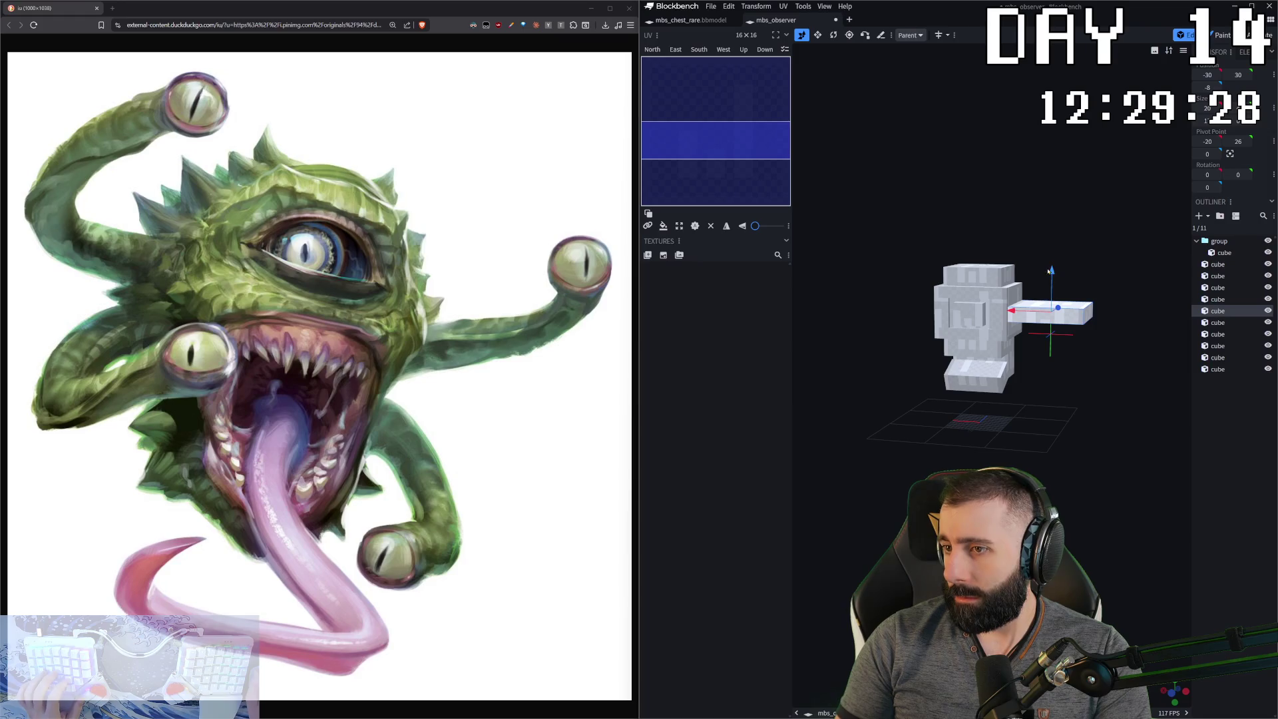
mouse_move(1055, 257)
mouse_down()
mouse_move(1132, 264)
mouse_move(1002, 317)
mouse_move(1065, 323)
mouse_move(1121, 309)
mouse_move(1116, 329)
mouse_move(1131, 327)
mouse_move(1102, 332)
mouse_move(1089, 421)
mouse_up()
key(s)
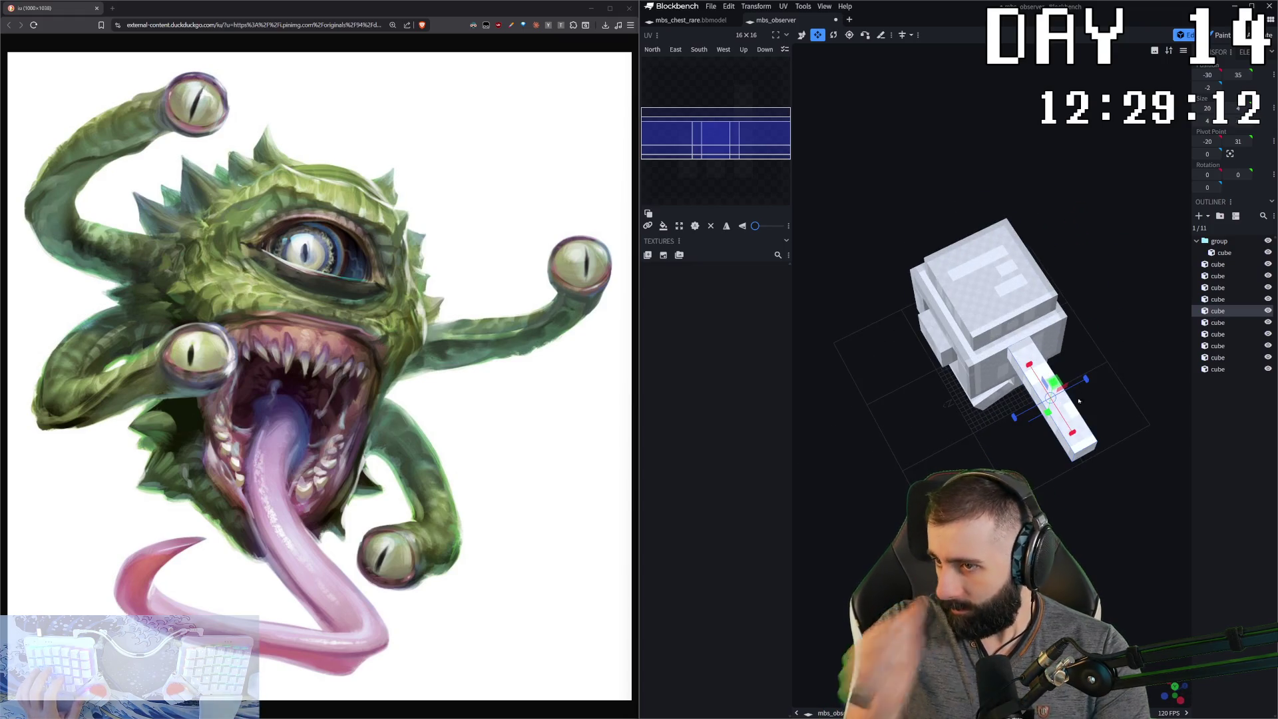
- Set the arm cube's pivot against the head and swing the arm 5 degrees
click(995, 276)
mouse_move(1002, 185)
mouse_down()
mouse_move(1072, 470)
mouse_move(1025, 339)
mouse_up()
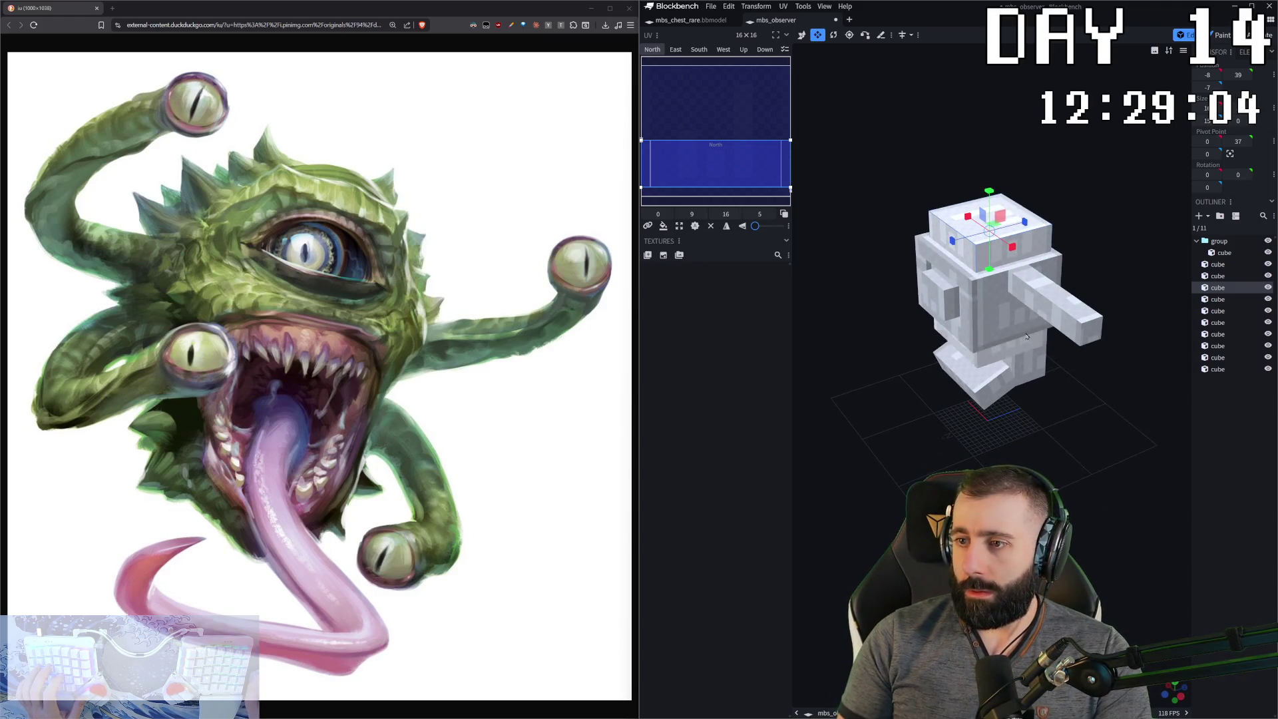
click(1014, 319)
key(p)
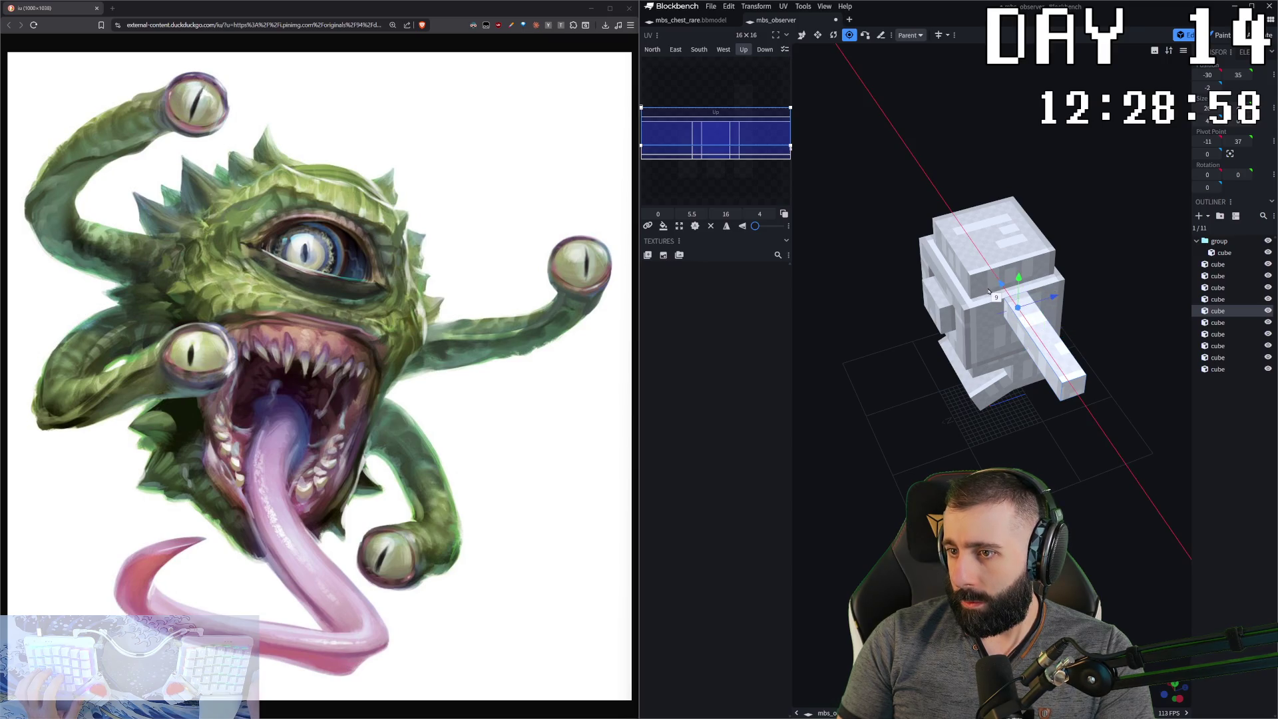
mouse_move(988, 291)
mouse_down()
mouse_move(1129, 259)
mouse_move(1101, 233)
mouse_move(1110, 213)
mouse_move(1058, 273)
mouse_up()
key(r)
drag(1020, 314, 1028, 311)
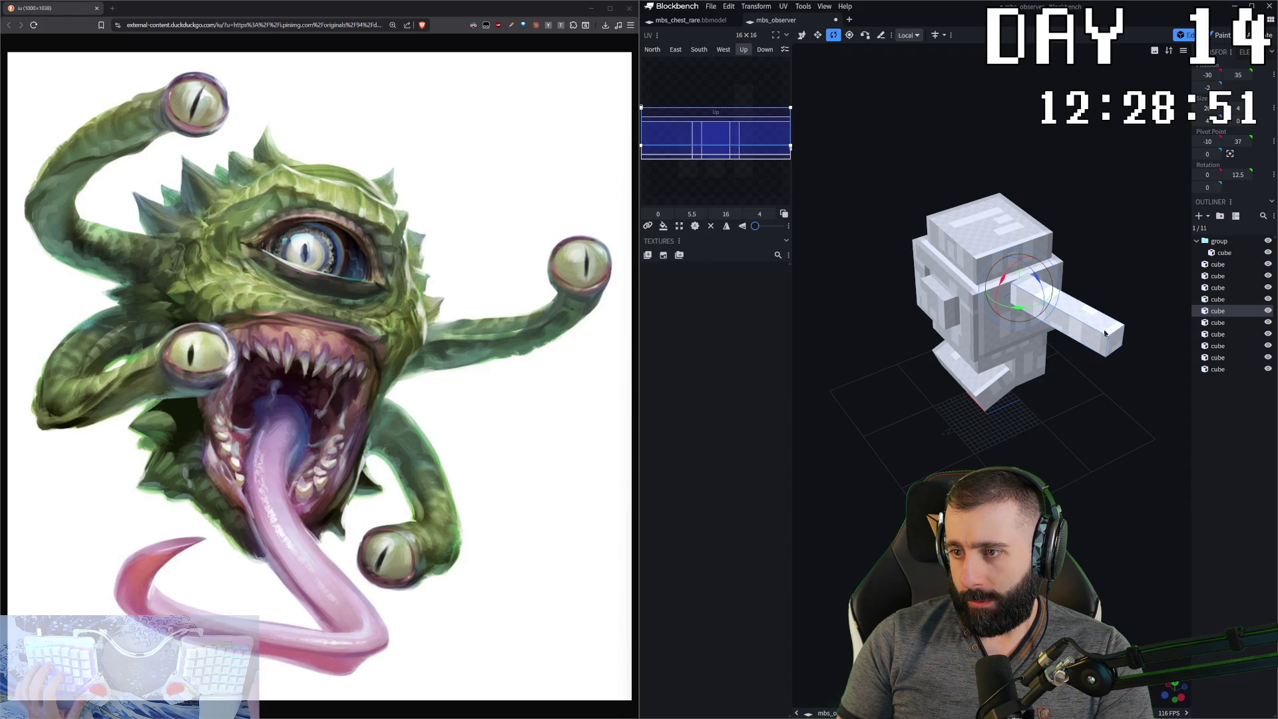
- Undo an extra pasted cube and shift the arm cube along its length
right_click(1143, 306)
click(1162, 323)
drag(1161, 322, 1063, 333)
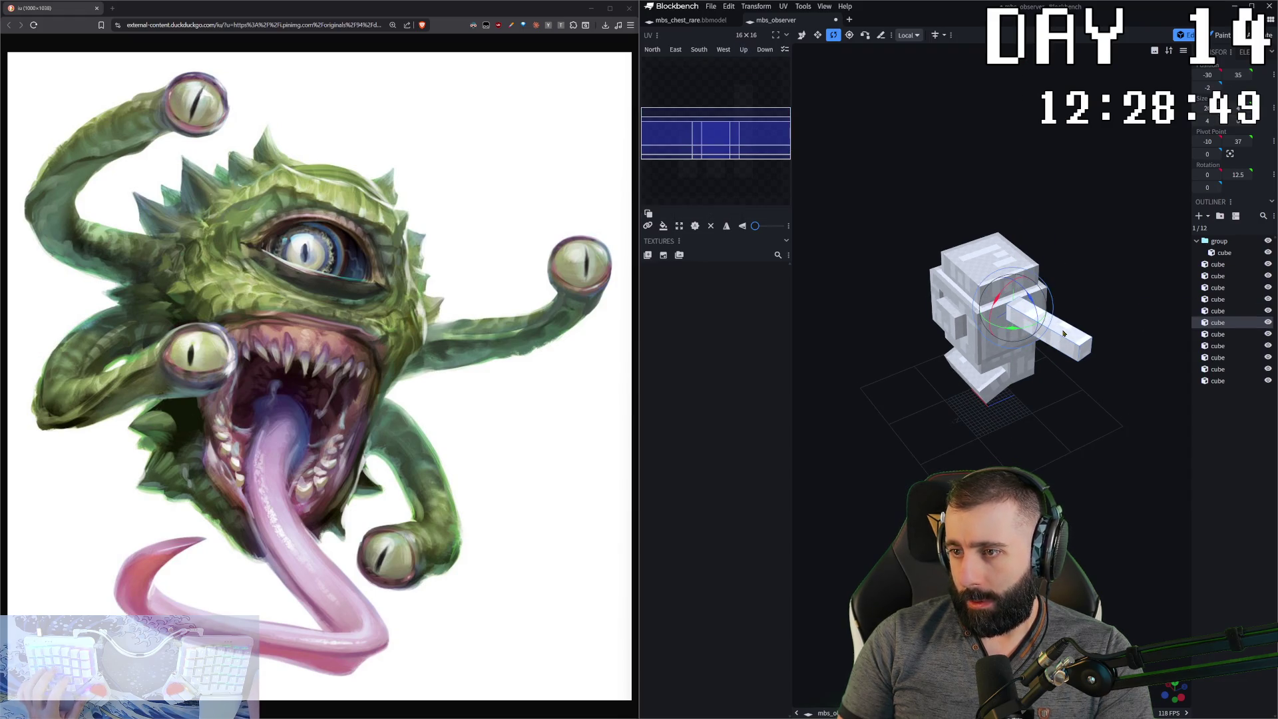
key(ctrl+z)
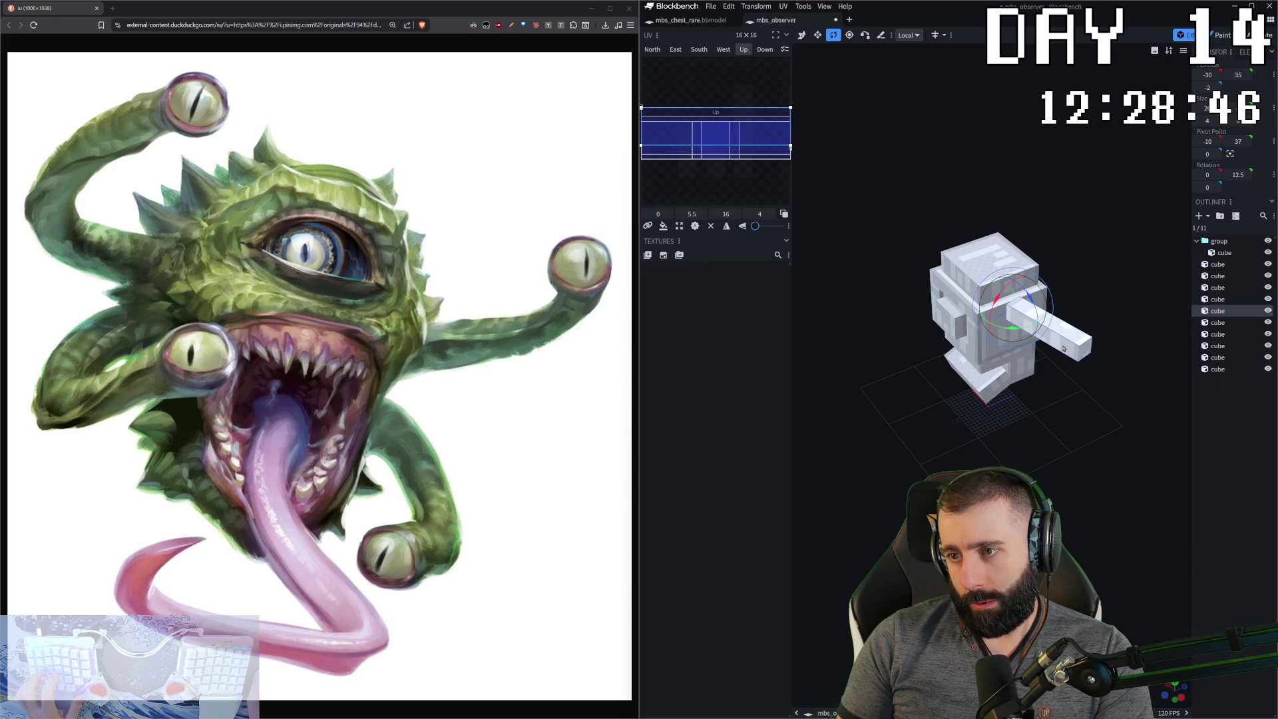
key(v)
mouse_move(1063, 349)
mouse_down()
mouse_move(1053, 338)
mouse_move(1103, 303)
mouse_move(1100, 281)
mouse_move(1066, 331)
mouse_move(1035, 336)
mouse_up()
- Paste a second arm segment, rotate it to -12.5 on Y, and push it forward
key(ctrl+c)
right_click(1103, 303)
click(1103, 303)
key(r)
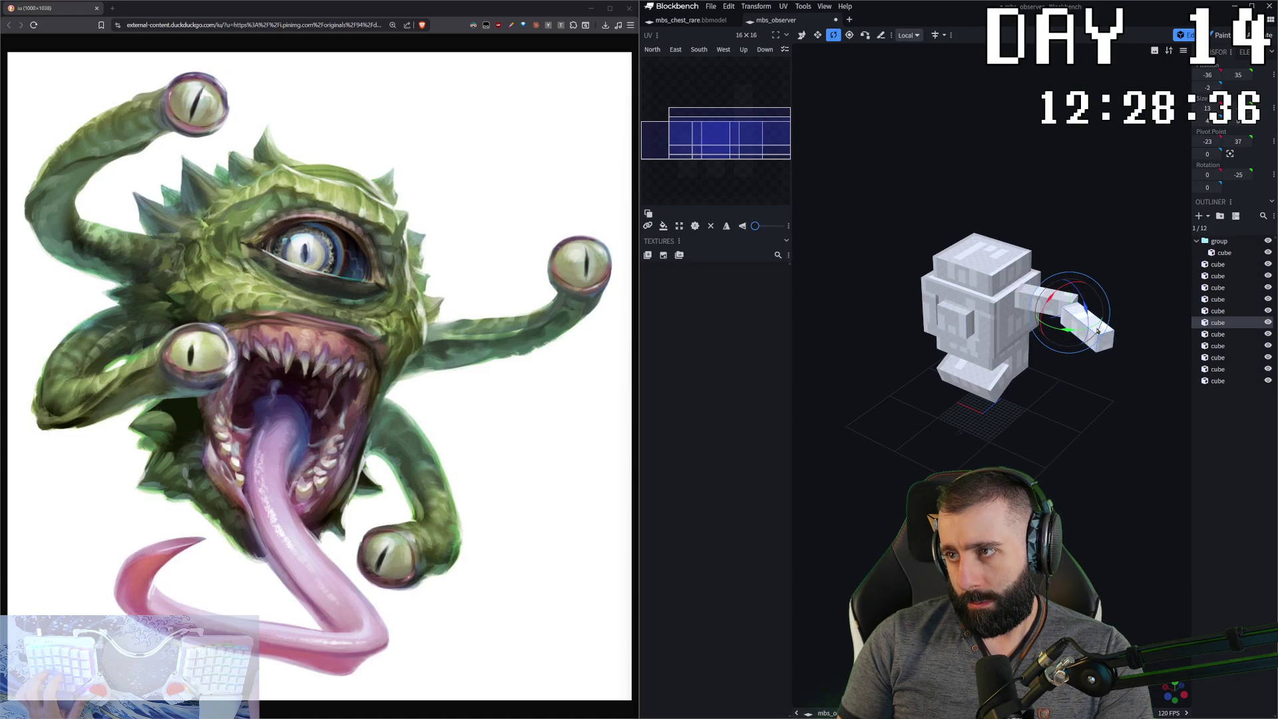
key(ctrl+z)
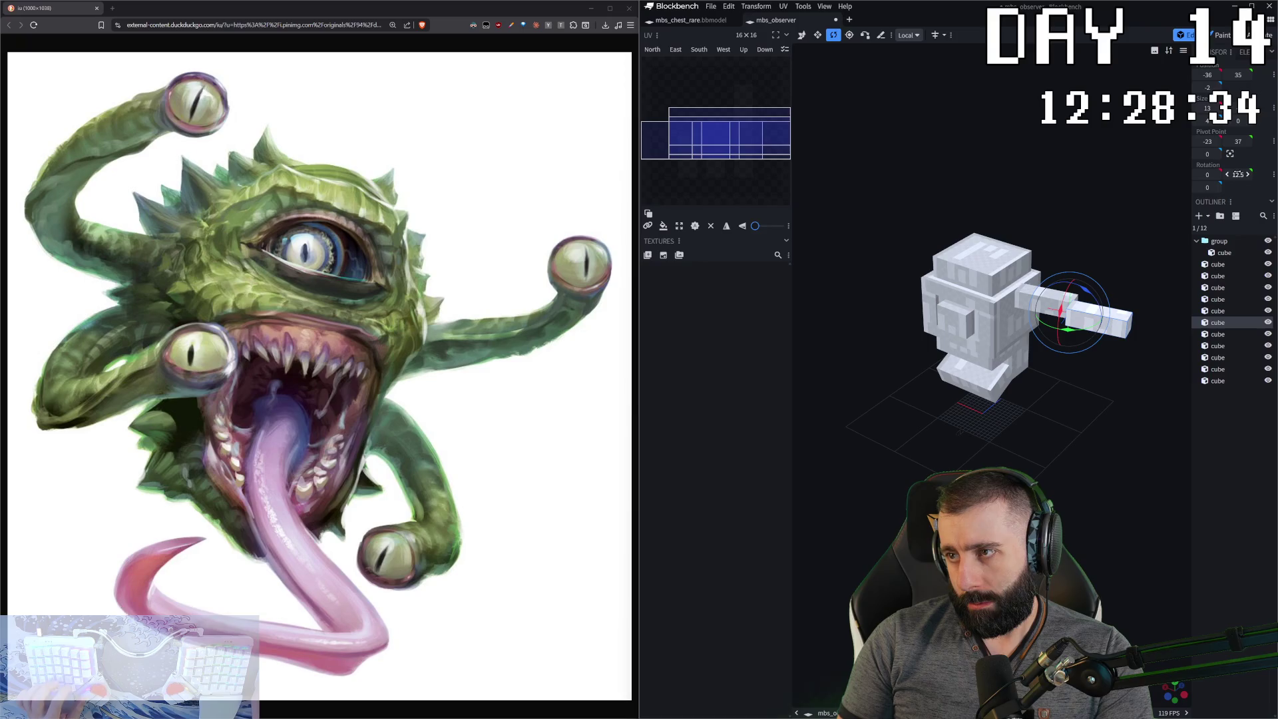
text(-12.5)
key(Return)
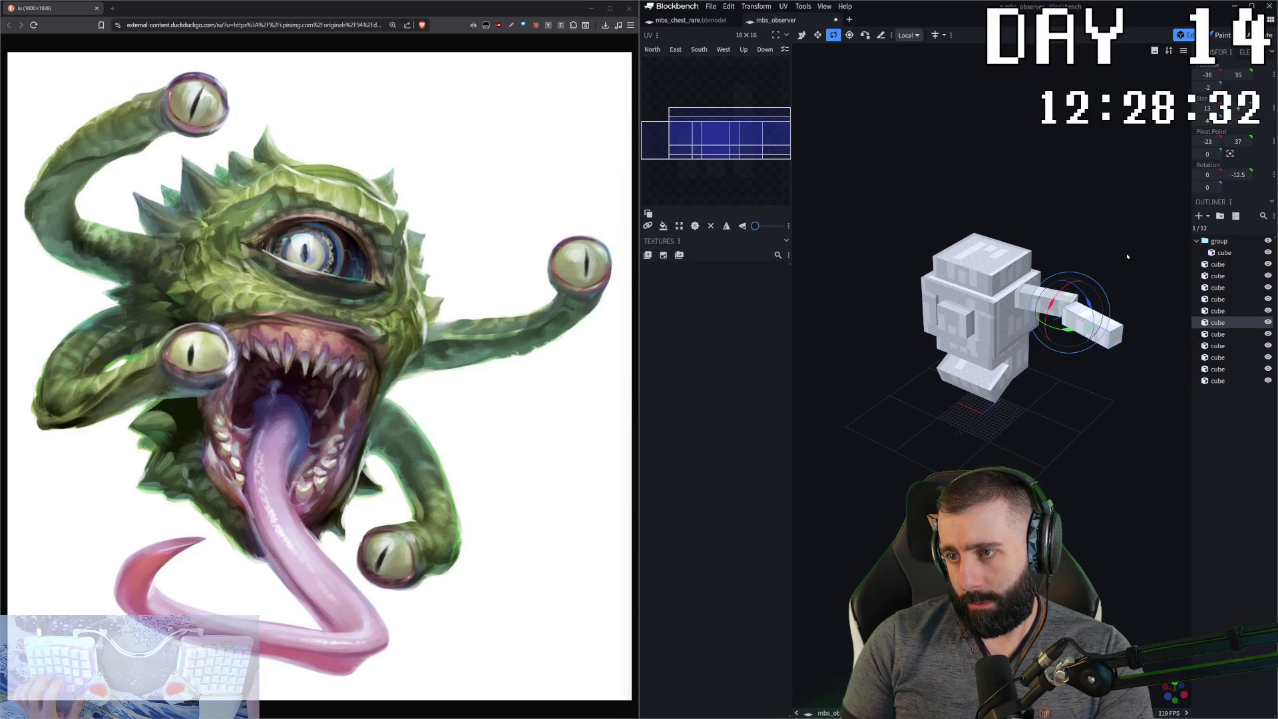
drag(1127, 257, 1039, 290)
key(v)
mouse_move(1022, 436)
mouse_down()
mouse_move(1085, 362)
mouse_move(1176, 371)
mouse_up()
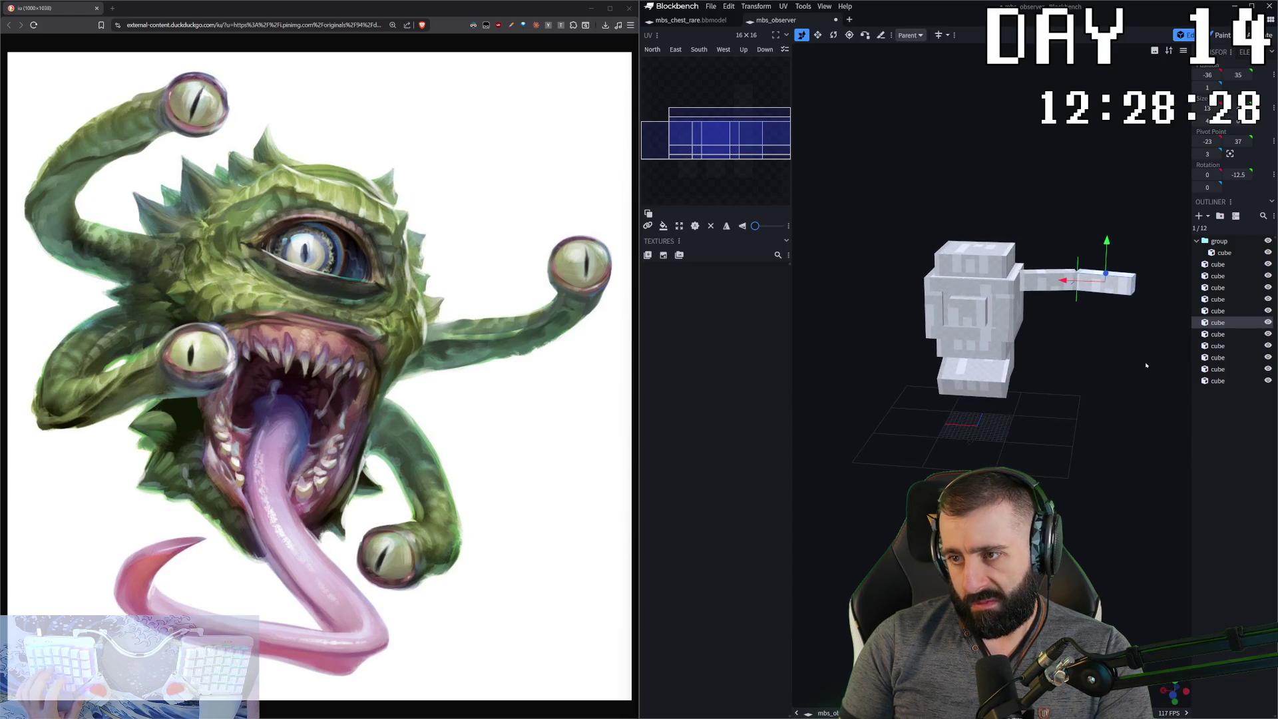
- Copy the angled arm cube and paste a new copy for the tip segment
click(761, 152)
mouse_move(1092, 373)
mouse_down()
mouse_move(1141, 353)
mouse_move(1098, 373)
mouse_move(1038, 366)
mouse_move(1065, 348)
mouse_move(1045, 333)
mouse_up()
key(ctrl+c)
key(ctrl+v)
click(1165, 358)
drag(987, 247, 1034, 298)
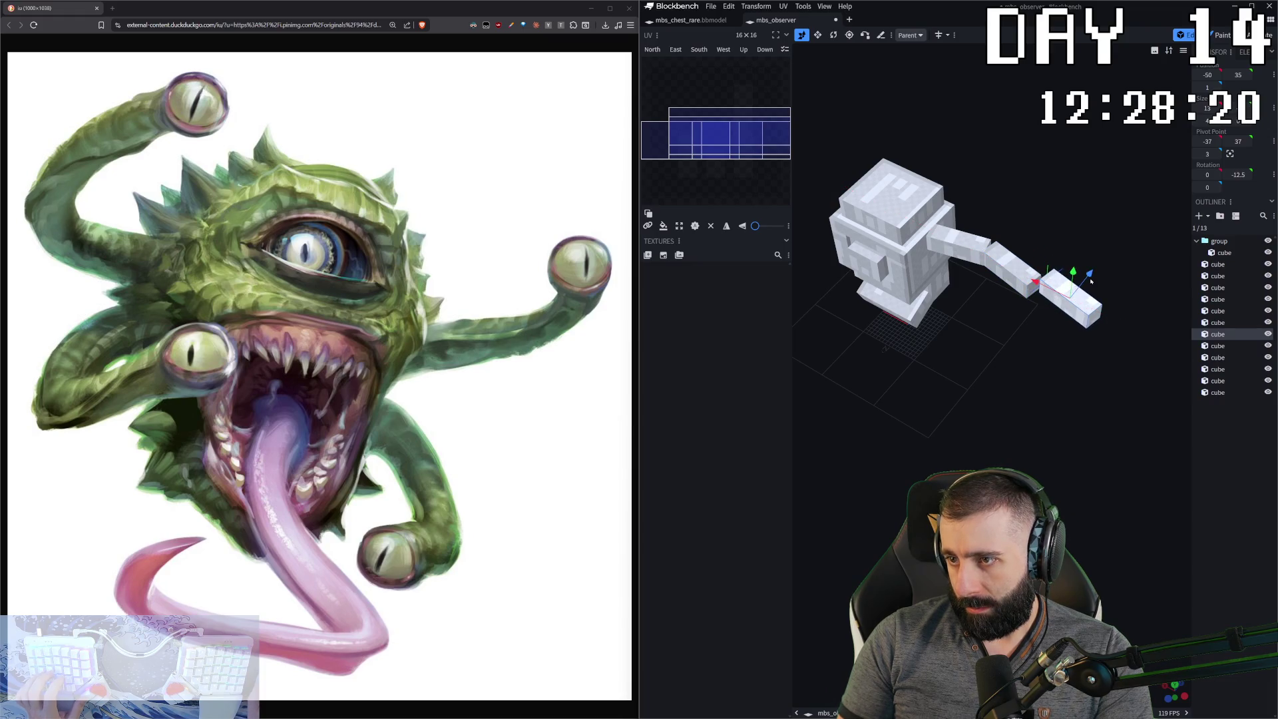
key(ctrl+z)
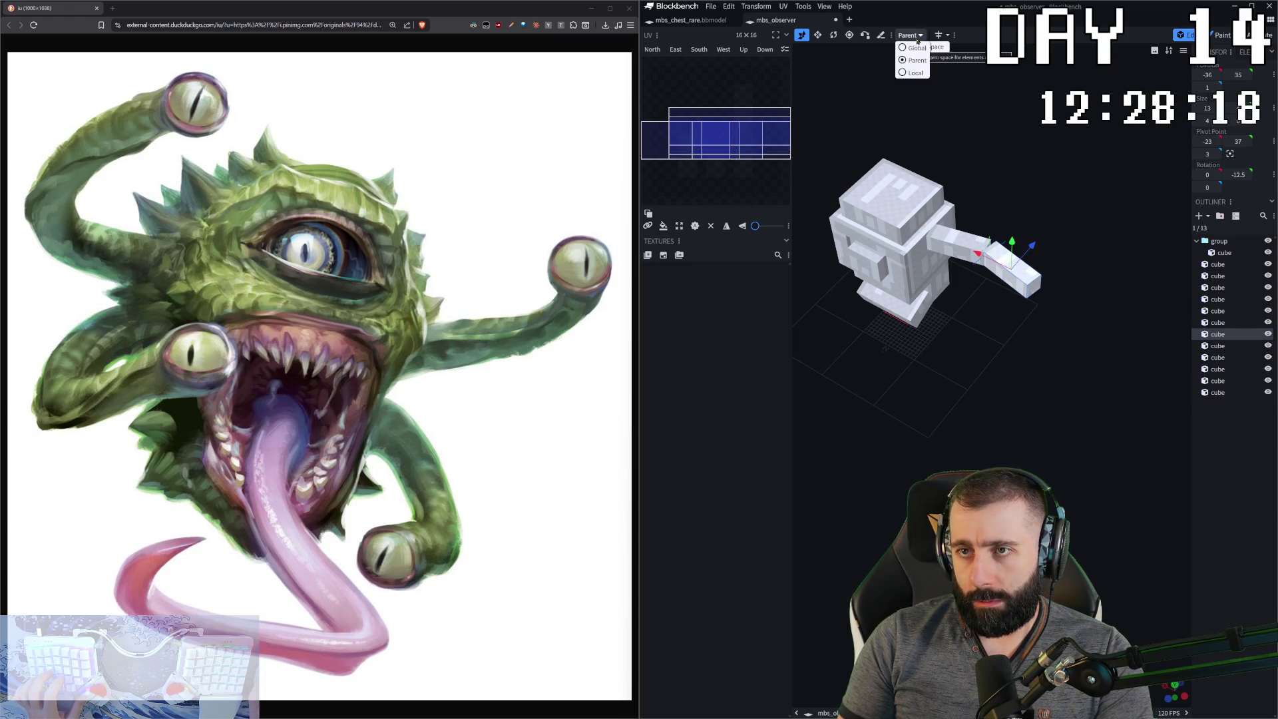
- In Local transform space, move the pasted cube -14 on X and shrink it to 6
click(910, 35)
click(912, 70)
mouse_move(991, 259)
mouse_down()
mouse_move(1049, 312)
mouse_move(1075, 271)
mouse_move(1049, 269)
mouse_move(1089, 247)
mouse_up()
key(s)
mouse_move(1039, 320)
mouse_down()
mouse_move(981, 401)
mouse_move(997, 284)
mouse_up()
scroll(981, 401, up, 3)
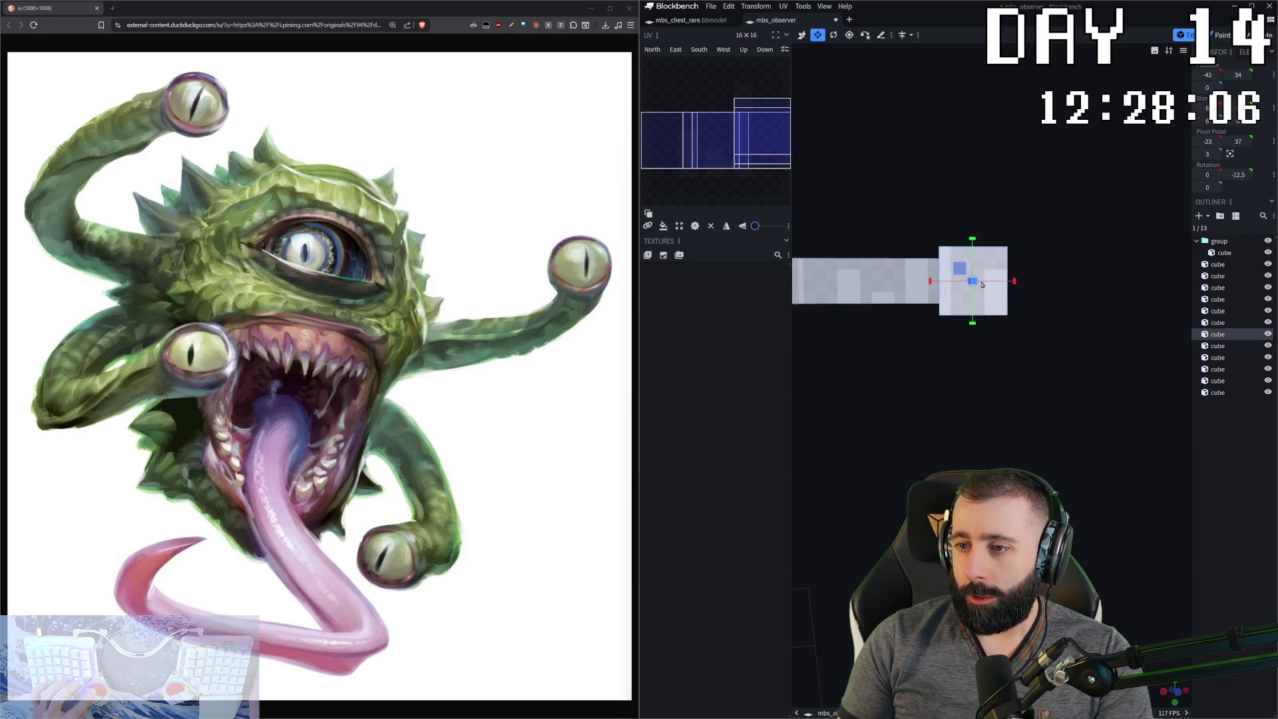
drag(1013, 329, 972, 224)
scroll(972, 224, up, 2)
- Check the model from a front view in Paint mode, then return to Edit mode
key(Tab)
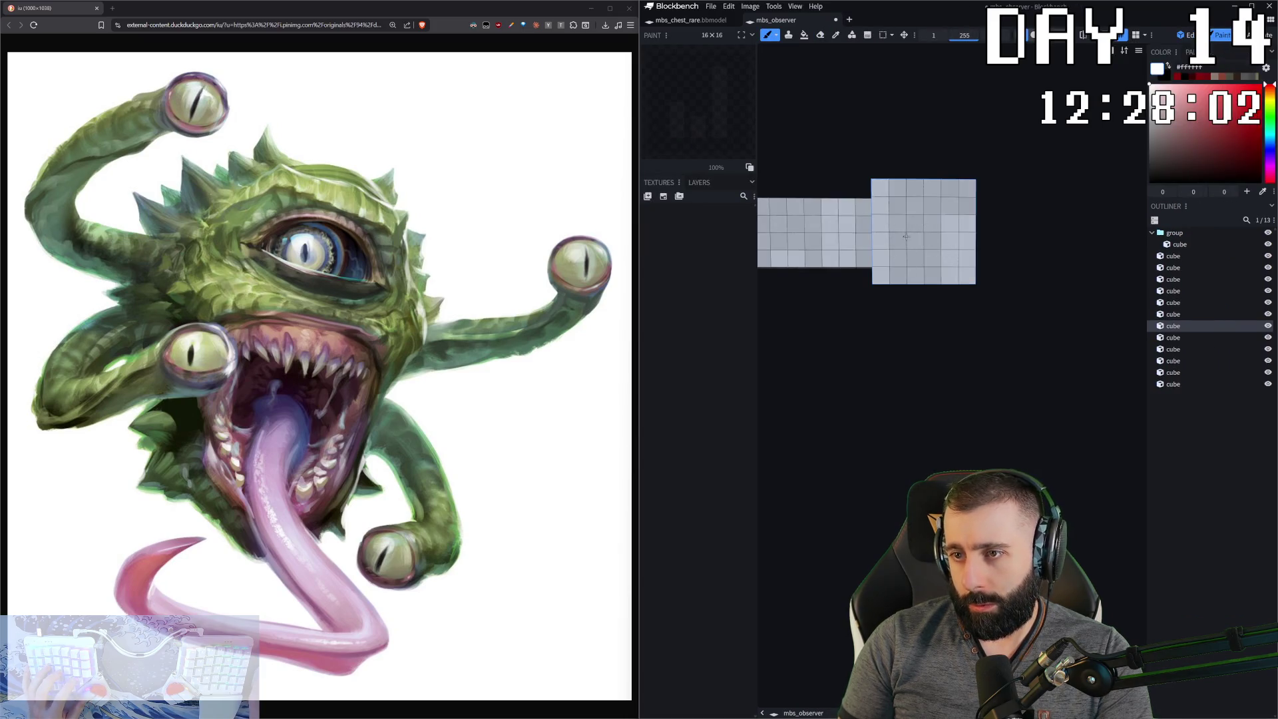
scroll(932, 204, down, 2)
mouse_move(932, 203)
mouse_down()
mouse_move(992, 331)
mouse_move(867, 438)
mouse_up()
right_drag(867, 439, 1032, 429)
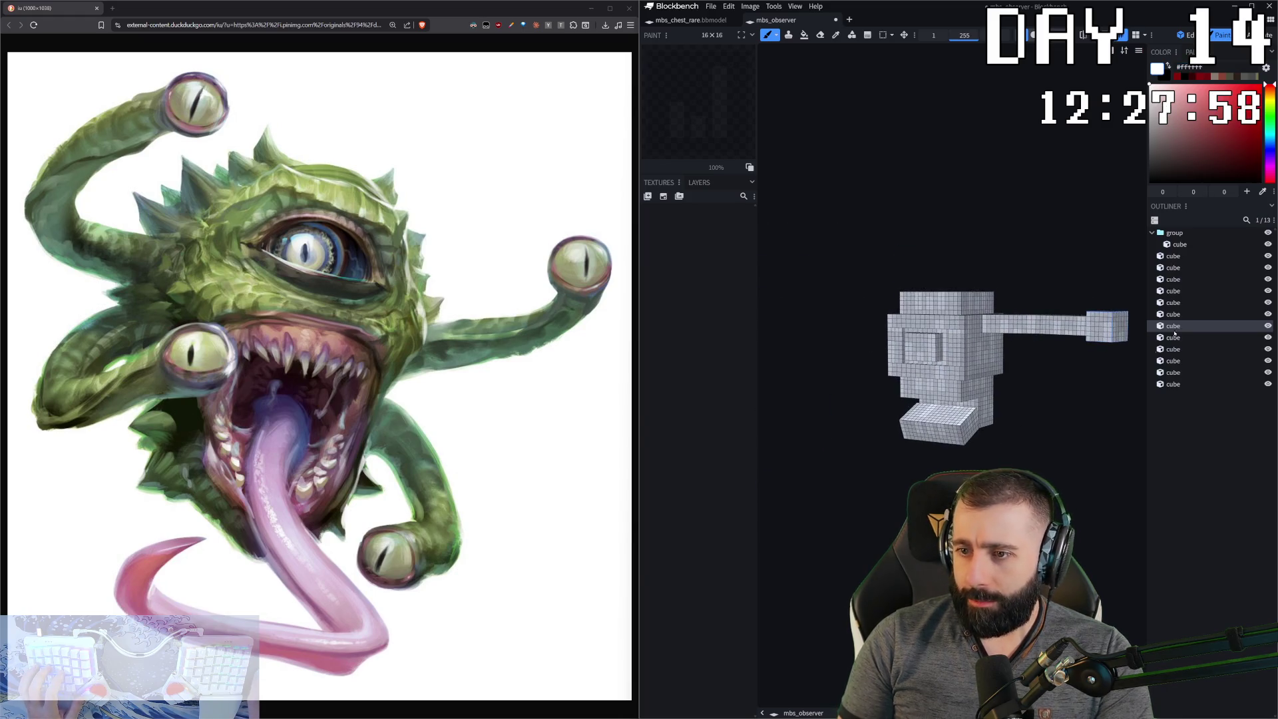
click(1191, 31)
mouse_move(1065, 399)
mouse_down()
mouse_move(1071, 466)
mouse_move(1059, 426)
mouse_move(1061, 444)
mouse_move(1002, 381)
mouse_up()
- Group the three arm cubes with Ctrl+G and duplicate the group as a lower arm
click(1024, 357)
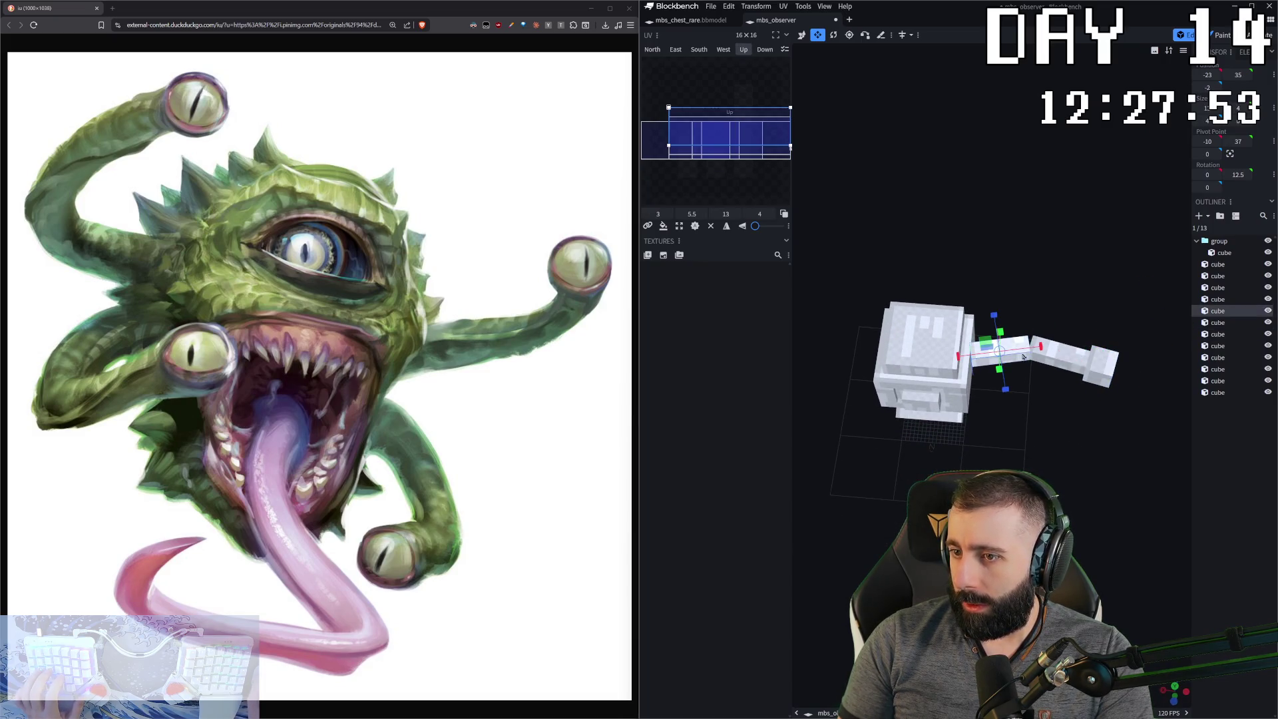
shift+click(1074, 363)
shift+click(1102, 366)
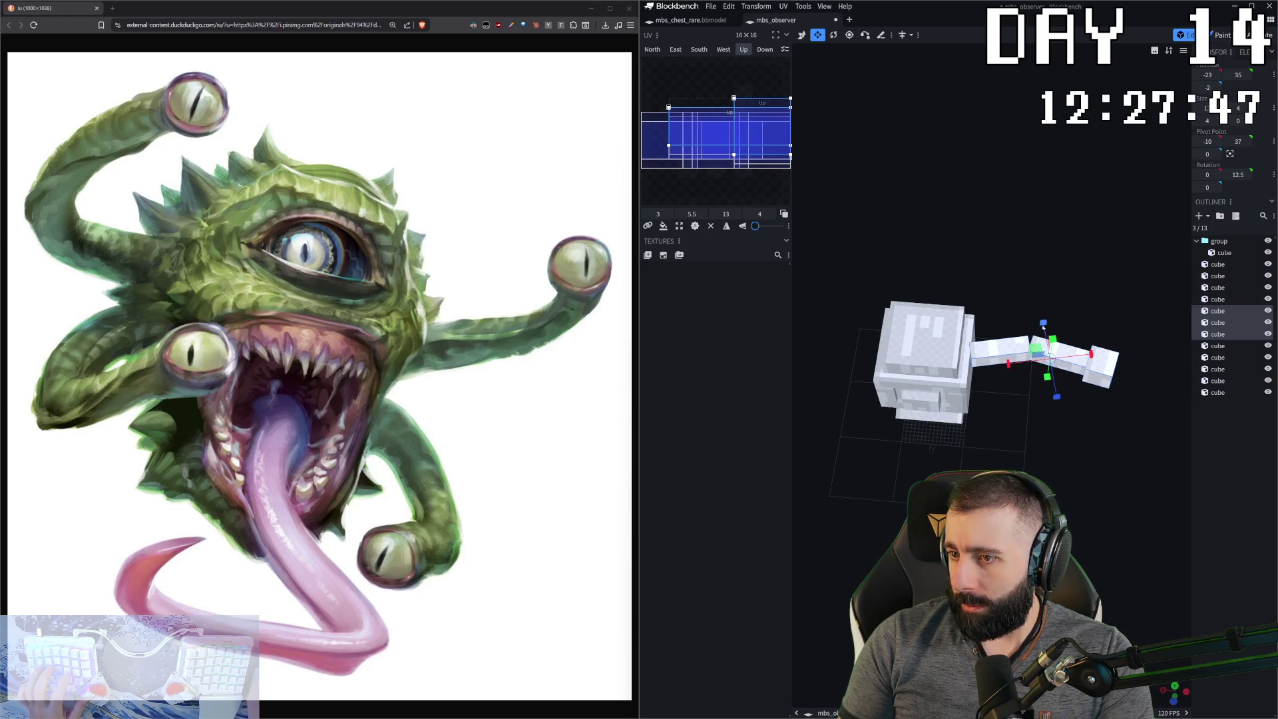
key(ctrl+g)
key(KP_1)
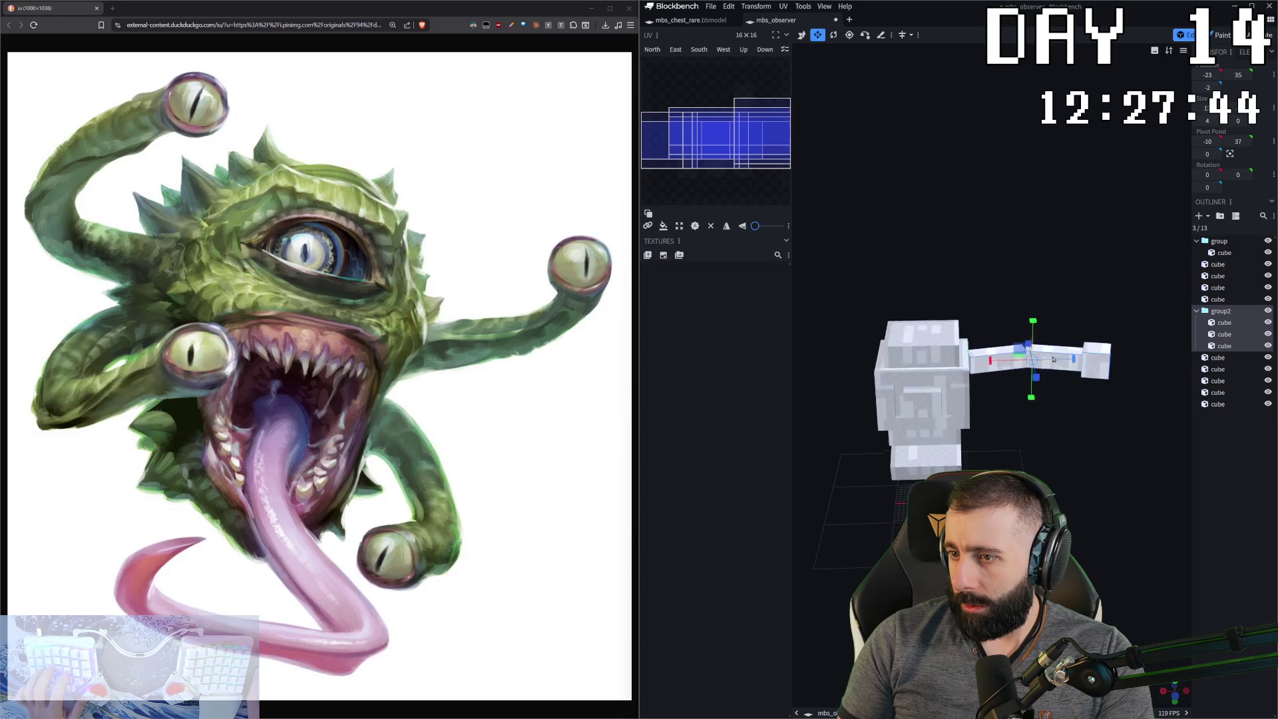
key(ctrl+d)
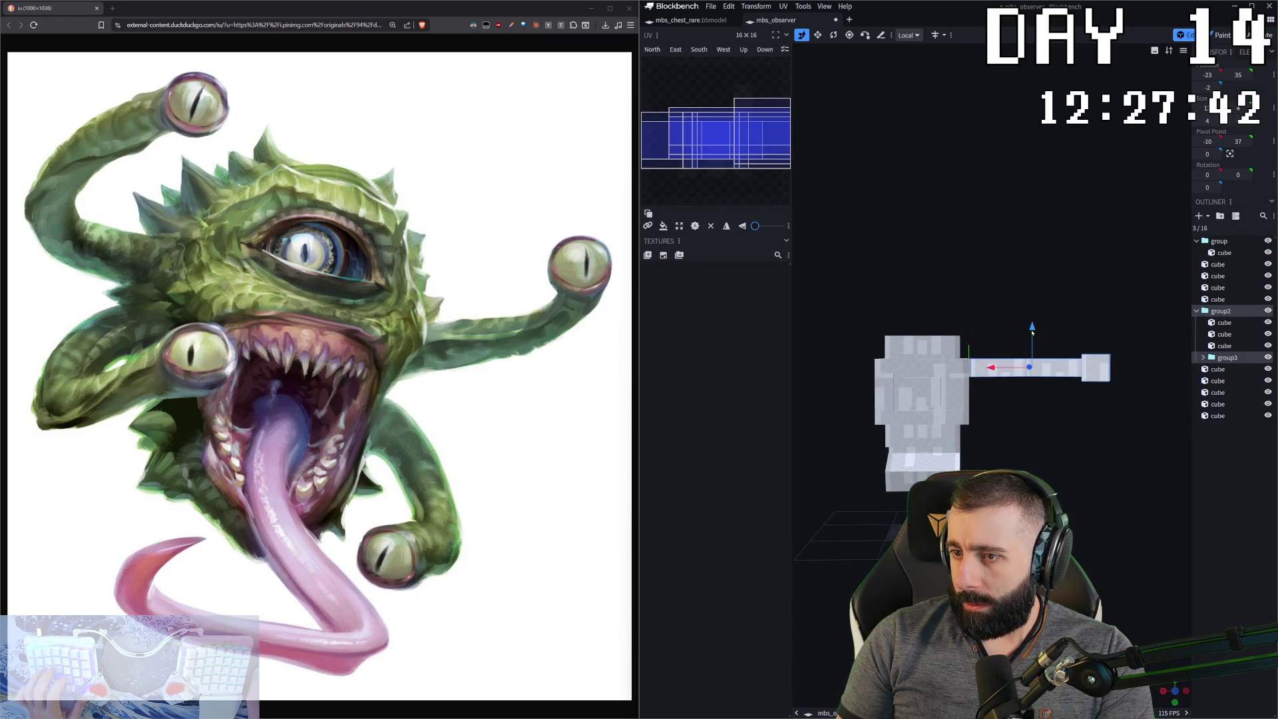
drag(1032, 332, 1032, 382)
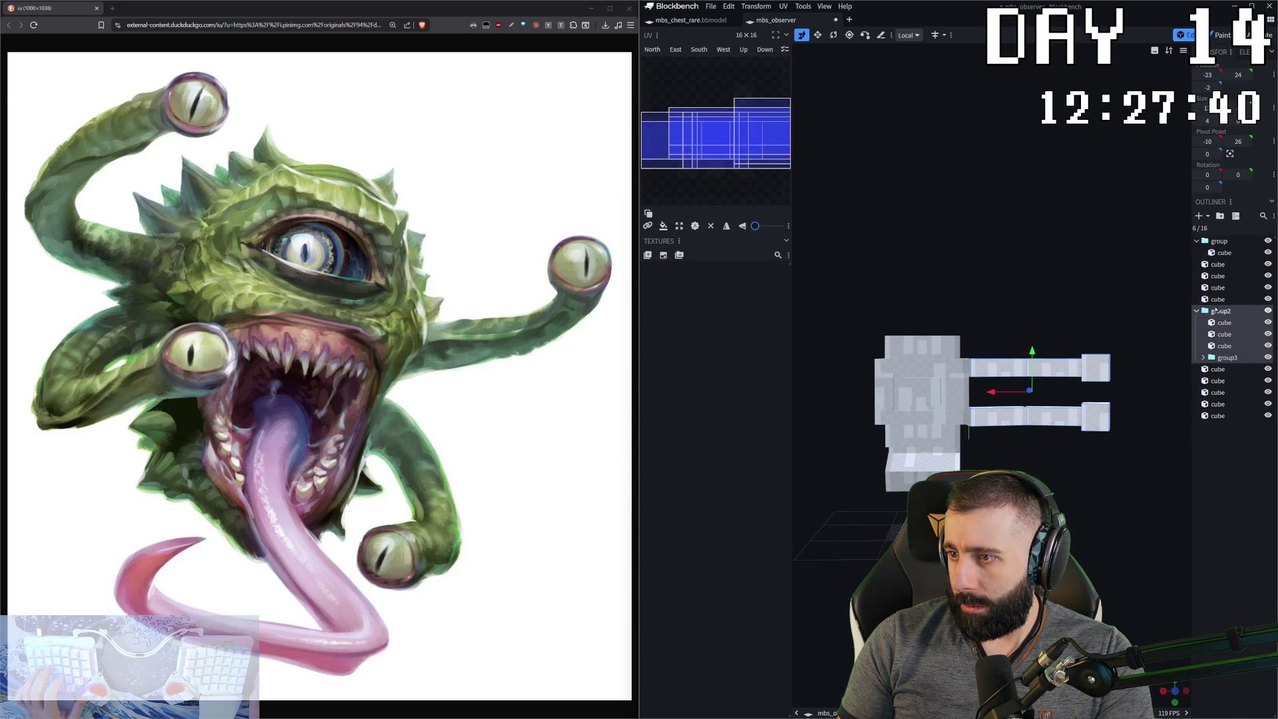
- Try copying the upper arm's cubes to the left side, then undo the paste
click(1005, 368)
shift+click(1069, 370)
key(ctrl+c)
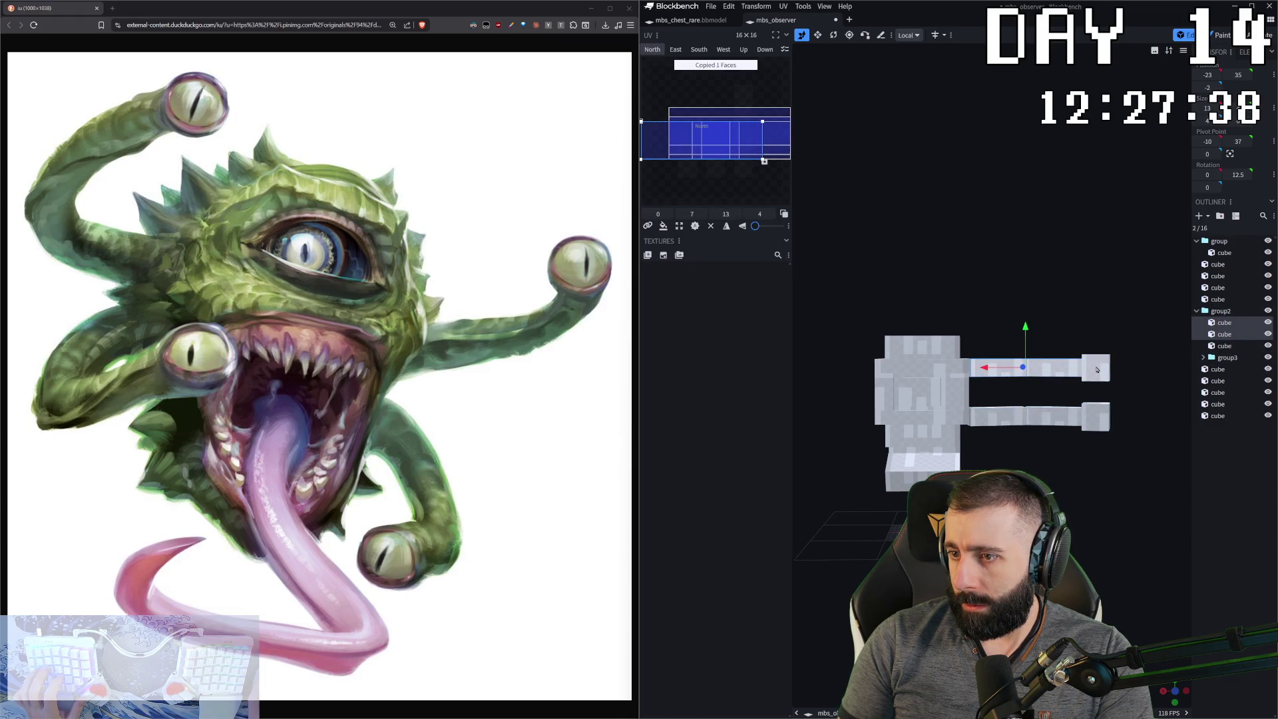
key(ctrl+v)
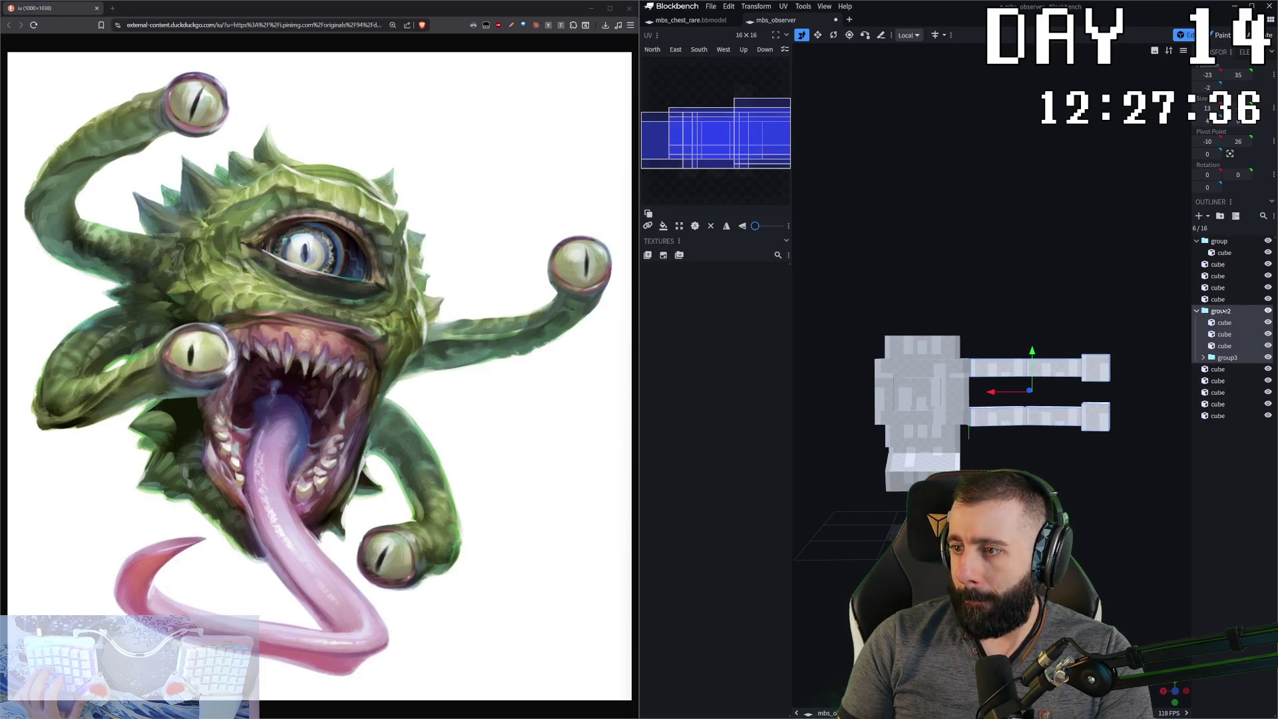
drag(1029, 392, 859, 392)
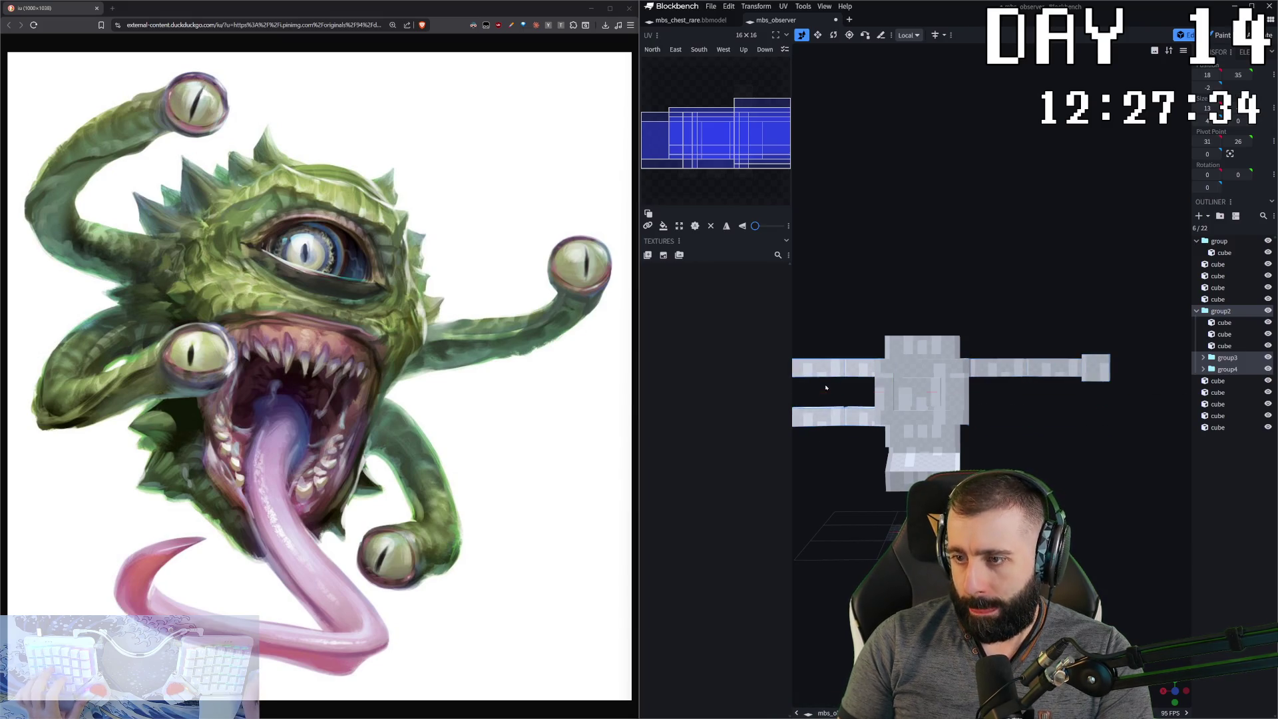
key(ctrl+z)
key(ctrl+z)
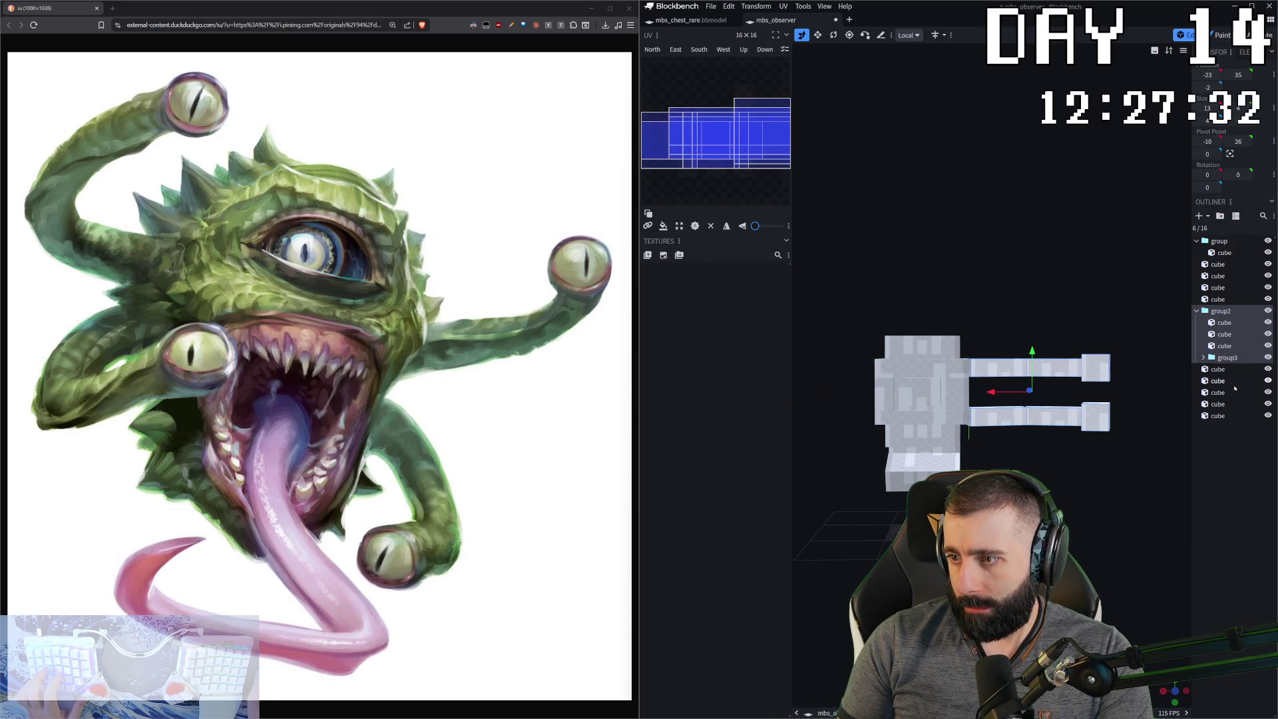
- Copy both arm groups to the top level and place them -54 on X
drag(1226, 360, 1222, 308)
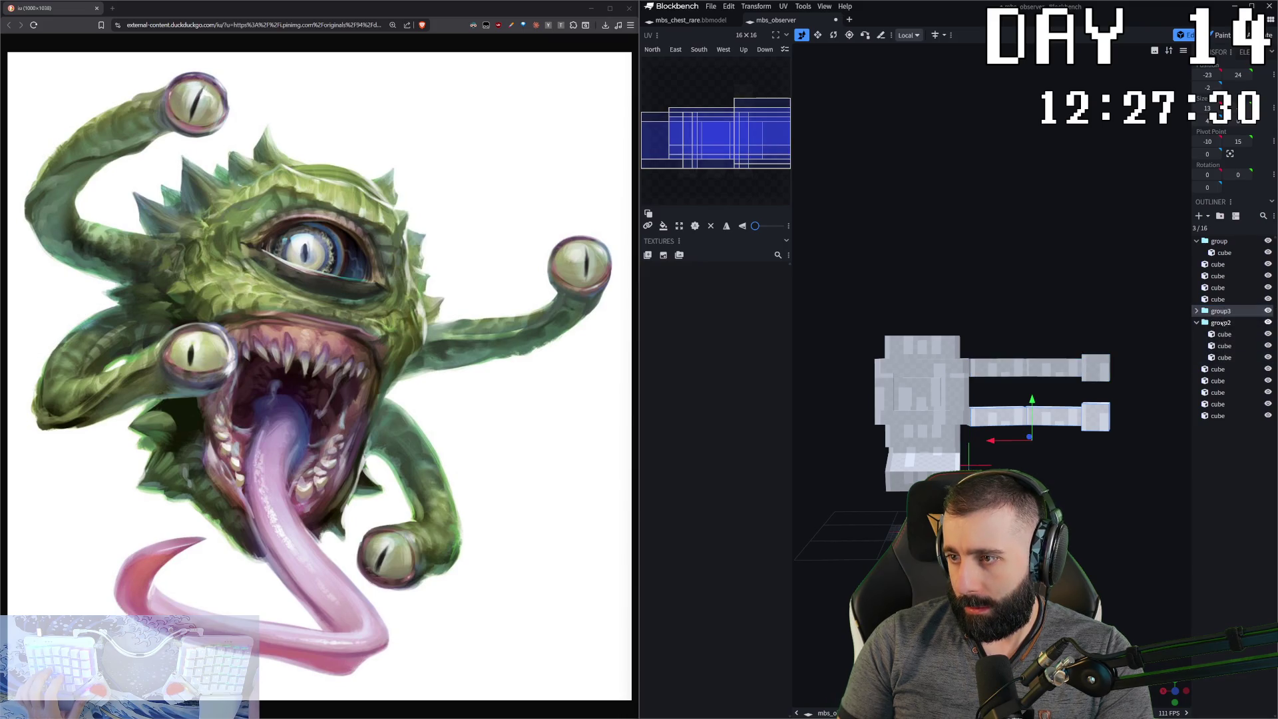
ctrl+click(1222, 324)
key(ctrl+c)
key(ctrl+v)
drag(991, 418, 753, 420)
right_click(945, 285)
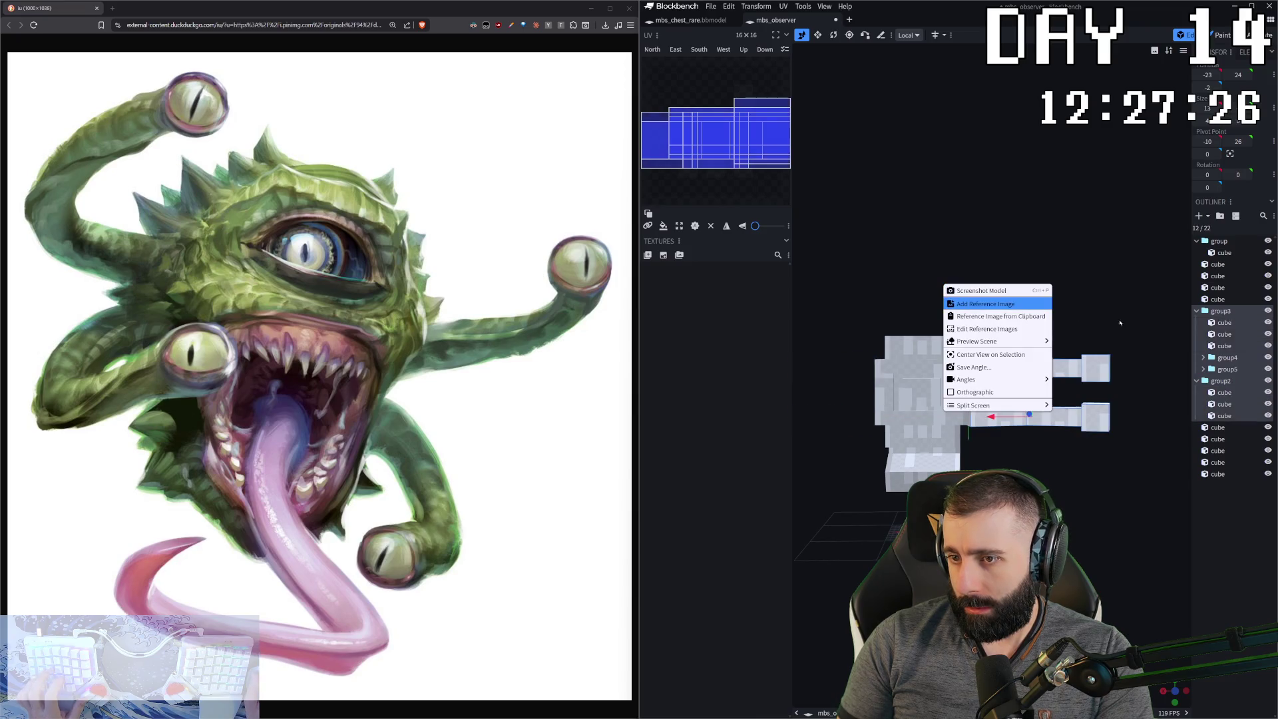
drag(1240, 359, 1222, 310)
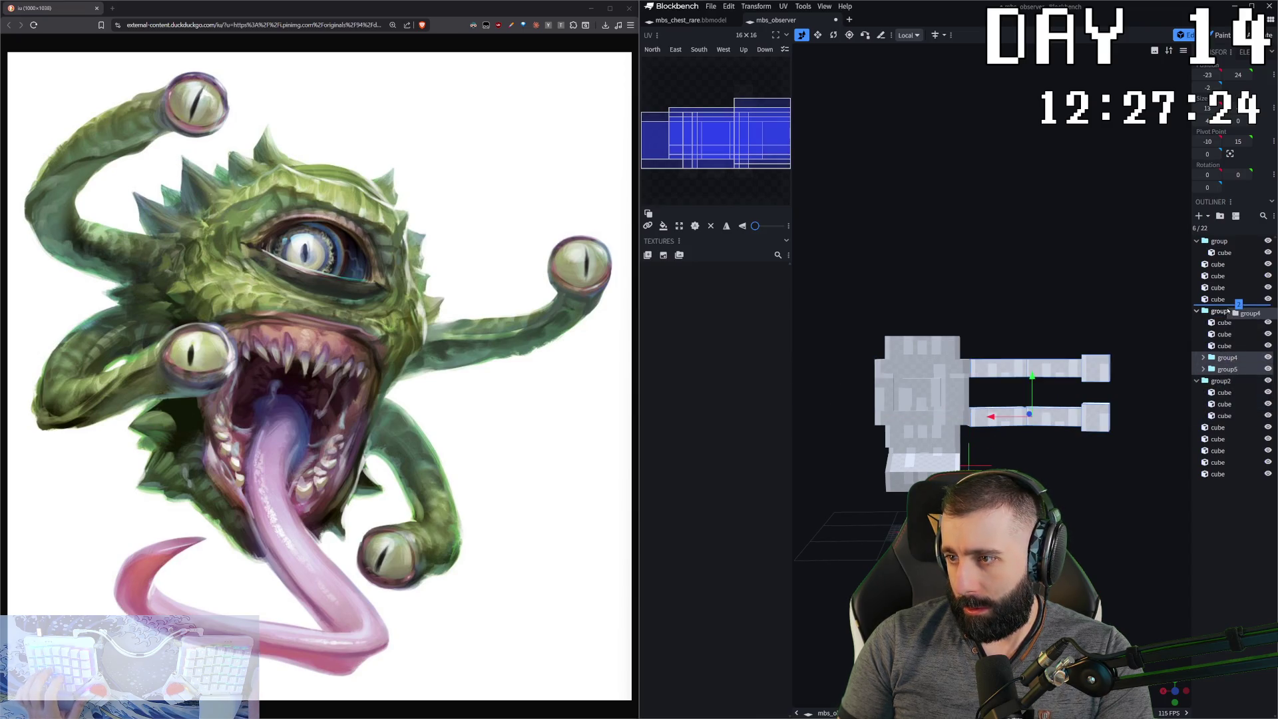
mouse_move(988, 417)
mouse_down()
mouse_move(772, 422)
mouse_move(801, 418)
mouse_up()
mouse_move(888, 376)
mouse_down()
mouse_move(1107, 358)
mouse_move(922, 389)
mouse_move(941, 390)
mouse_up()
click(1032, 368)
- Move the left arms' end cubes outward and set their Y rotation to 12.5 and -12.5
shift+click(1027, 394)
drag(1027, 394, 876, 388)
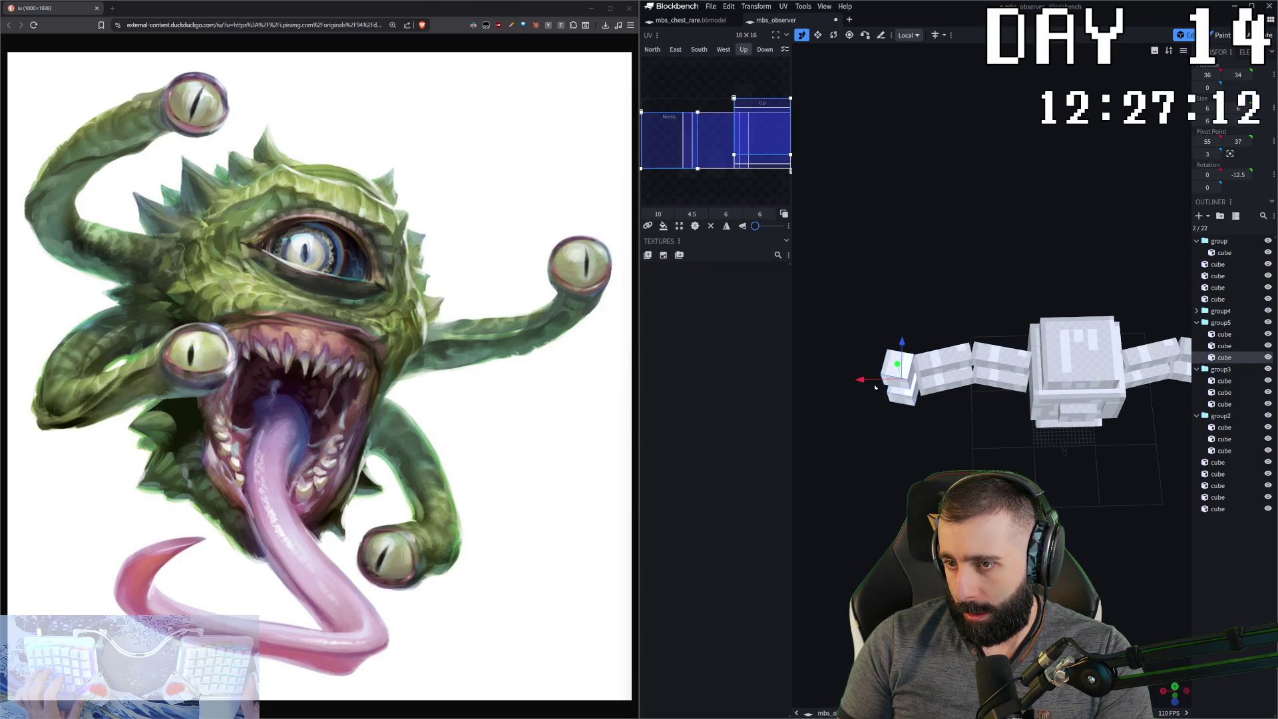
ctrl+click(898, 364)
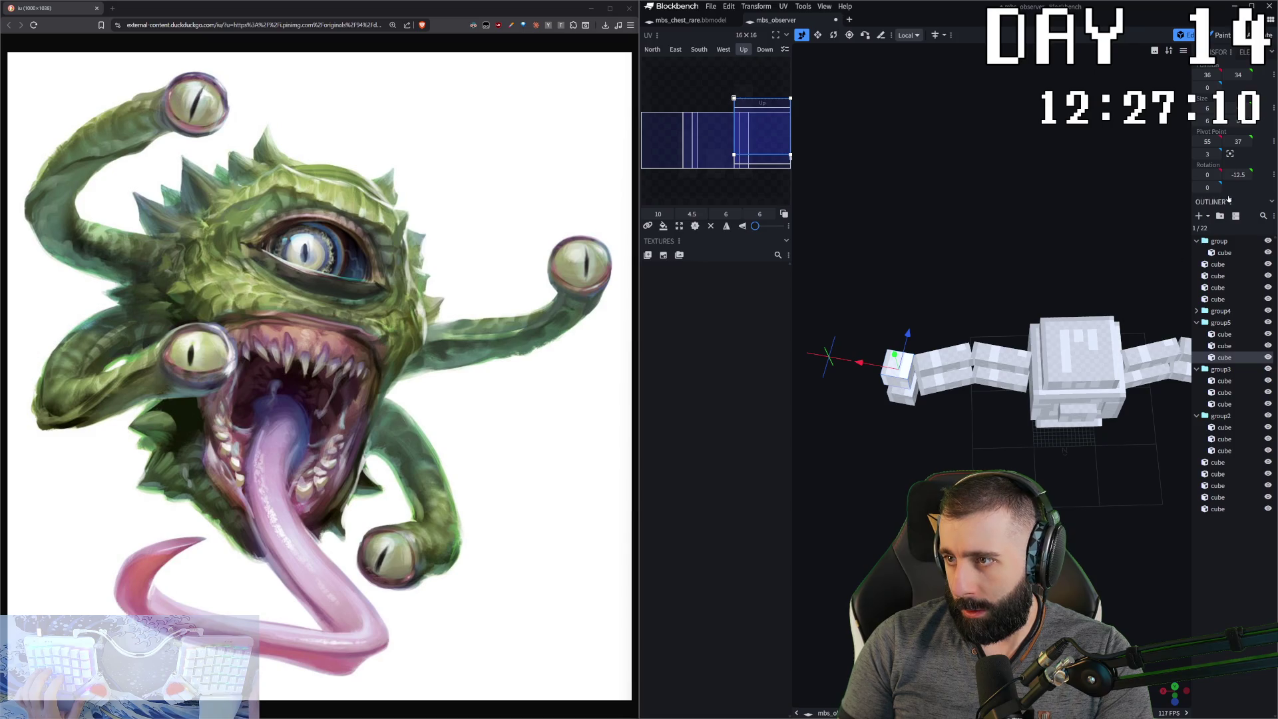
drag(1236, 174, 1239, 174)
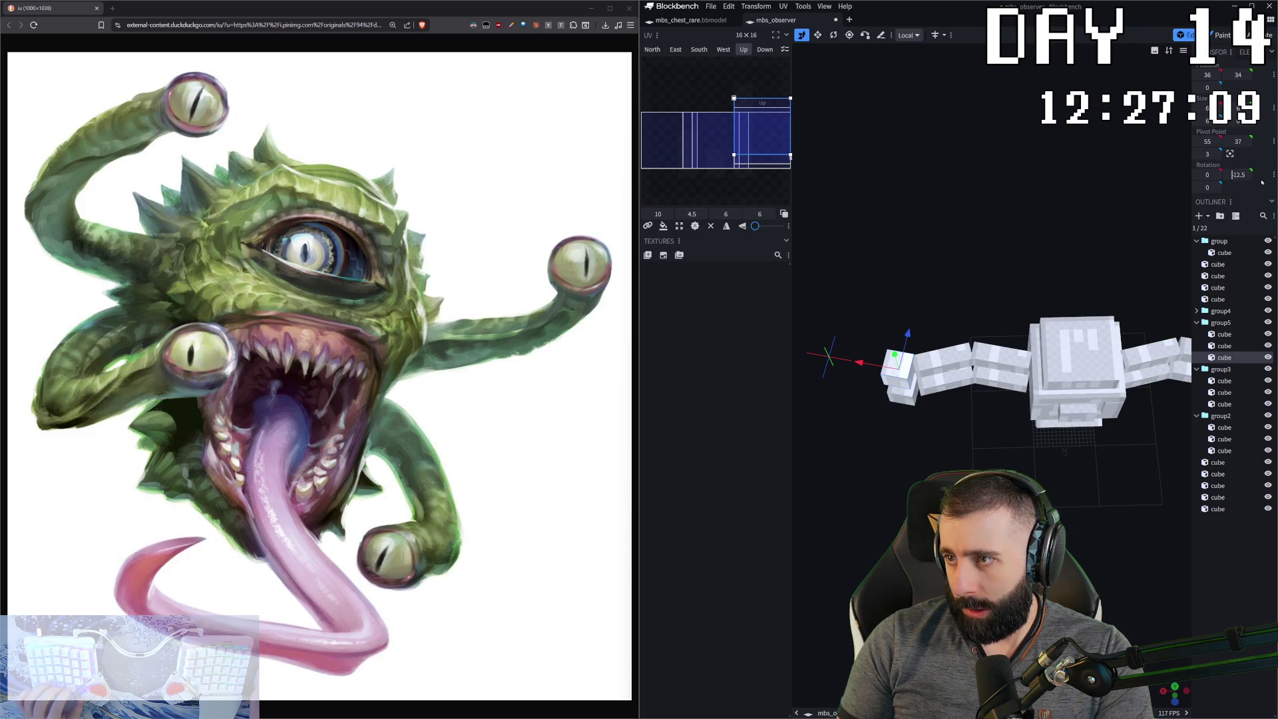
click(902, 387)
drag(1240, 175, 1239, 174)
- Pull both left end cubes toward the body along Z and X to meet the arms
ctrl+click(909, 339)
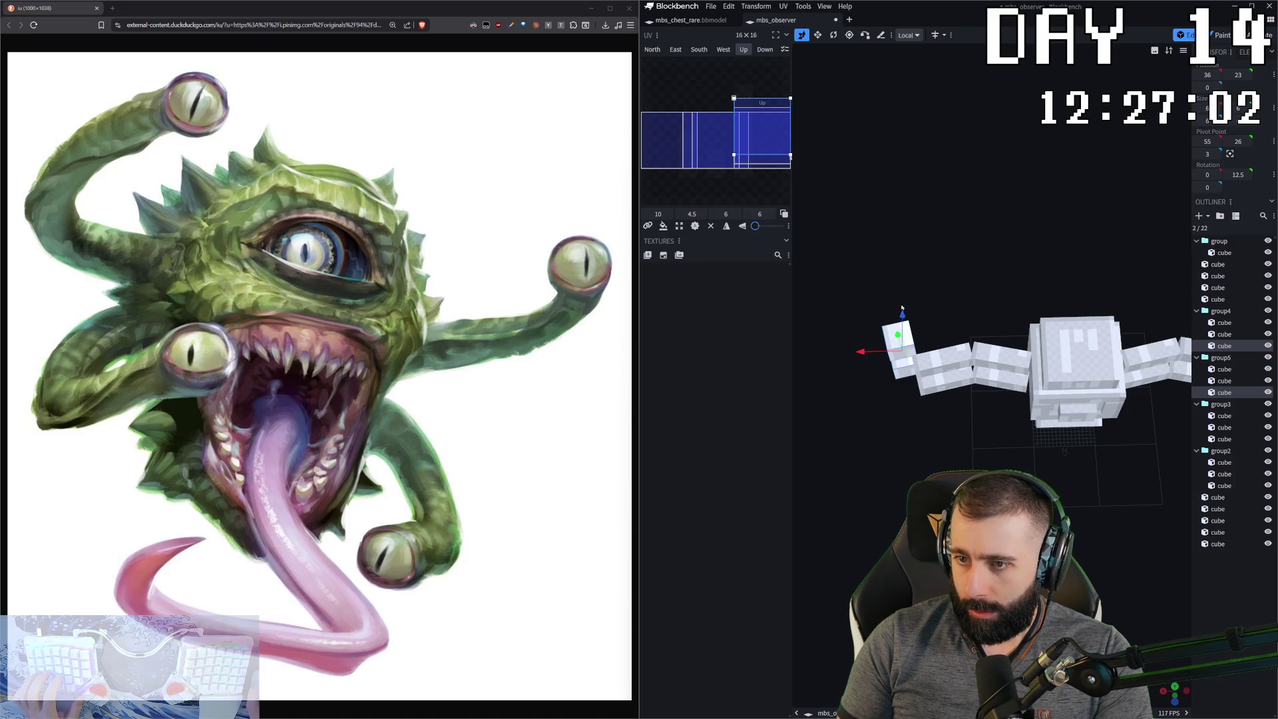
drag(885, 466, 894, 478)
mouse_move(874, 412)
mouse_down()
mouse_move(894, 431)
mouse_move(1048, 360)
mouse_up()
drag(910, 440, 904, 433)
scroll(1101, 451, up, 5)
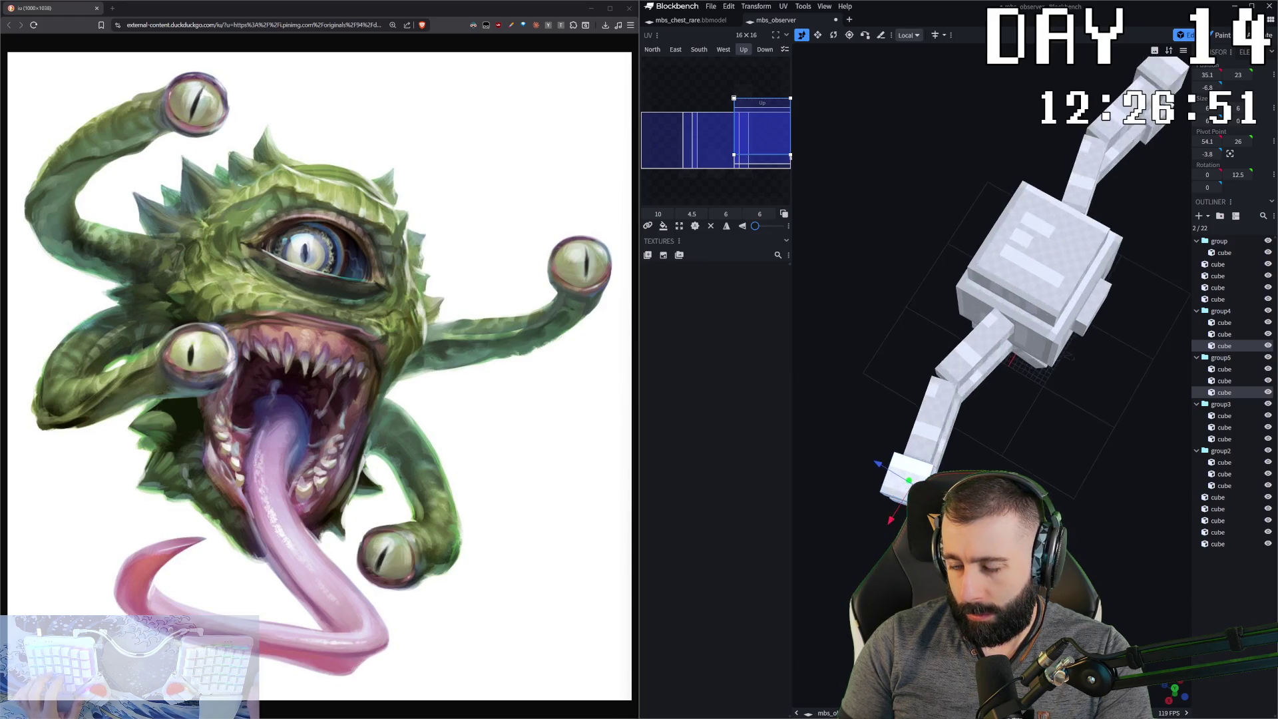
scroll(1101, 451, up, 3)
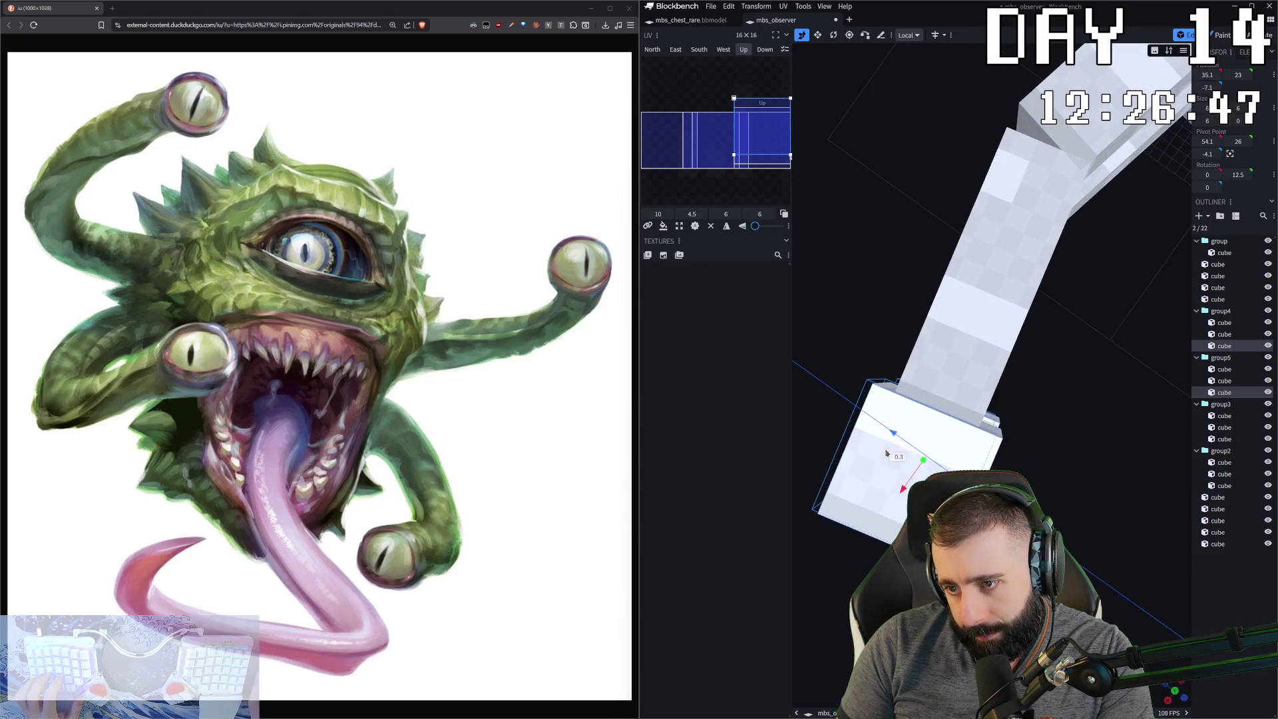
- Fine-tune the end cube's position along the arm and in depth
drag(899, 485, 899, 504)
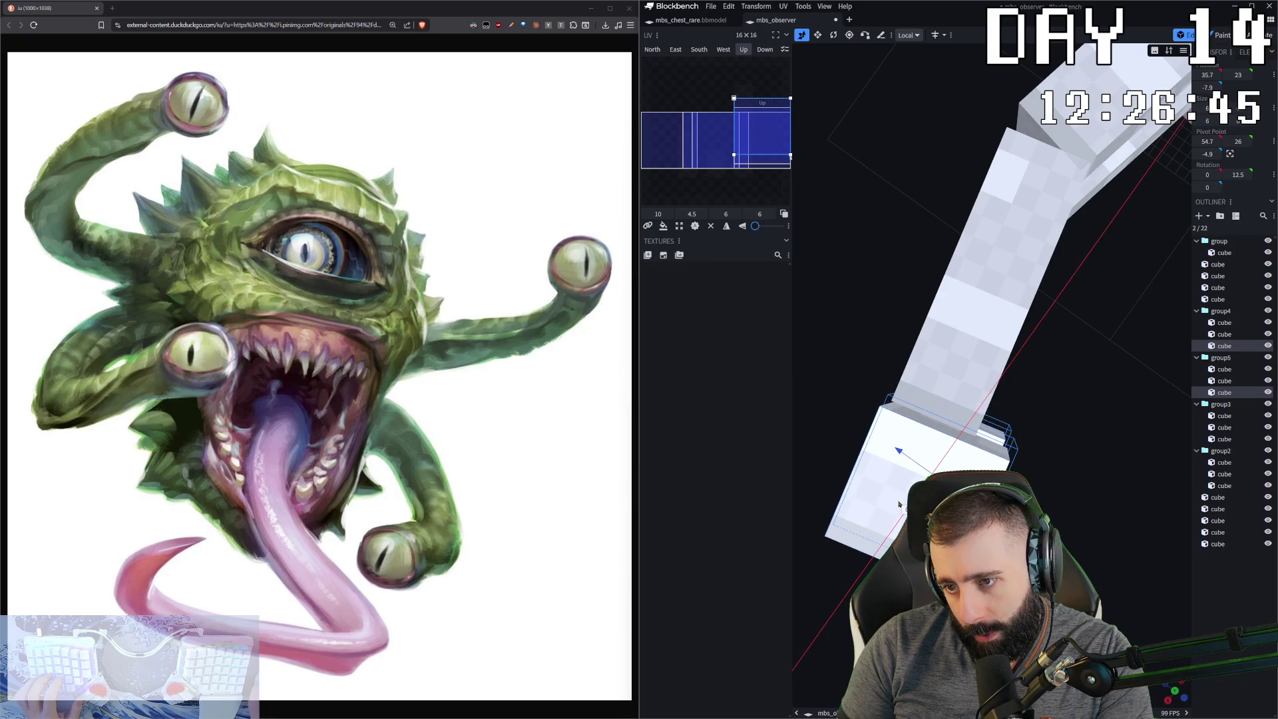
drag(900, 457, 892, 451)
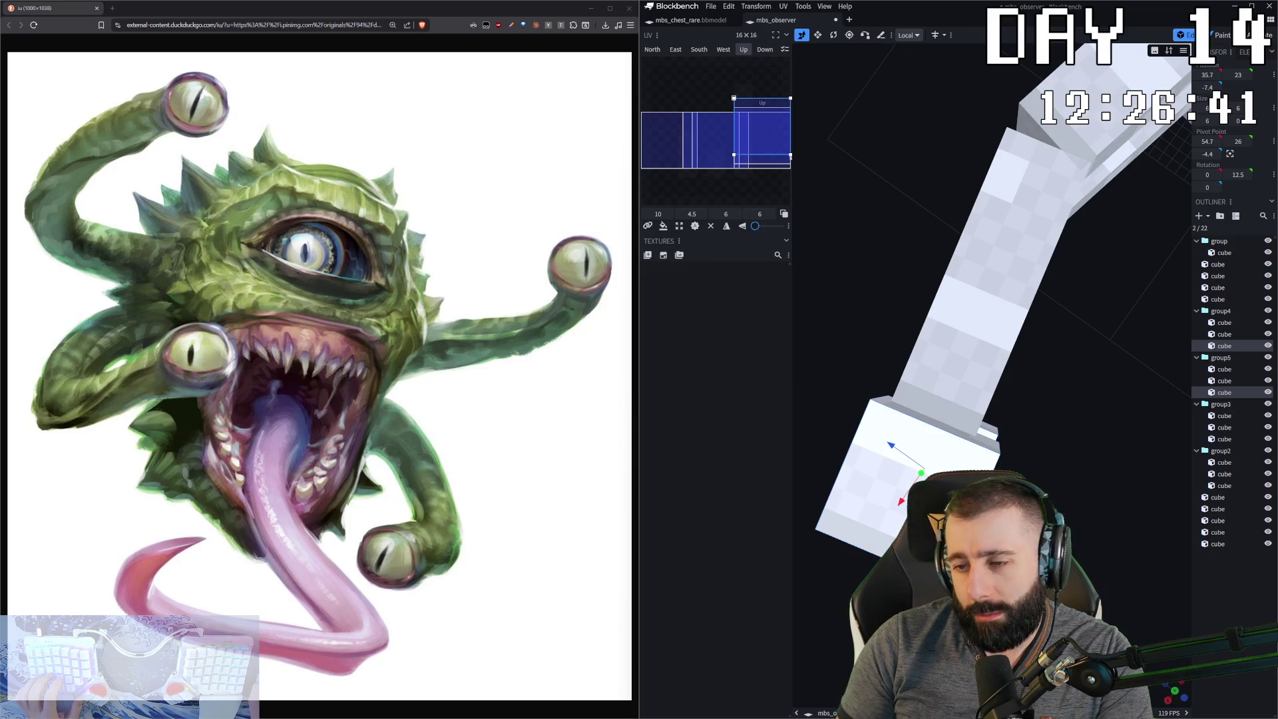
drag(903, 504, 898, 506)
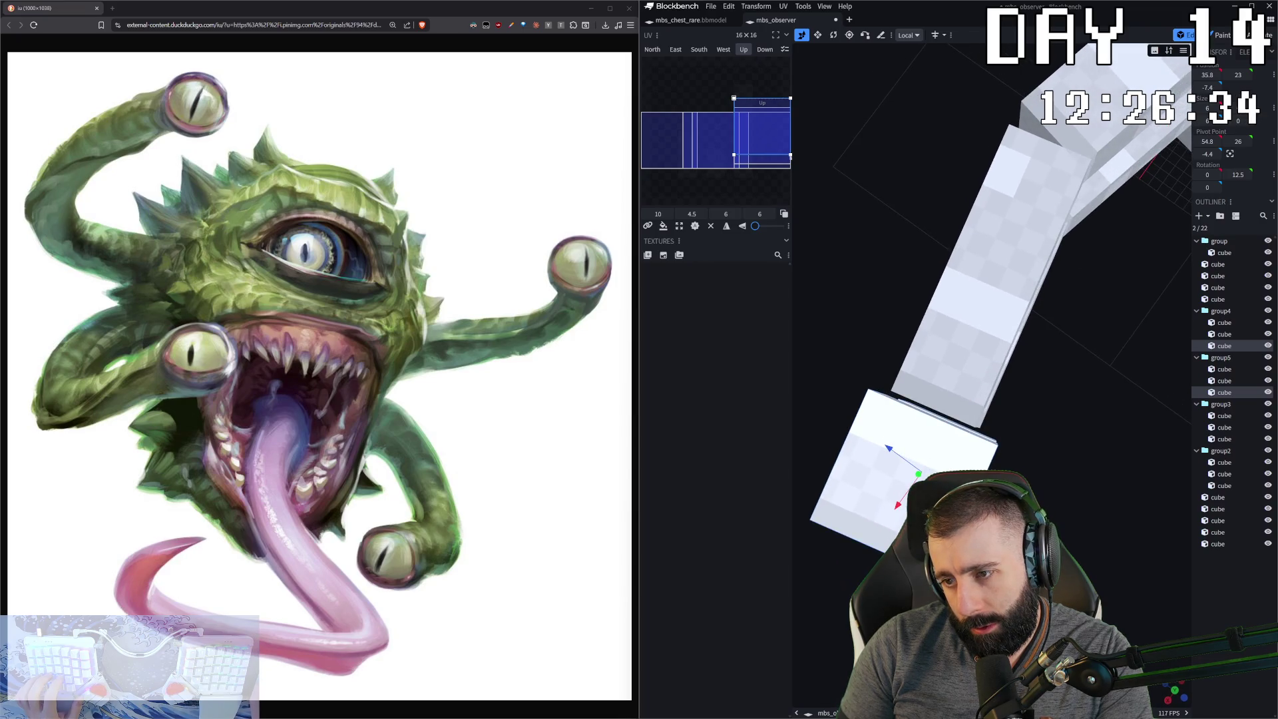
drag(888, 448, 889, 450)
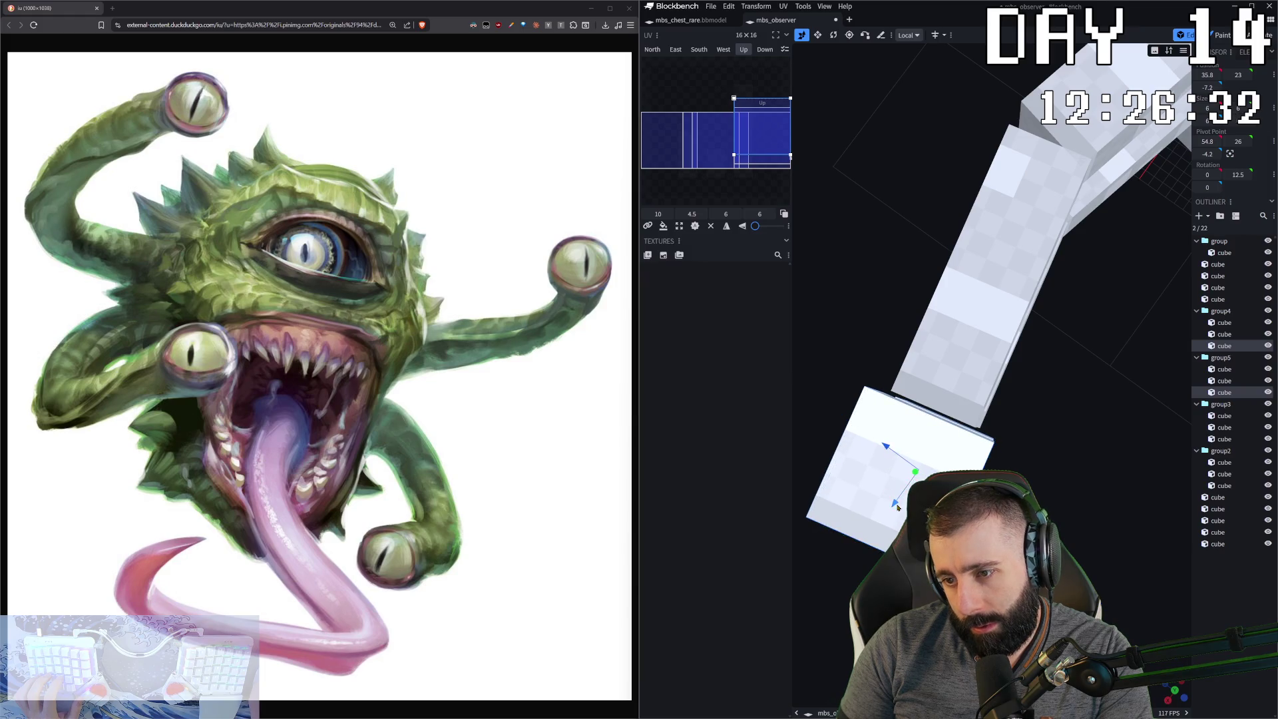
mouse_move(897, 506)
mouse_down()
mouse_move(892, 426)
mouse_move(901, 509)
mouse_up()
mouse_move(853, 317)
mouse_down()
mouse_move(932, 386)
mouse_move(902, 391)
mouse_up()
scroll(1051, 373, down, 2)
mouse_move(1054, 491)
mouse_down()
mouse_move(1076, 476)
mouse_move(1058, 456)
mouse_up()
mouse_move(1039, 279)
mouse_down()
mouse_move(1049, 269)
mouse_move(1036, 227)
mouse_up()
mouse_move(1015, 316)
mouse_down()
mouse_move(925, 319)
mouse_move(1057, 468)
mouse_up()
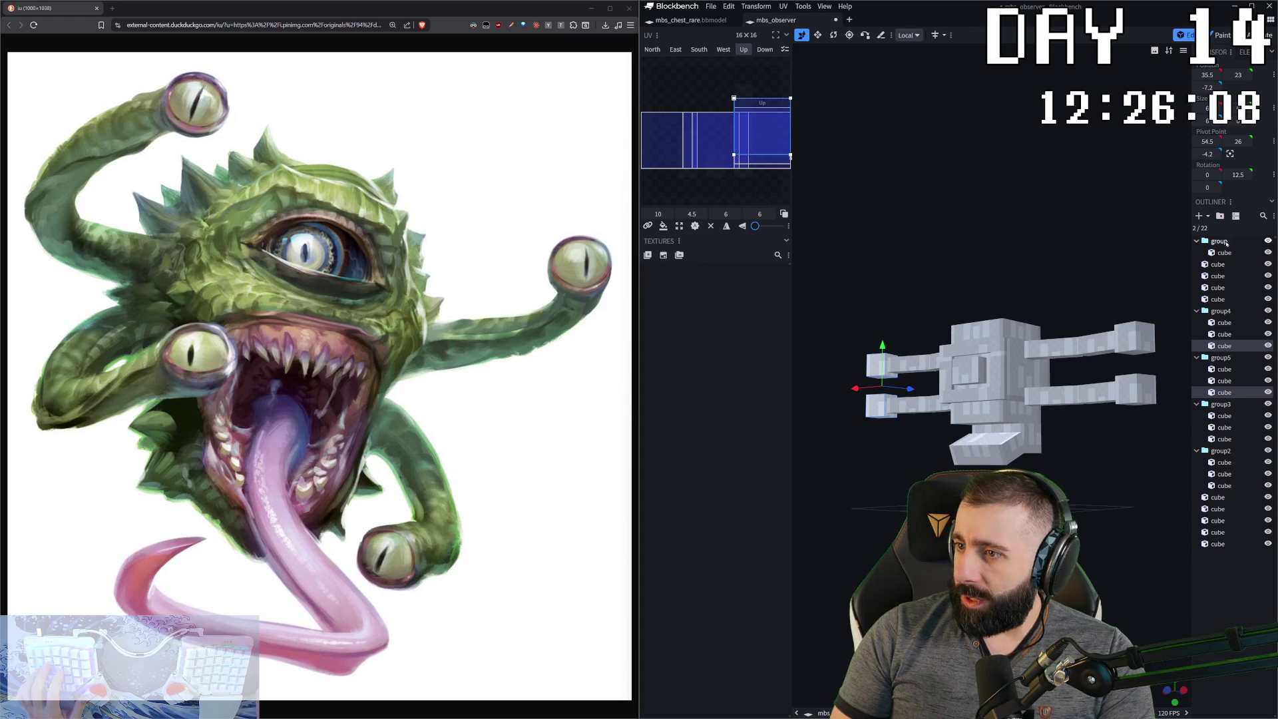
- Select the group4 arm and center its pivot with the Pivot tool
key(Escape)
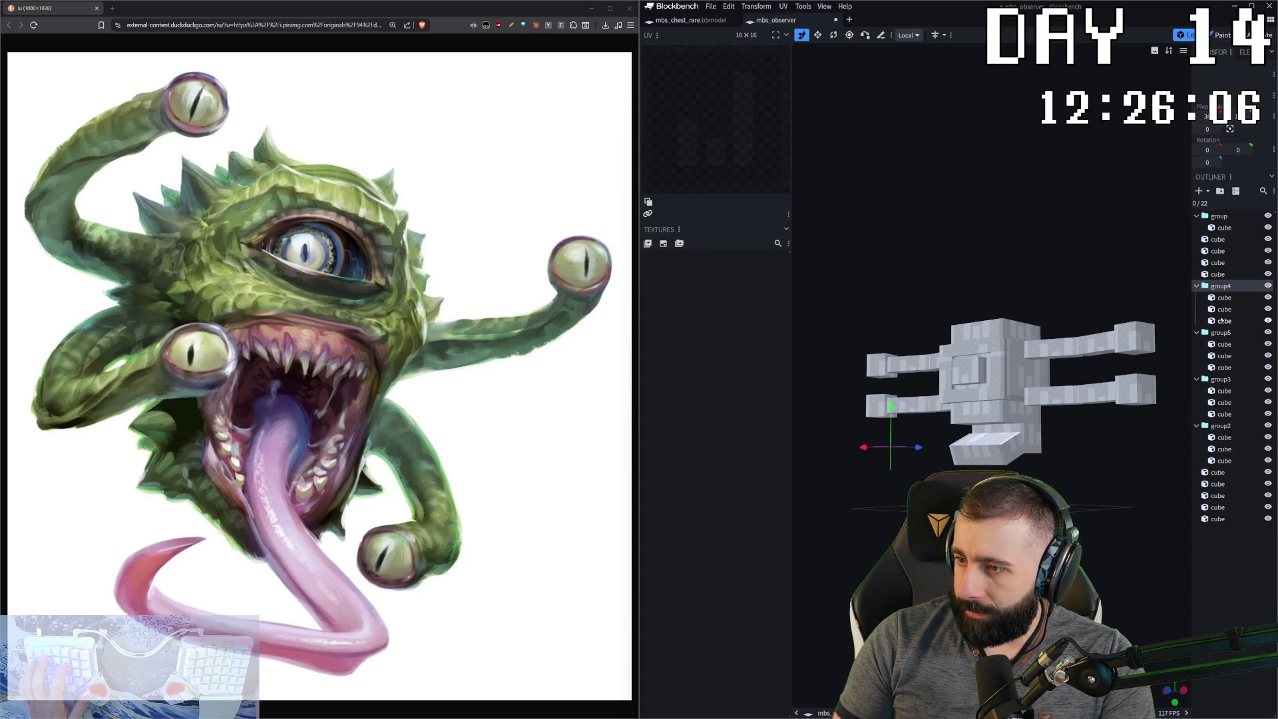
click(1227, 288)
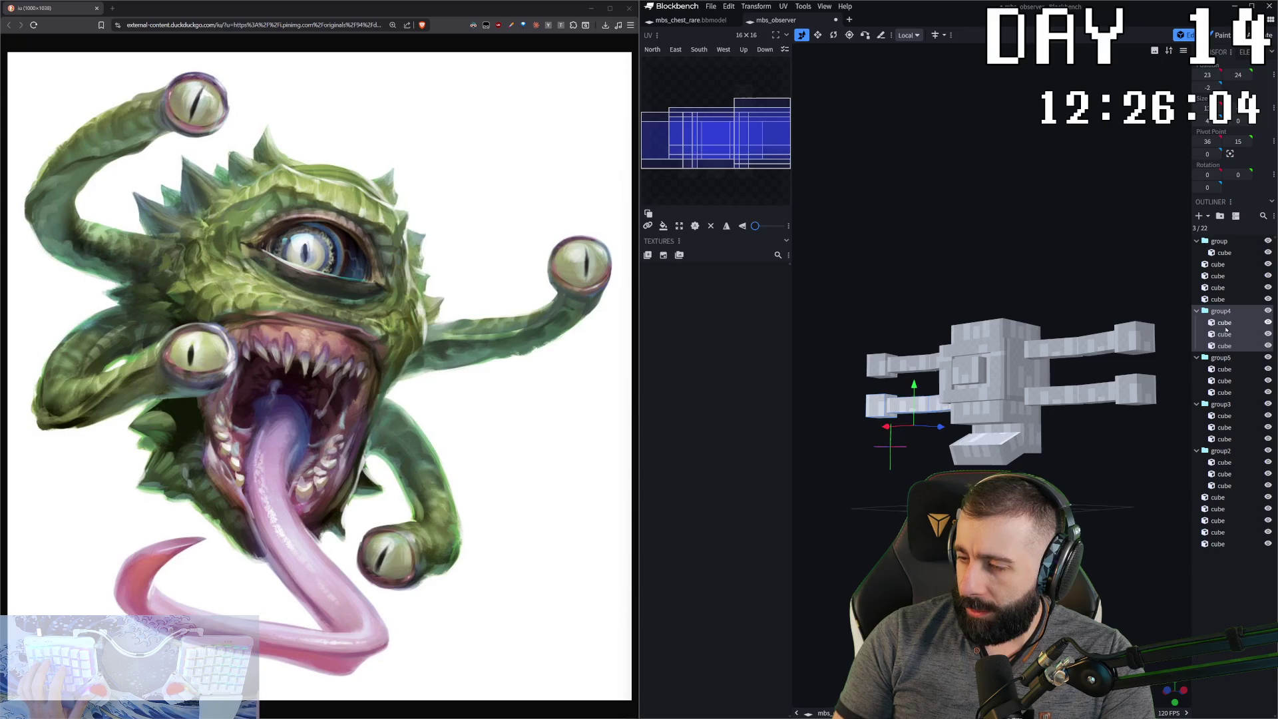
key(p)
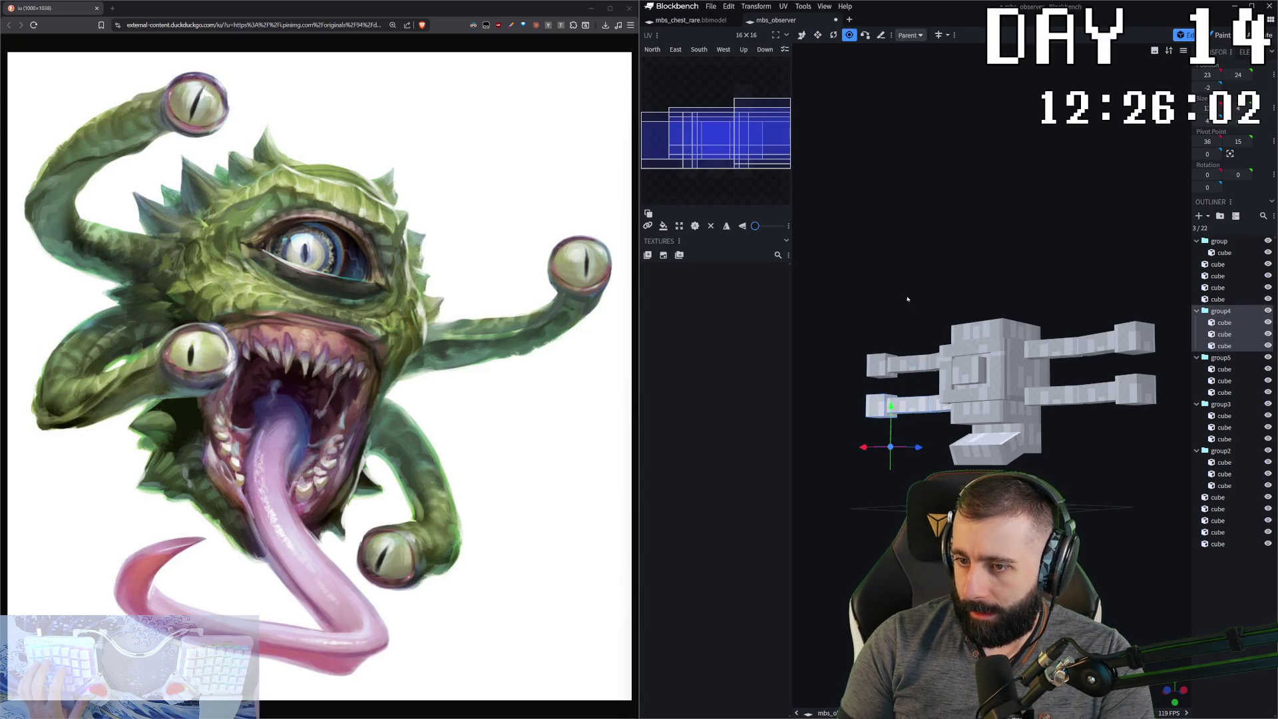
right_drag(925, 305, 964, 333)
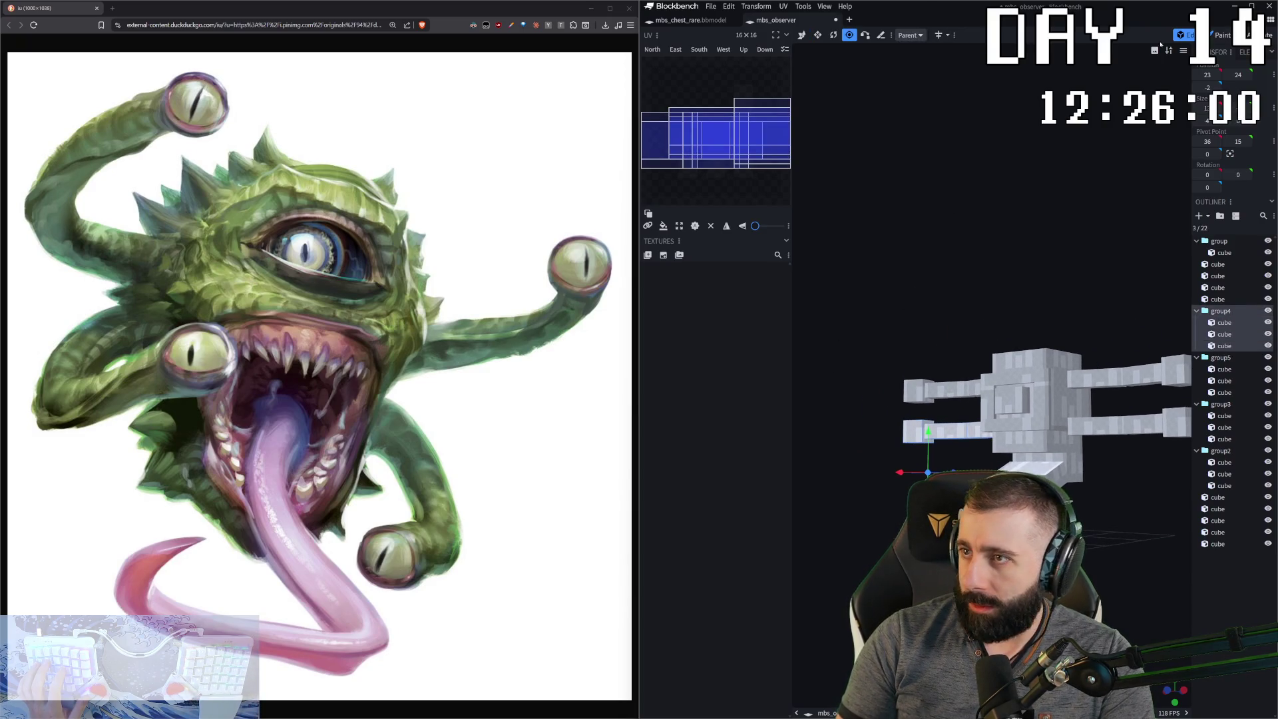
click(1229, 153)
drag(971, 386, 904, 402)
drag(960, 248, 923, 212)
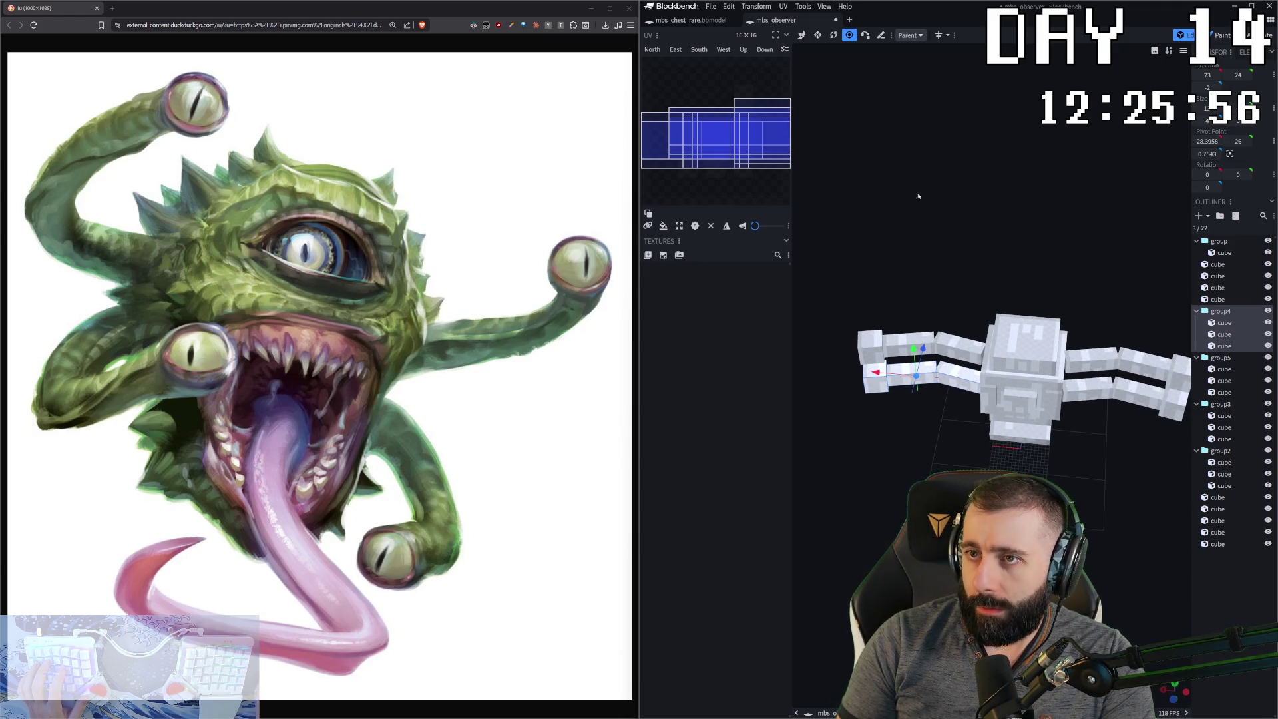
- With Global transform space, slide group4's pivot along X toward the head
click(909, 35)
click(916, 73)
click(900, 34)
click(909, 48)
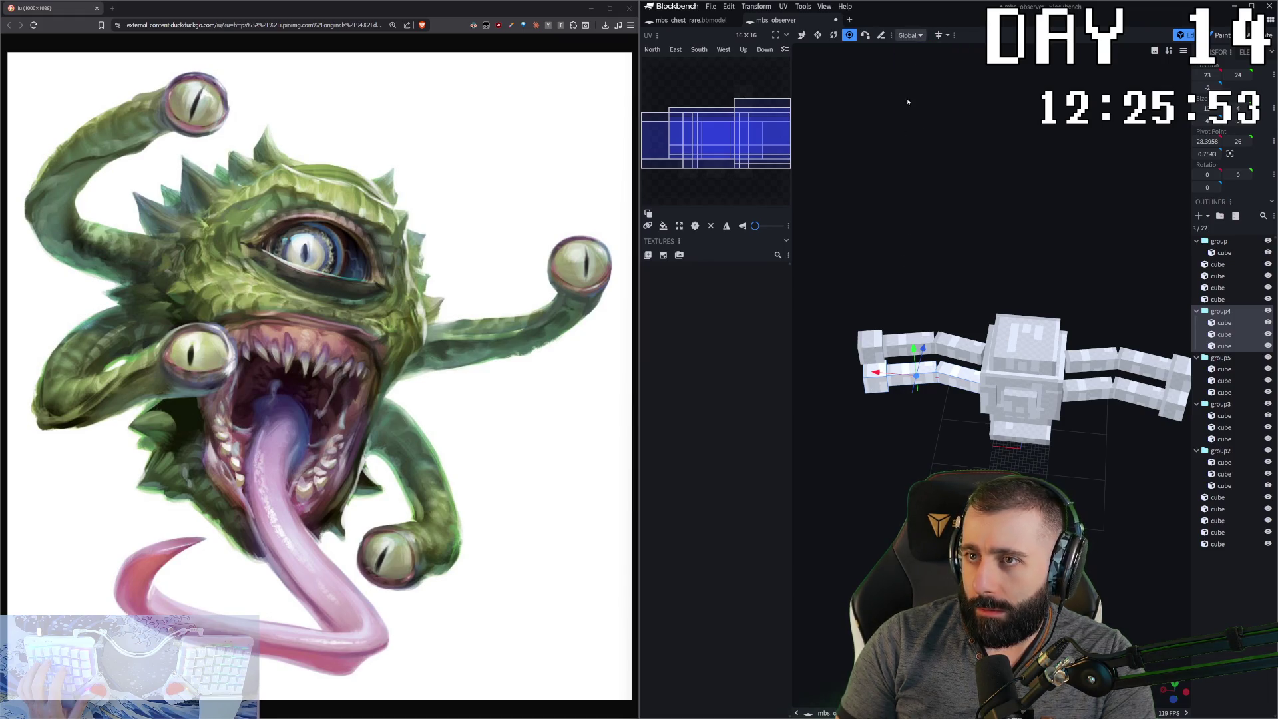
drag(943, 377, 934, 377)
mouse_move(998, 219)
mouse_down()
mouse_move(985, 217)
mouse_move(1003, 215)
mouse_move(925, 395)
mouse_up()
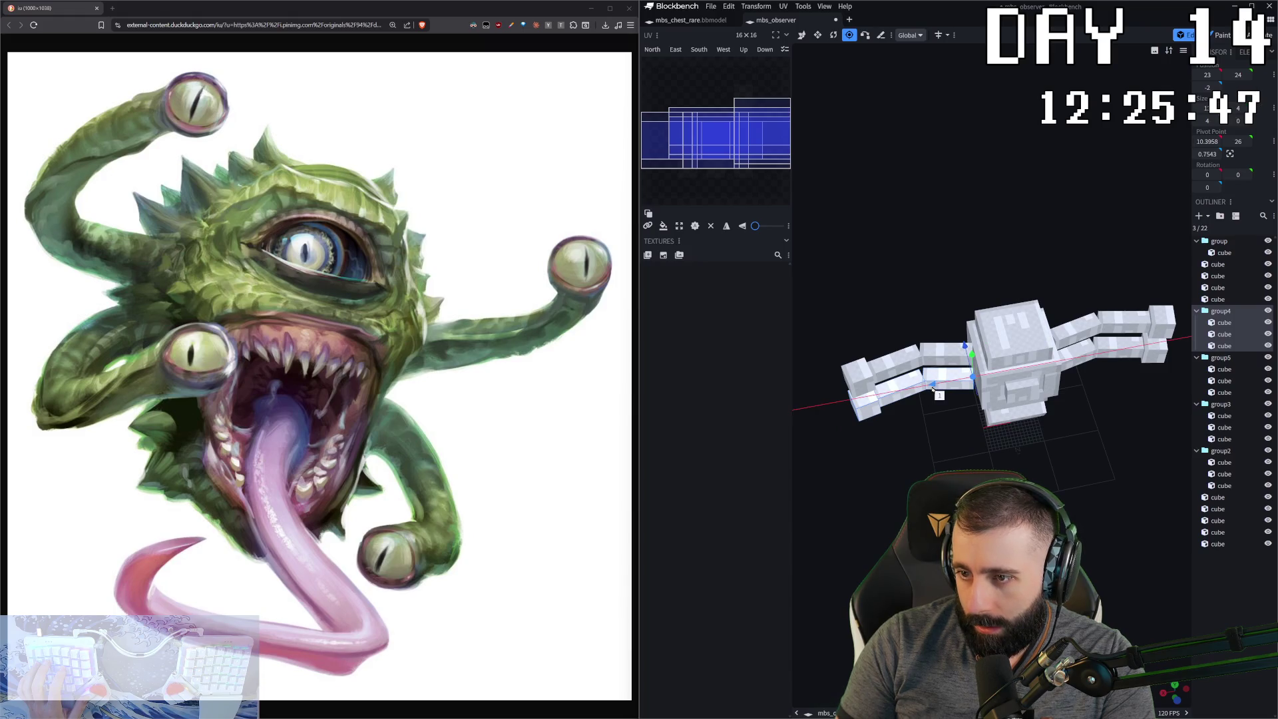
key(KP_1)
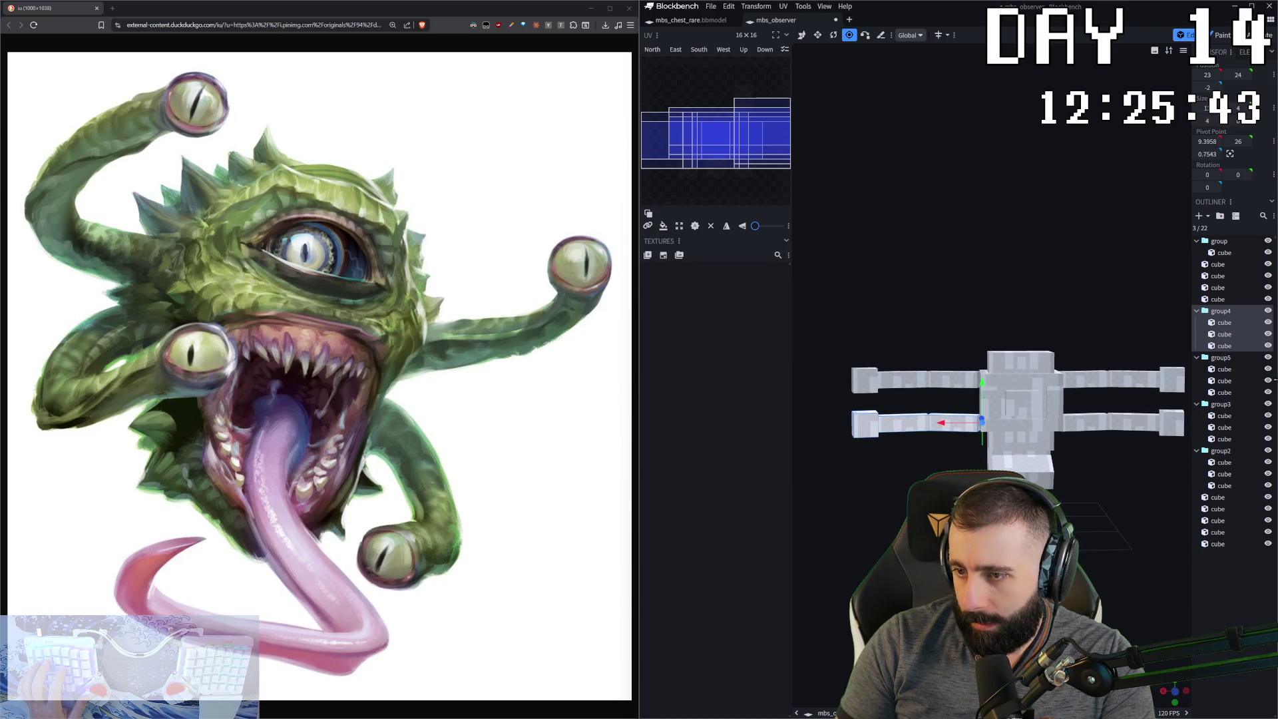
- Center group5's pivot and move it to the arm's inner end
click(1220, 358)
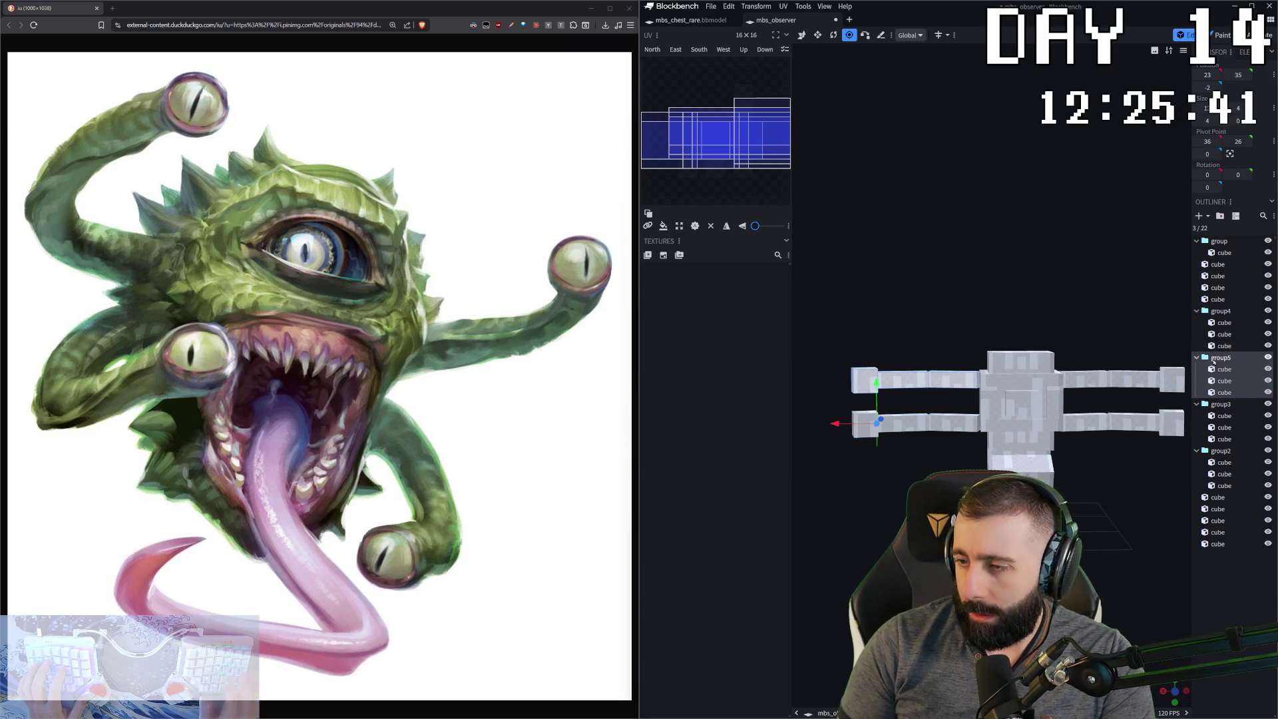
click(1229, 153)
drag(877, 382, 946, 392)
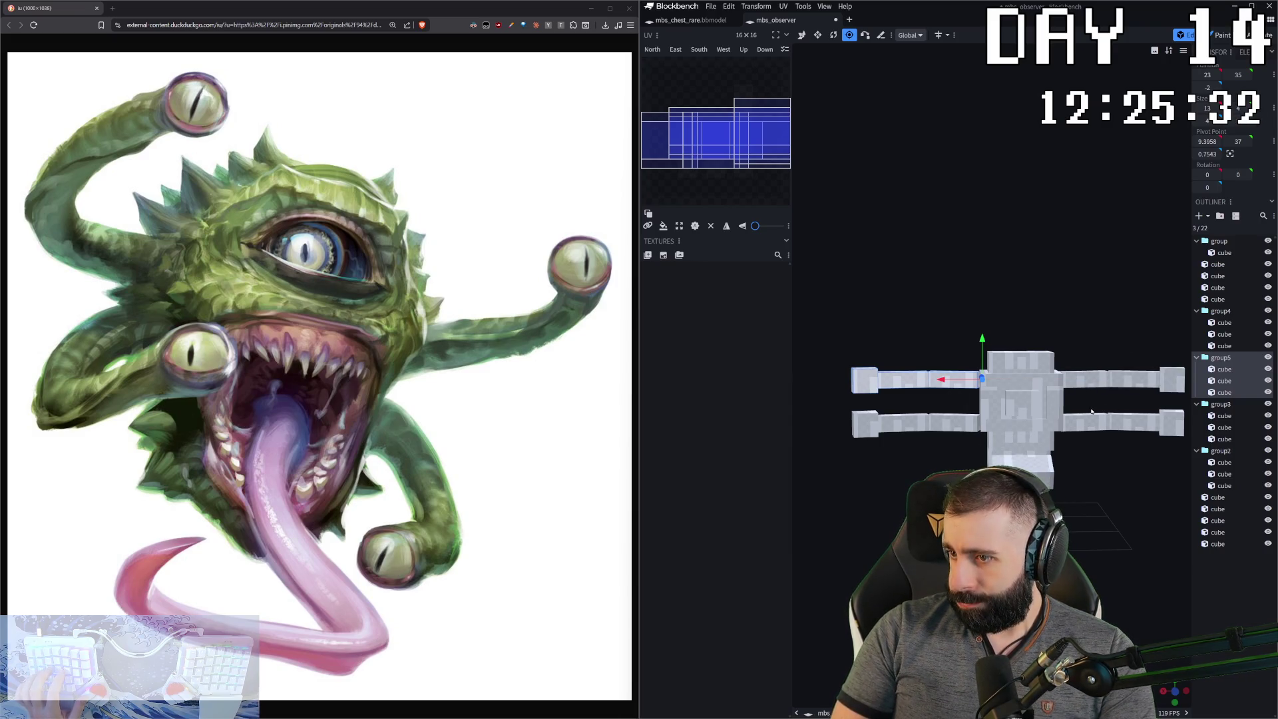
drag(1103, 350, 1053, 360)
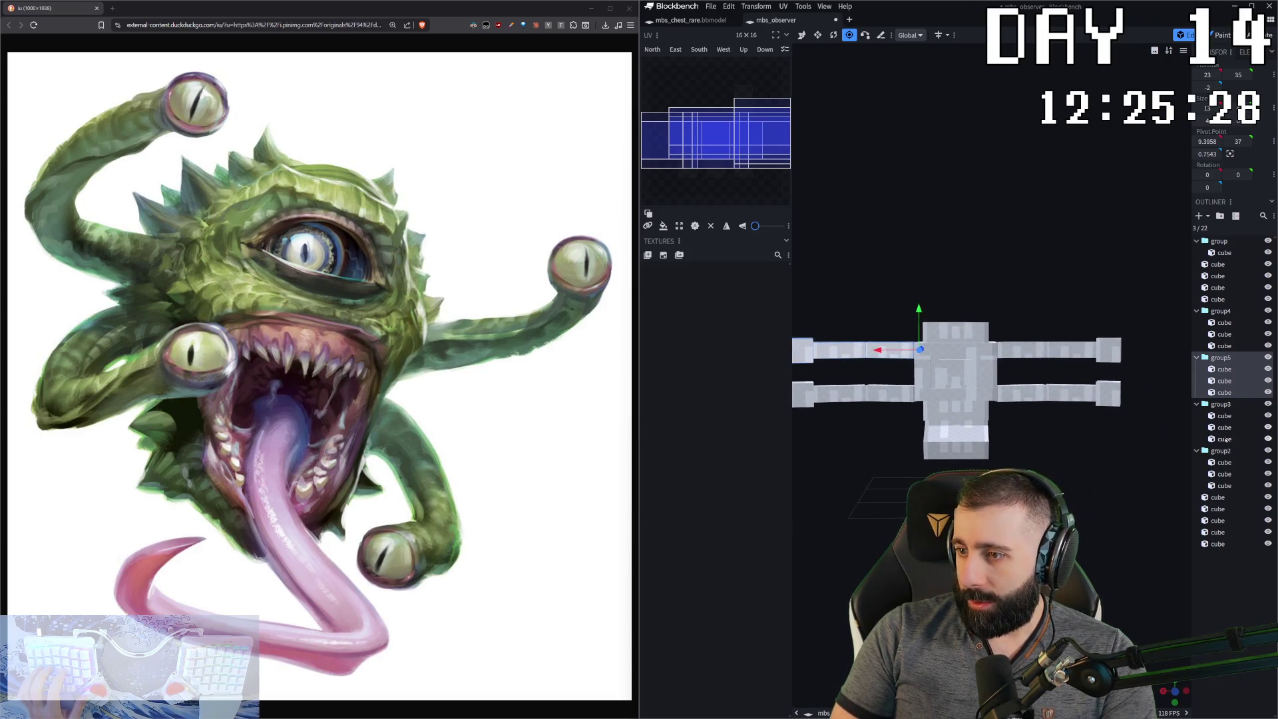
- Center group3's pivot and move it toward the head
click(1228, 404)
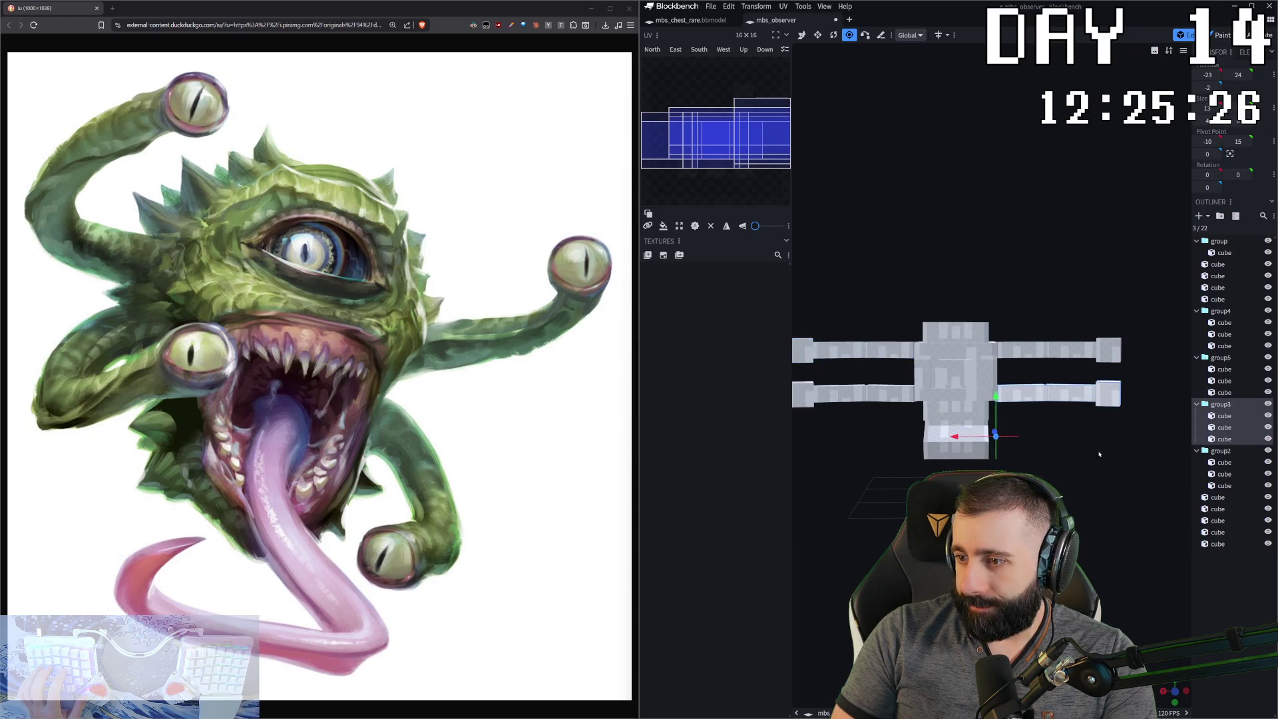
click(1230, 154)
drag(1031, 398, 964, 409)
drag(963, 409, 975, 398)
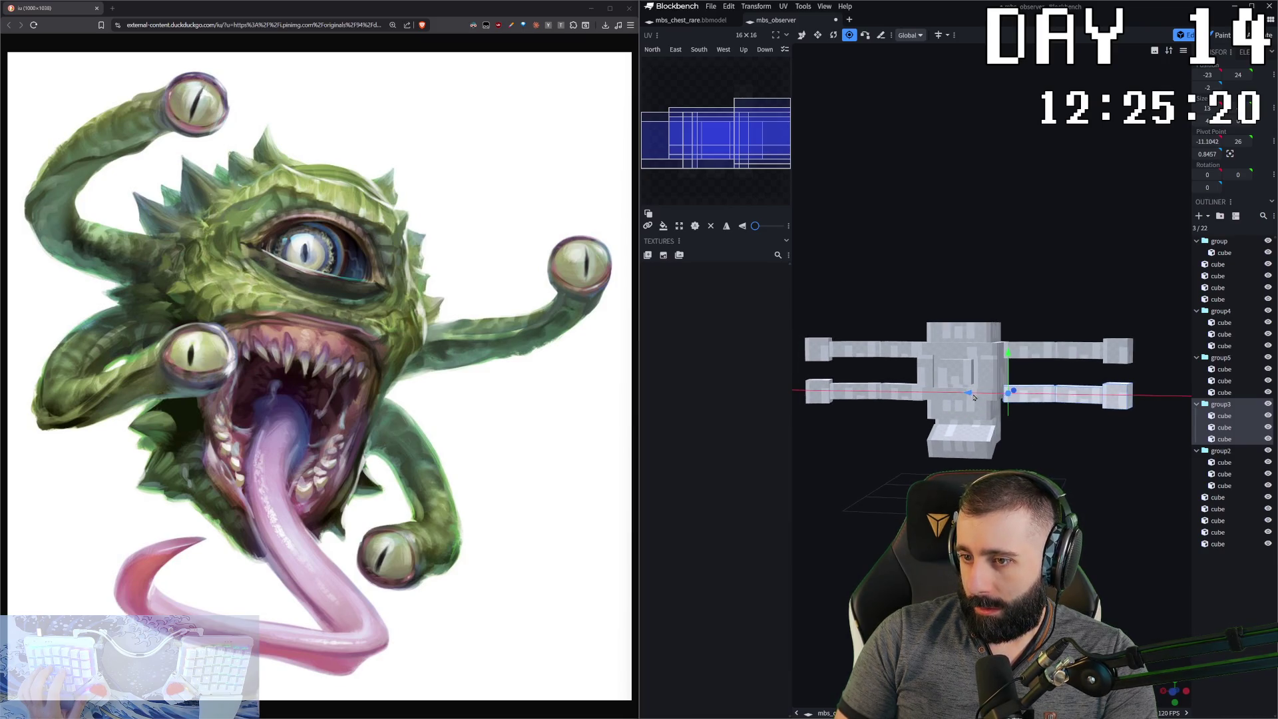
drag(1043, 452, 1166, 436)
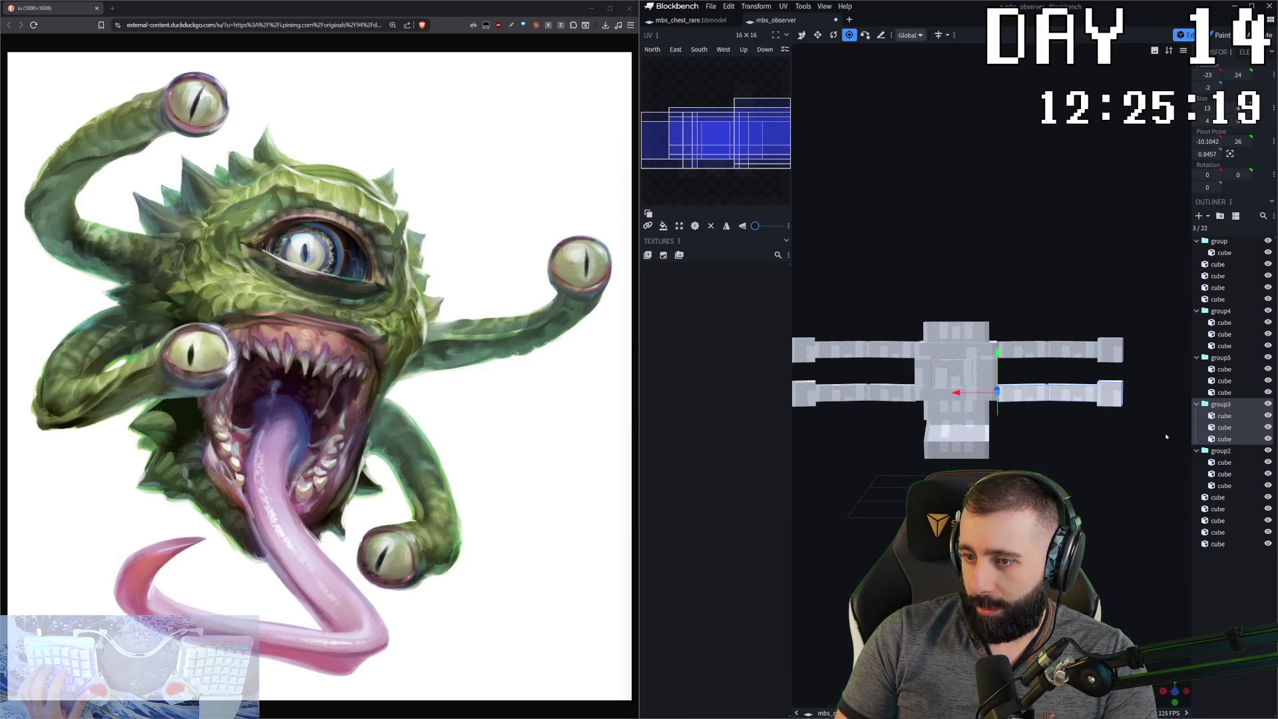
- Center group2's pivot at the arm's inner end, ready to rotate it
click(1224, 452)
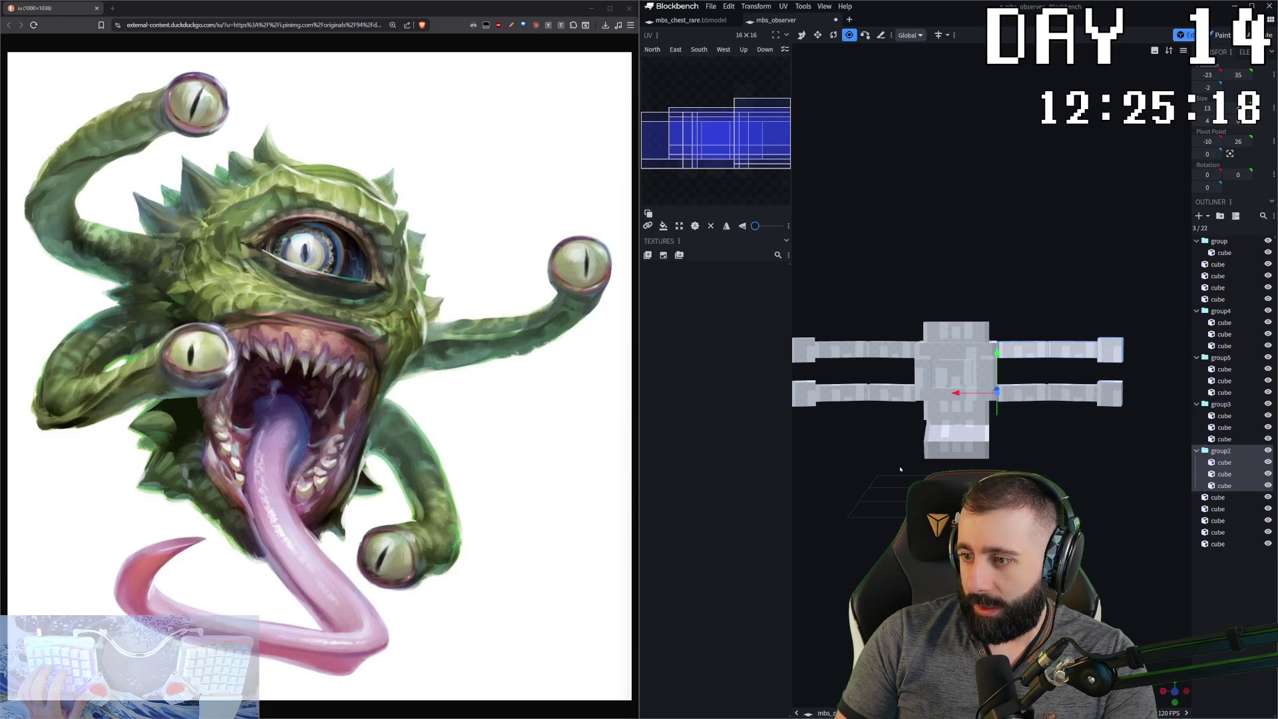
click(1231, 156)
mouse_move(1021, 352)
mouse_down()
mouse_move(933, 357)
mouse_move(964, 443)
mouse_move(1025, 311)
mouse_move(990, 388)
mouse_move(999, 393)
mouse_move(965, 394)
mouse_move(972, 426)
mouse_up()
key(r)
- Rotate group3 to 15° and group4 to -15° so the lower arms angle downward
click(1007, 400)
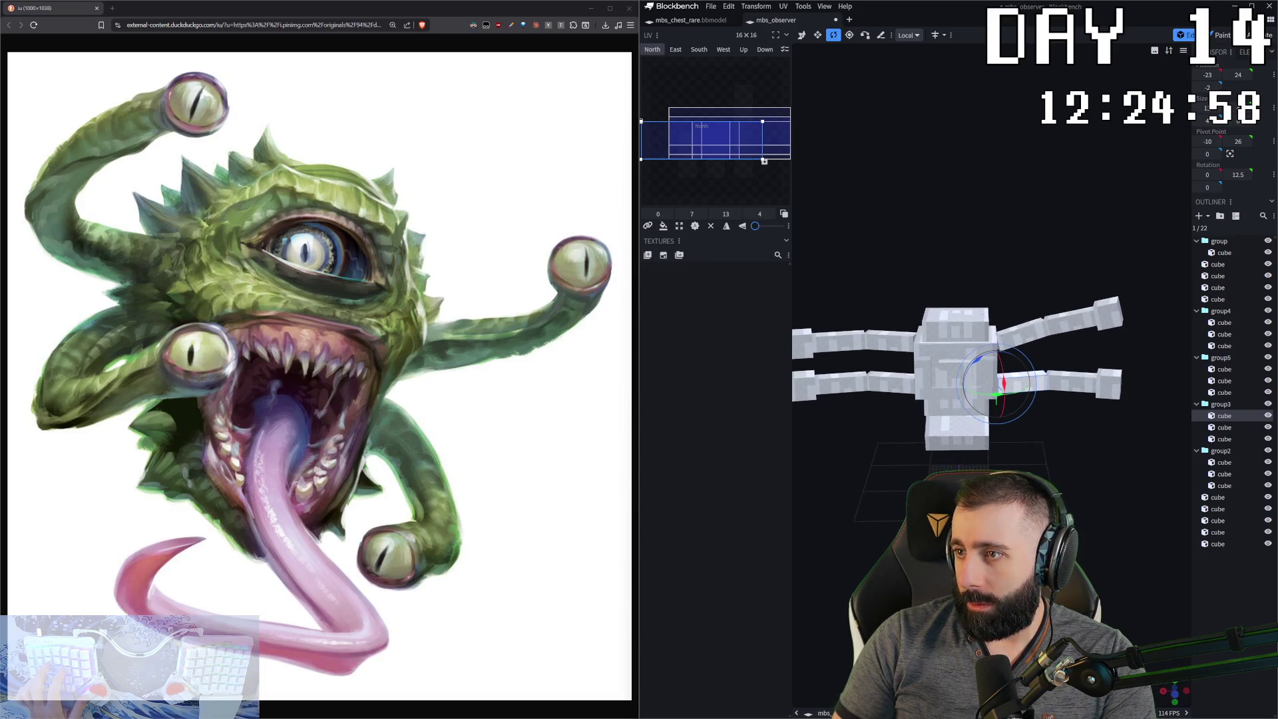
click(1221, 404)
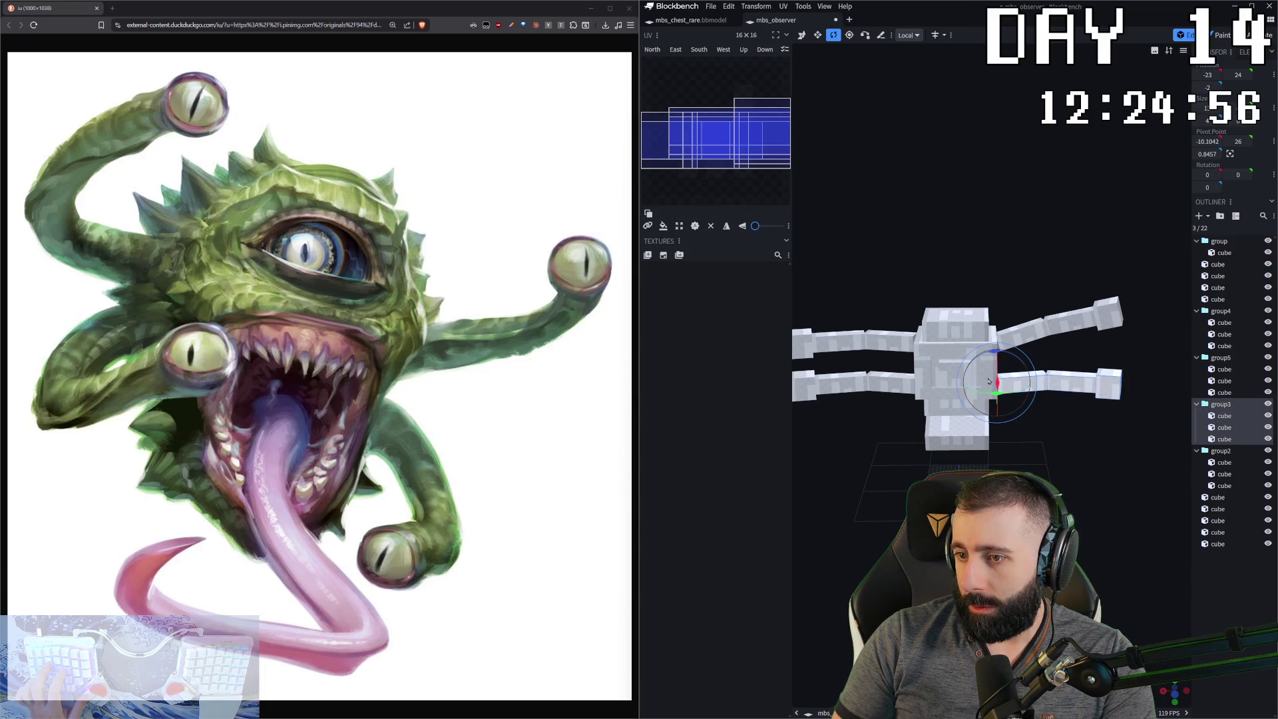
drag(997, 351, 1024, 360)
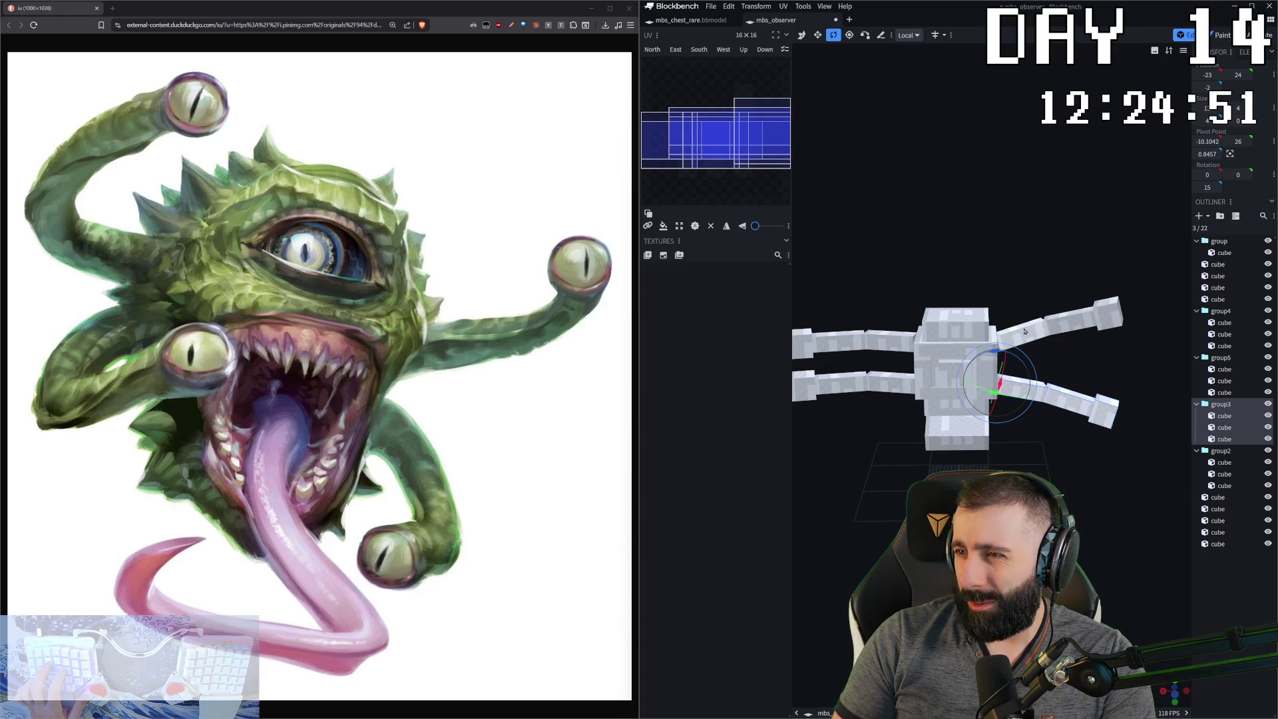
click(1226, 359)
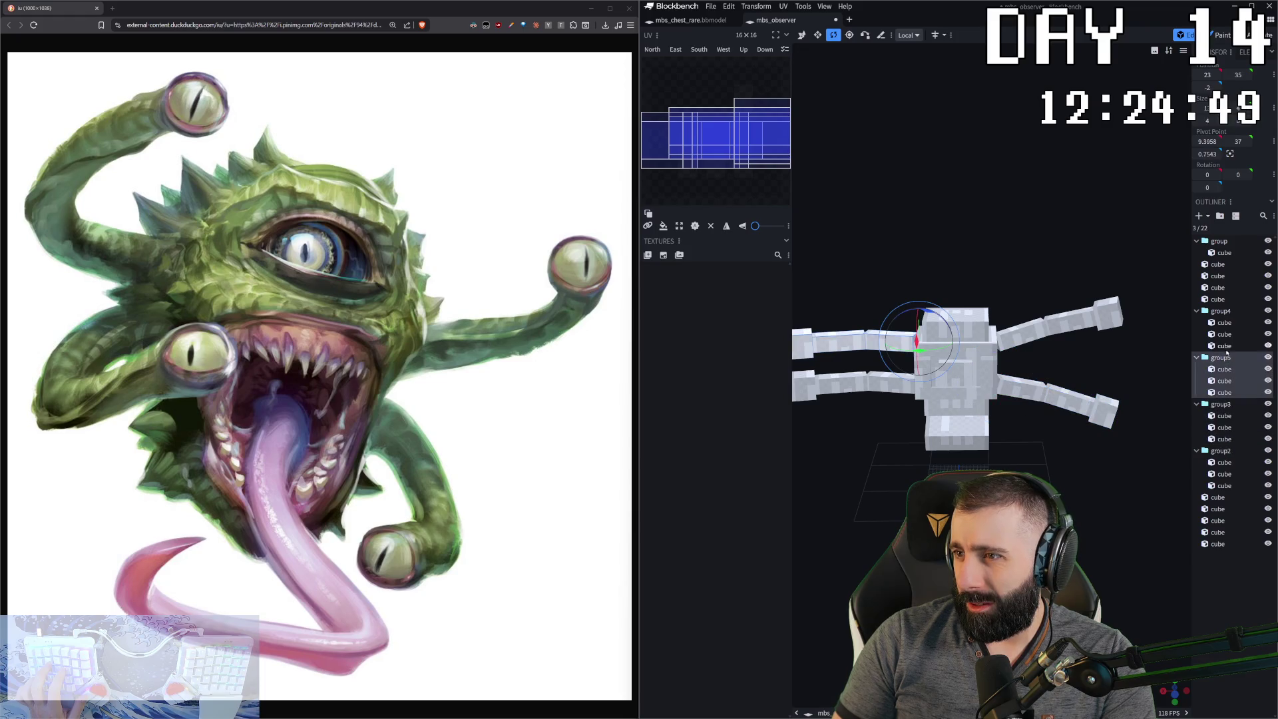
click(1226, 312)
click(1223, 452)
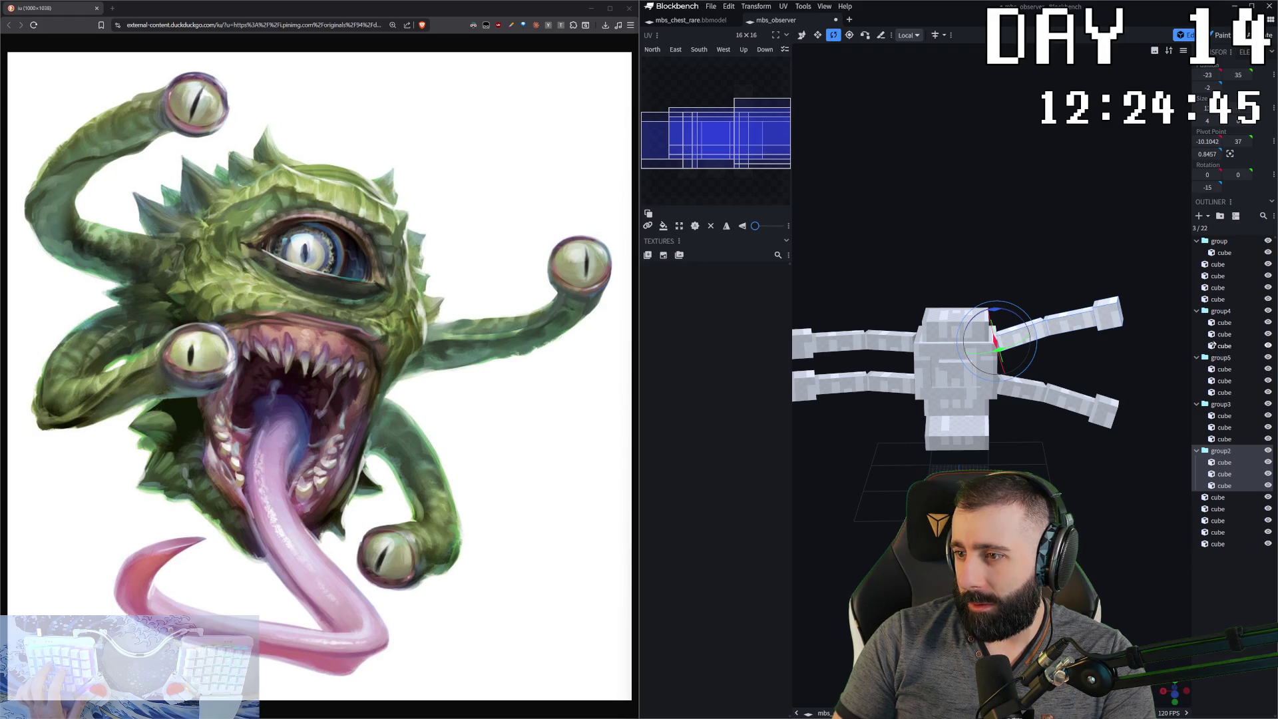
click(1212, 311)
drag(922, 353, 925, 355)
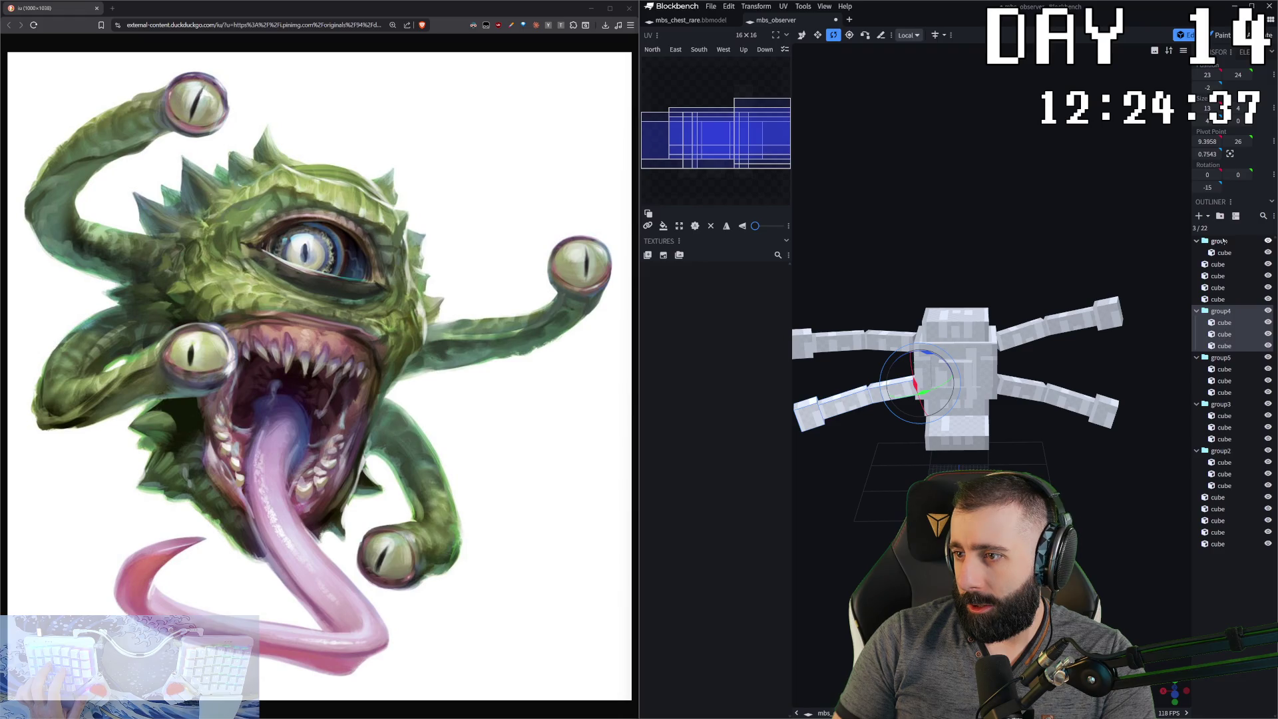
- Tilt the upper-left group5 arm up to 15 degrees
click(1221, 358)
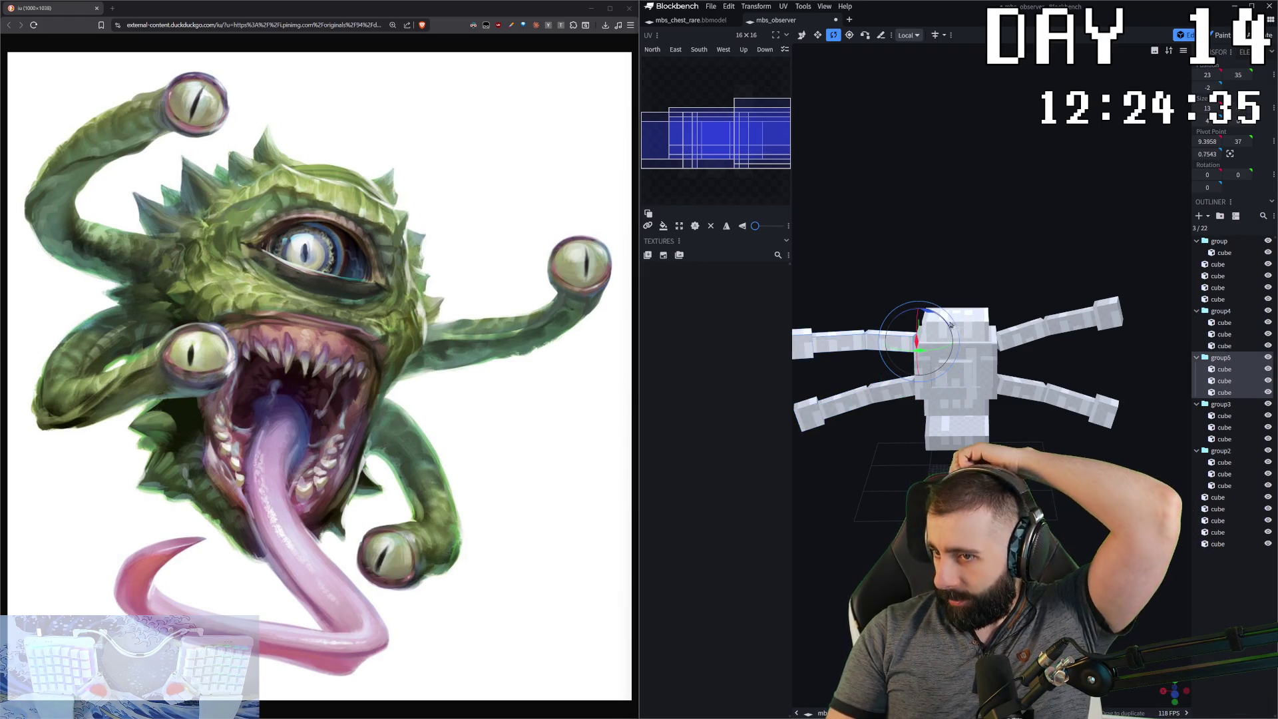
drag(953, 325, 941, 322)
drag(1007, 178, 1013, 197)
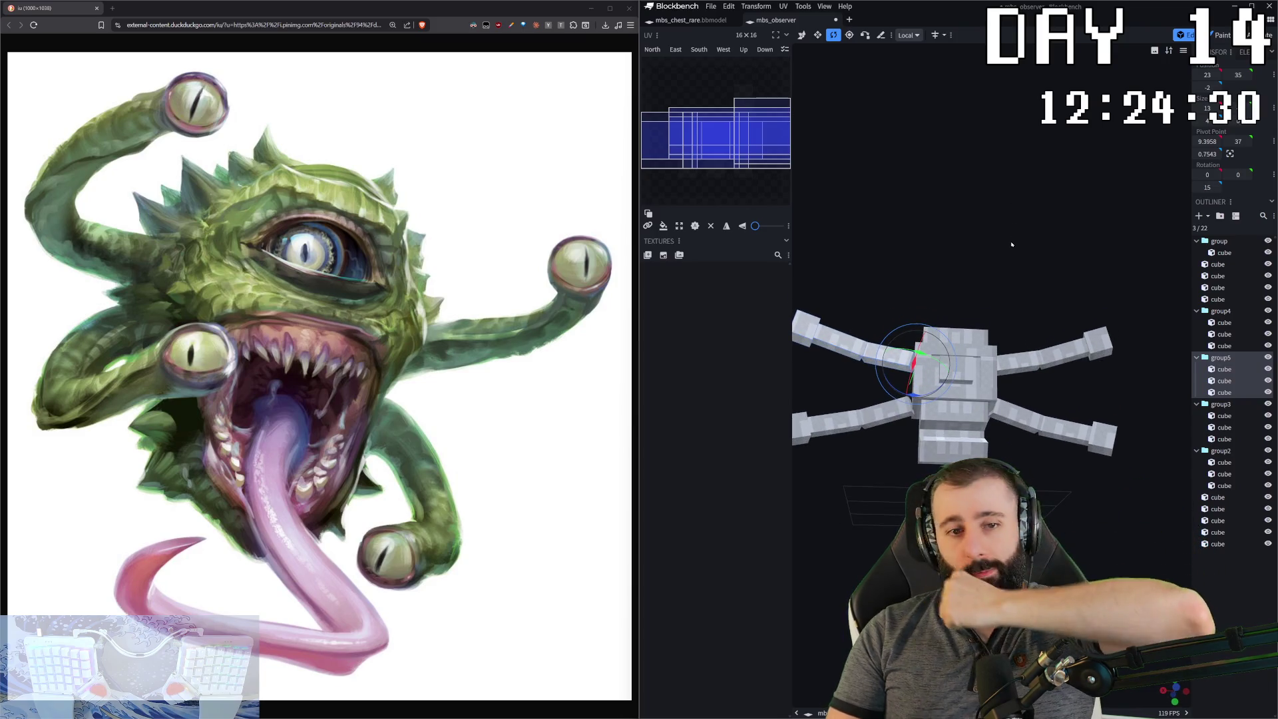
mouse_move(1011, 244)
mouse_down()
mouse_move(1028, 240)
mouse_move(1055, 313)
mouse_move(1049, 273)
mouse_up()
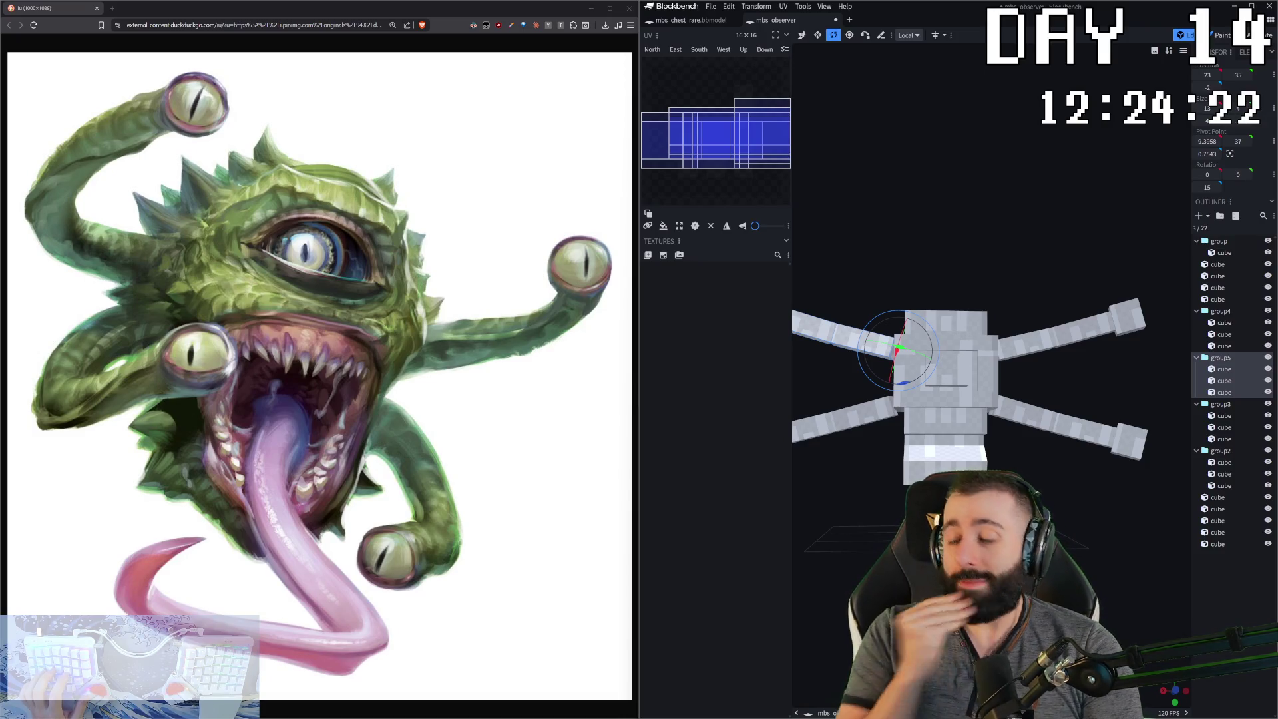
mouse_move(1025, 399)
mouse_down()
mouse_move(1029, 459)
mouse_move(997, 523)
mouse_up()
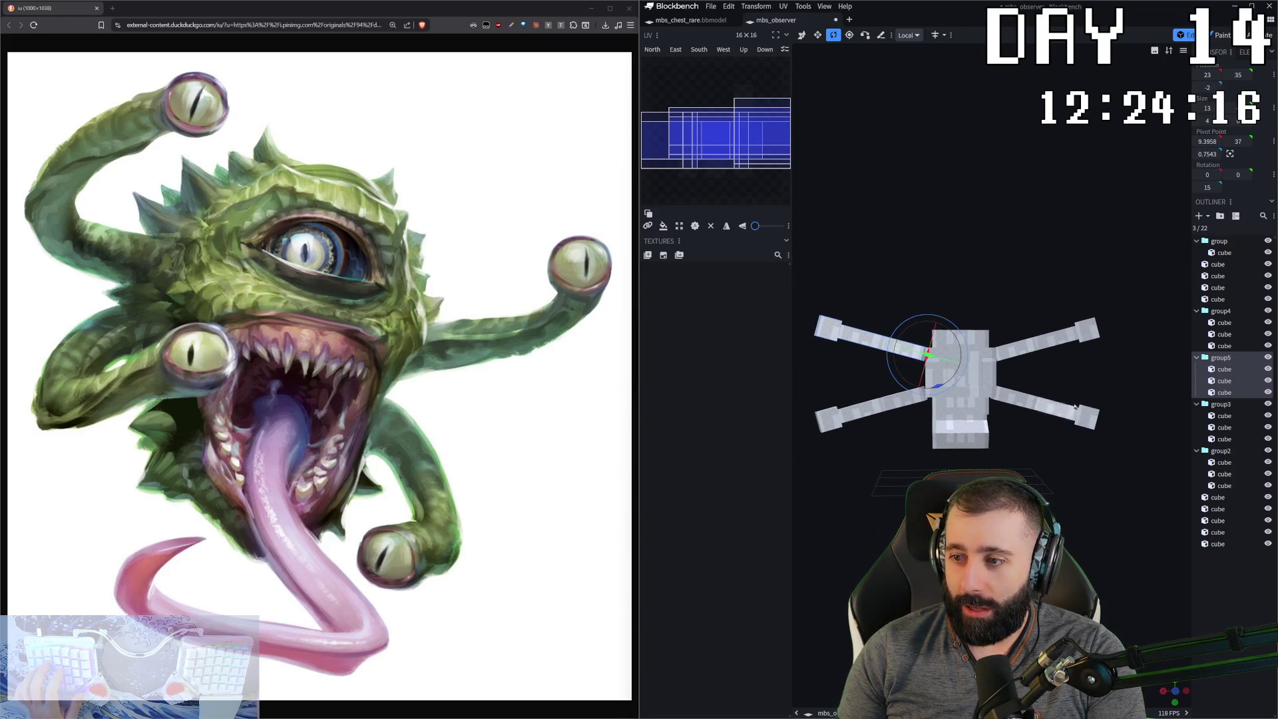
- Nudge the central body cube one unit along X
click(1058, 333)
drag(1058, 333, 1017, 371)
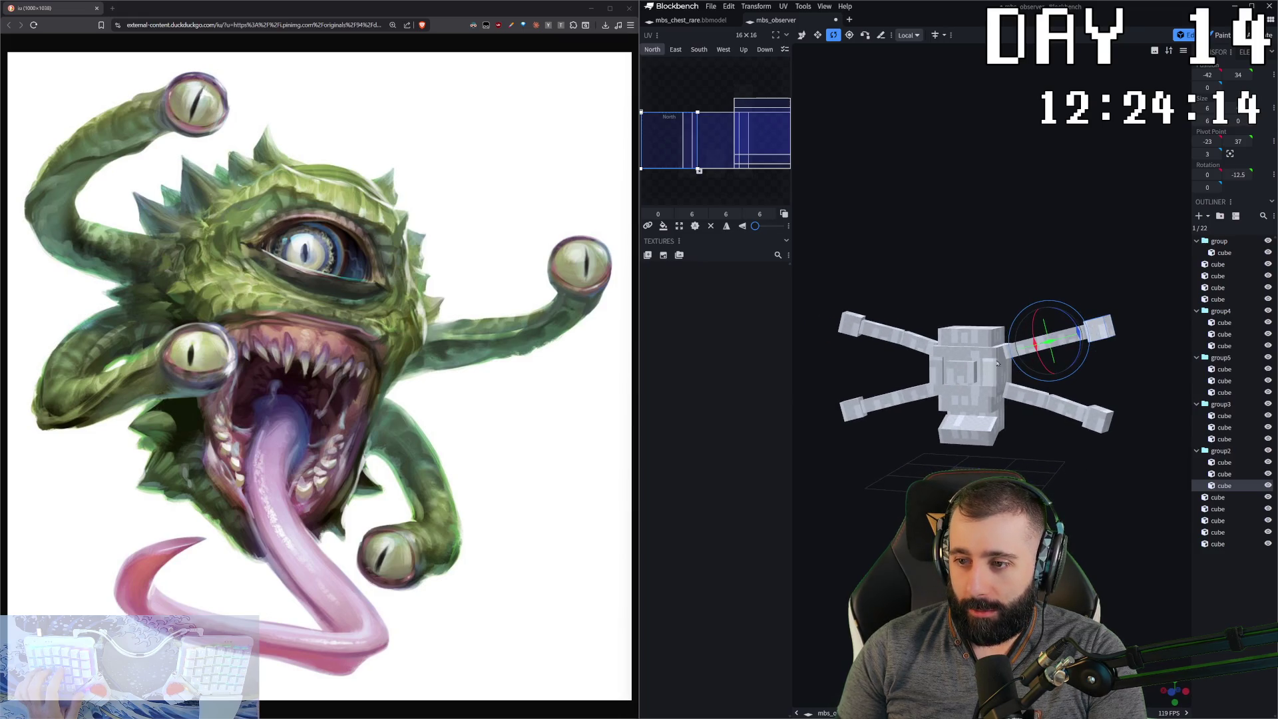
drag(890, 397, 959, 386)
click(952, 373)
mouse_move(1028, 234)
mouse_down()
mouse_move(1010, 327)
mouse_move(965, 389)
mouse_move(856, 444)
mouse_move(872, 436)
mouse_up()
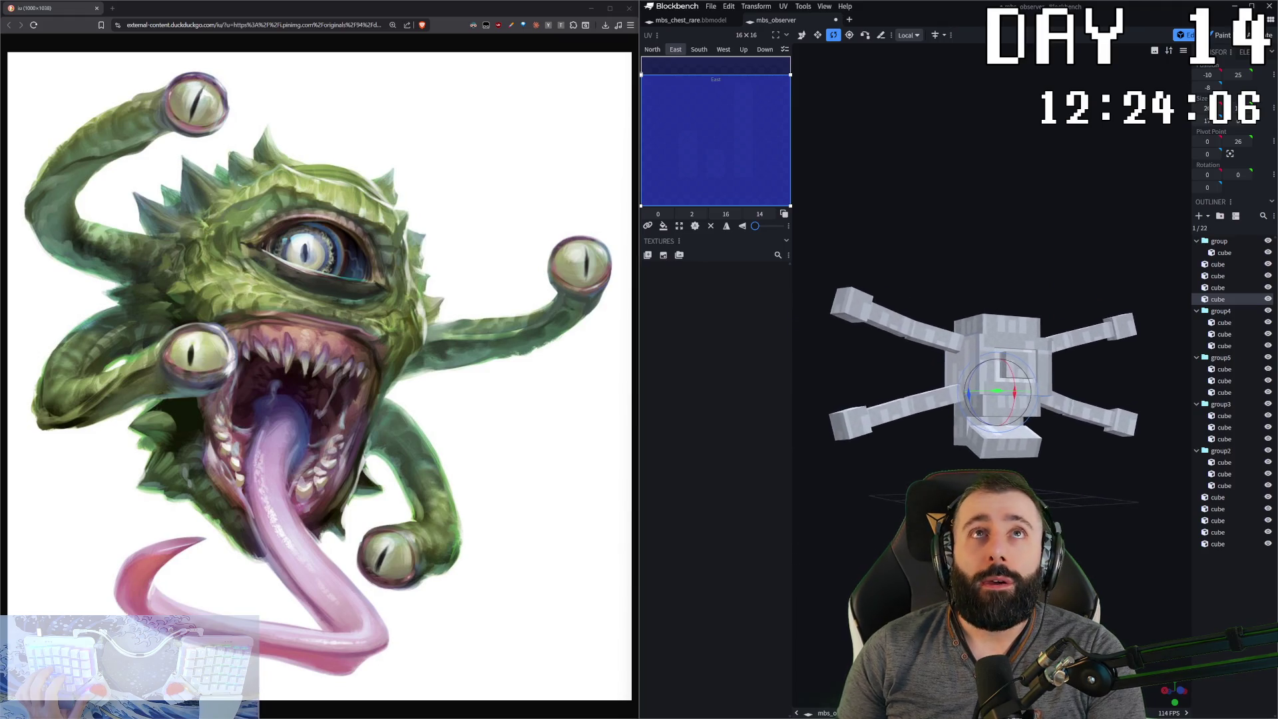
scroll(872, 436, up, 2)
scroll(927, 474, up, 3)
drag(972, 364, 931, 506)
mouse_move(941, 354)
mouse_down()
mouse_move(915, 391)
mouse_move(944, 393)
mouse_up()
key(v)
drag(1049, 365, 1066, 365)
- Lengthen the left arm pair (group4, group5) outward in Global space, then move it in toward the body
scroll(1045, 460, down, 5)
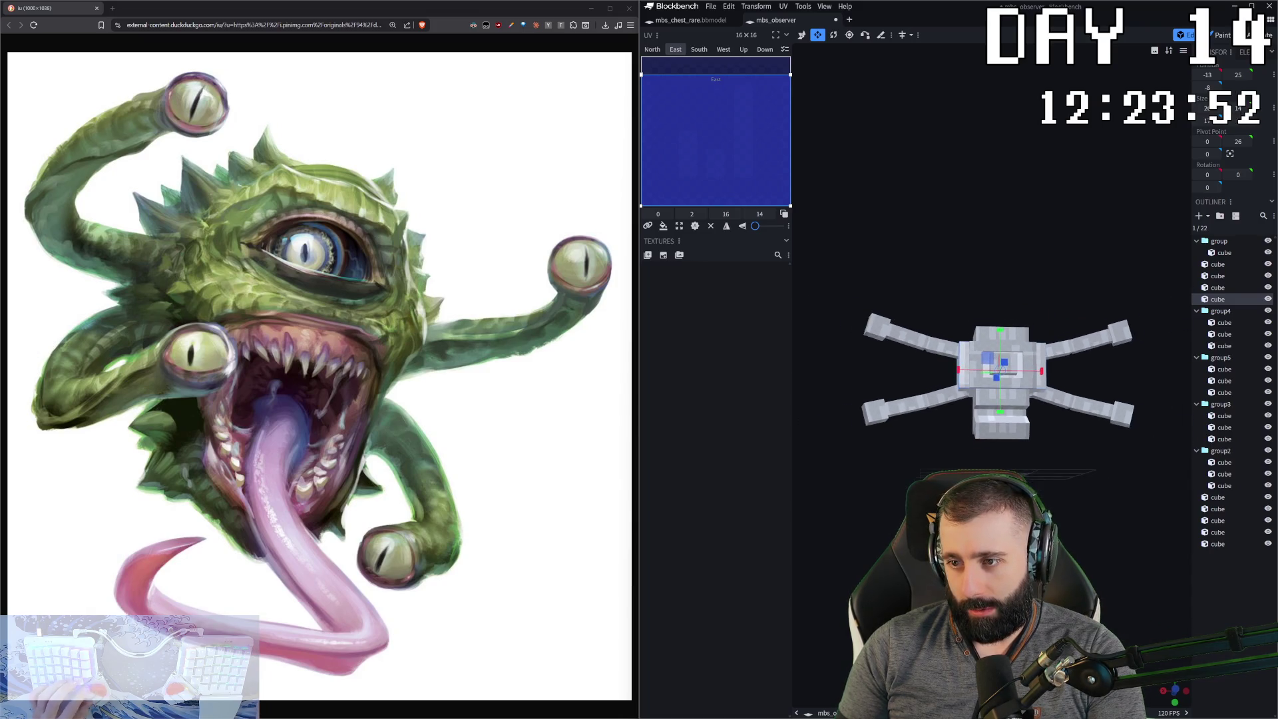
click(1231, 314)
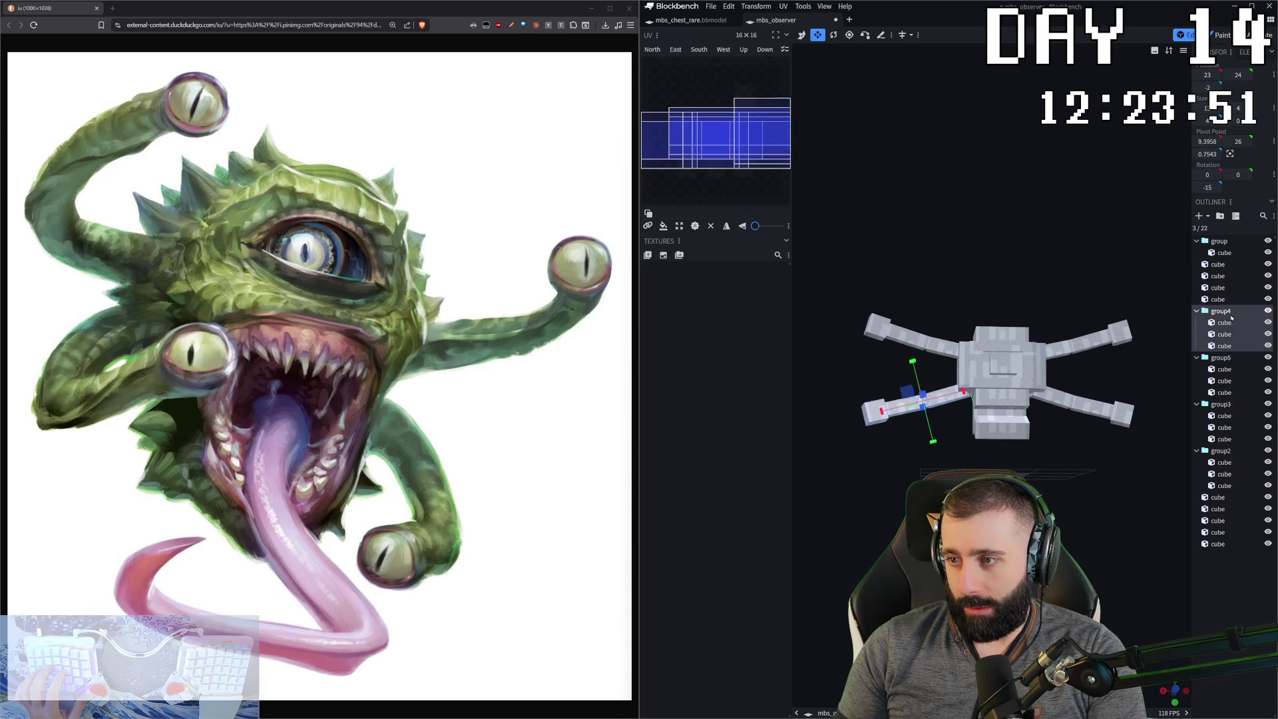
ctrl+click(1227, 358)
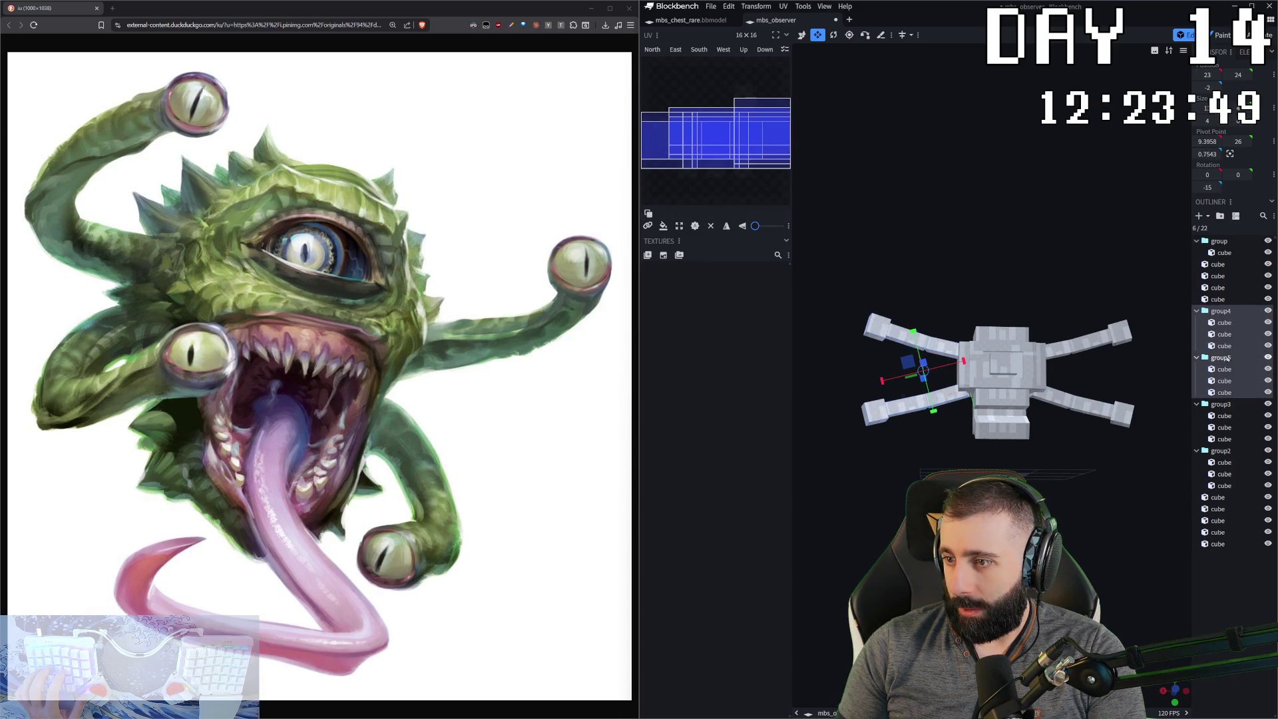
key(s)
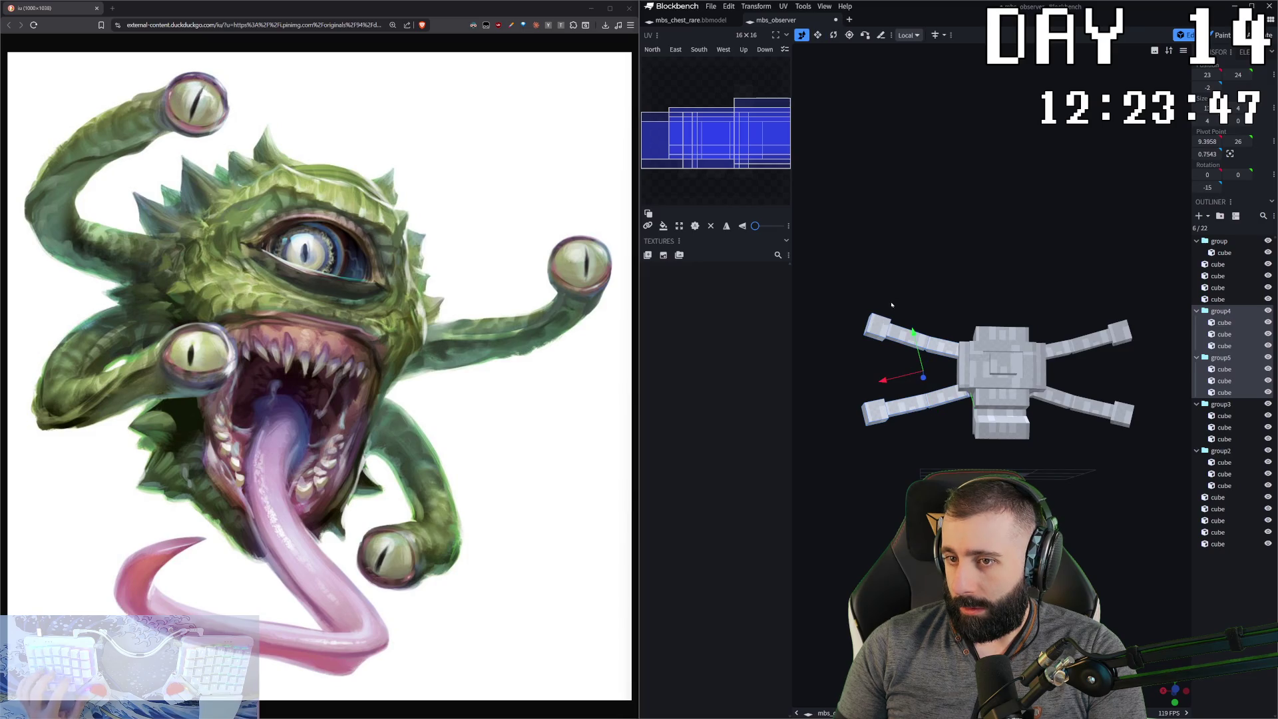
click(912, 47)
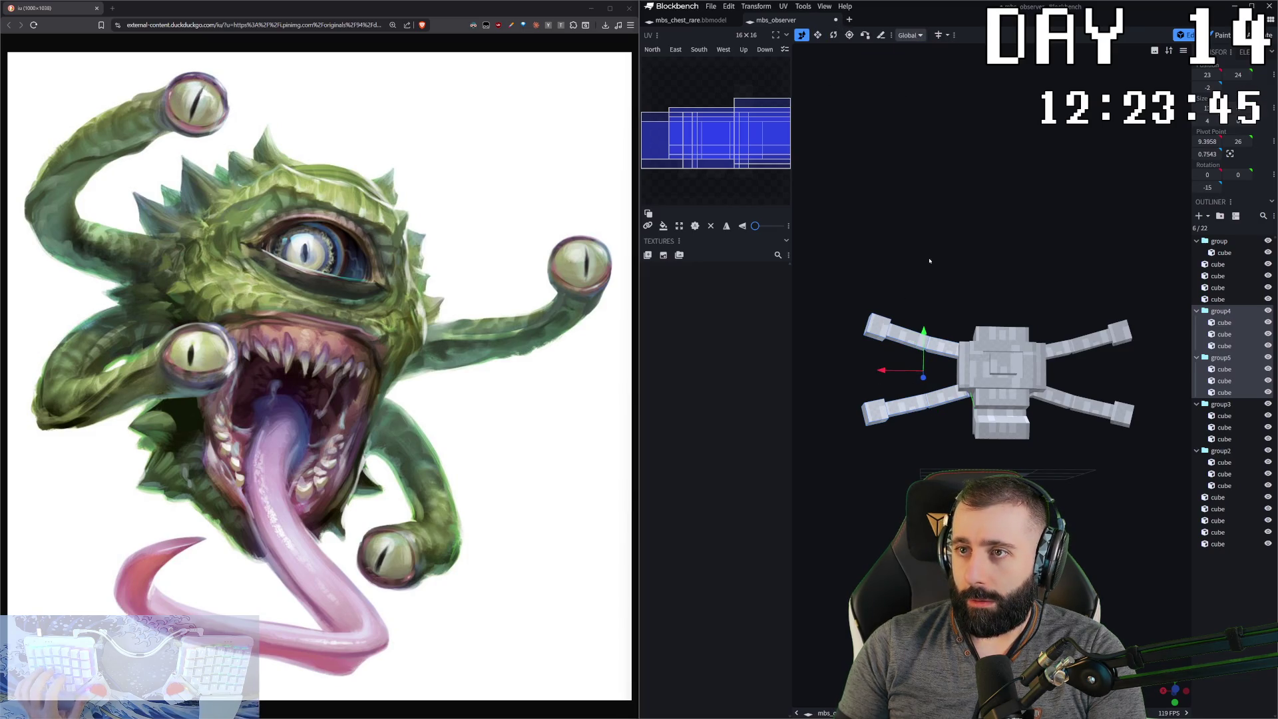
mouse_move(883, 372)
mouse_down()
mouse_move(799, 370)
mouse_move(909, 313)
mouse_move(901, 353)
mouse_up()
drag(821, 367, 881, 377)
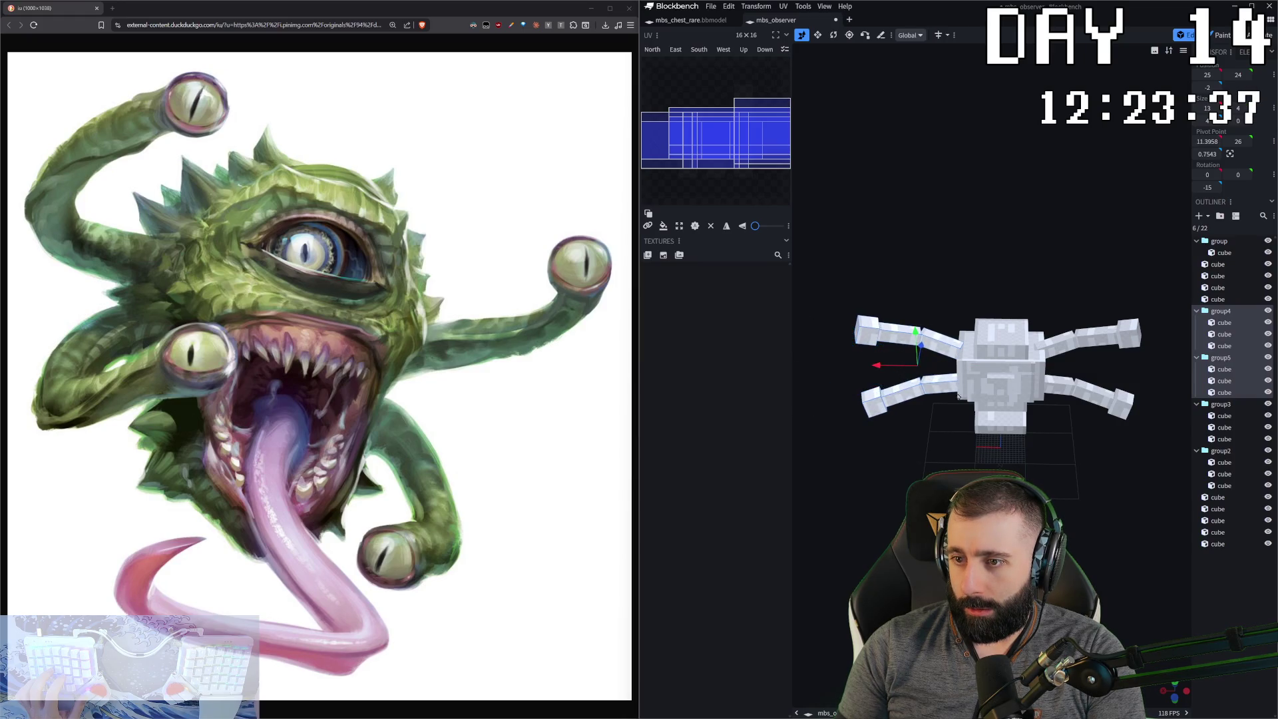
- Shift the right arm pair (group2, group3) three units along X toward the head
click(1221, 406)
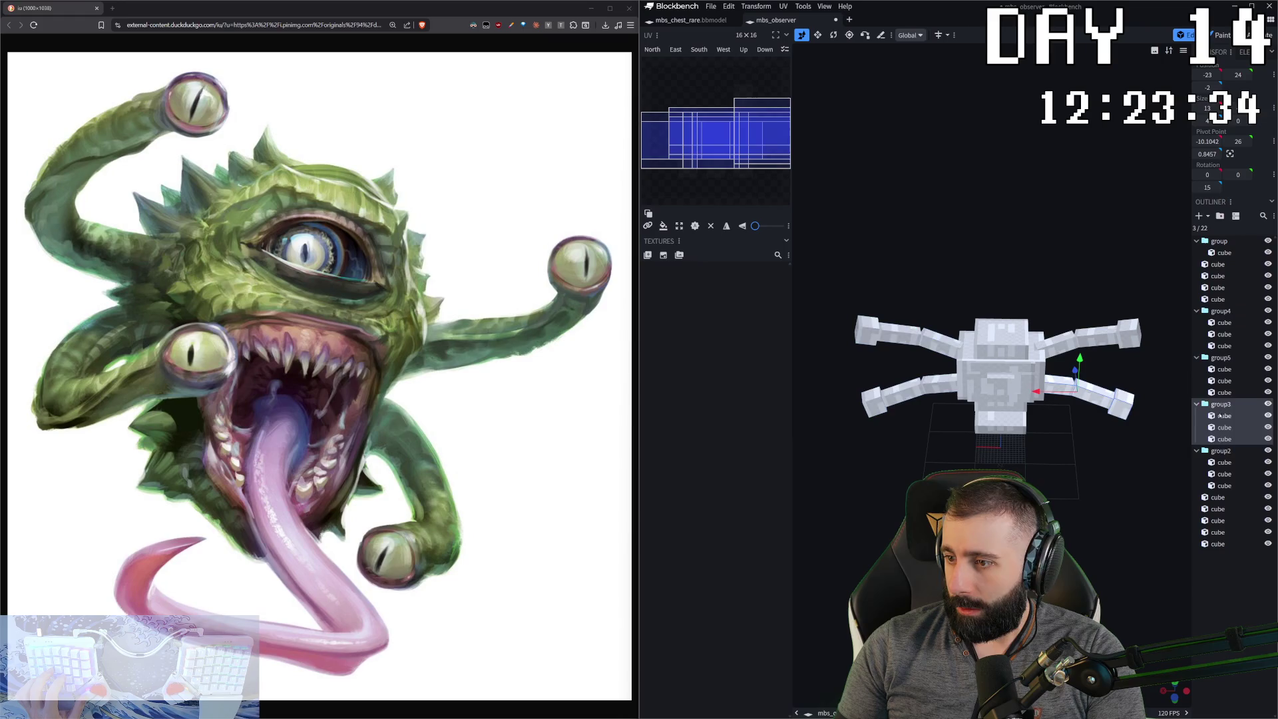
ctrl+click(1218, 452)
drag(1065, 369, 1054, 371)
mouse_move(1092, 412)
mouse_down()
mouse_move(1101, 465)
mouse_move(1159, 559)
mouse_up()
click(1246, 603)
mouse_move(1092, 480)
mouse_down()
mouse_move(1079, 466)
mouse_move(1068, 492)
mouse_move(1091, 560)
mouse_move(1045, 483)
mouse_move(1002, 509)
mouse_move(965, 467)
mouse_move(952, 511)
mouse_up()
- Narrow the lowest jaw cube to 14 wide
click(1001, 343)
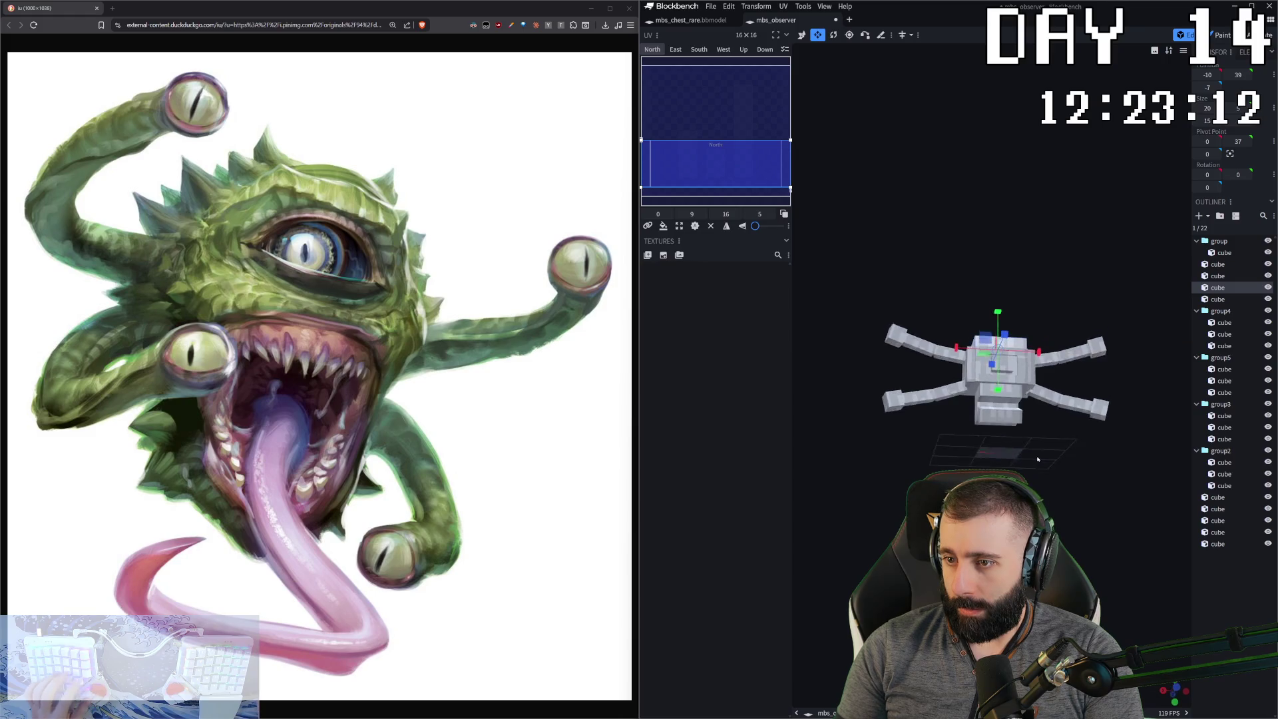
scroll(1028, 386, up, 2)
click(1003, 417)
shift+click(988, 426)
shift+click(969, 433)
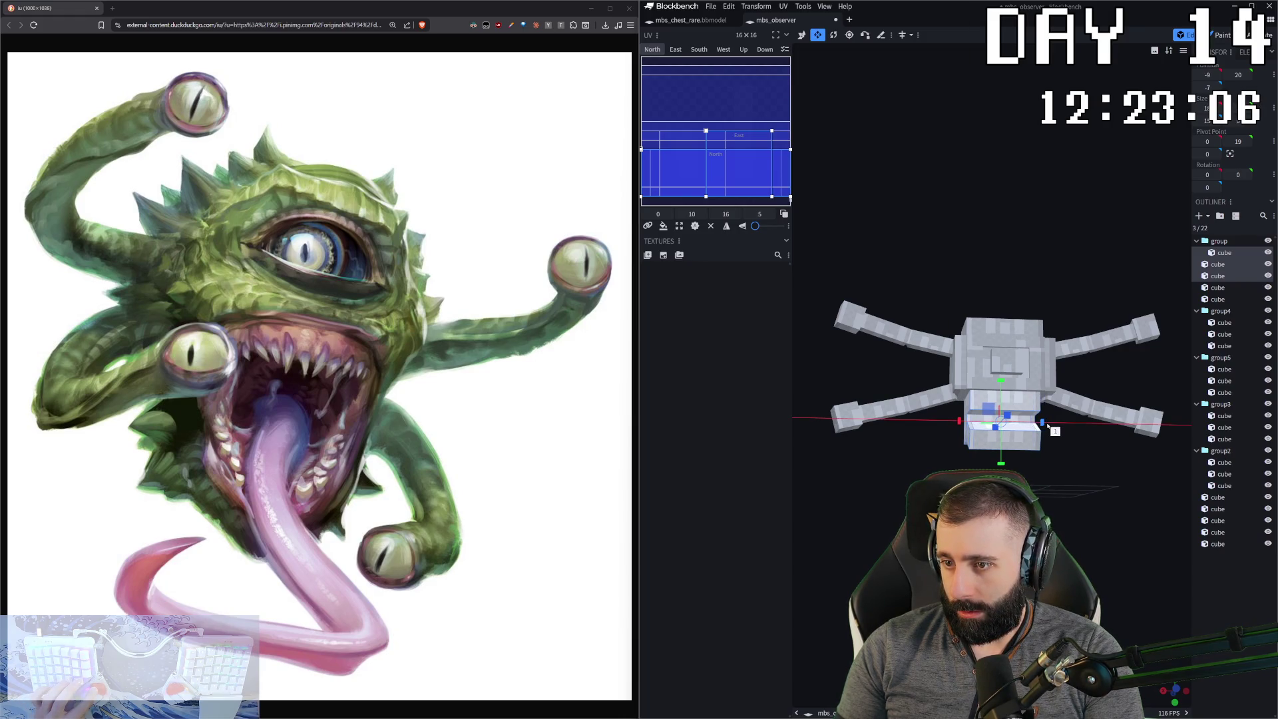
click(1038, 451)
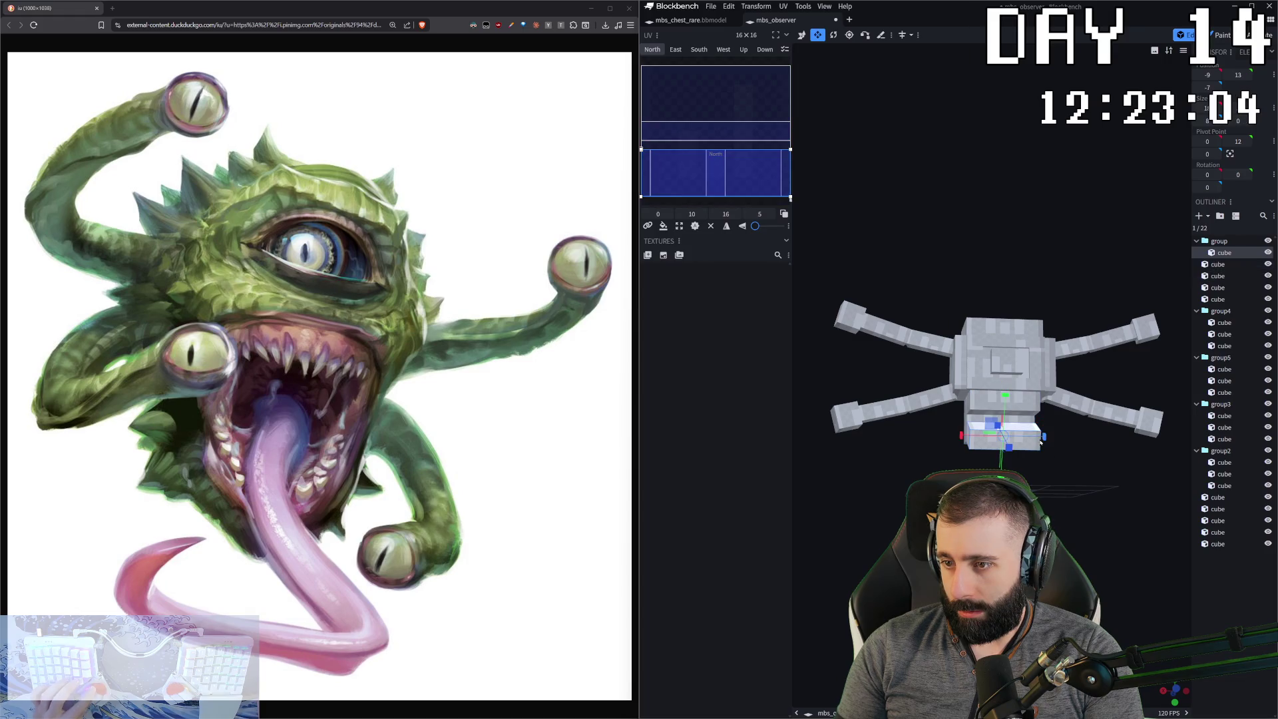
mouse_move(1039, 442)
mouse_down()
mouse_move(1135, 536)
mouse_move(1172, 609)
mouse_up()
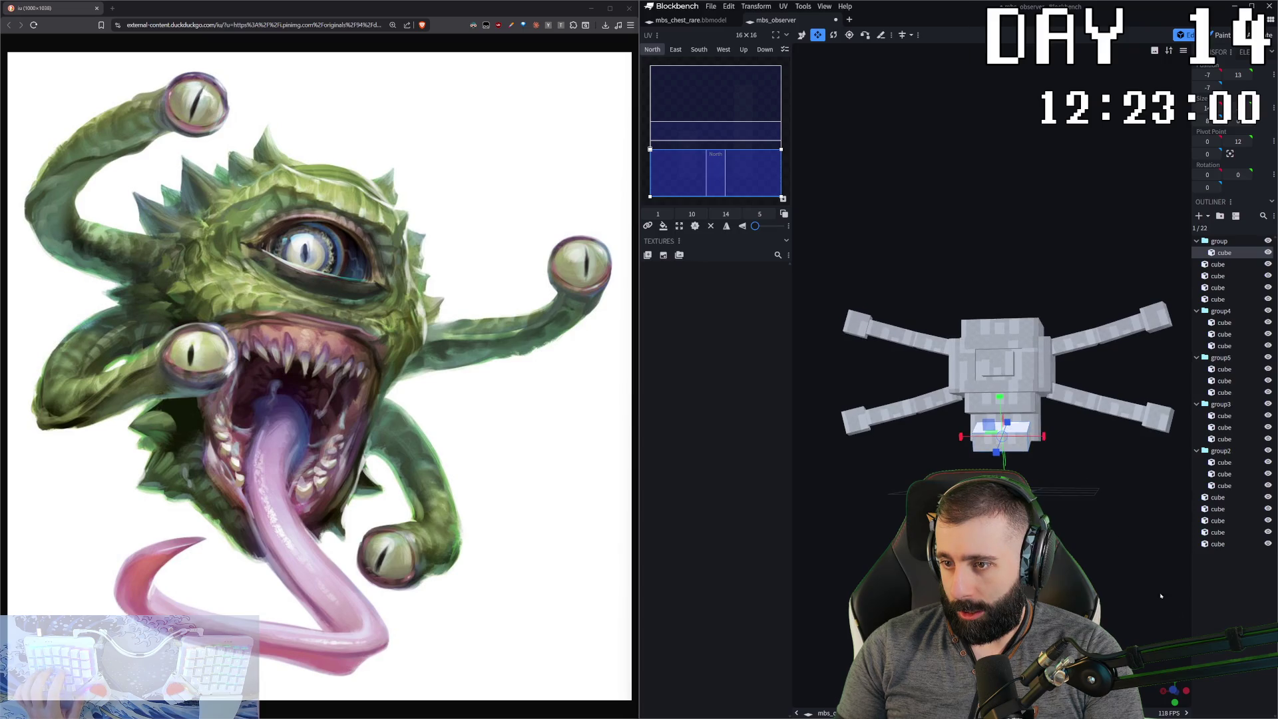
- Narrow the next jaw cube to 15 wide and duplicate it
click(1043, 424)
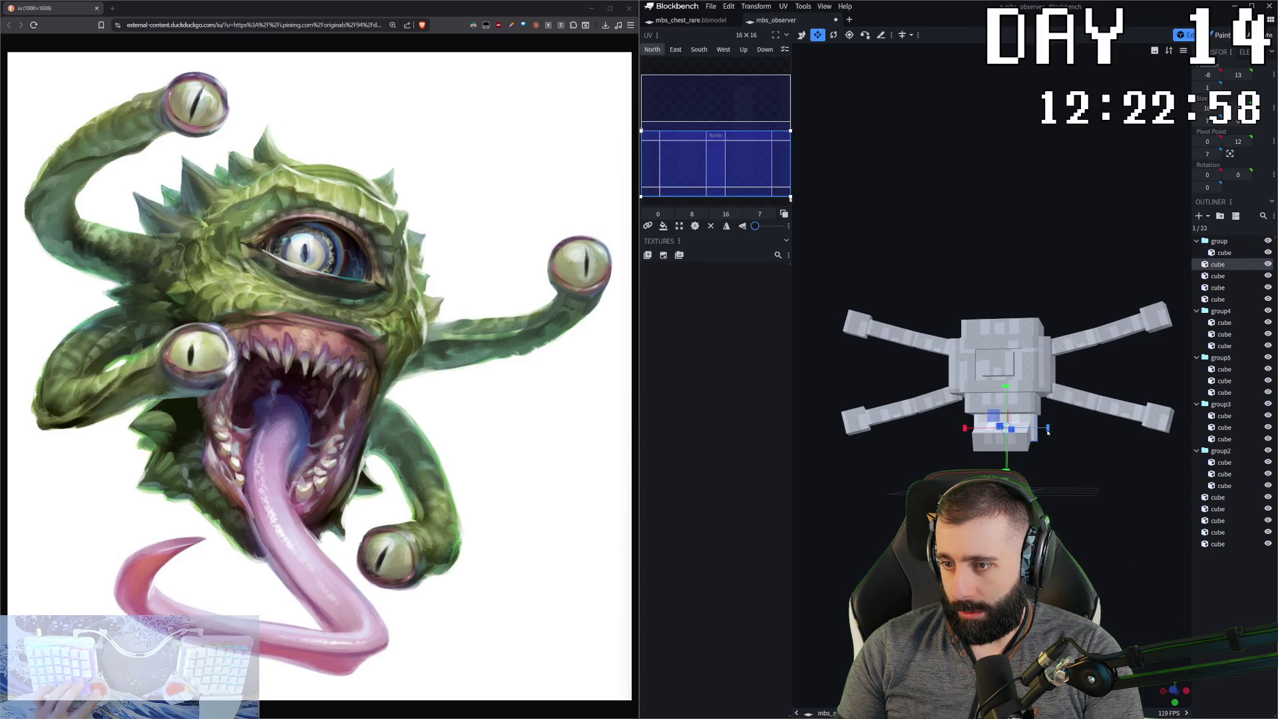
drag(1047, 431, 1043, 430)
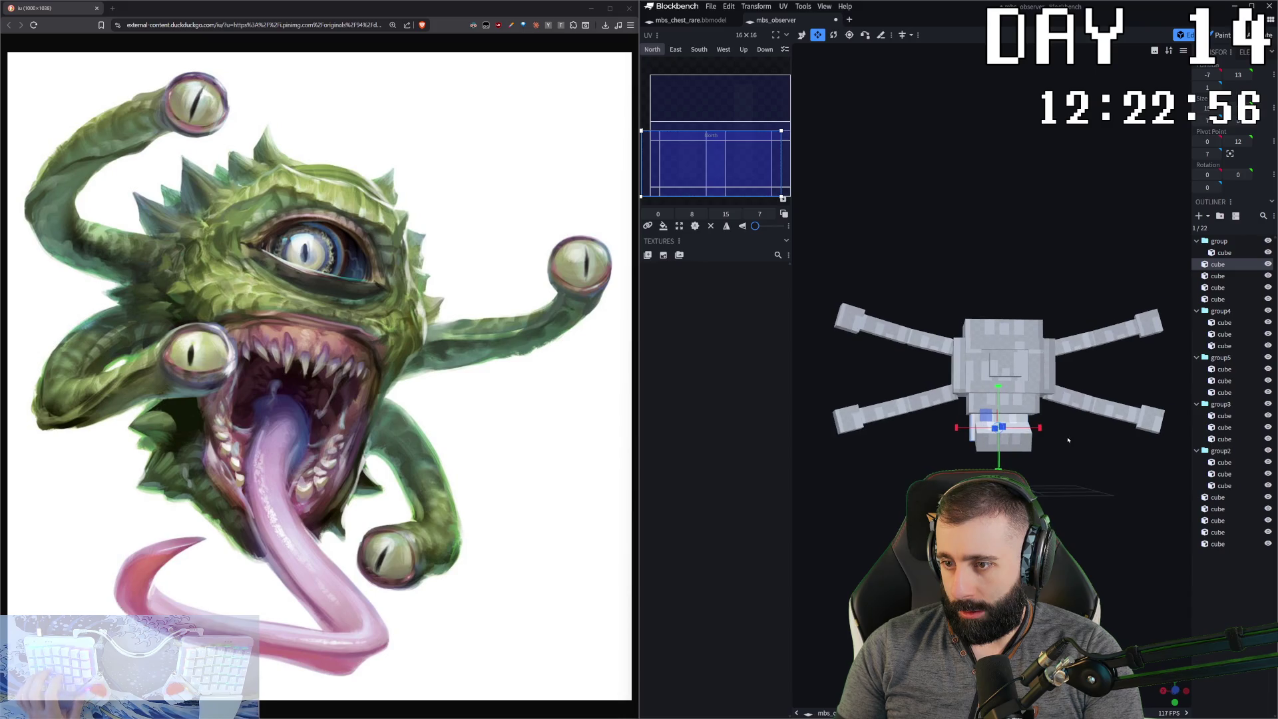
key(ctrl+d)
drag(1049, 436, 1055, 447)
scroll(990, 467, up, 5)
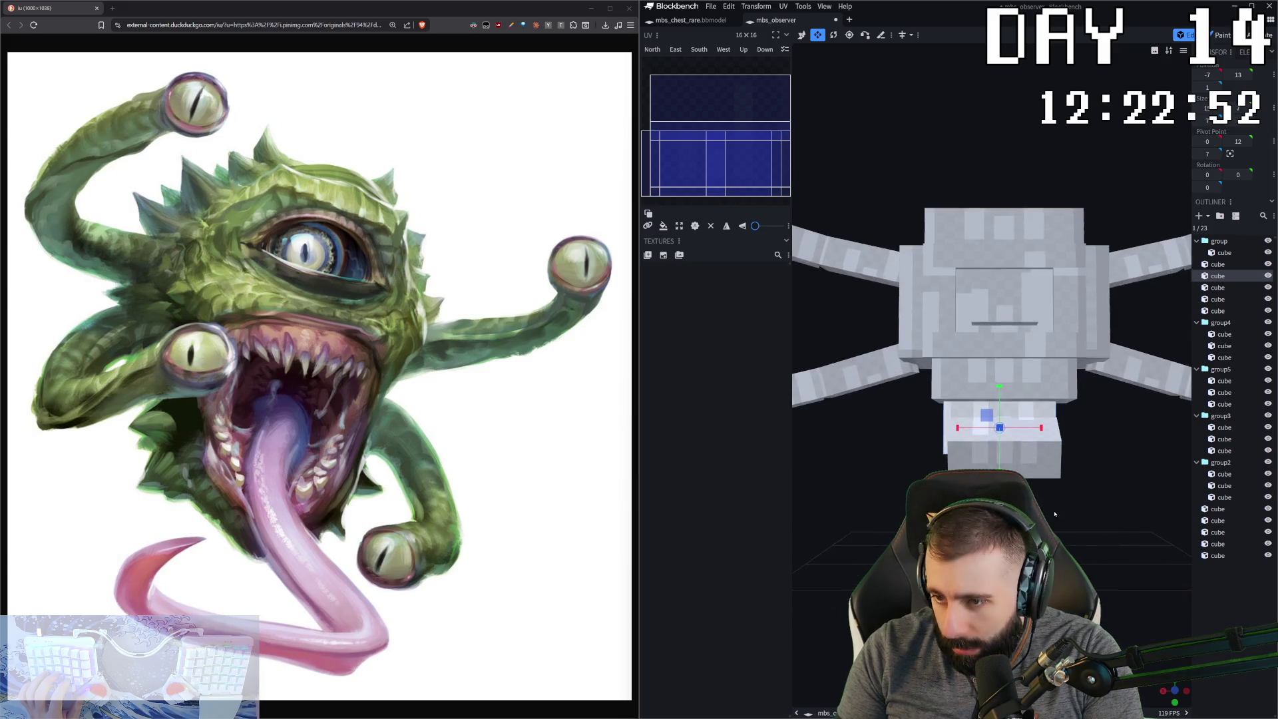
- Widen one jaw cube by one unit sideways and shorten the lower jaw cube vertically
click(953, 456)
mouse_move(962, 454)
mouse_down()
mouse_move(994, 433)
mouse_move(1071, 434)
mouse_up()
click(960, 422)
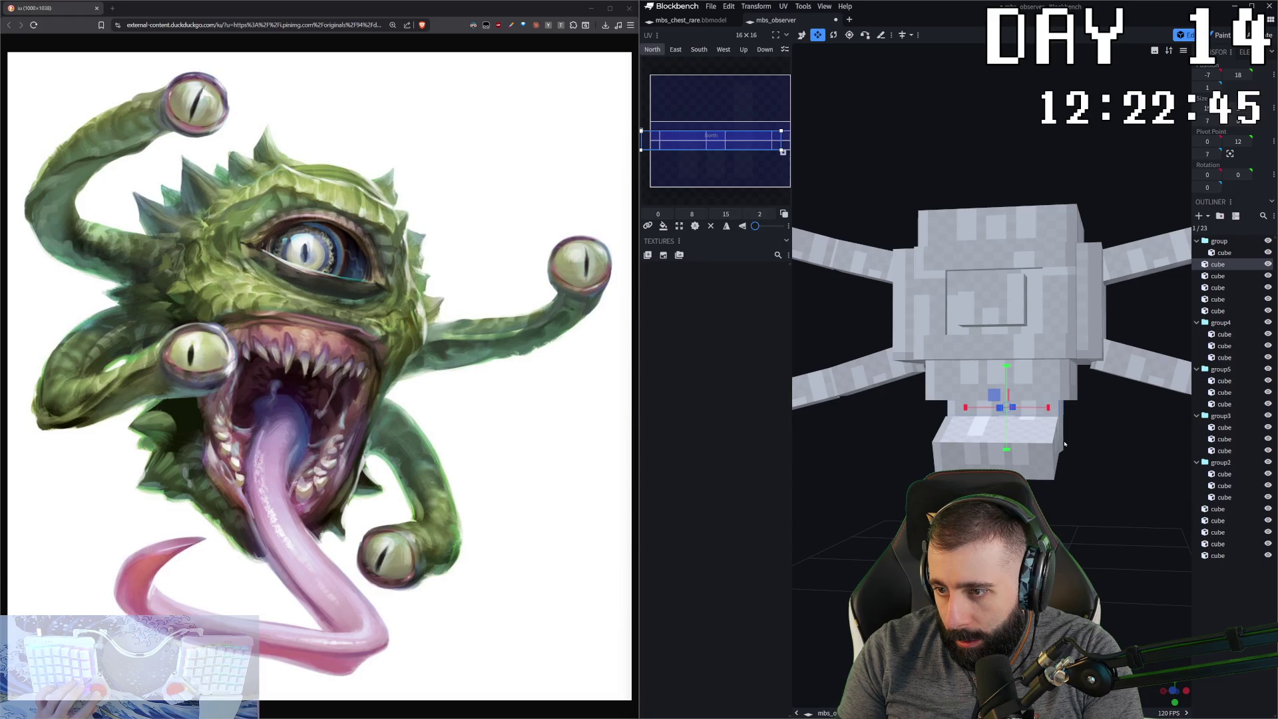
click(1060, 436)
mouse_move(1007, 398)
mouse_down()
mouse_move(1008, 414)
mouse_move(1057, 429)
mouse_move(1037, 449)
mouse_move(950, 386)
mouse_up()
- Check the thin cubes beneath the head from the side view
click(1051, 409)
click(944, 384)
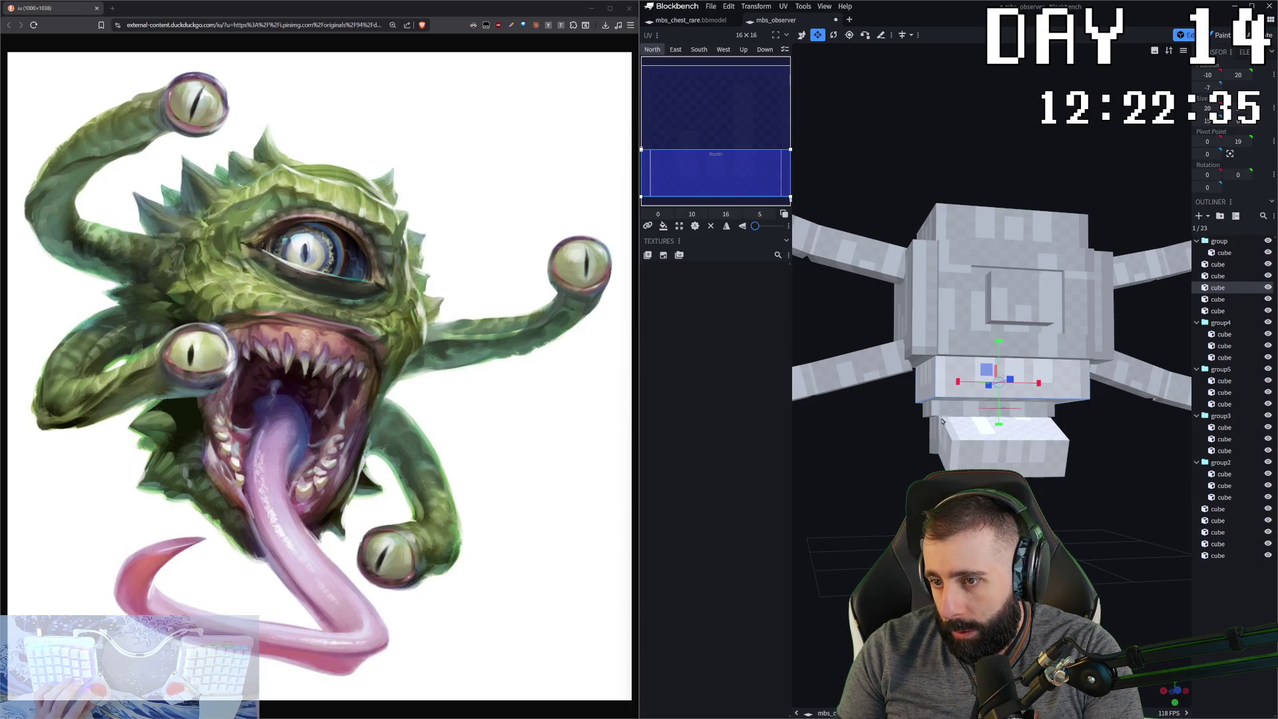
click(943, 414)
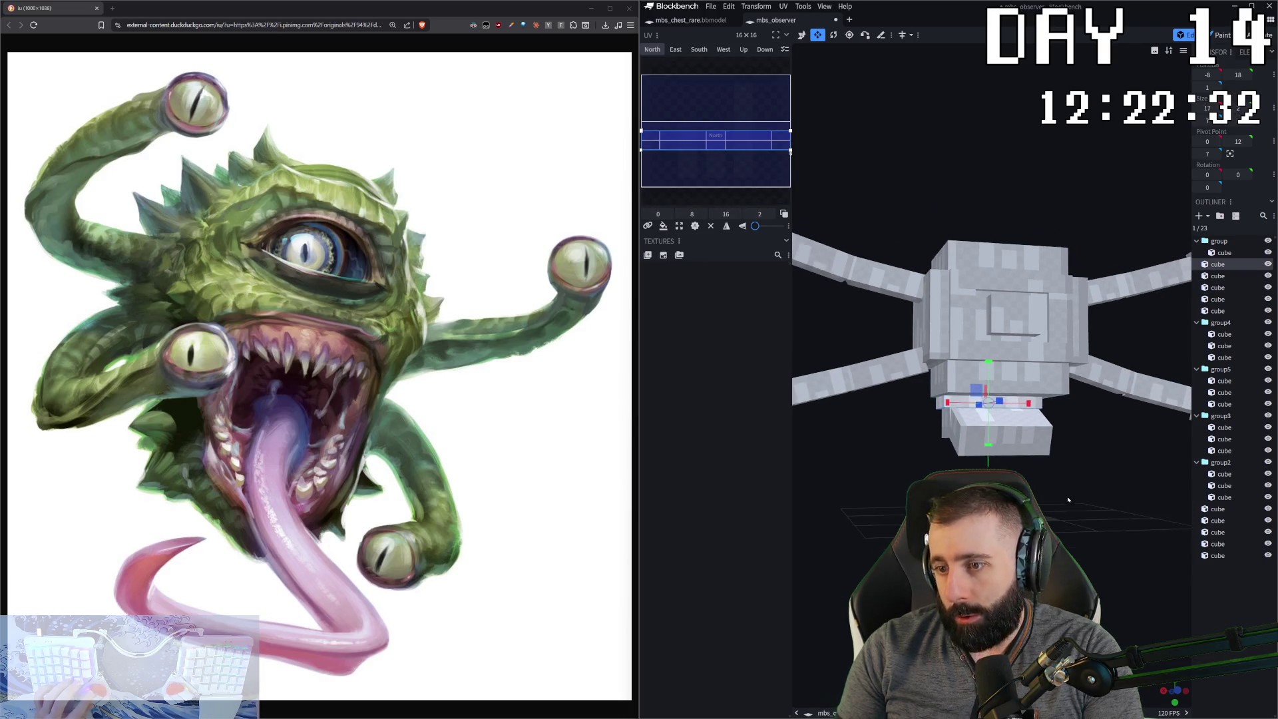
drag(943, 414, 1132, 414)
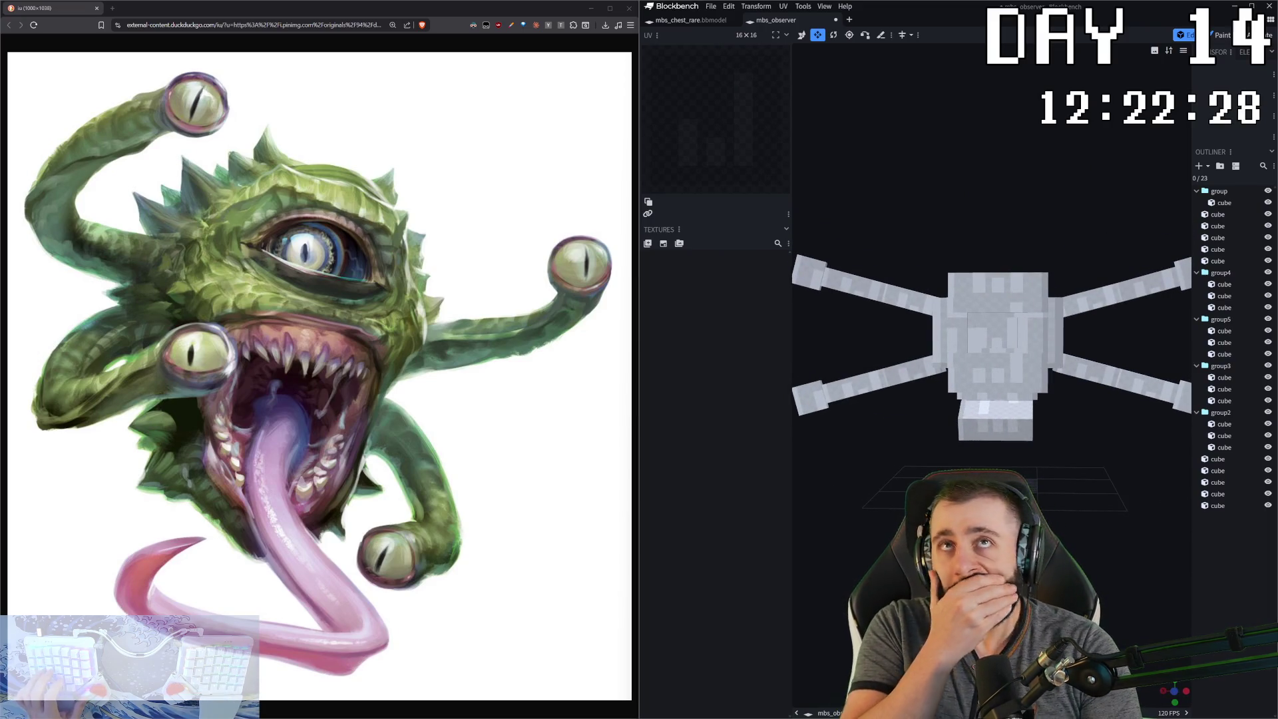
scroll(1079, 472, down, 3)
mouse_move(1079, 472)
mouse_down()
mouse_move(1092, 469)
mouse_move(1070, 463)
mouse_up()
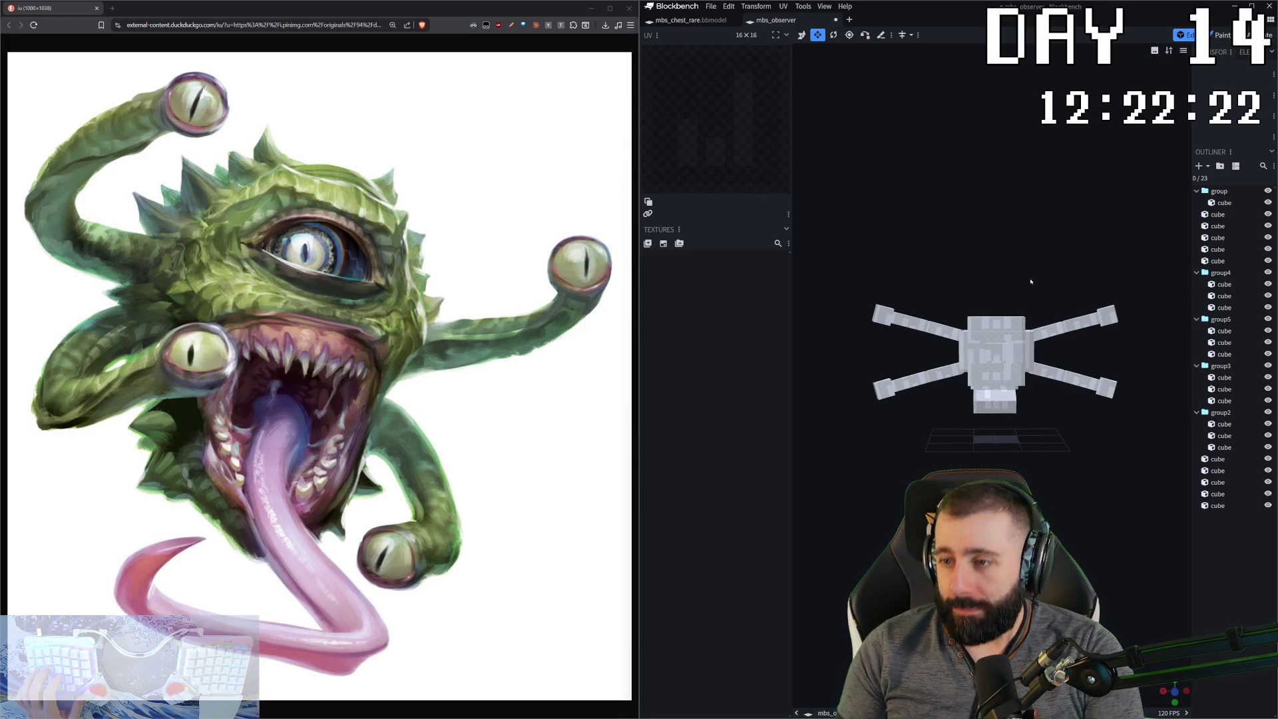
- Inspect the head and jaw cube stack from several angles for gaps
scroll(1031, 282, up, 3)
drag(1032, 282, 807, 180)
click(1054, 347)
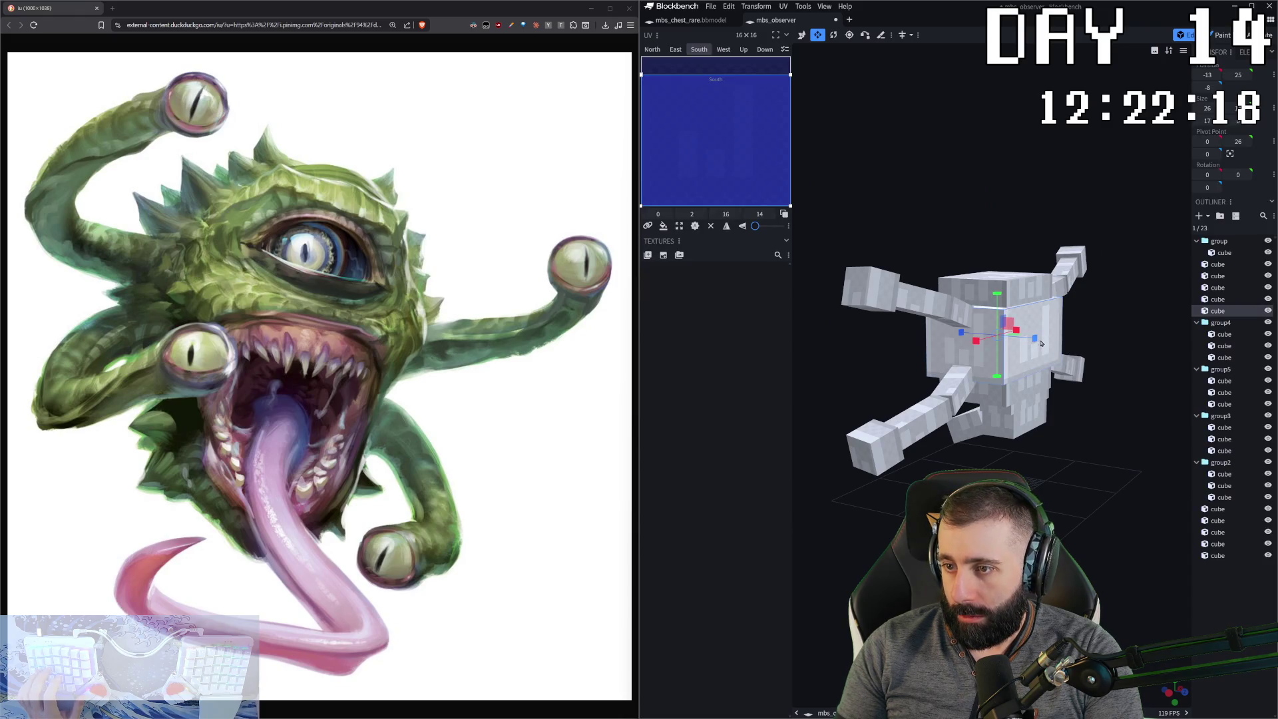
drag(1045, 344, 1118, 390)
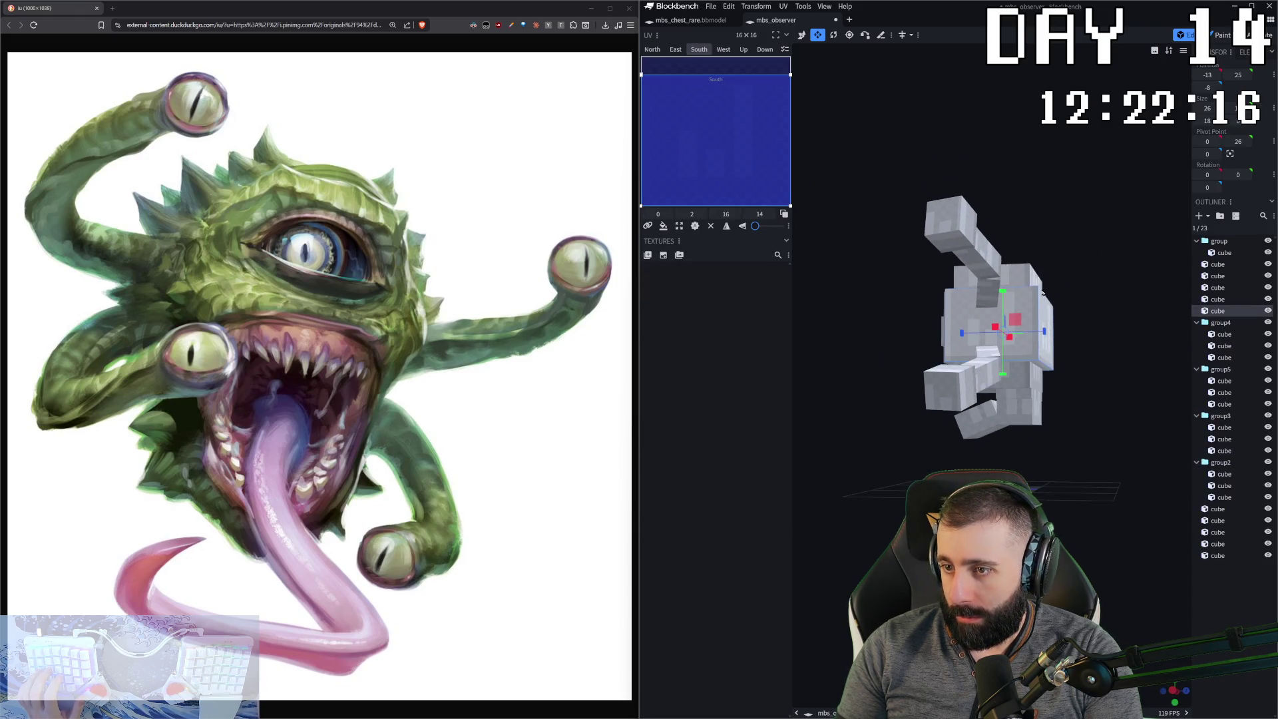
click(1042, 294)
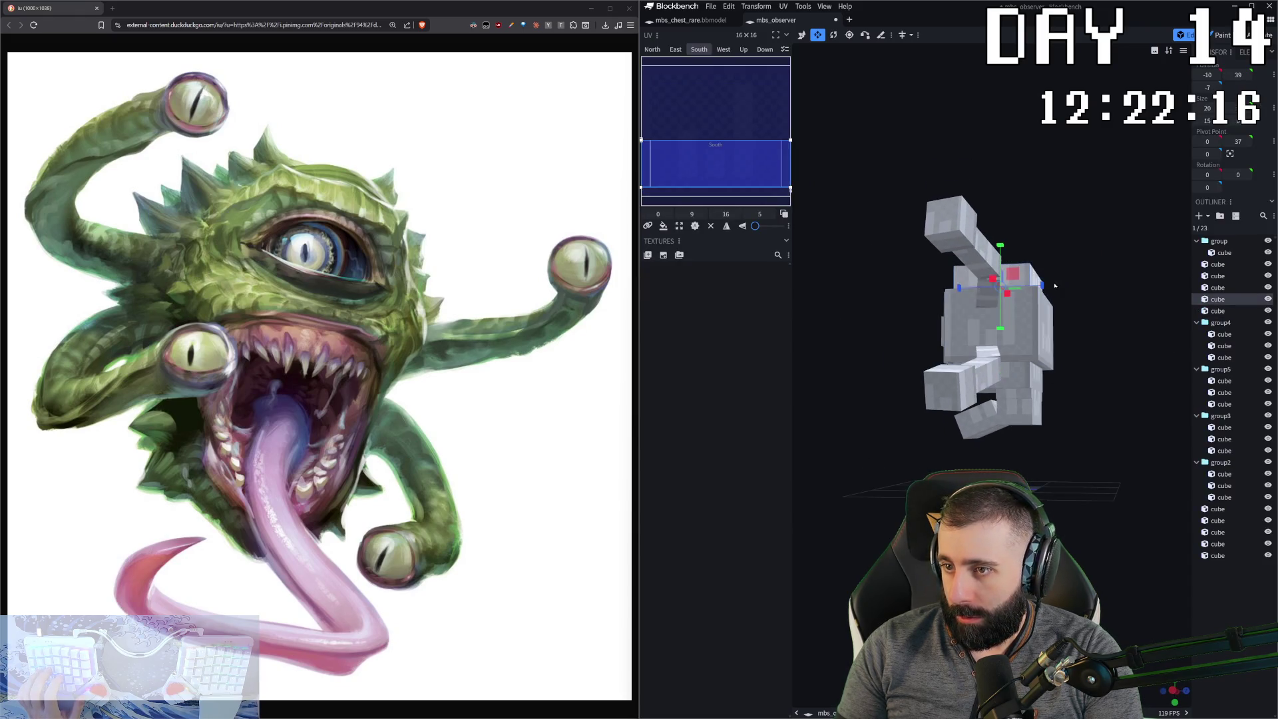
click(1042, 393)
click(1048, 346)
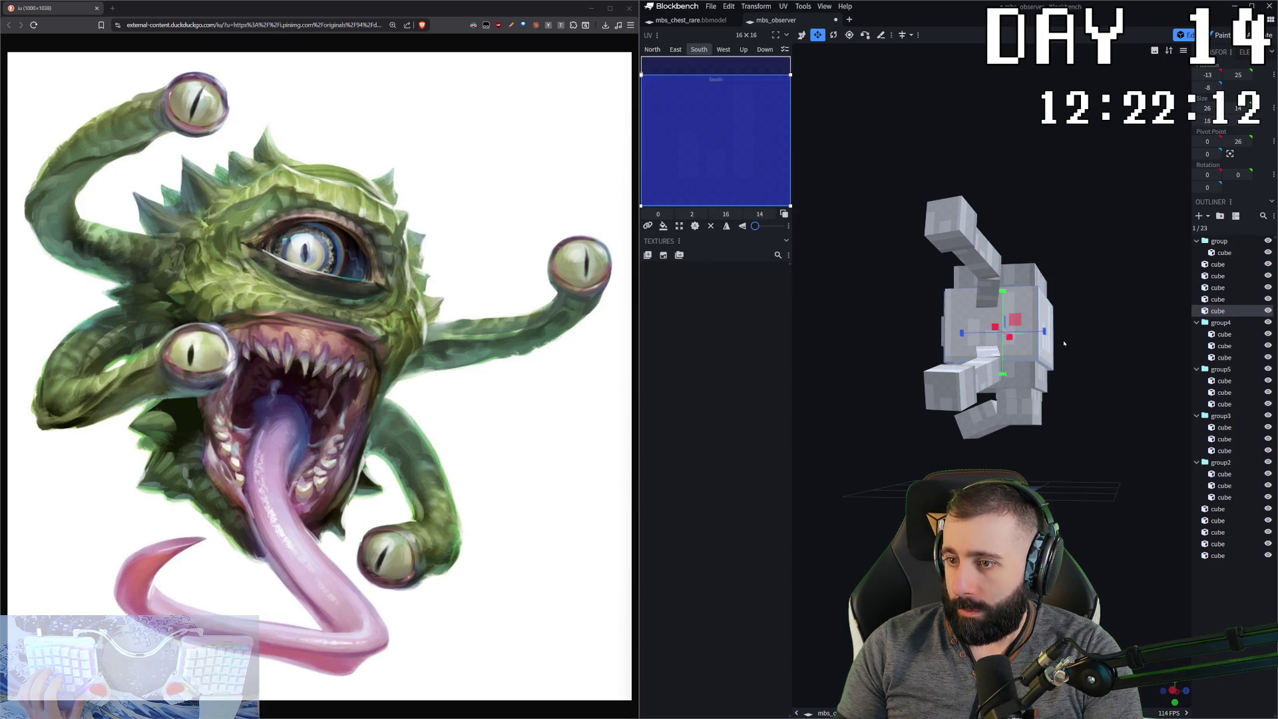
click(1022, 416)
mouse_move(1025, 425)
mouse_down()
mouse_move(1132, 399)
mouse_move(1098, 333)
mouse_move(1131, 466)
mouse_up()
click(1203, 601)
mouse_move(1065, 433)
mouse_down()
mouse_move(965, 373)
mouse_move(1032, 346)
mouse_move(998, 373)
mouse_move(1039, 359)
mouse_move(999, 333)
mouse_move(1025, 359)
mouse_move(998, 373)
mouse_move(978, 346)
mouse_move(1007, 292)
mouse_move(1011, 206)
mouse_move(1004, 247)
mouse_move(1027, 336)
mouse_up()
- Duplicate the bottom jaw cube in Local space and lower the copy five units to Y 13
click(992, 417)
key(ctrl+c)
click(907, 34)
click(911, 50)
drag(959, 286, 1009, 391)
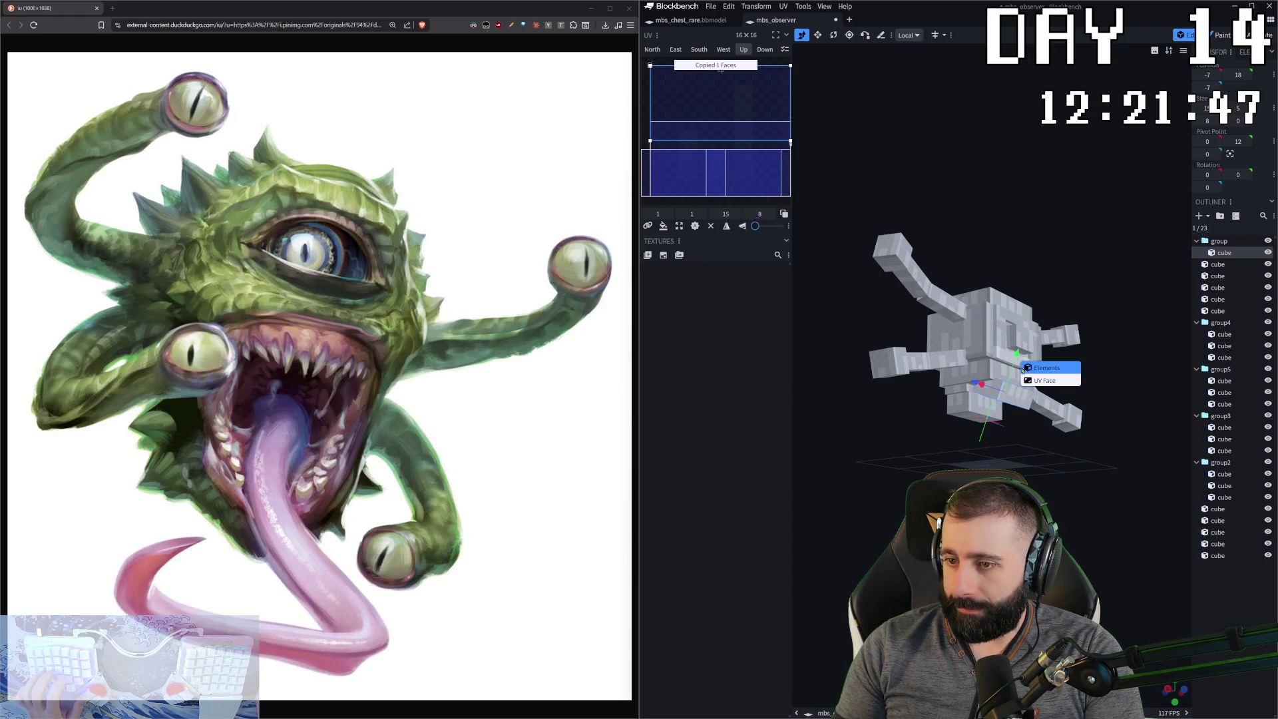
key(ctrl+d)
mouse_move(1018, 357)
mouse_down()
mouse_move(1011, 381)
mouse_move(889, 319)
mouse_move(961, 325)
mouse_move(1022, 351)
mouse_up()
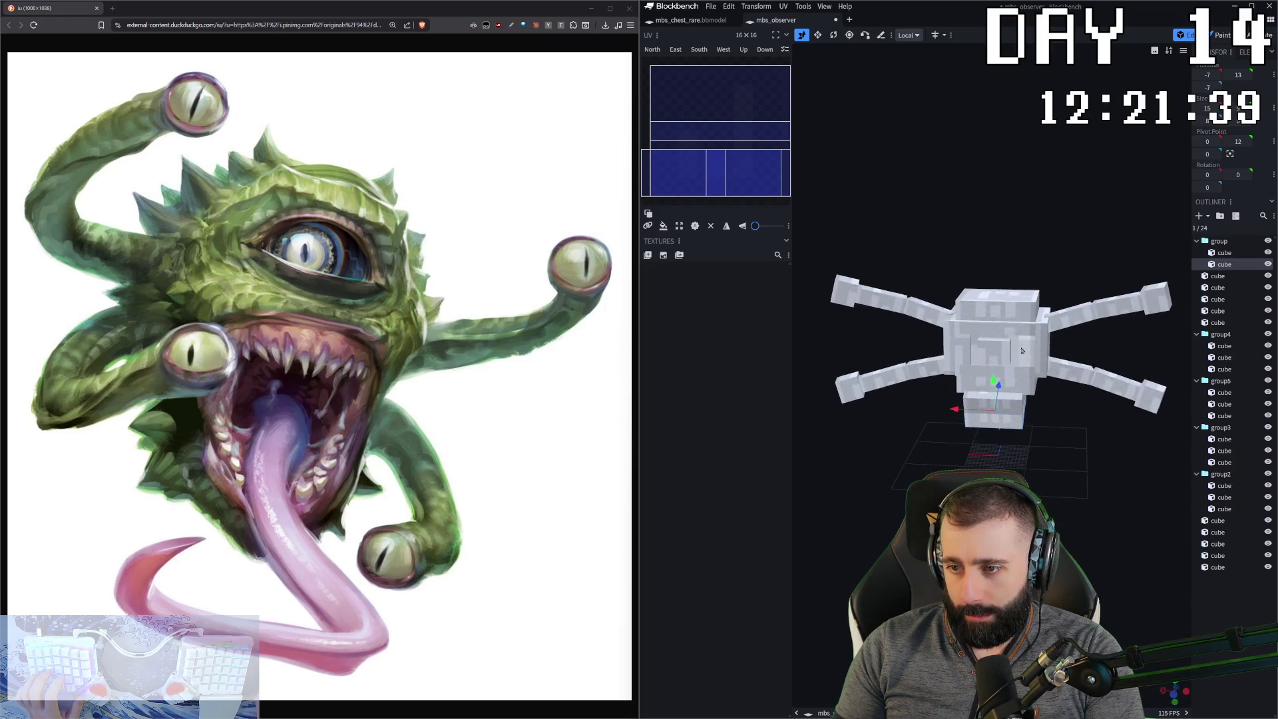
scroll(1022, 351, up, 6)
click(940, 468)
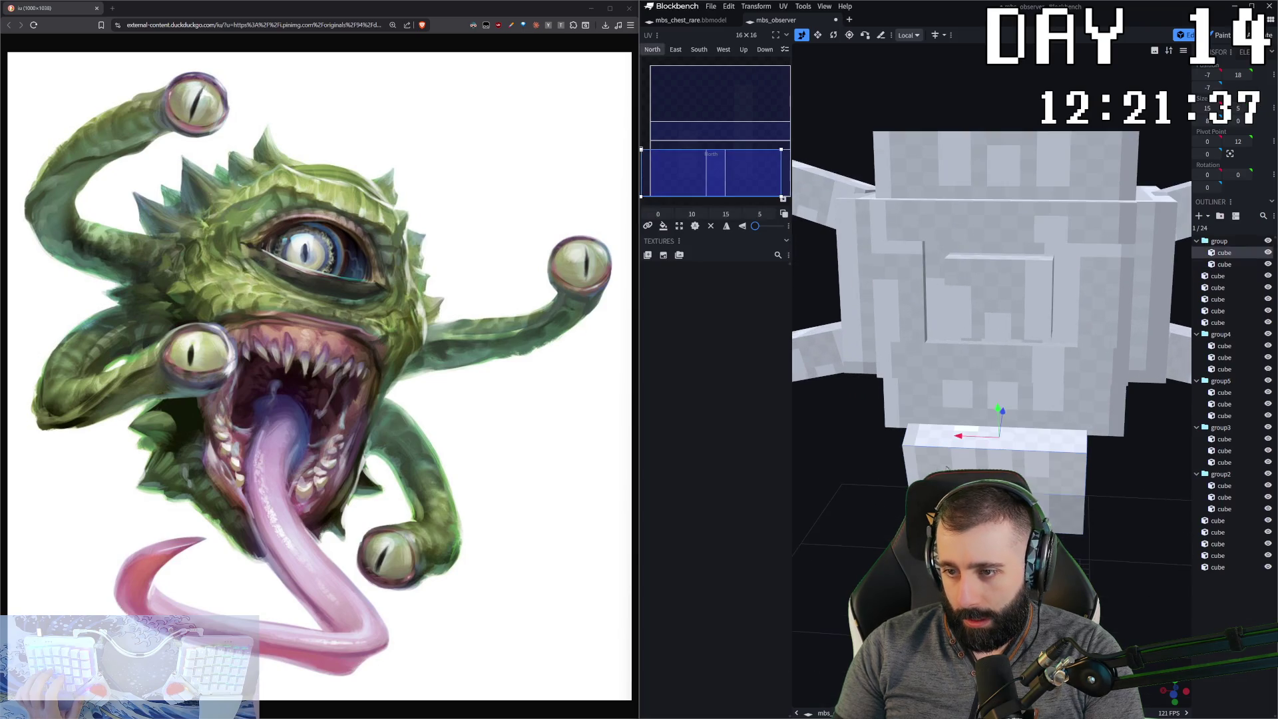
drag(939, 468, 1145, 567)
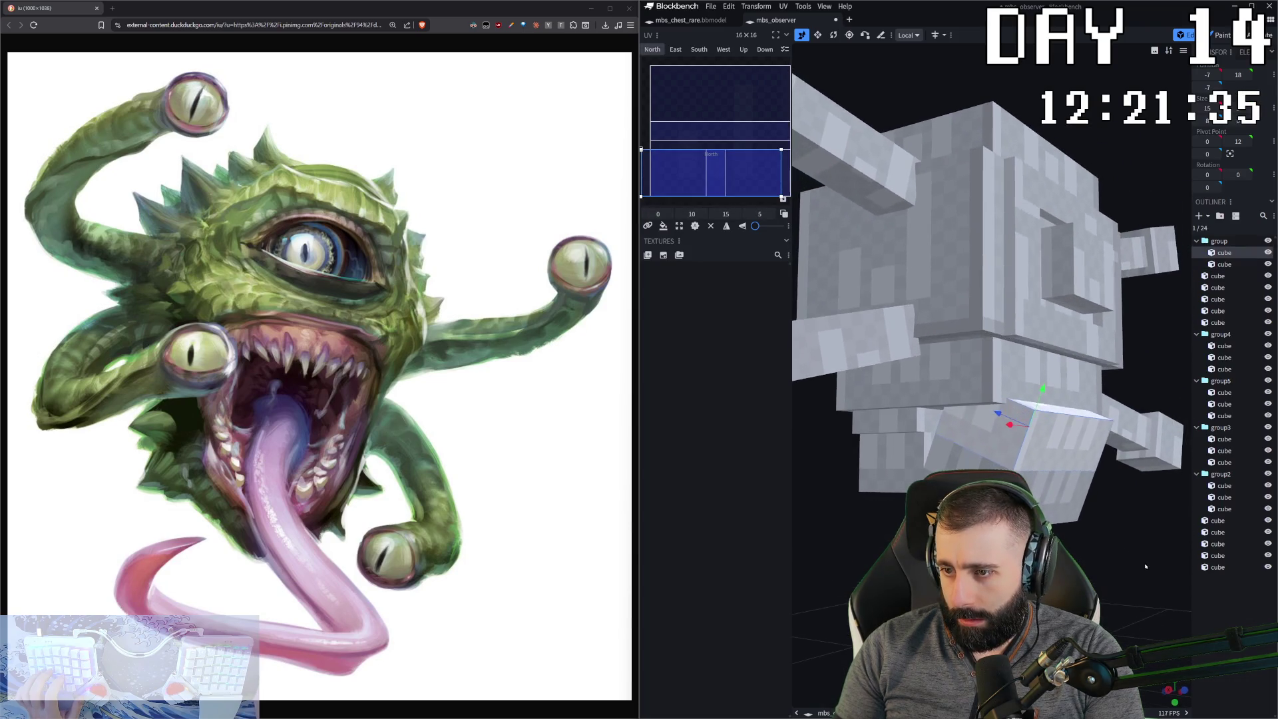
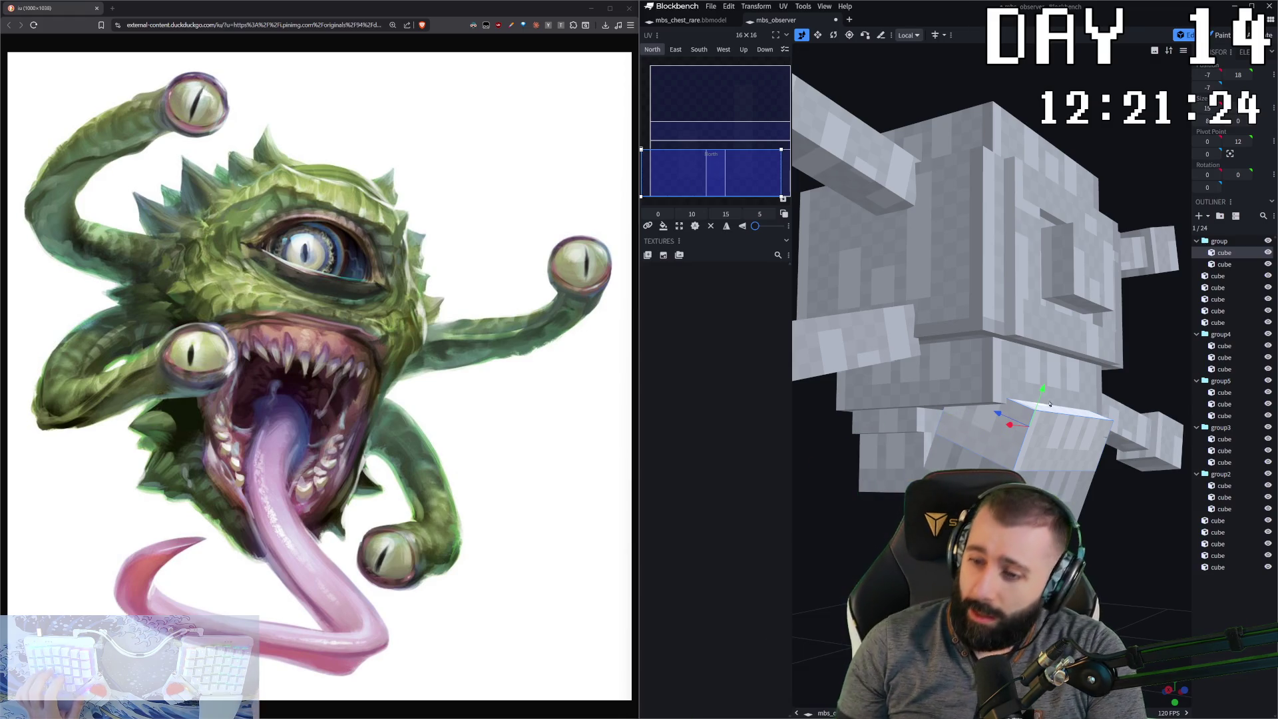
- Resize the eye cube by one unit on its East side
click(964, 423)
drag(995, 415, 932, 426)
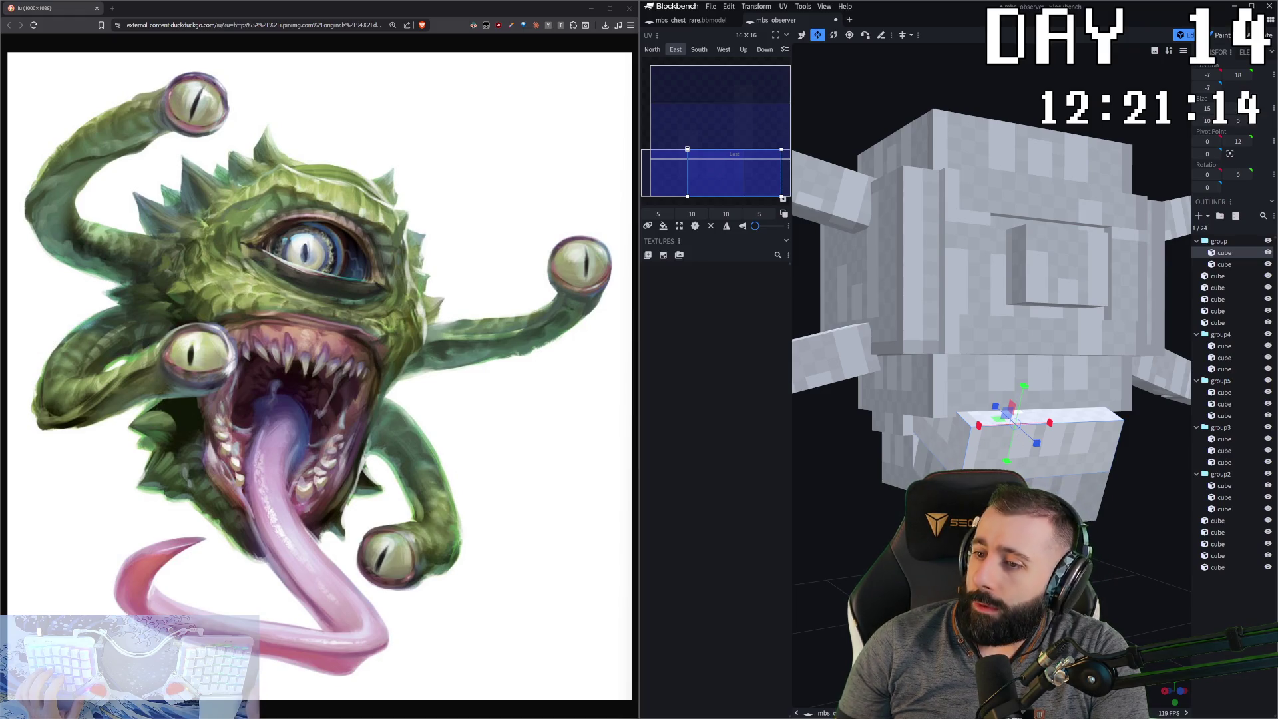
drag(932, 426, 905, 426)
click(978, 263)
scroll(978, 263, down, 3)
- Copy the head's top plate and paste a duplicate of it
drag(1025, 481, 1089, 487)
click(1025, 226)
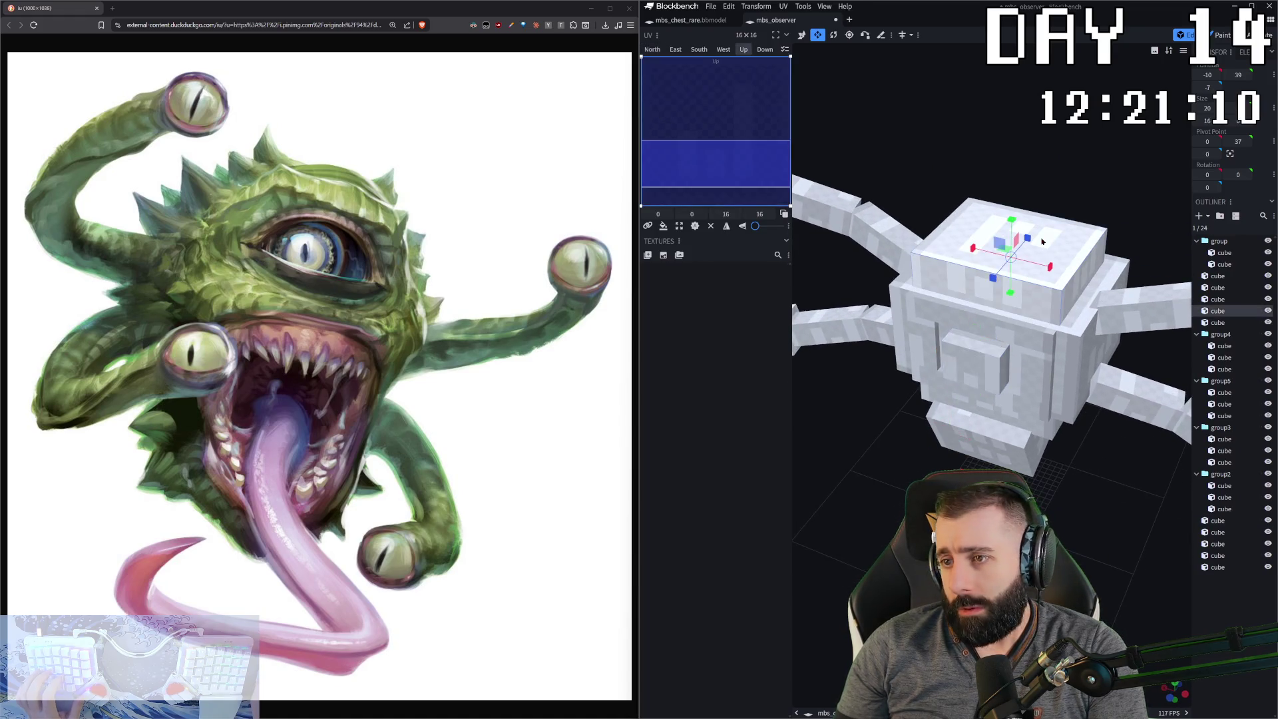
key(ctrl+c)
key(ctrl+v)
mouse_move(1036, 203)
mouse_down()
mouse_move(1047, 135)
mouse_move(958, 179)
mouse_move(1011, 225)
mouse_move(983, 252)
mouse_up()
- Undo the plate's size changes and shift the new plate one unit along X
key(v)
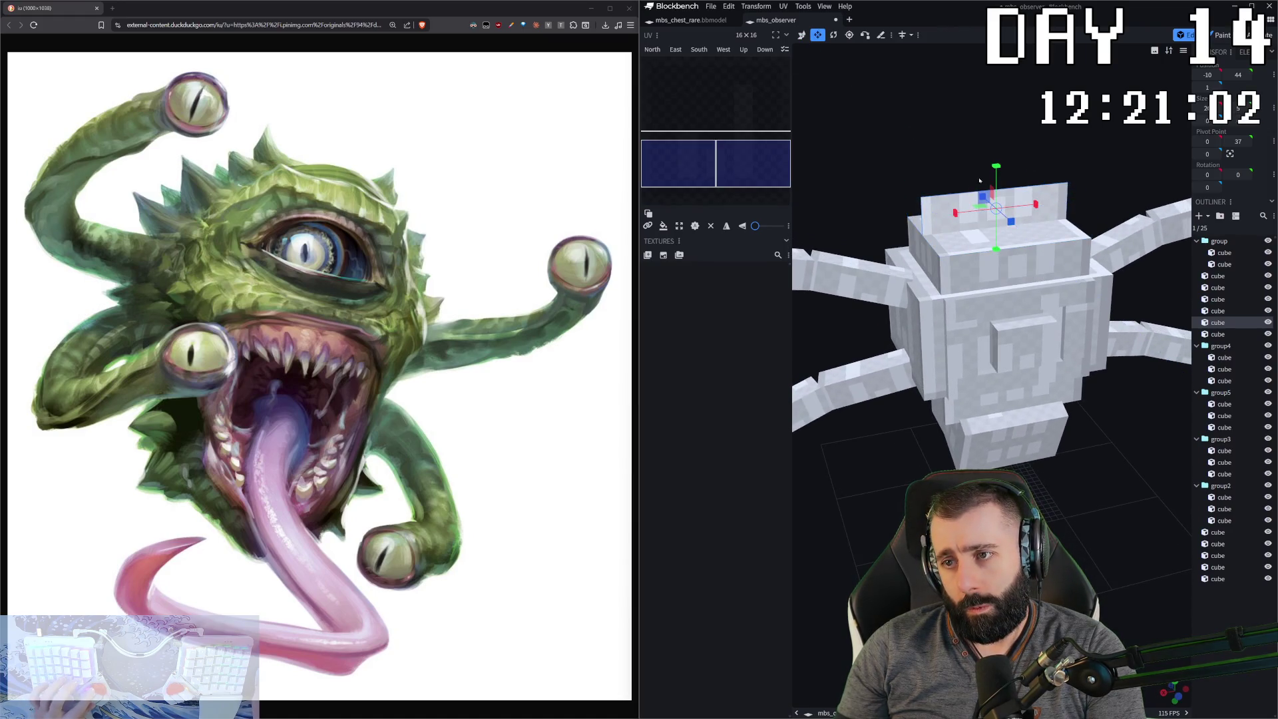
key(ctrl+z)
key(ctrl+z)
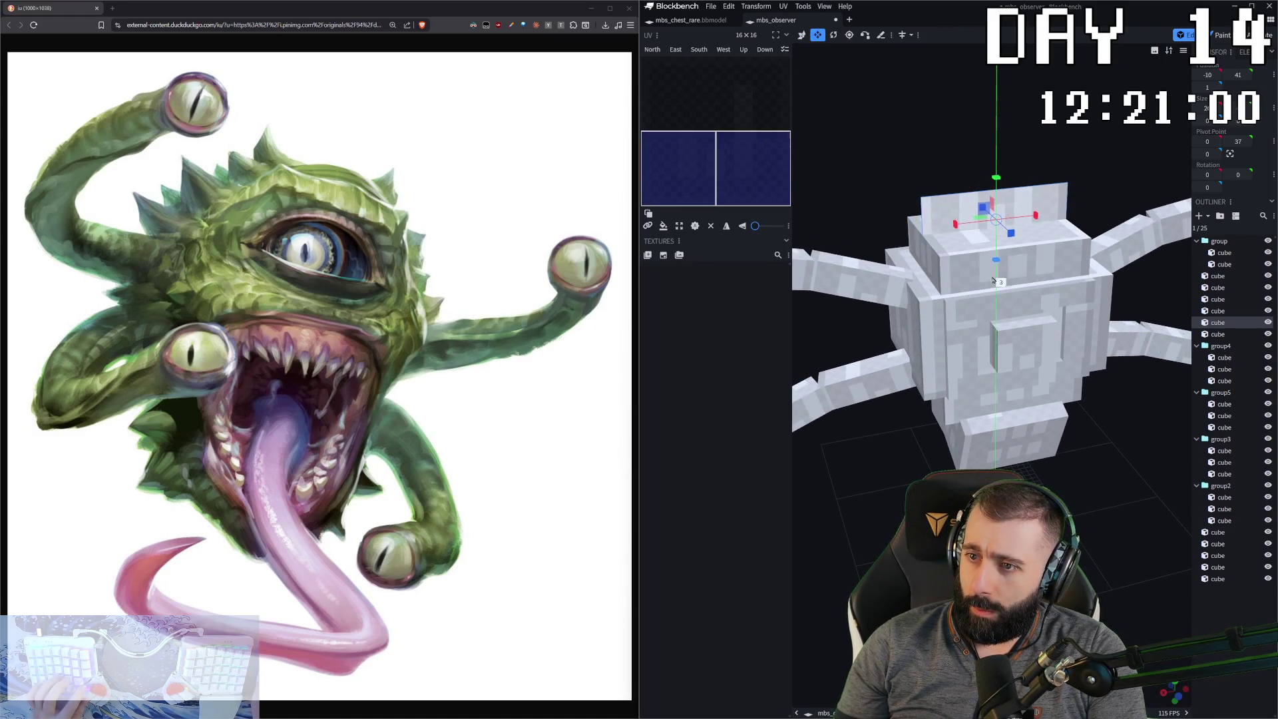
mouse_move(1112, 162)
mouse_down()
mouse_move(1037, 152)
mouse_move(1121, 132)
mouse_up()
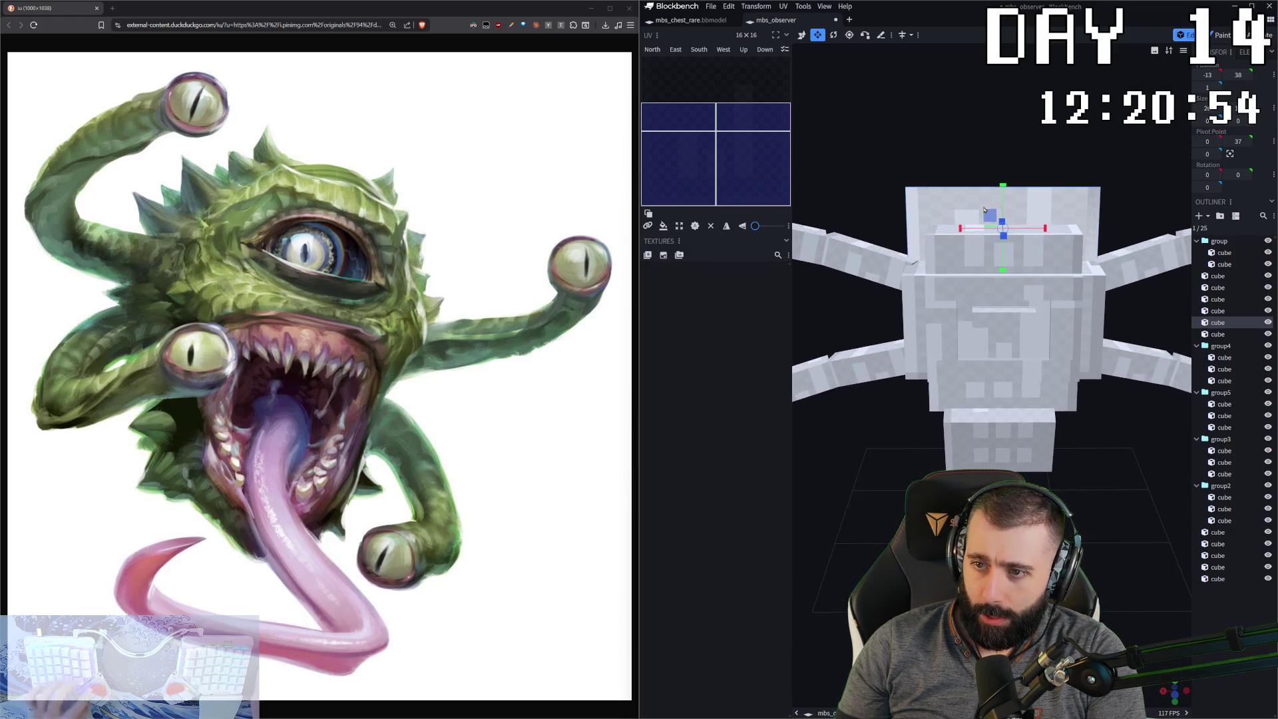
mouse_move(960, 229)
mouse_down()
mouse_move(905, 189)
mouse_move(845, 191)
mouse_move(1103, 535)
mouse_up()
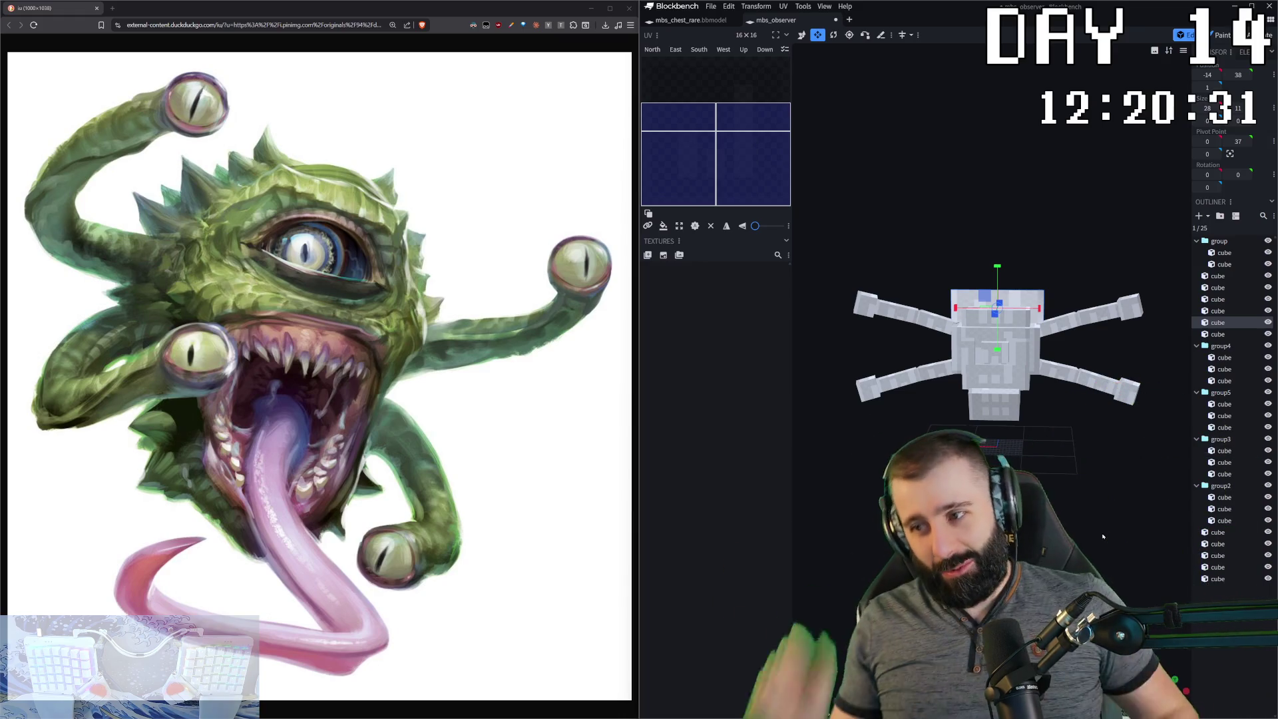
- Select all cubes and raise the whole model 15 units along global Y
scroll(1102, 536, up, 5)
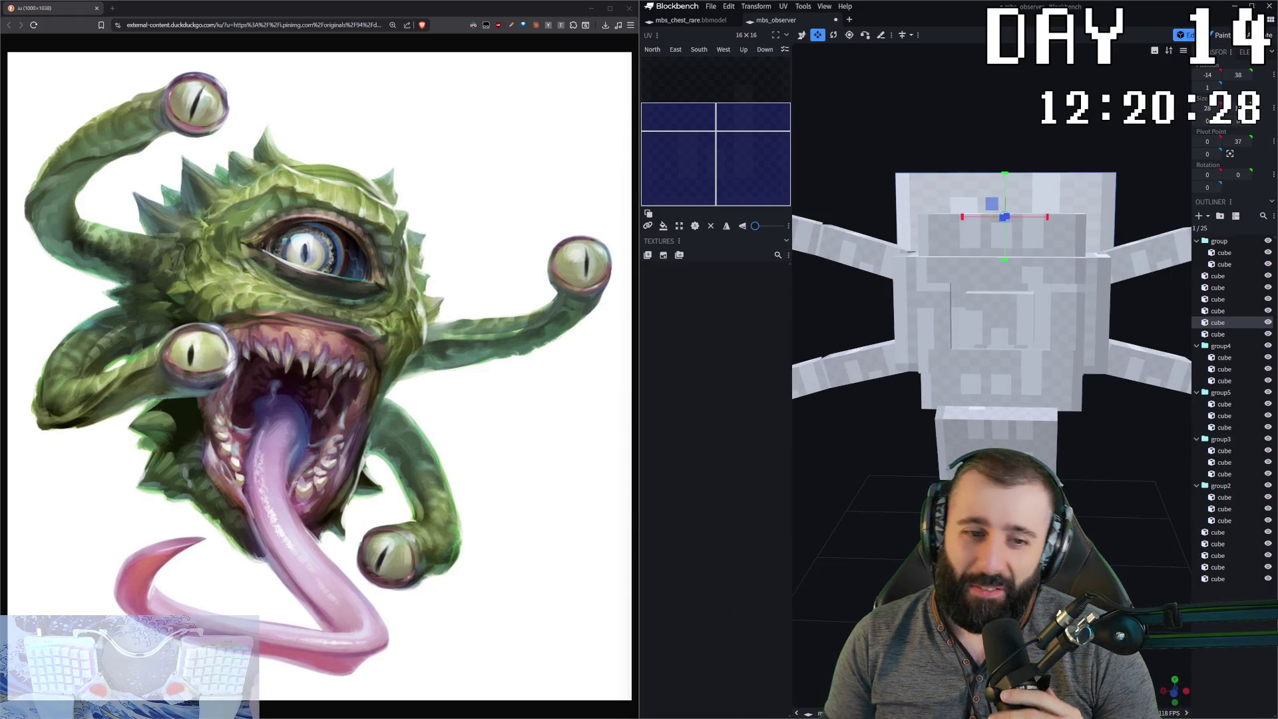
drag(1103, 536, 1066, 439)
scroll(1066, 436, down, 5)
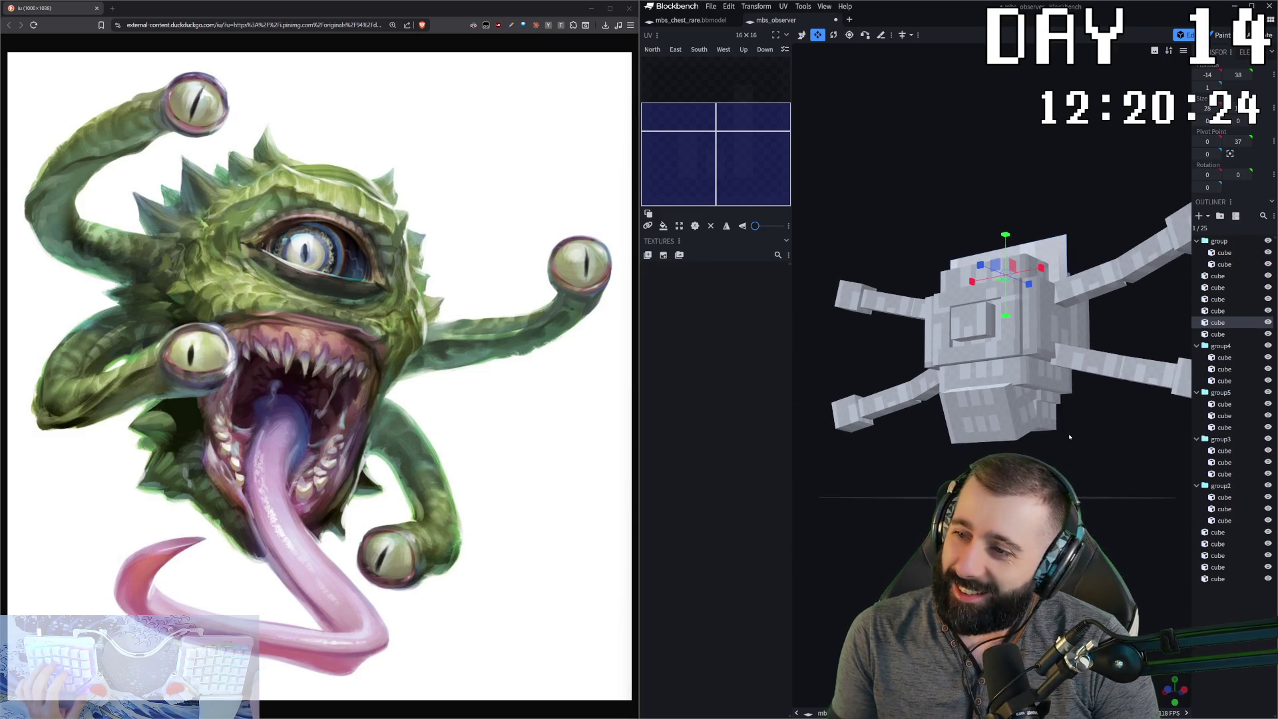
mouse_move(1060, 460)
mouse_down()
mouse_move(1025, 468)
mouse_move(1073, 466)
mouse_up()
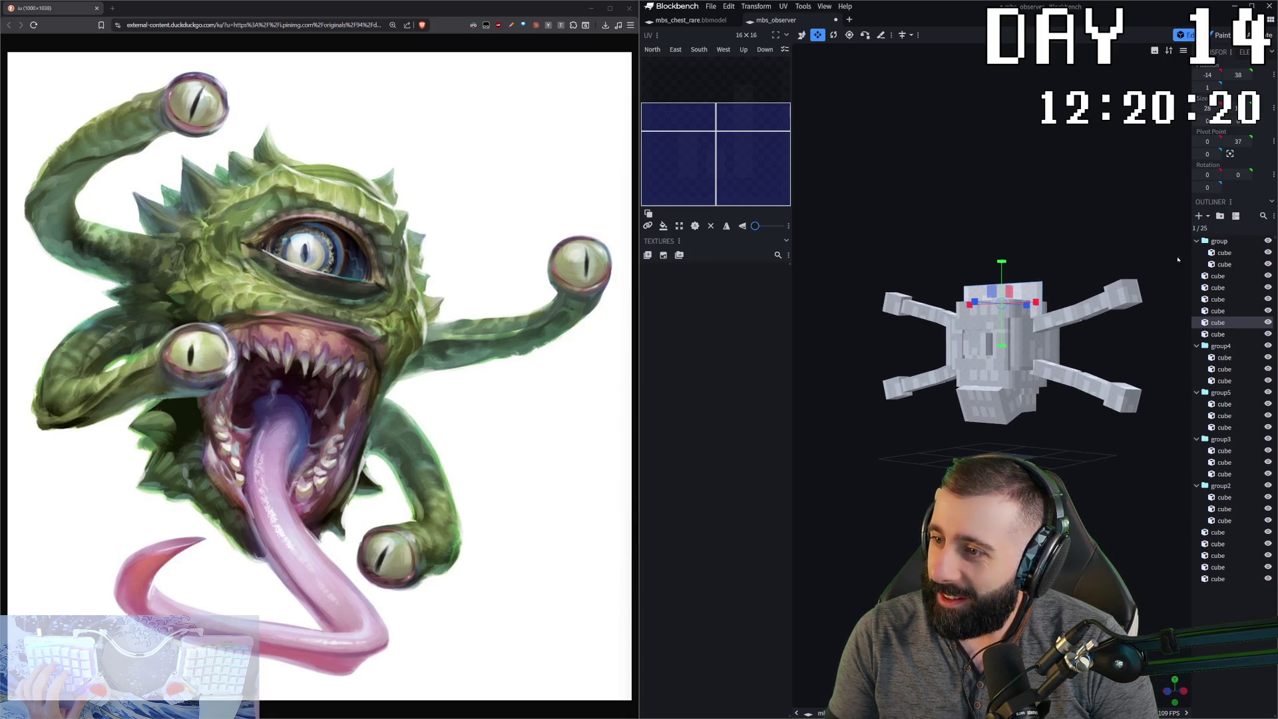
key(ctrl+a)
key(v)
click(909, 34)
click(915, 56)
scroll(1002, 333, down, 2)
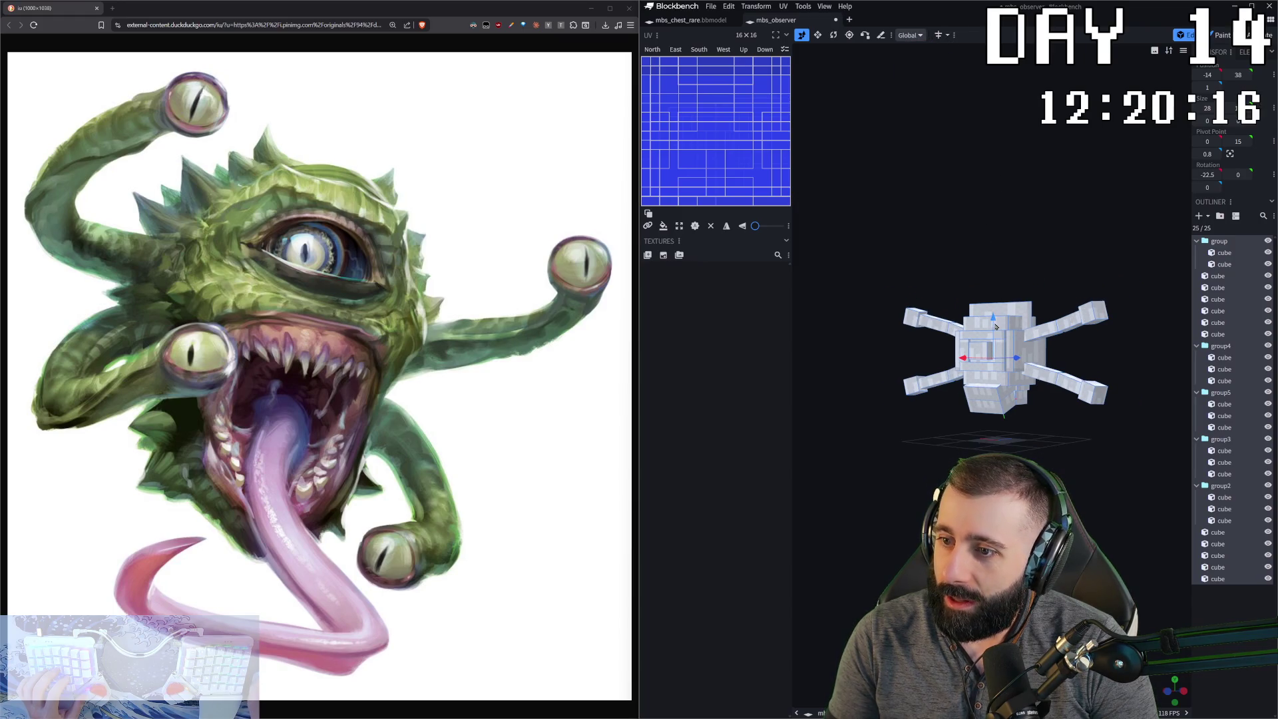
drag(995, 326, 996, 283)
- Check the raised model from the front and angled views, then start a new texture
key(KP_1)
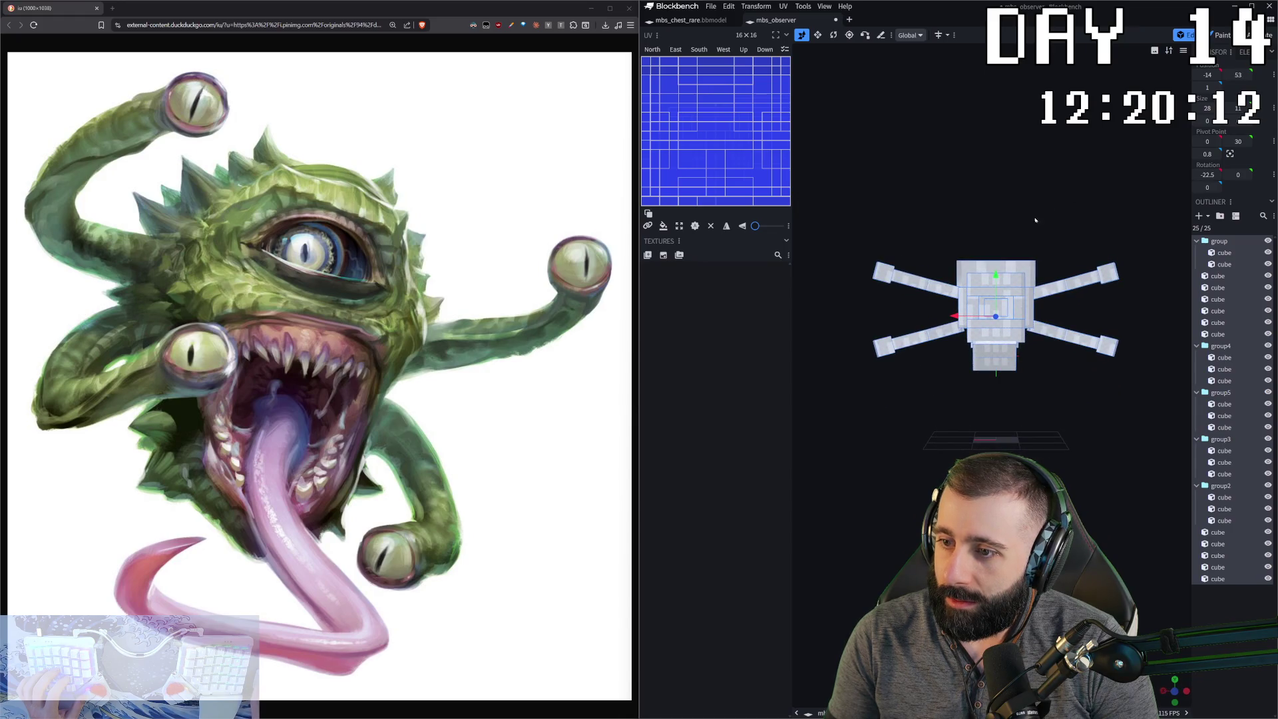
drag(1003, 250, 1010, 225)
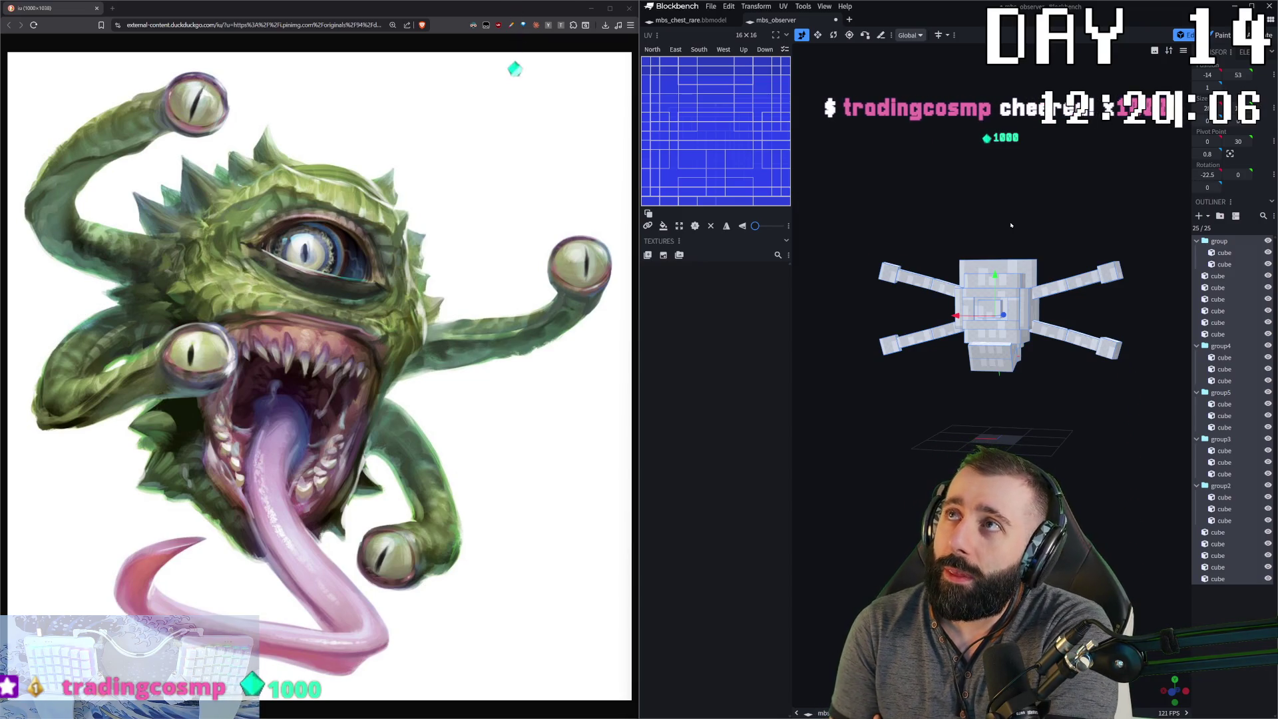
mouse_move(1010, 225)
mouse_down()
mouse_move(995, 287)
mouse_move(1054, 436)
mouse_move(1079, 397)
mouse_move(1017, 441)
mouse_up()
scroll(1017, 440, up, 3)
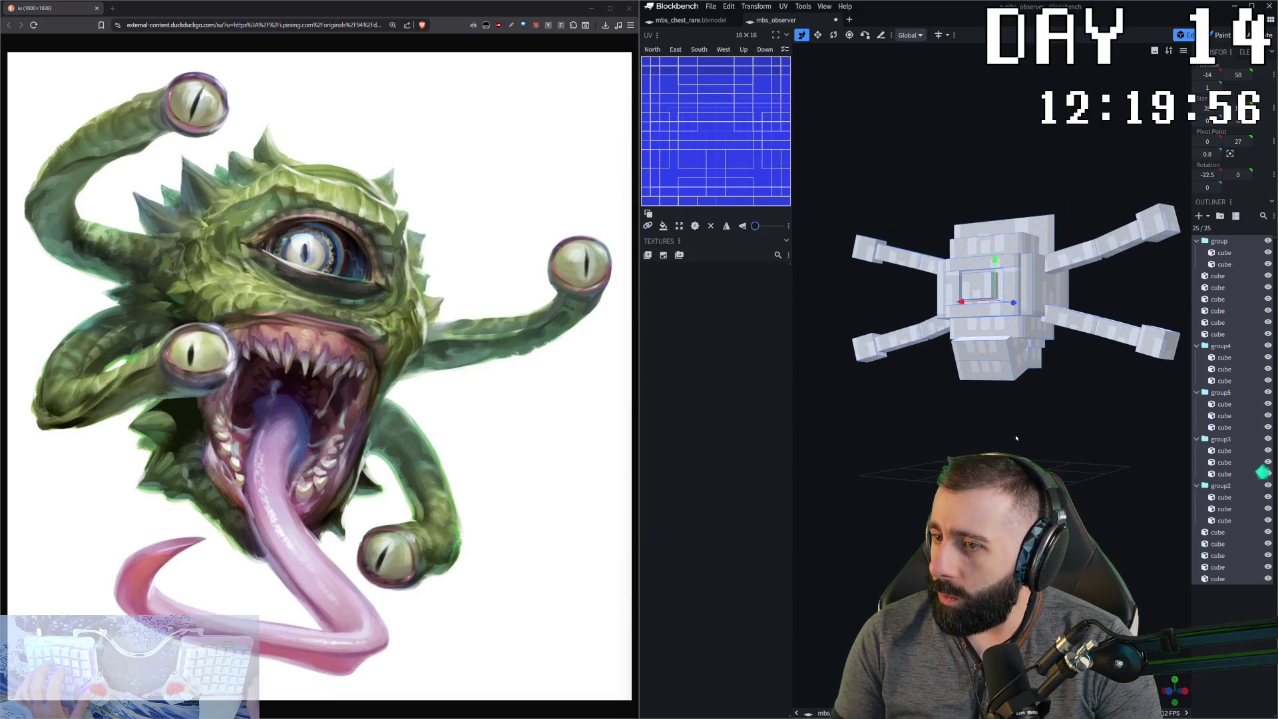
click(663, 255)
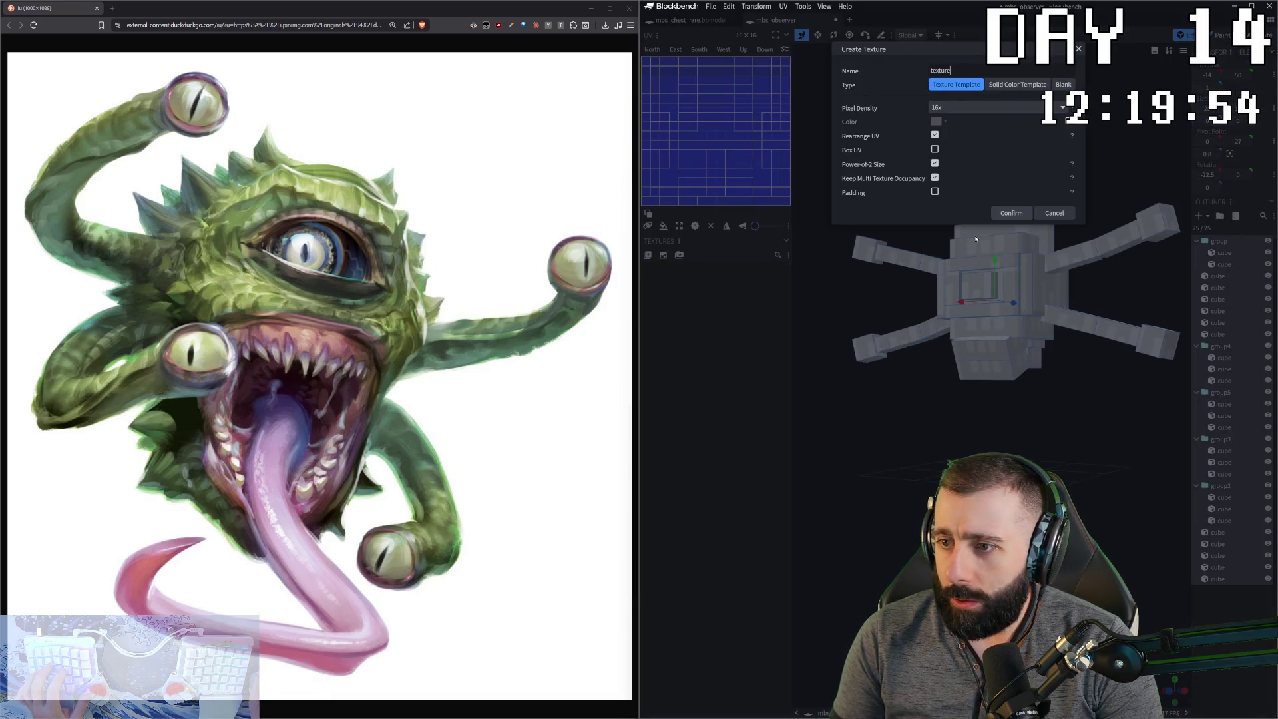
- Create the 128×128 Texture Template, preview it in Paint mode, and return to Edit mode
click(1009, 213)
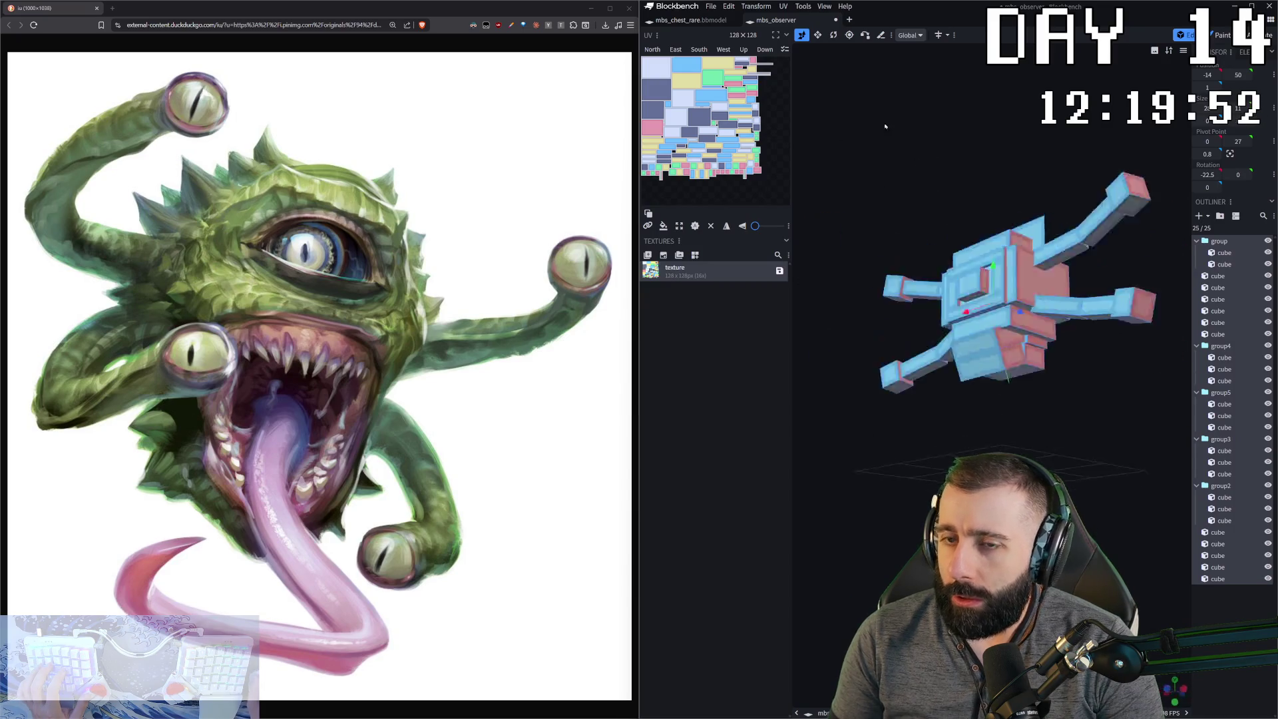
drag(900, 161, 929, 176)
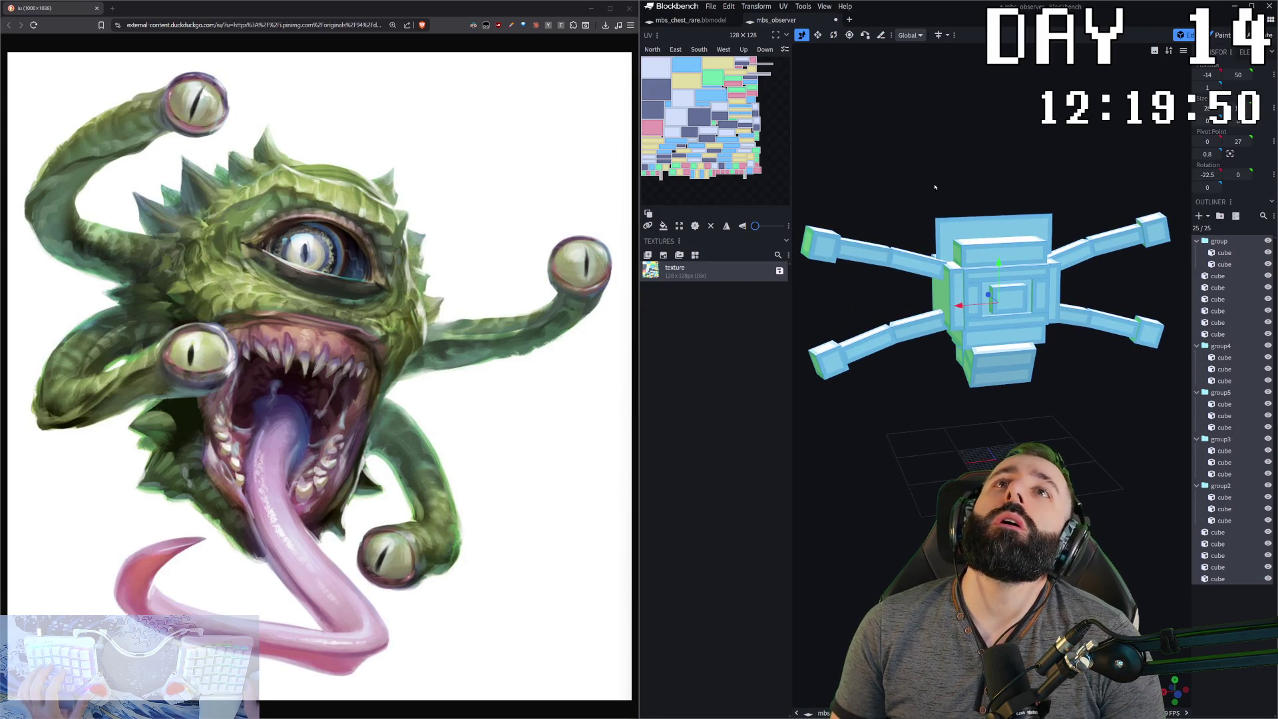
scroll(936, 303, up, 3)
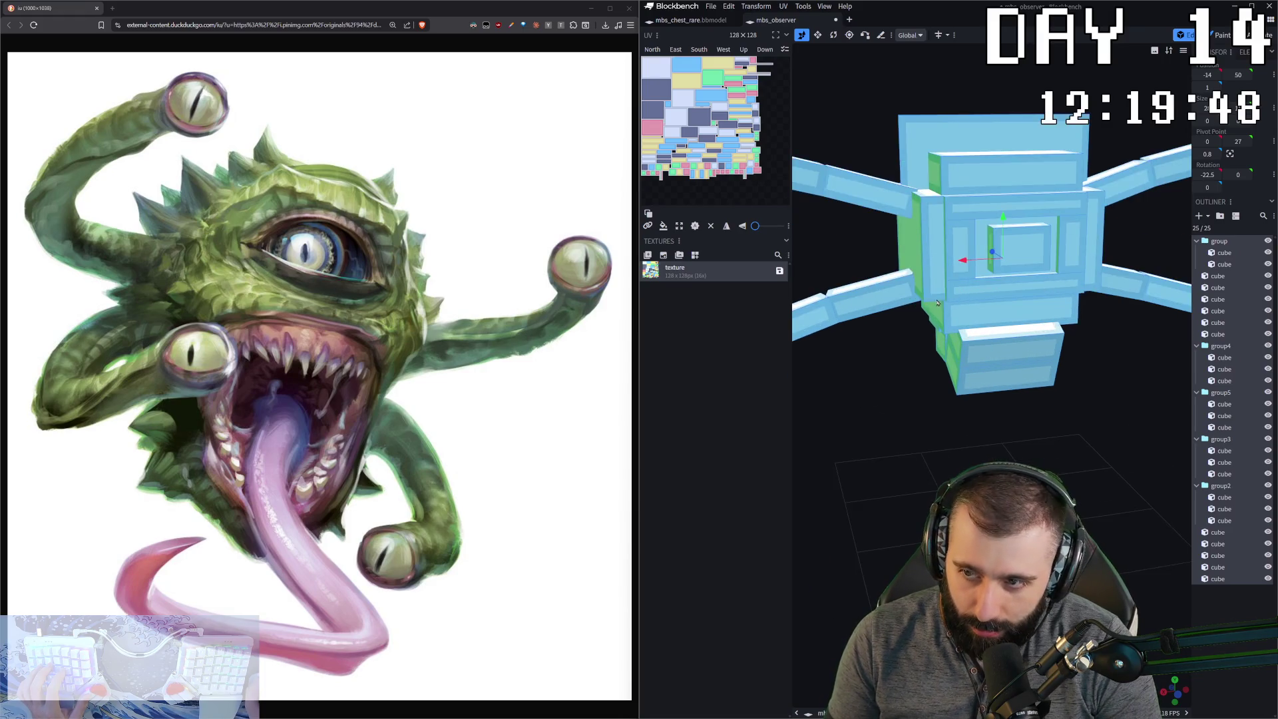
drag(1102, 443, 1053, 351)
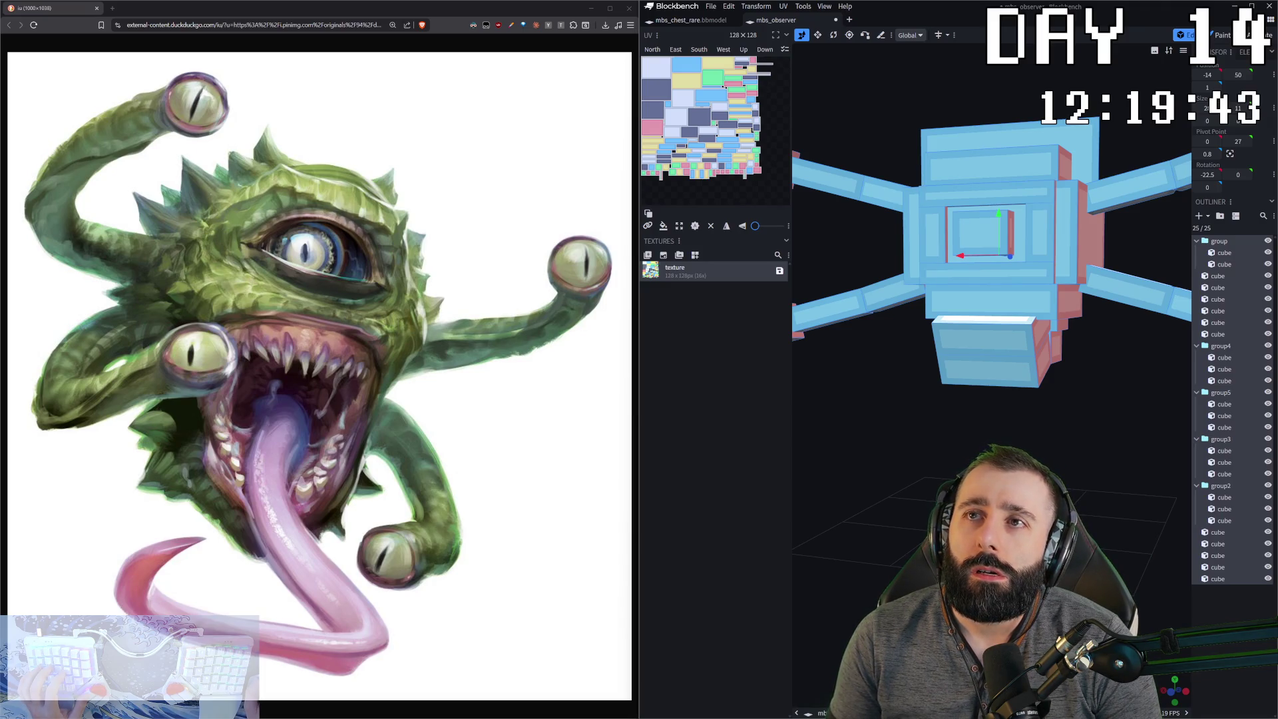
scroll(992, 280, down, 2)
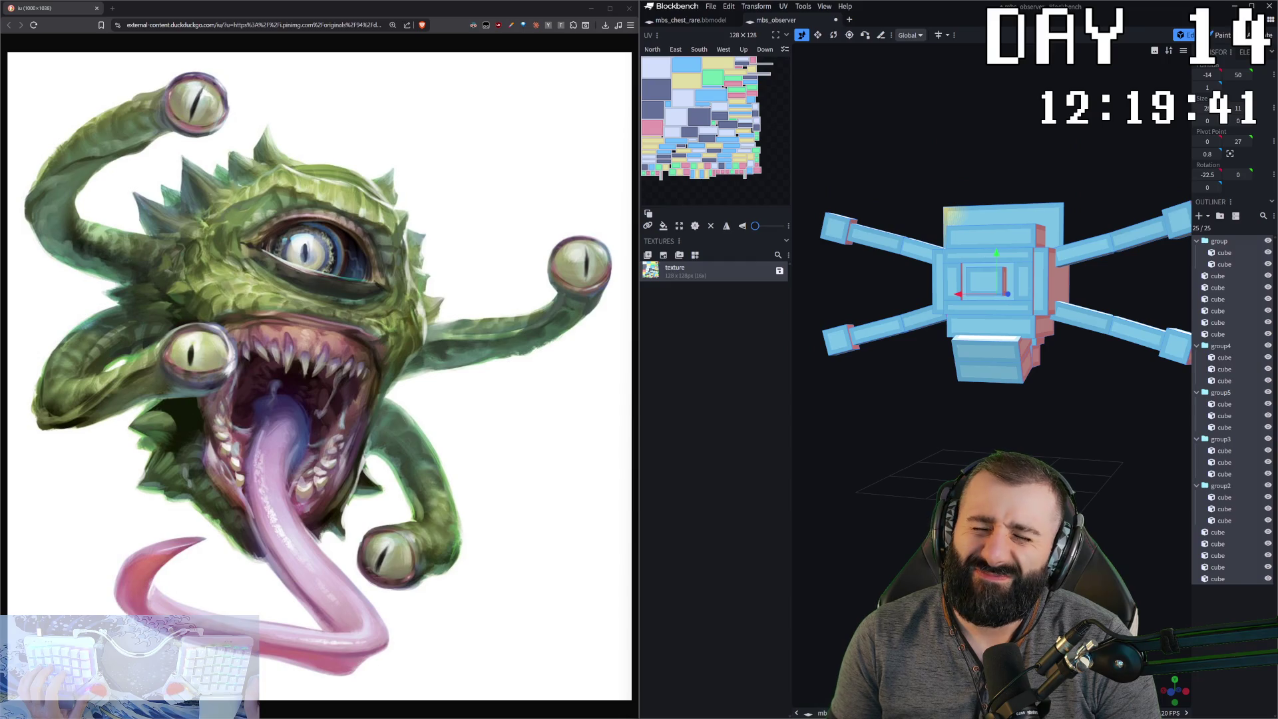
key(Tab)
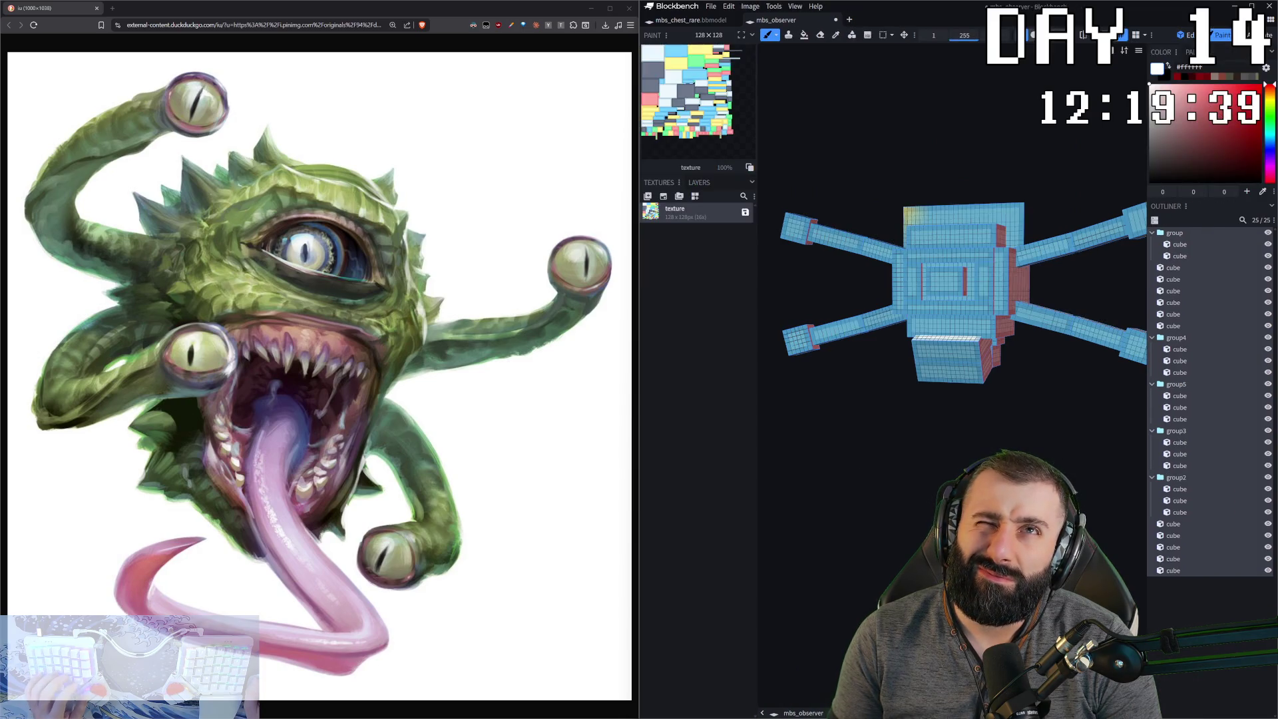
scroll(969, 249, up, 2)
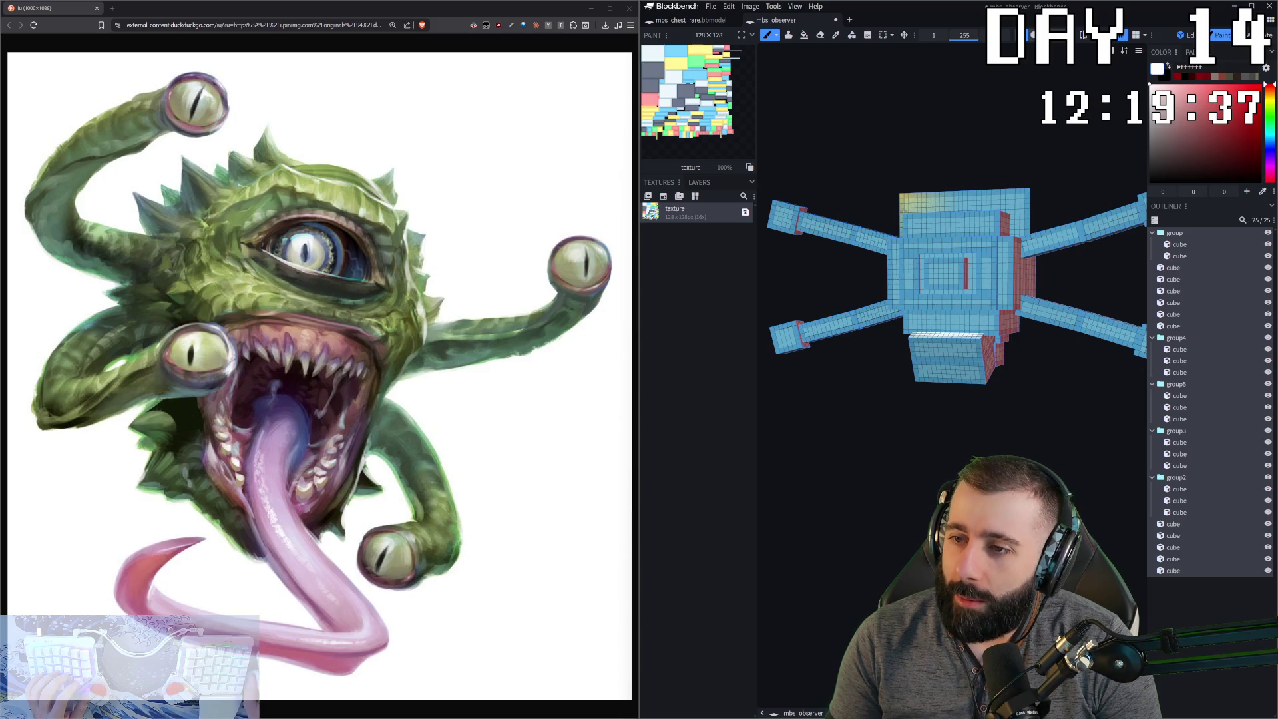
drag(899, 156, 957, 169)
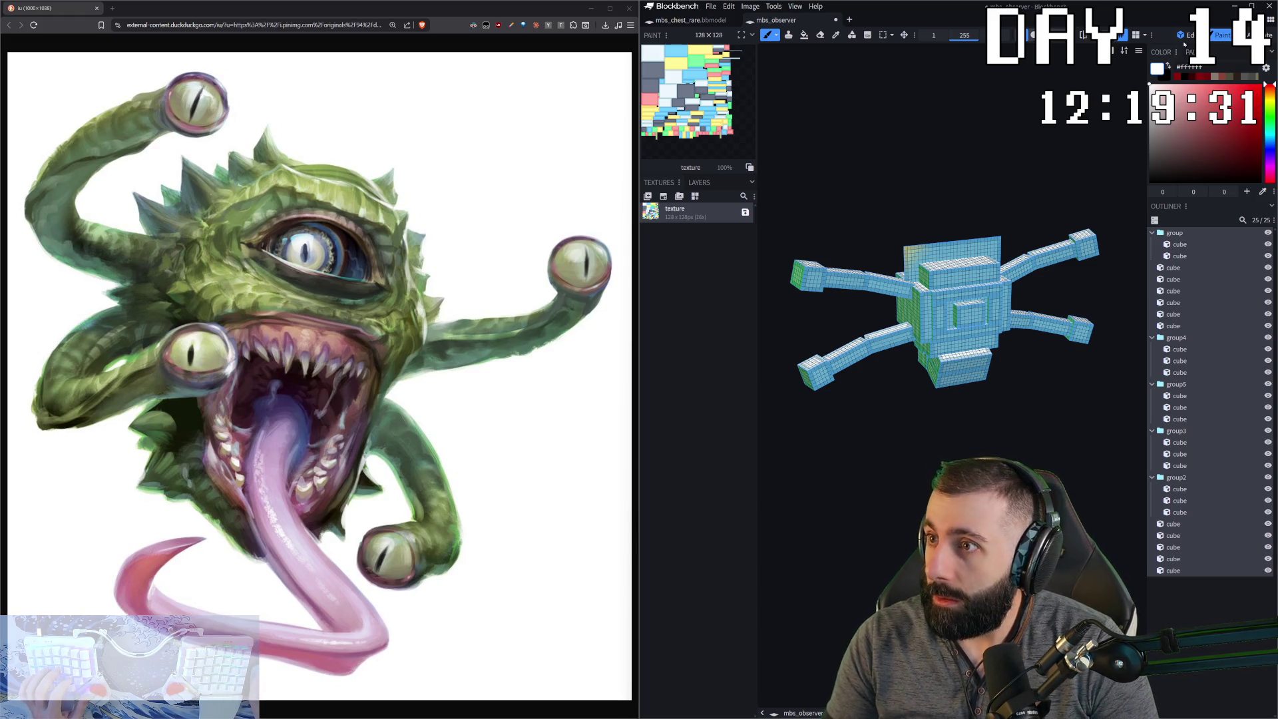
click(1184, 35)
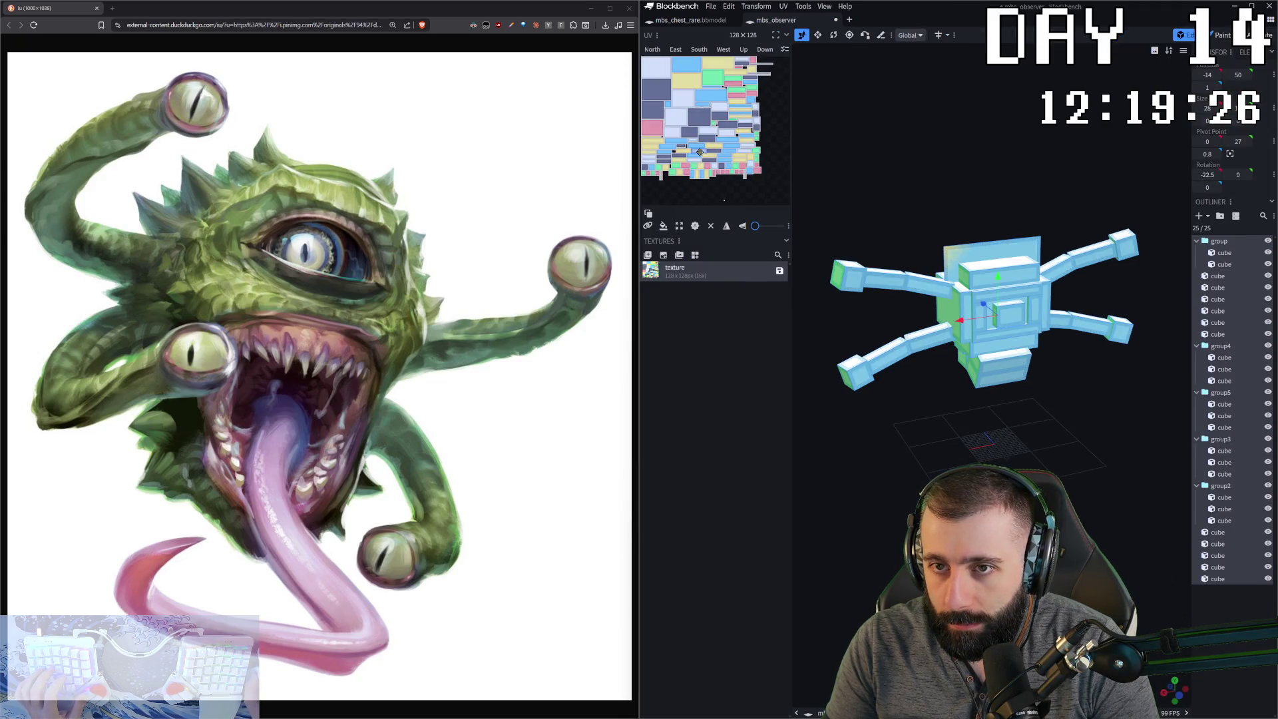
- Move a head cube's North and South face UVs to the texture's bottom-left corner
click(946, 252)
drag(723, 108, 617, 265)
drag(941, 218, 832, 222)
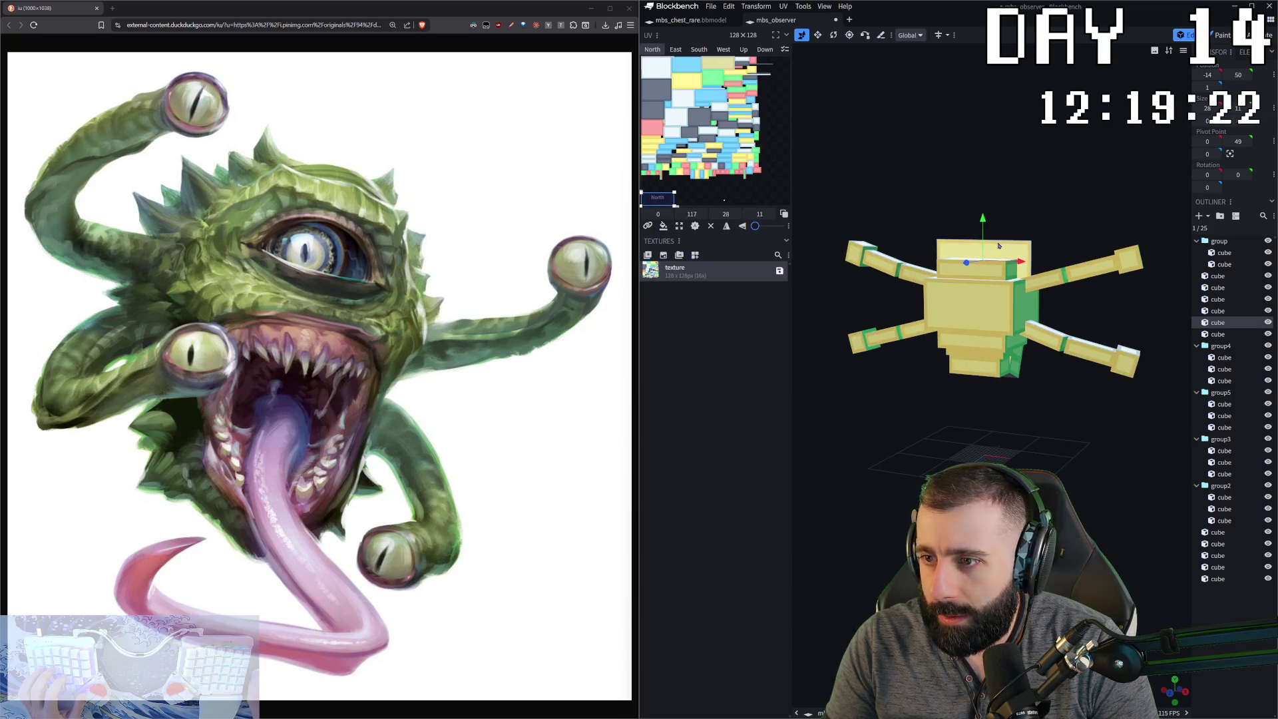
click(699, 49)
drag(723, 64, 640, 203)
drag(1032, 154, 919, 148)
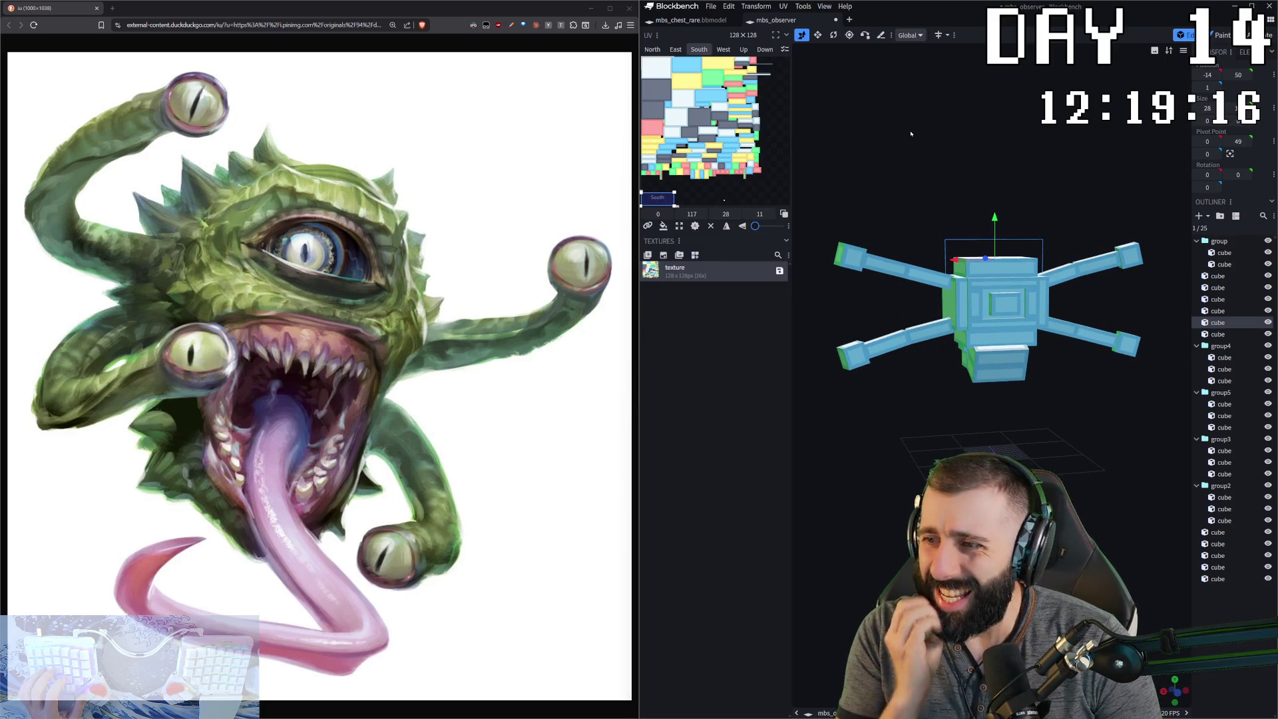
drag(910, 133, 950, 155)
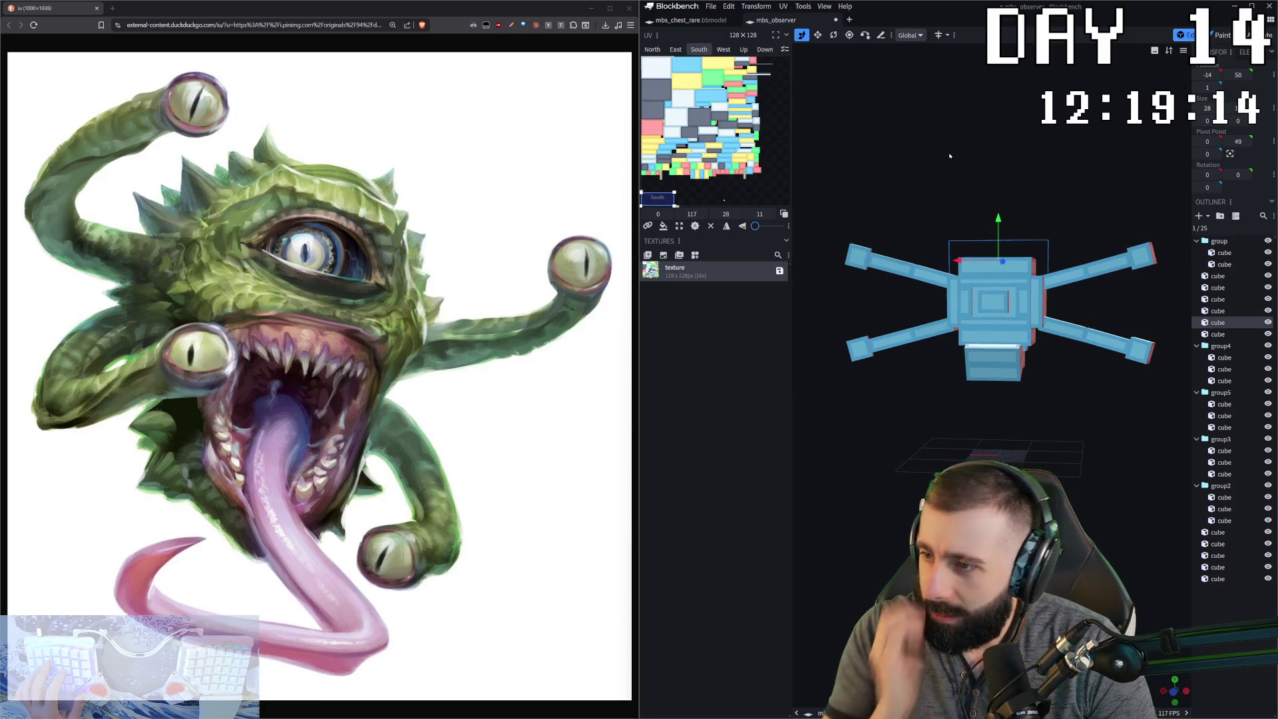
- Paste the copied face layout onto the four arm cubes, then enter Paint mode
click(856, 256)
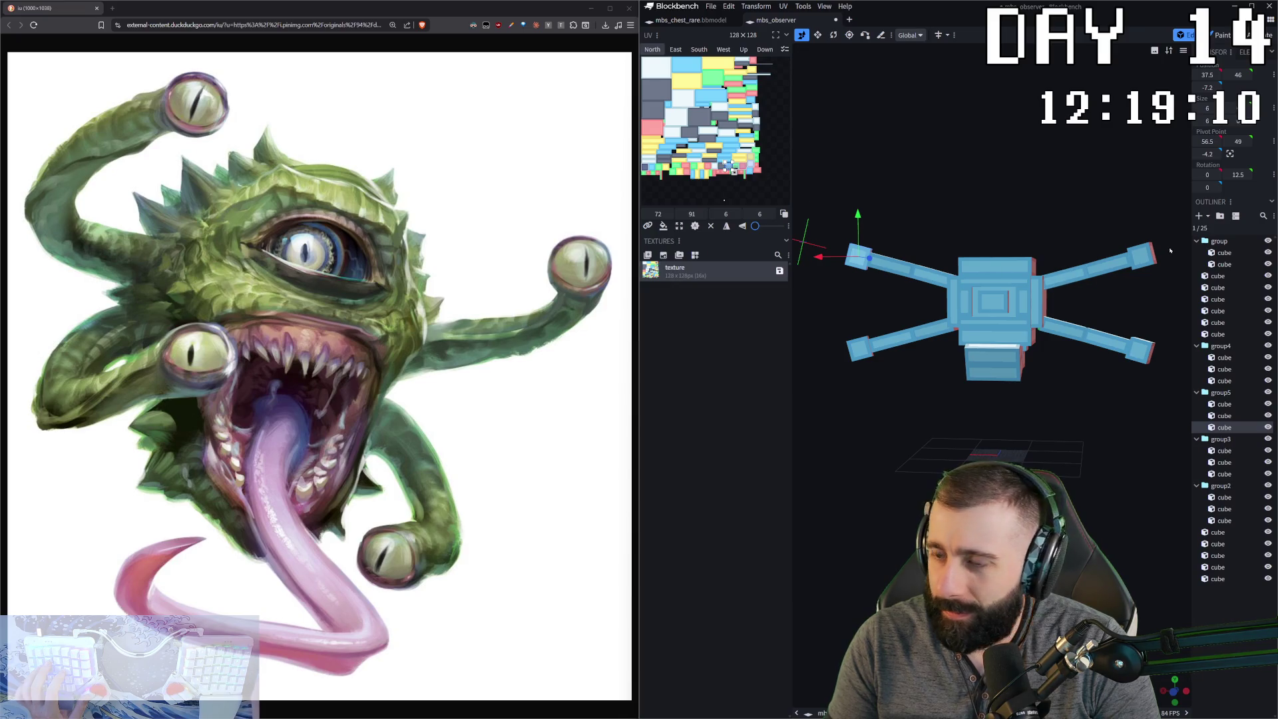
shift+click(1135, 258)
shift+click(1073, 340)
shift+click(856, 351)
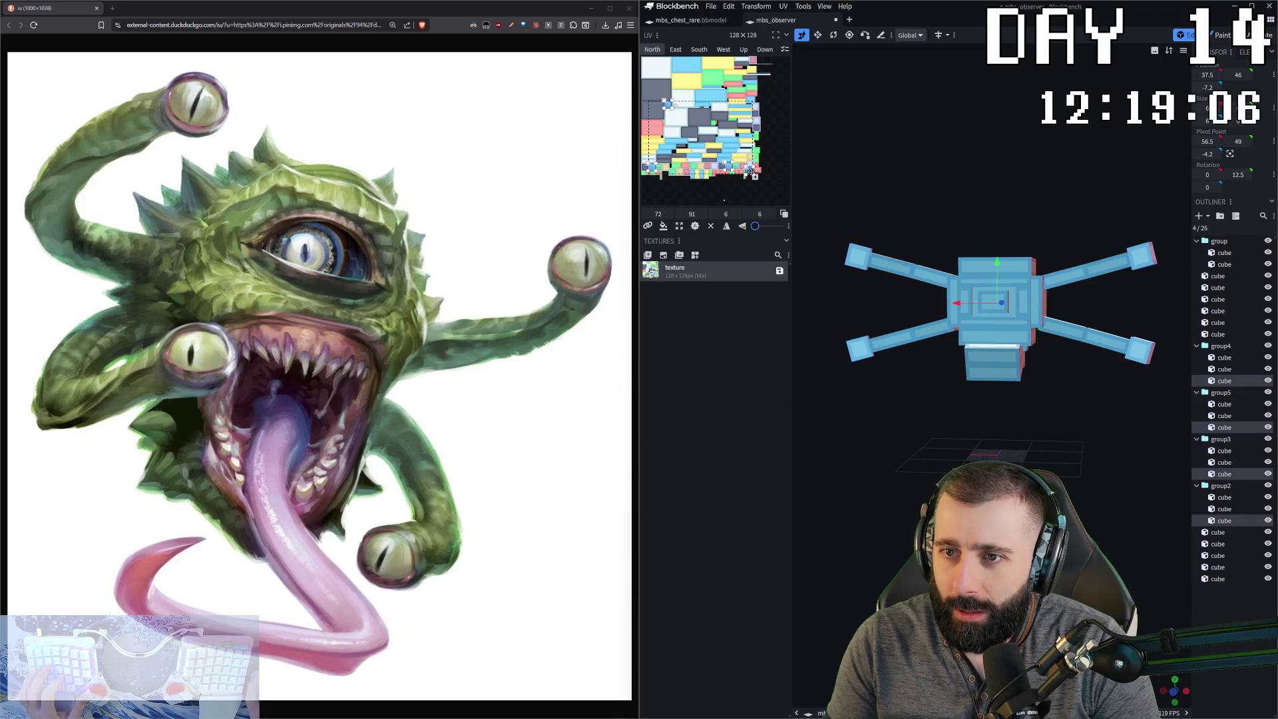
key(ctrl+v)
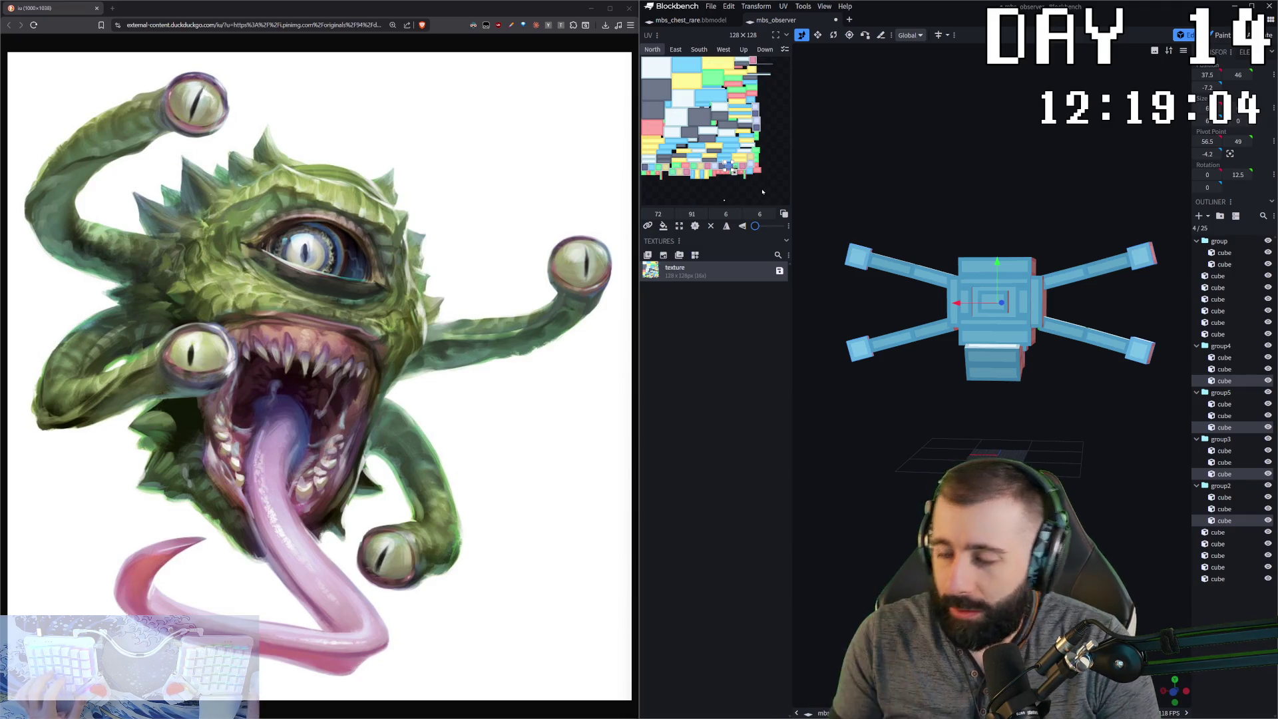
mouse_move(866, 153)
mouse_down()
mouse_move(945, 133)
mouse_move(910, 147)
mouse_up()
mouse_move(1059, 353)
mouse_down()
mouse_move(801, 387)
mouse_move(1058, 385)
mouse_move(879, 371)
mouse_move(1045, 388)
mouse_up()
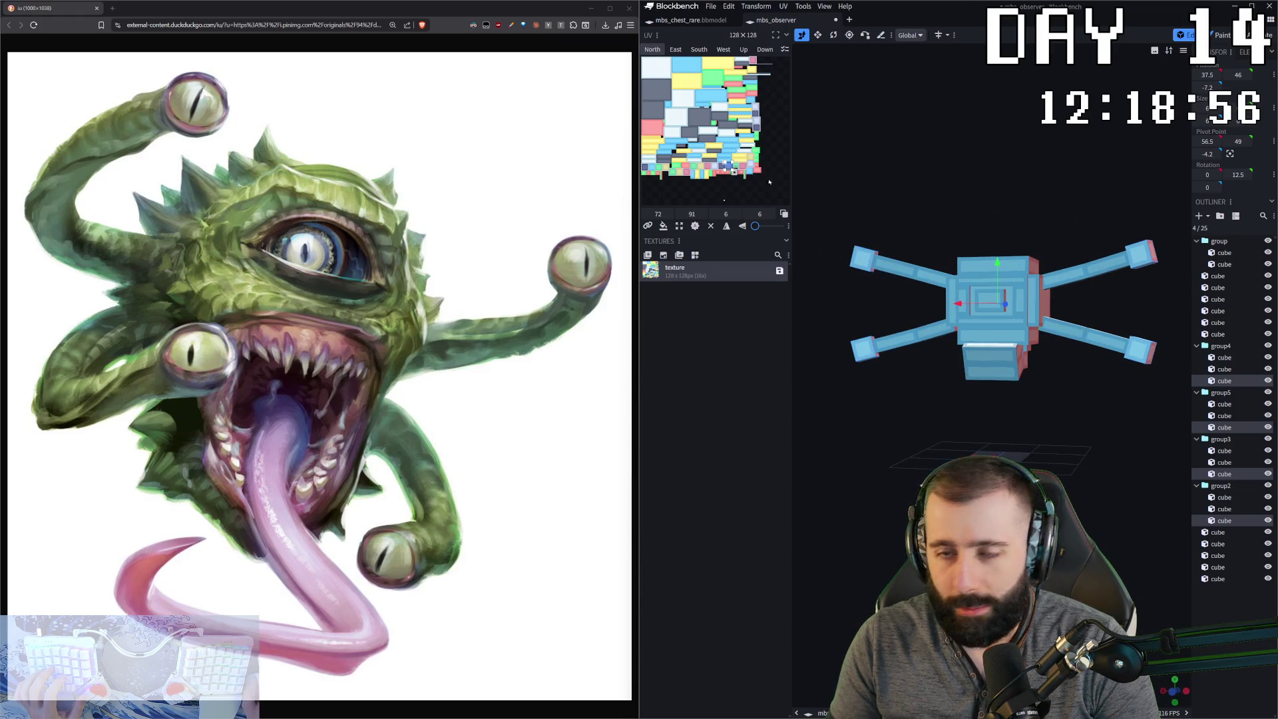
key(Tab)
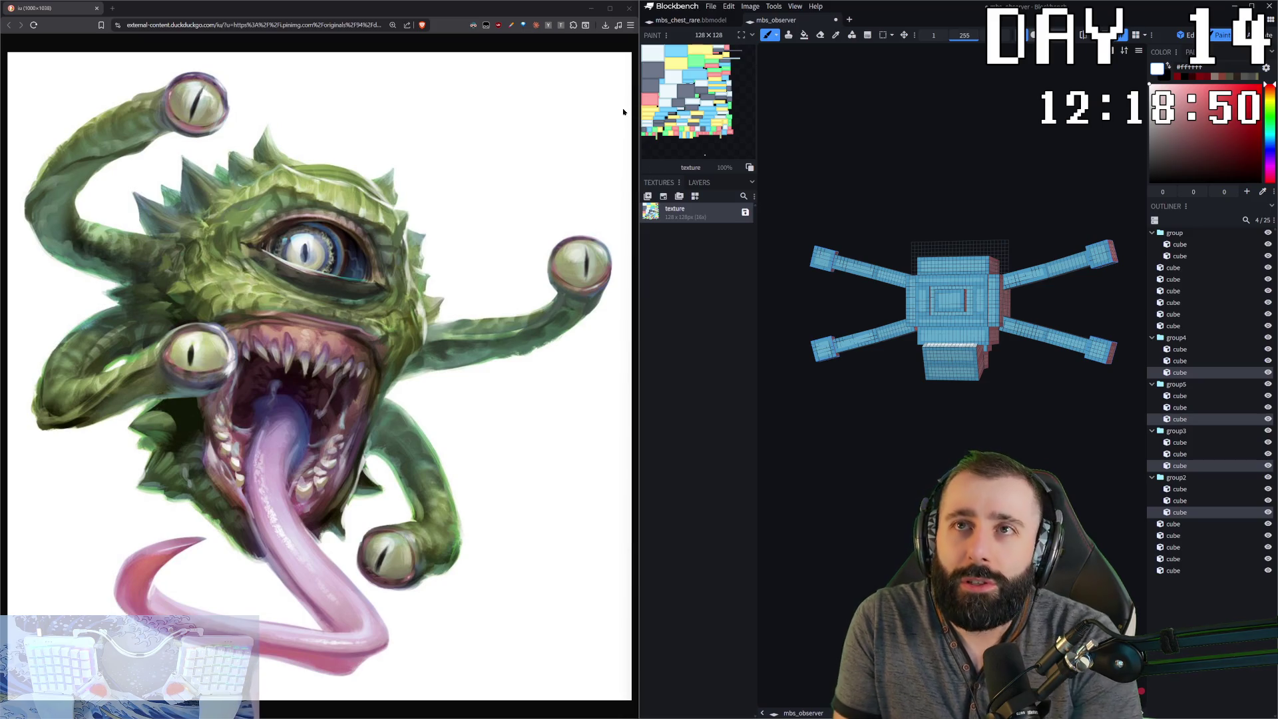
- Sample the dark grey colour from the chest model
key(alt+Tab)
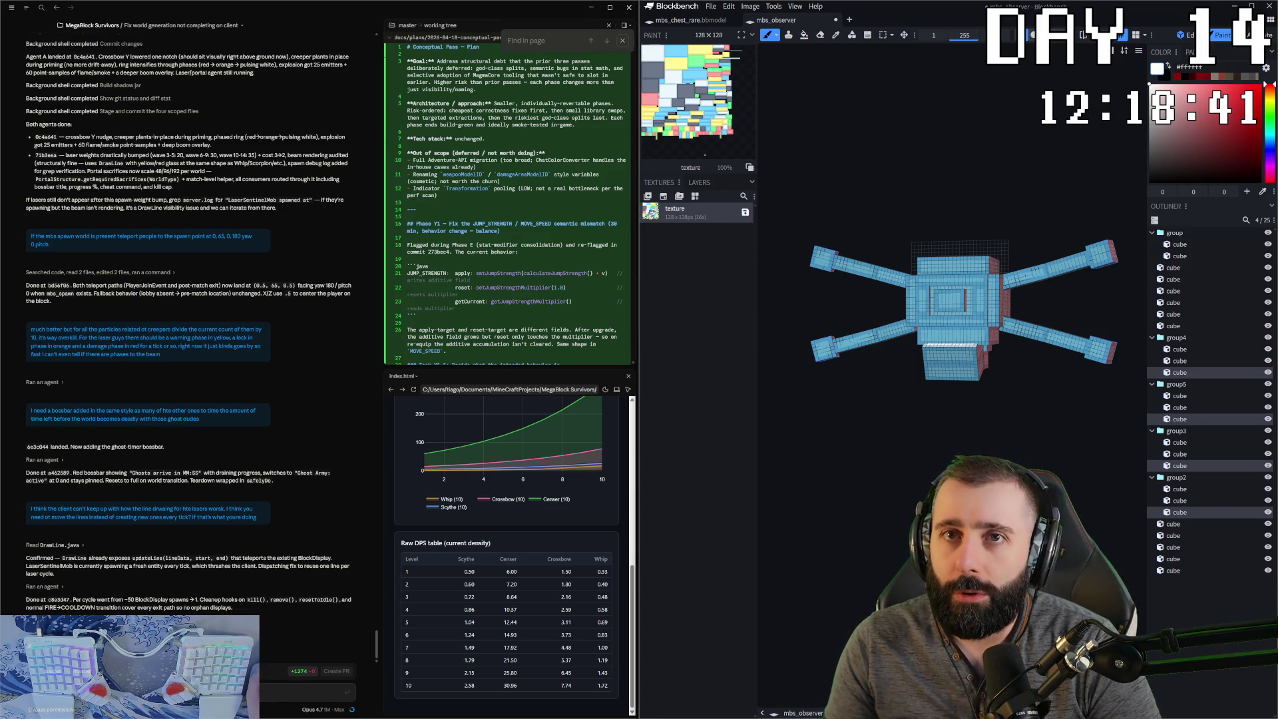
key(ctrl+Tab)
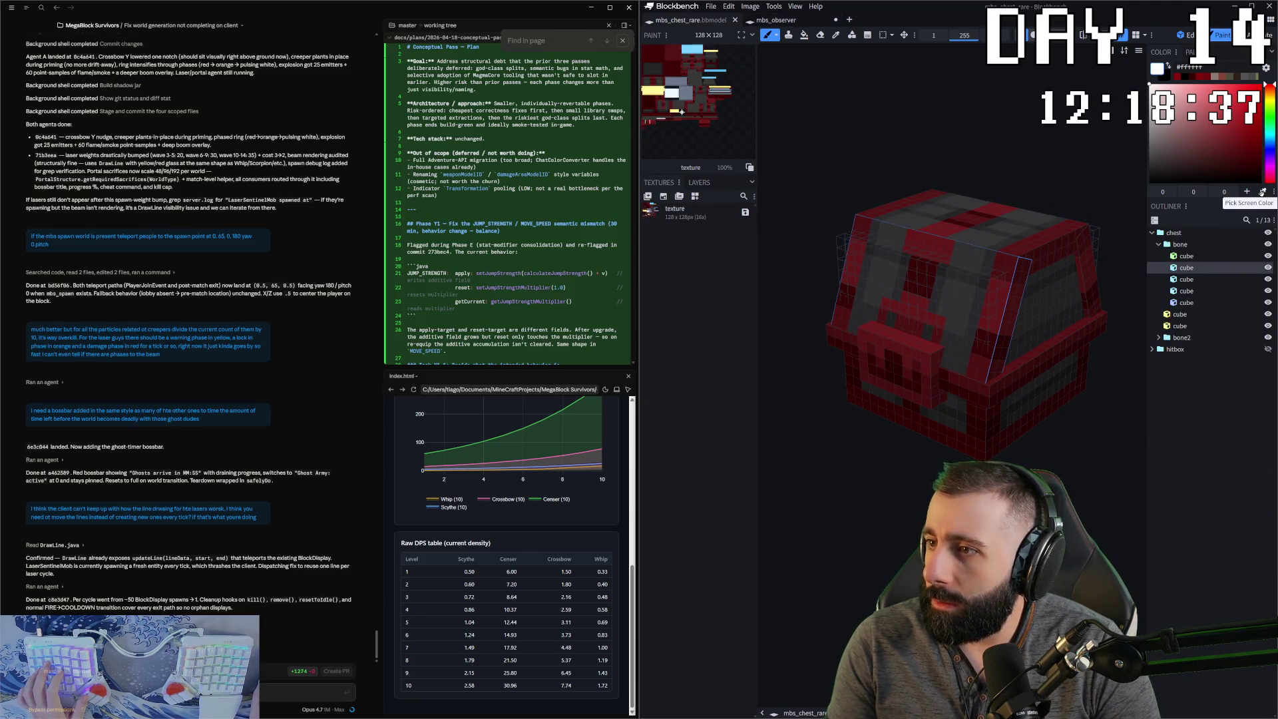
click(989, 235)
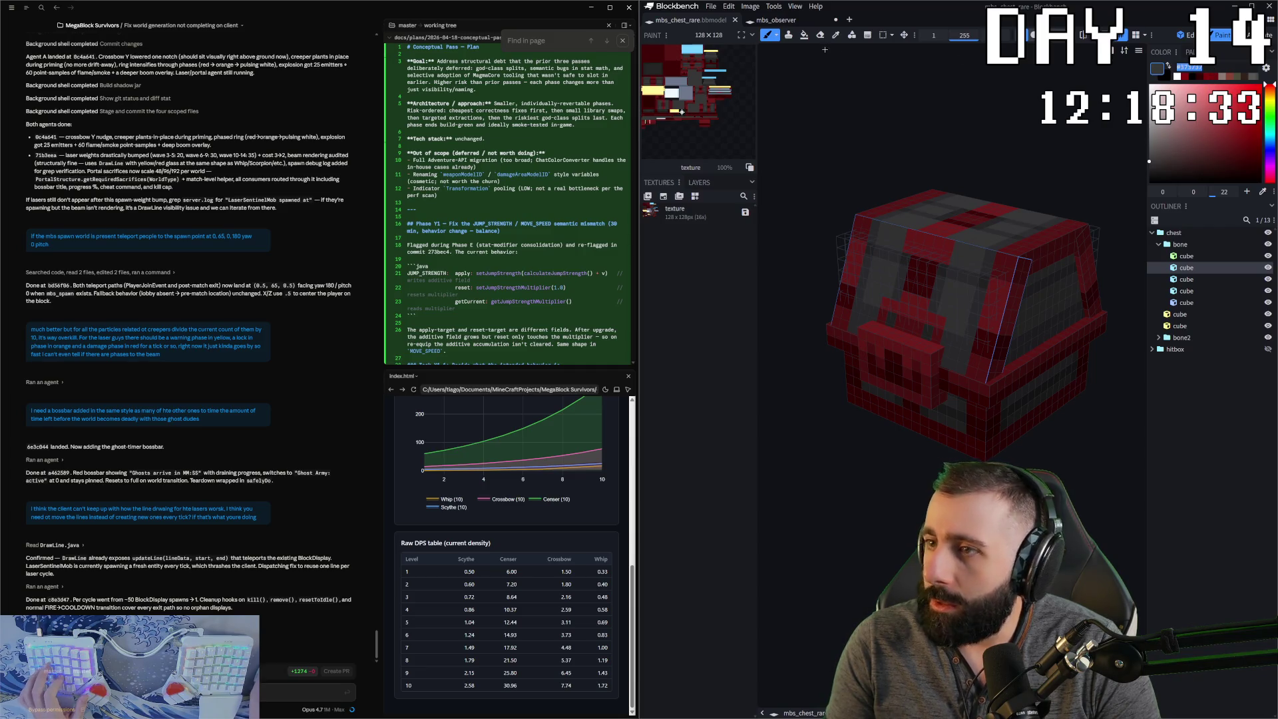
click(802, 21)
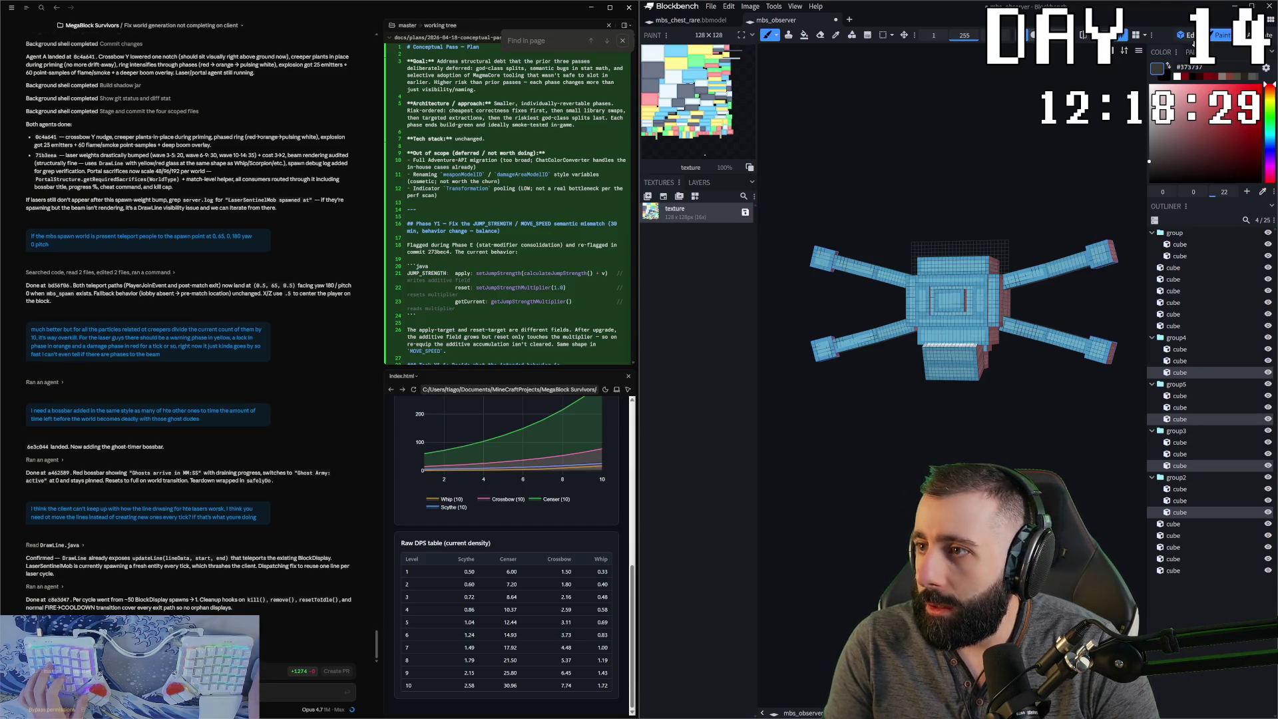
click(710, 26)
click(779, 24)
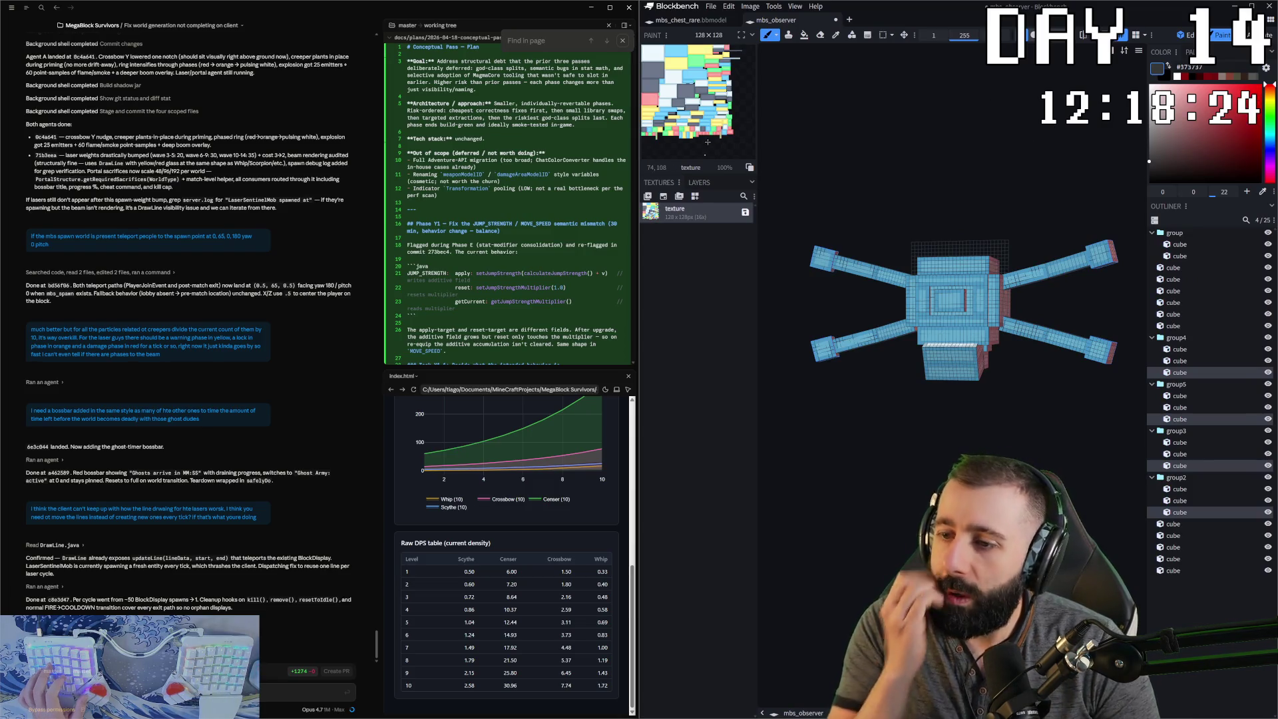
- Fill every body and tentacle cube dark grey using the bucket in Element mode
key(f)
click(933, 36)
click(936, 58)
drag(859, 219, 867, 274)
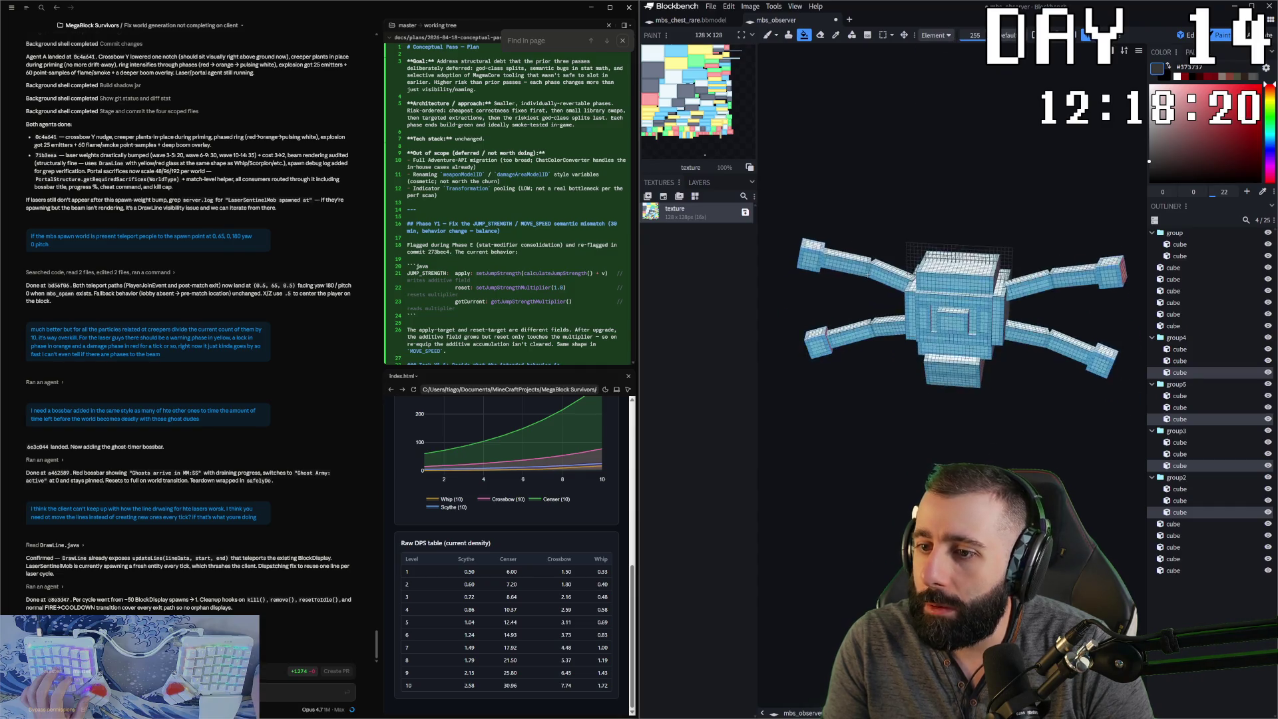
click(859, 262)
click(892, 274)
click(889, 326)
click(852, 336)
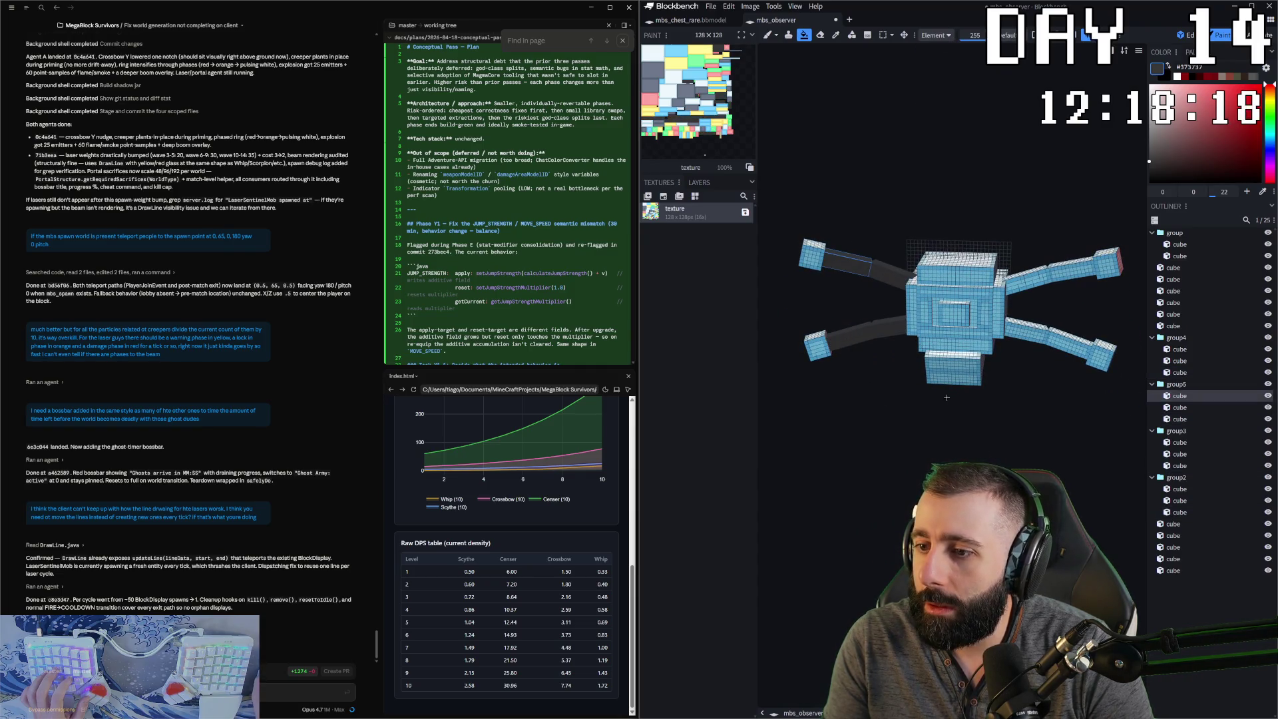
click(953, 370)
click(955, 345)
click(956, 303)
click(954, 313)
click(986, 313)
click(955, 292)
click(964, 283)
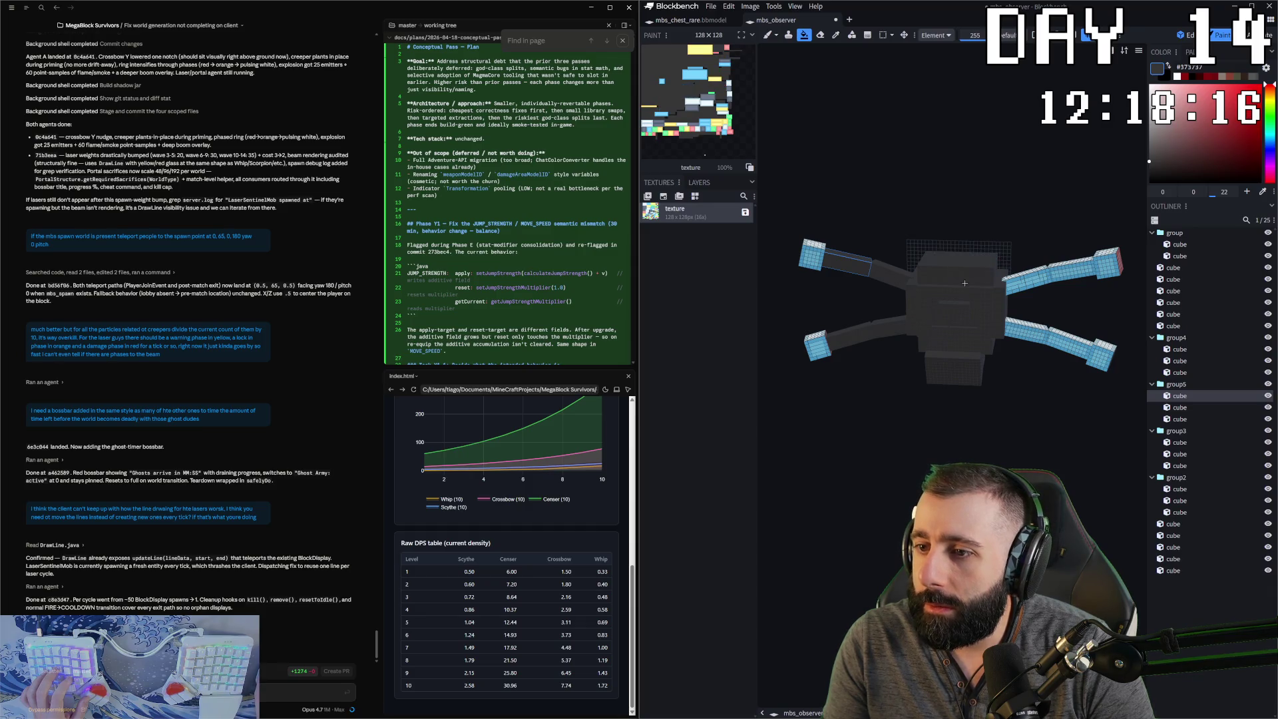
click(1053, 283)
click(1106, 263)
click(1029, 332)
click(1062, 340)
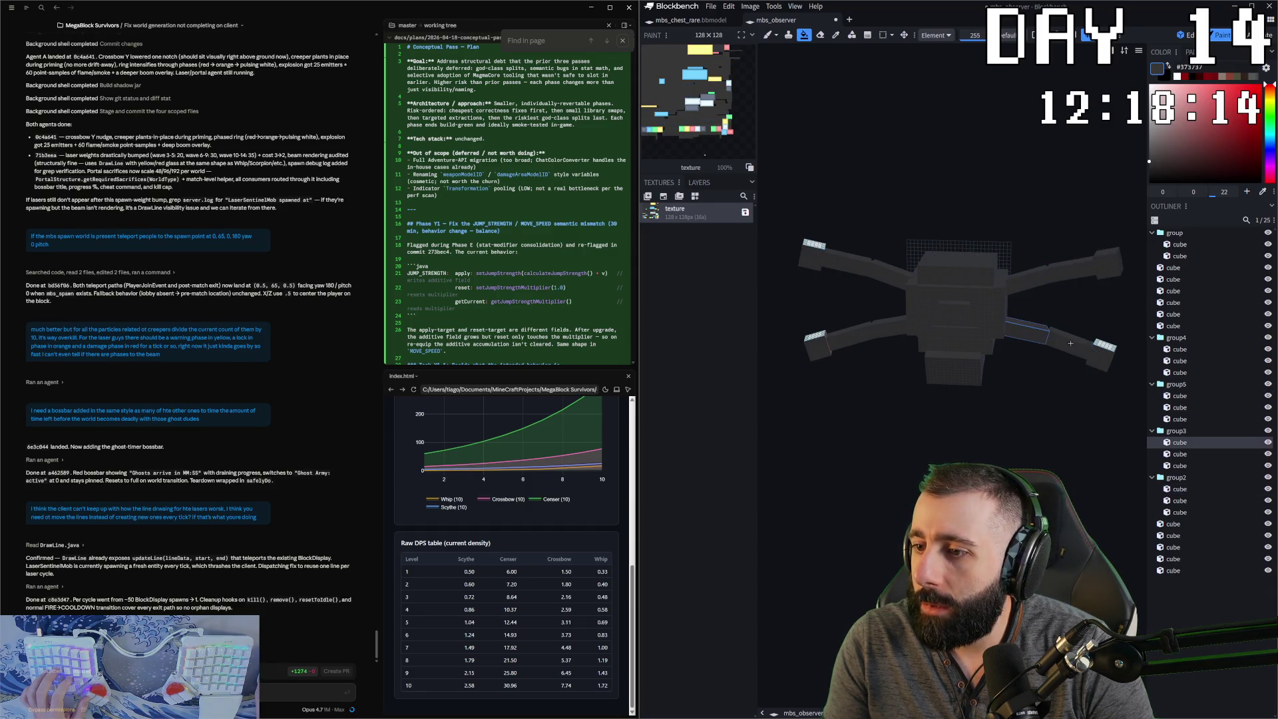
mouse_move(1028, 331)
mouse_down()
mouse_move(968, 352)
mouse_move(1052, 432)
mouse_up()
click(982, 356)
- Sample the dark red colour from the chest model
key(KP_7)
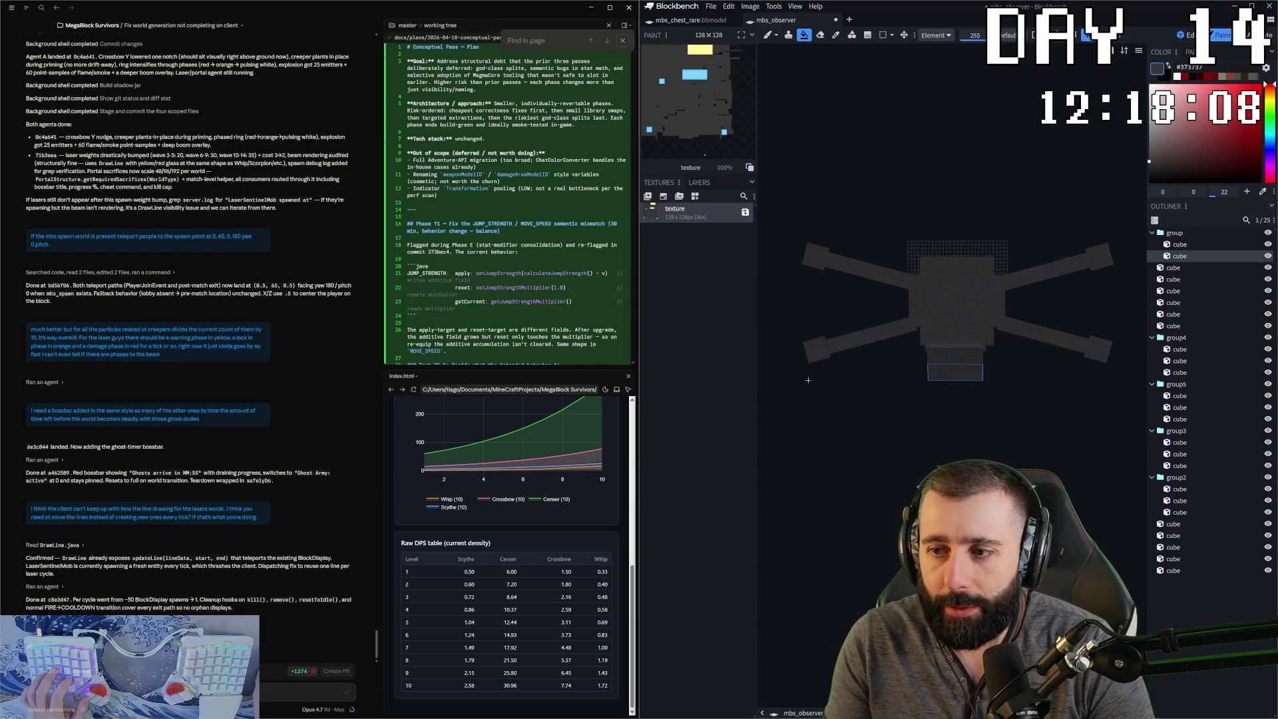
scroll(861, 164, up, 1)
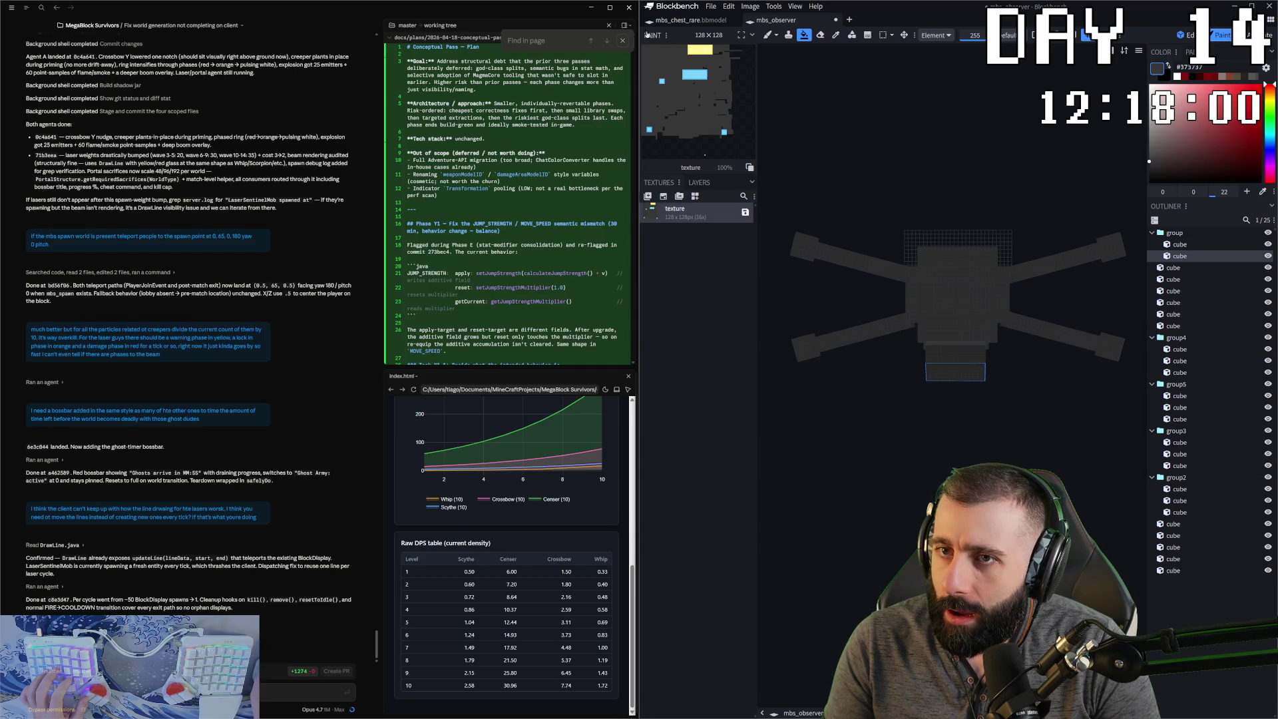
click(700, 25)
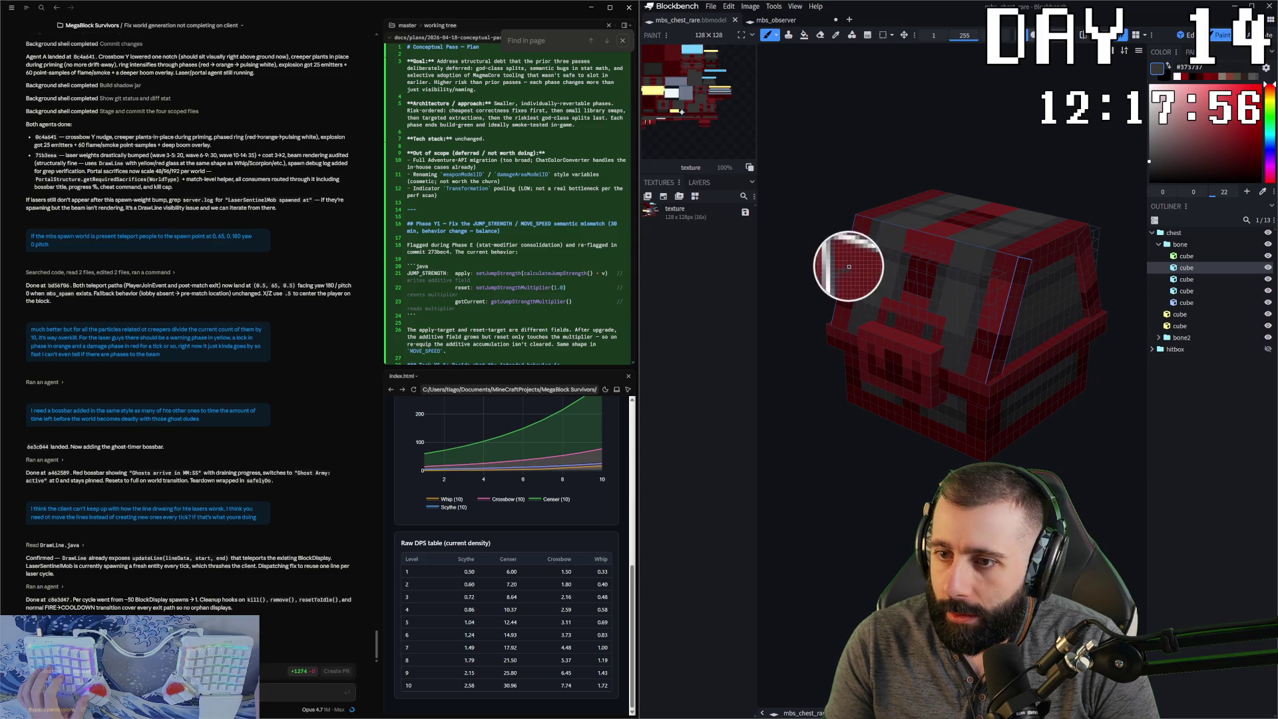
alt+click(847, 265)
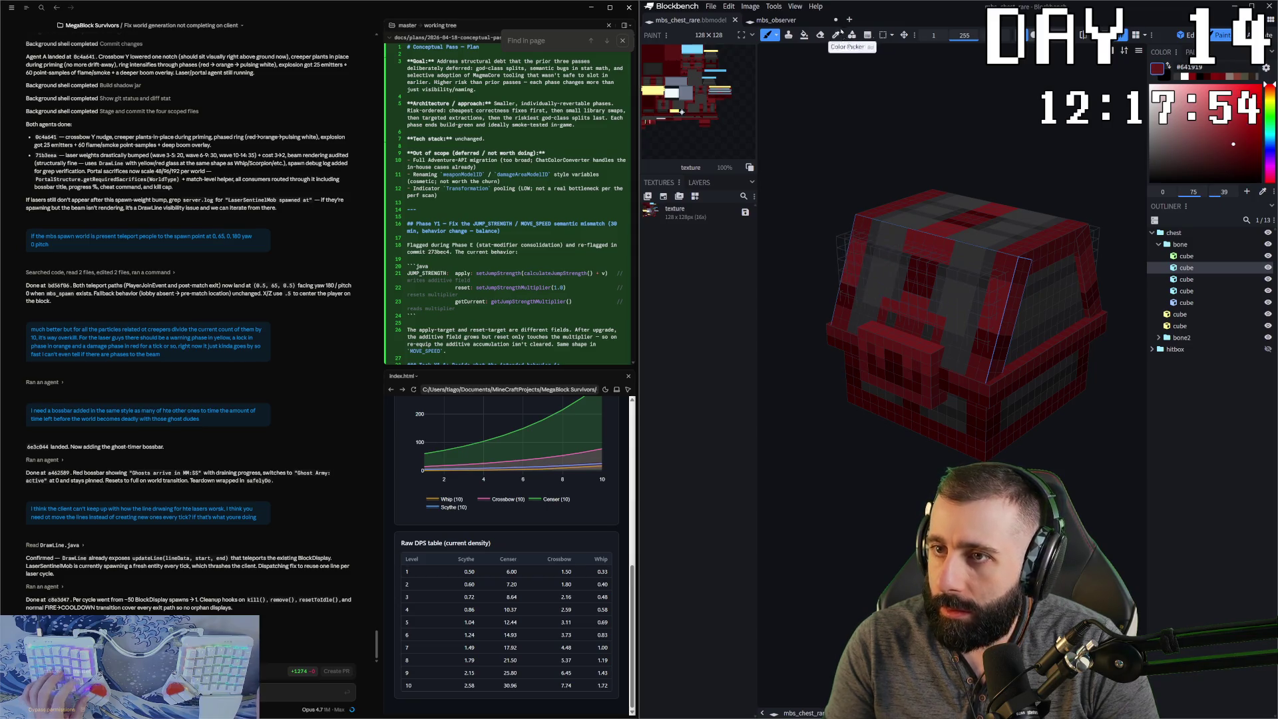
click(776, 20)
- Paint red marks on the body's front face and a tentacle tip
drag(774, 381, 966, 362)
drag(996, 219, 1018, 222)
scroll(986, 281, down, 2)
mouse_move(986, 281)
mouse_down()
mouse_move(861, 277)
mouse_move(831, 219)
mouse_up()
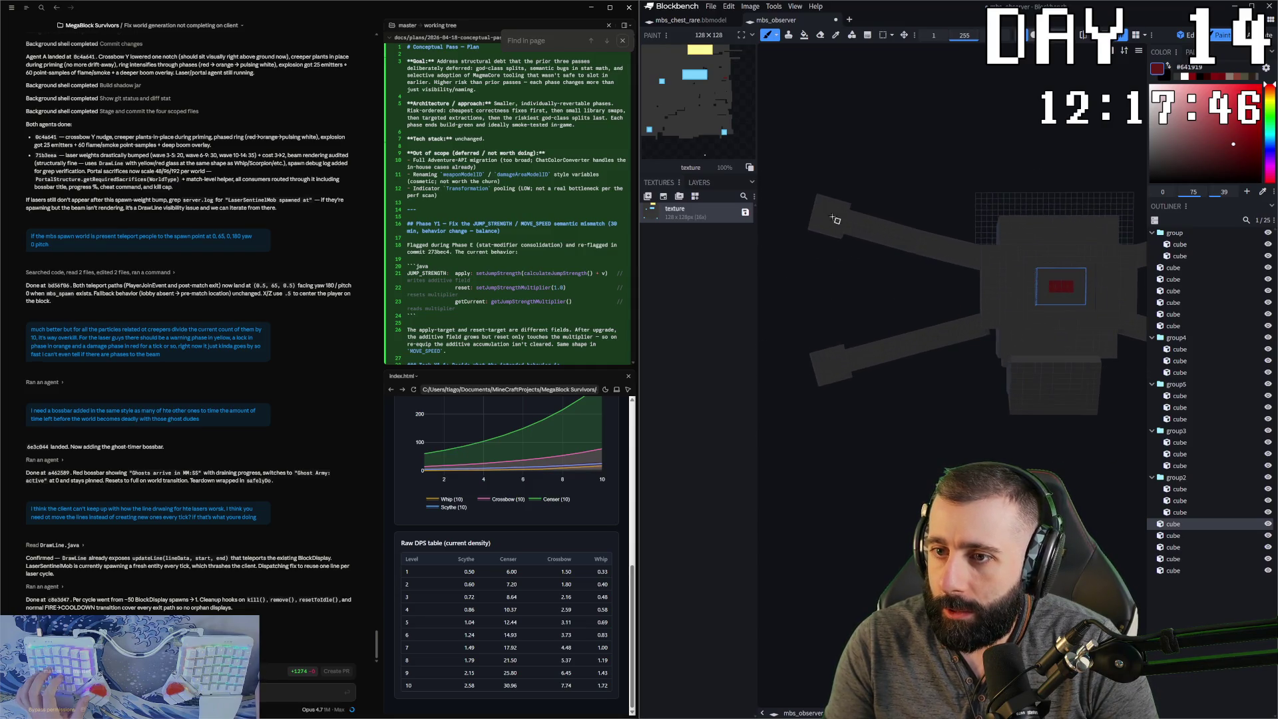
click(830, 215)
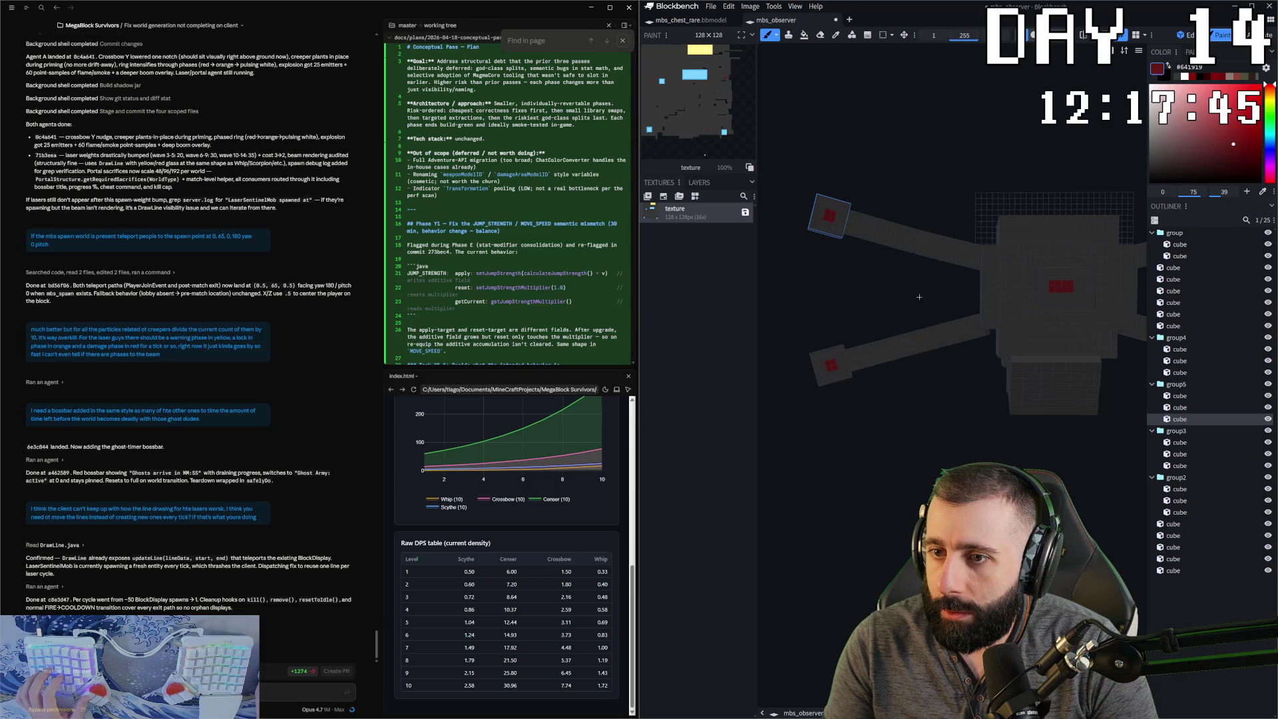
key(KP_1)
drag(1065, 200, 1174, 145)
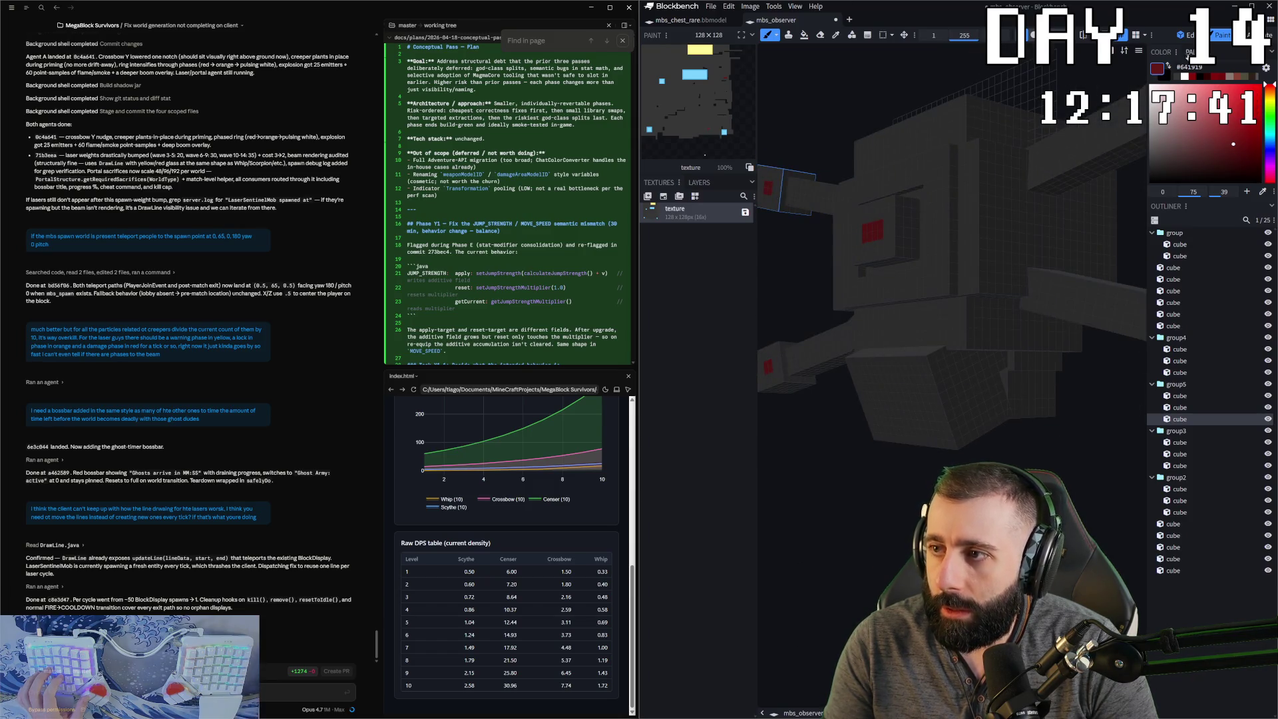
click(1188, 37)
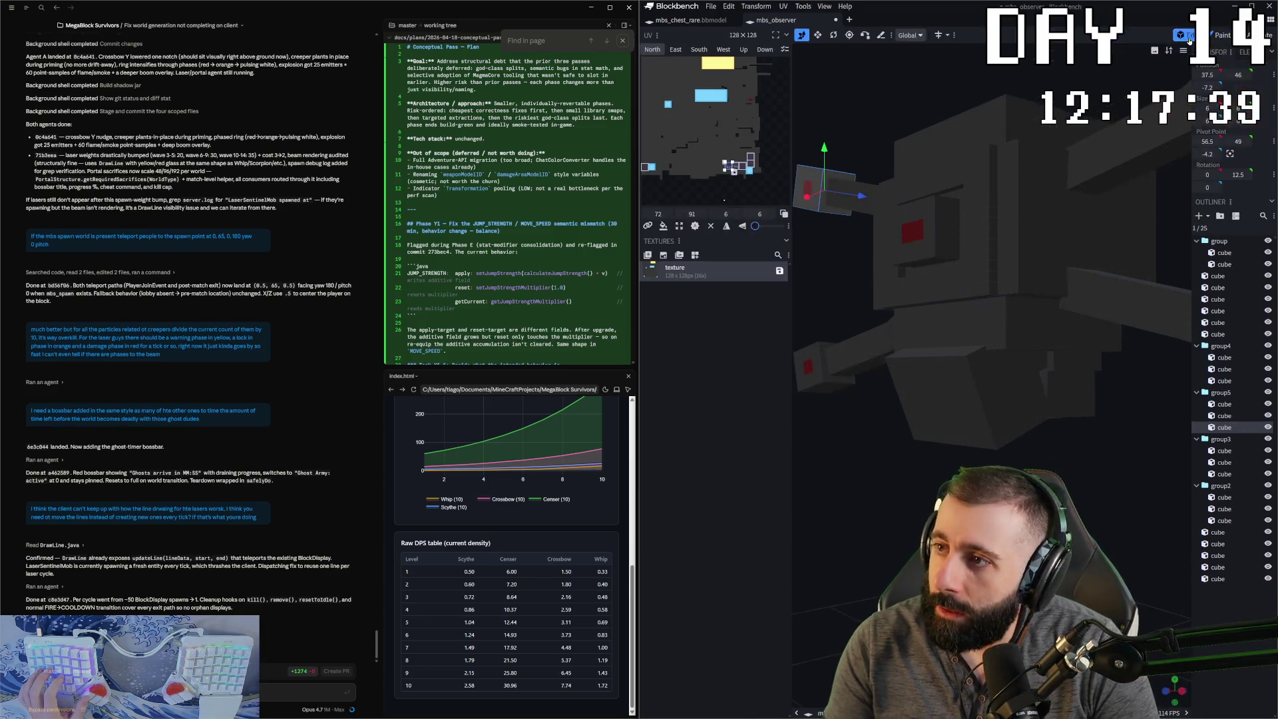
- Move the lower body cube's front face UV toward the texture's lower-left
click(965, 376)
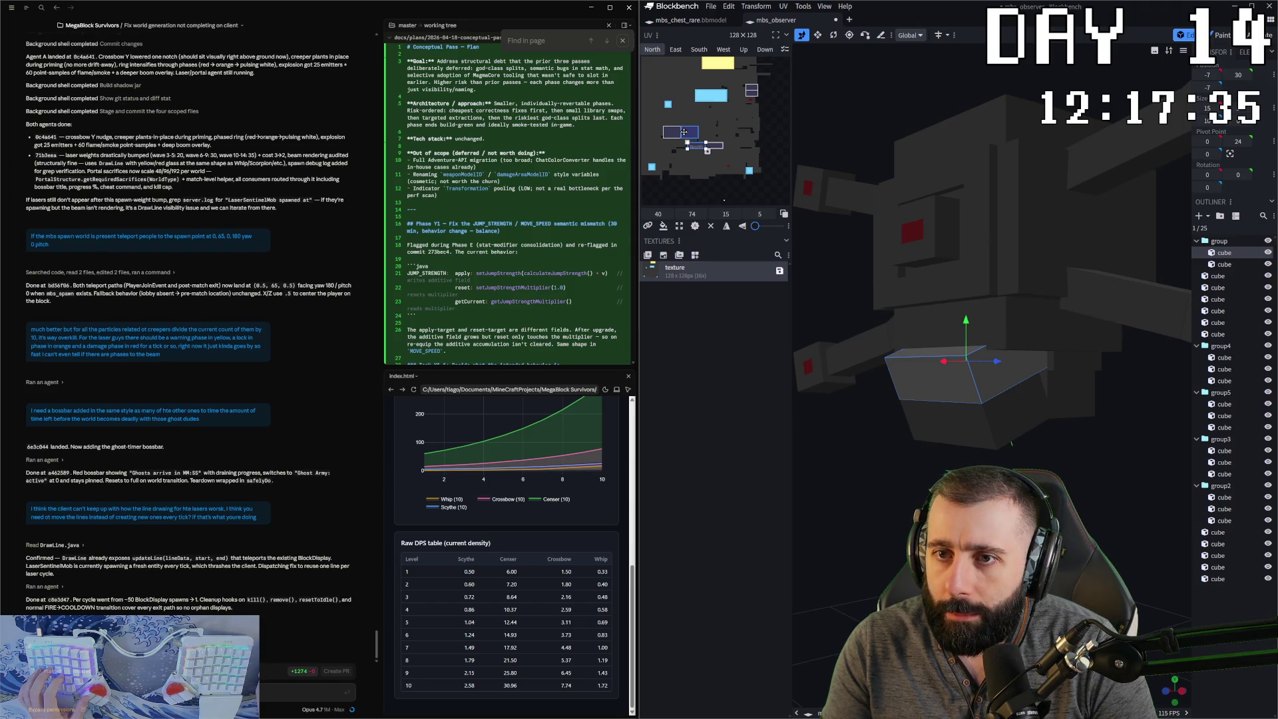
click(659, 186)
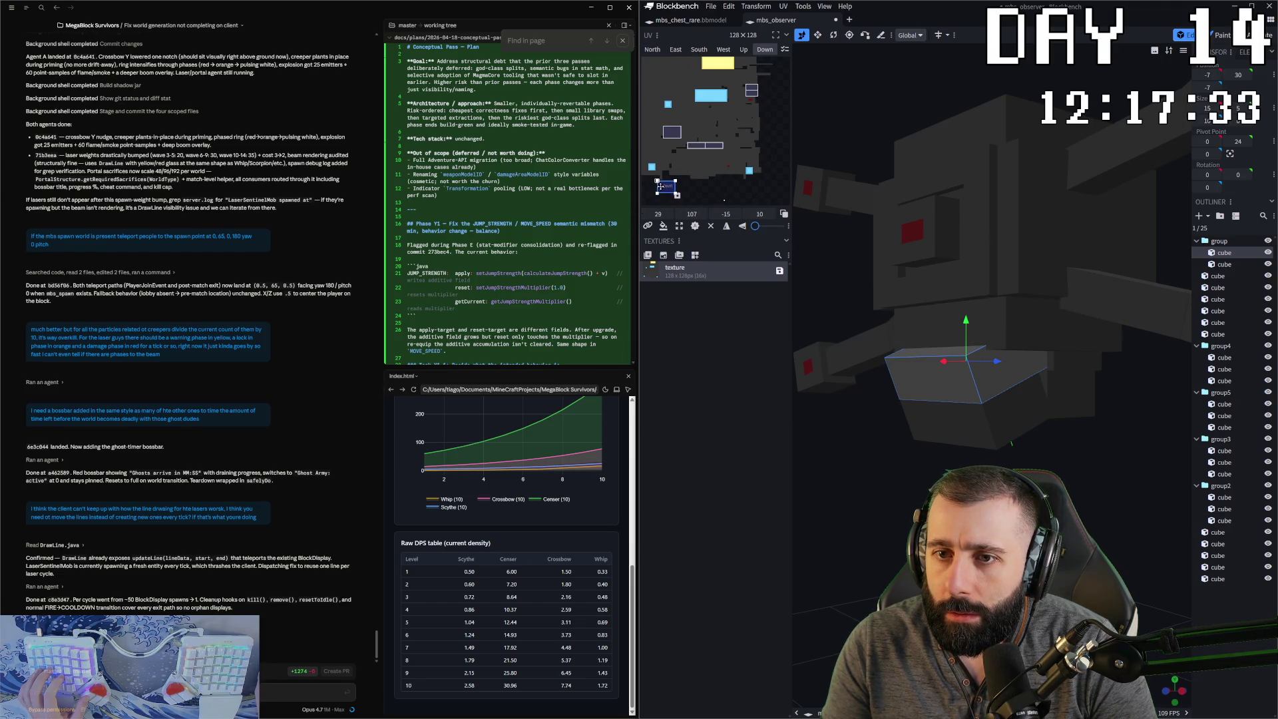
click(695, 145)
key(s)
drag(700, 148, 653, 191)
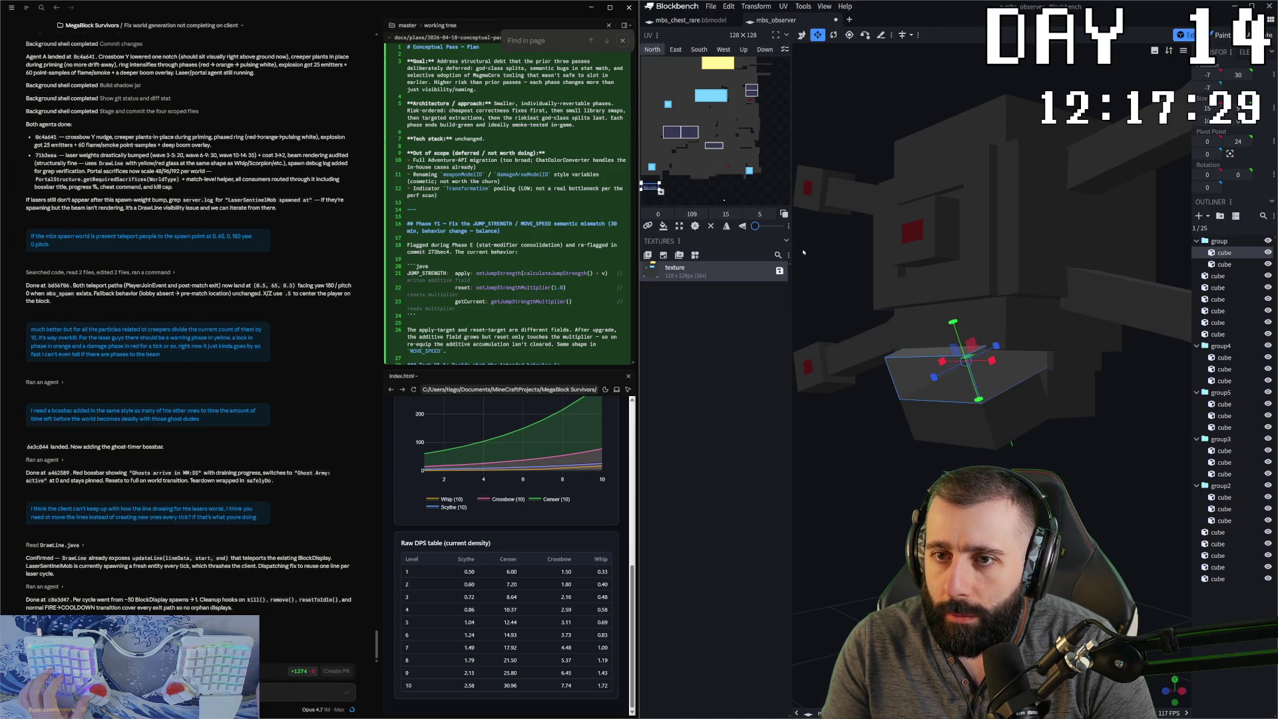
- Move its West and East face UVs lower-left, nudging the East one up slightly
click(751, 91)
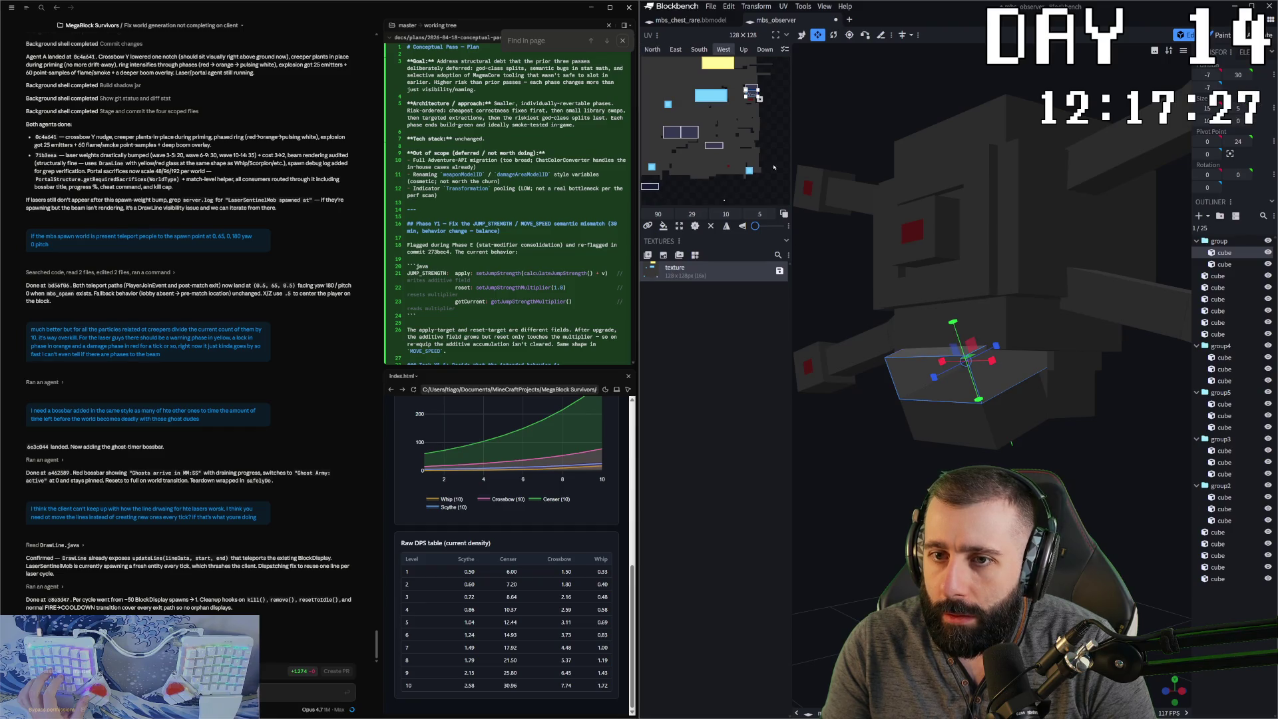
drag(752, 91, 662, 186)
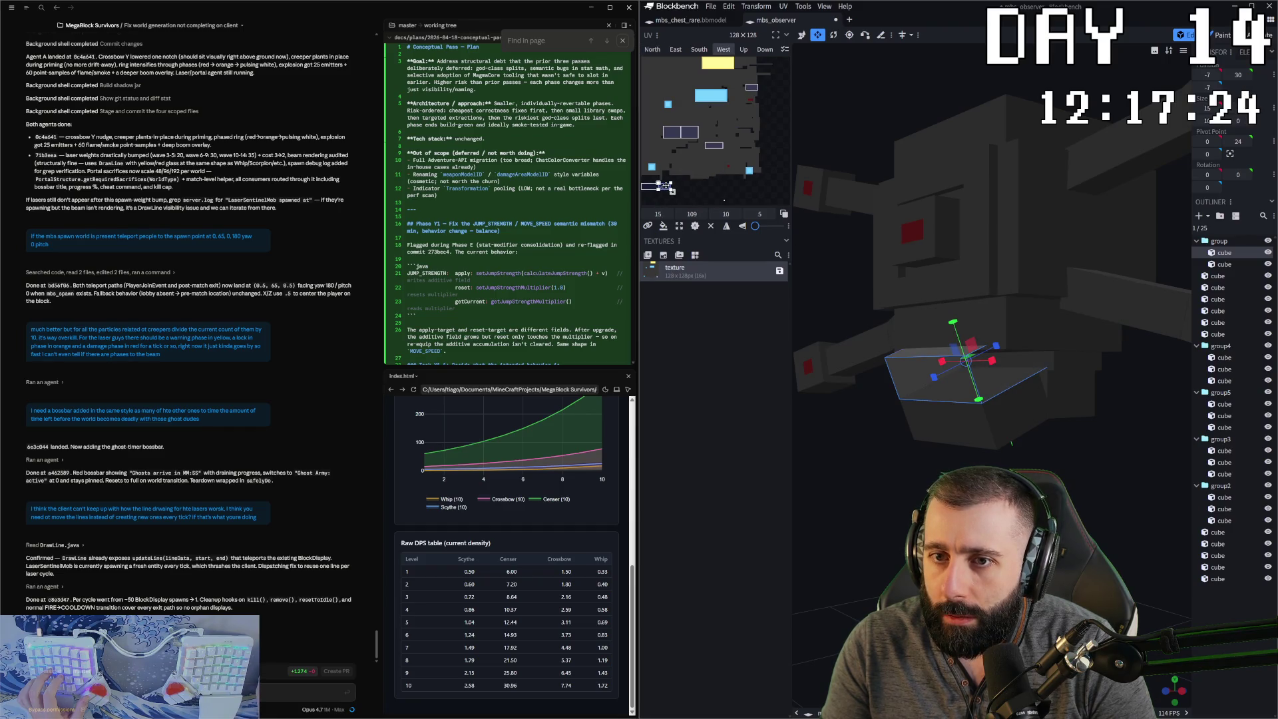
scroll(671, 191, up, 2)
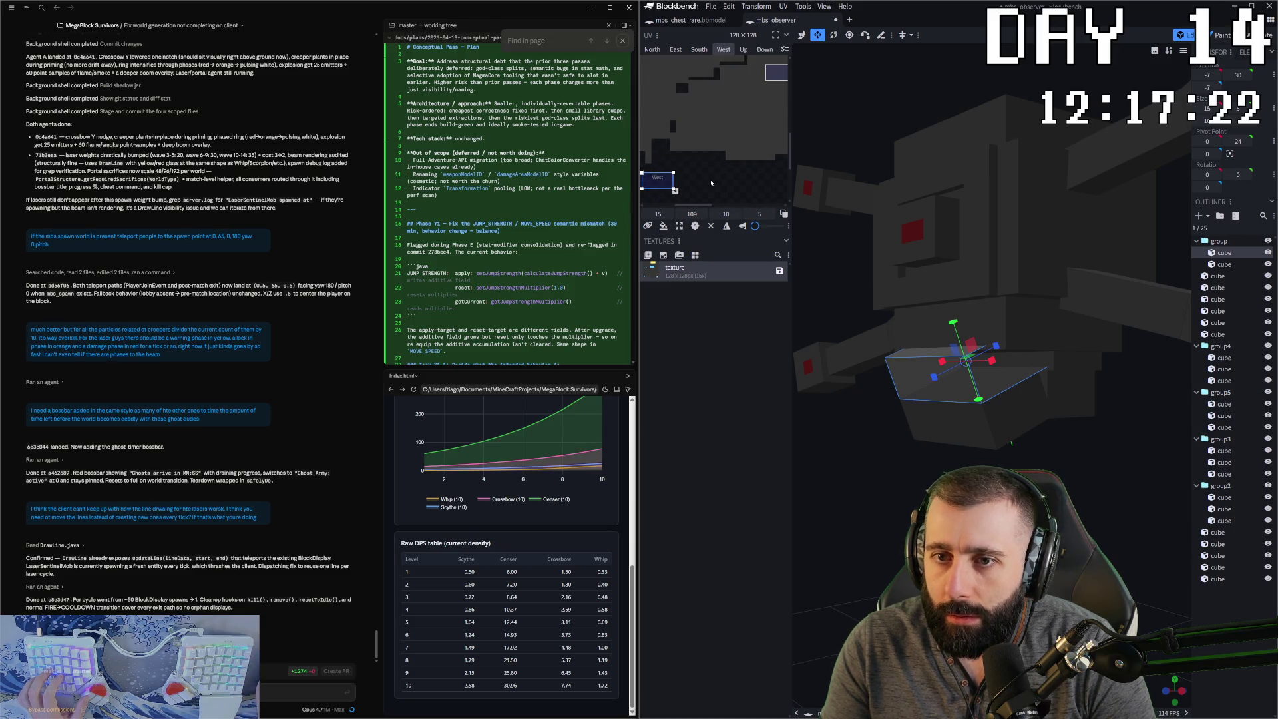
scroll(710, 183, down, 2)
click(728, 160)
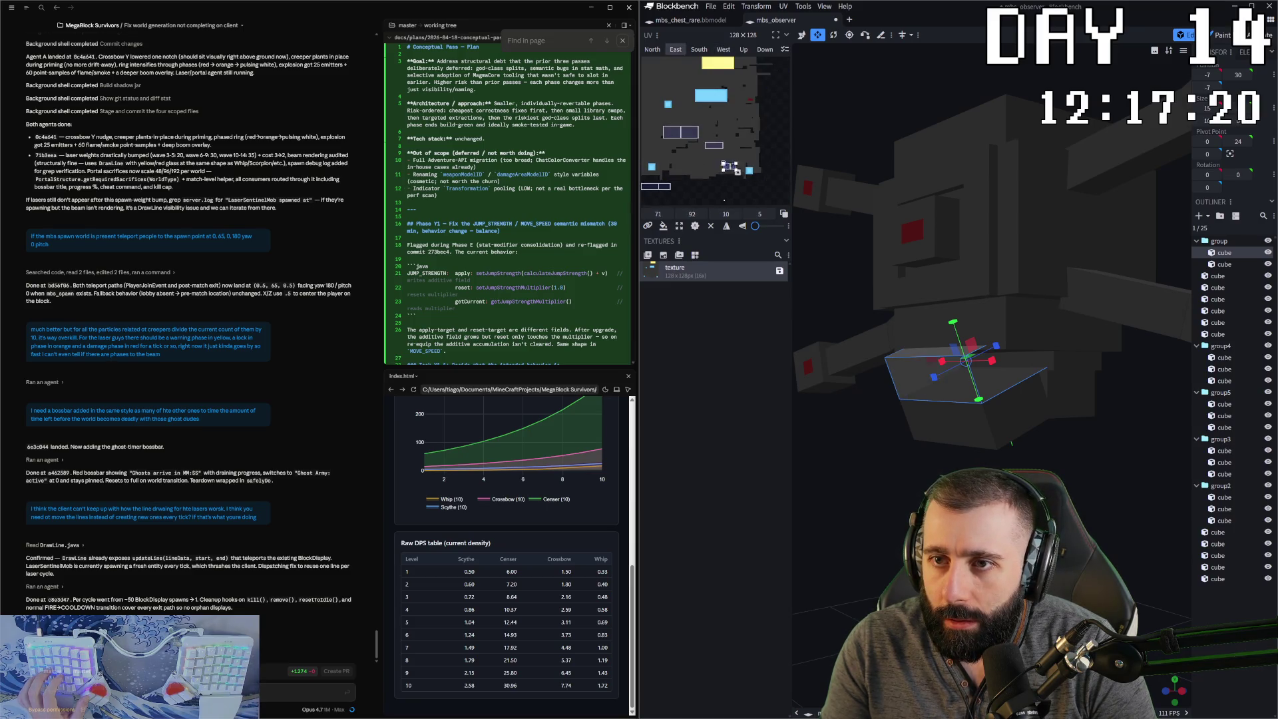
drag(730, 164, 666, 191)
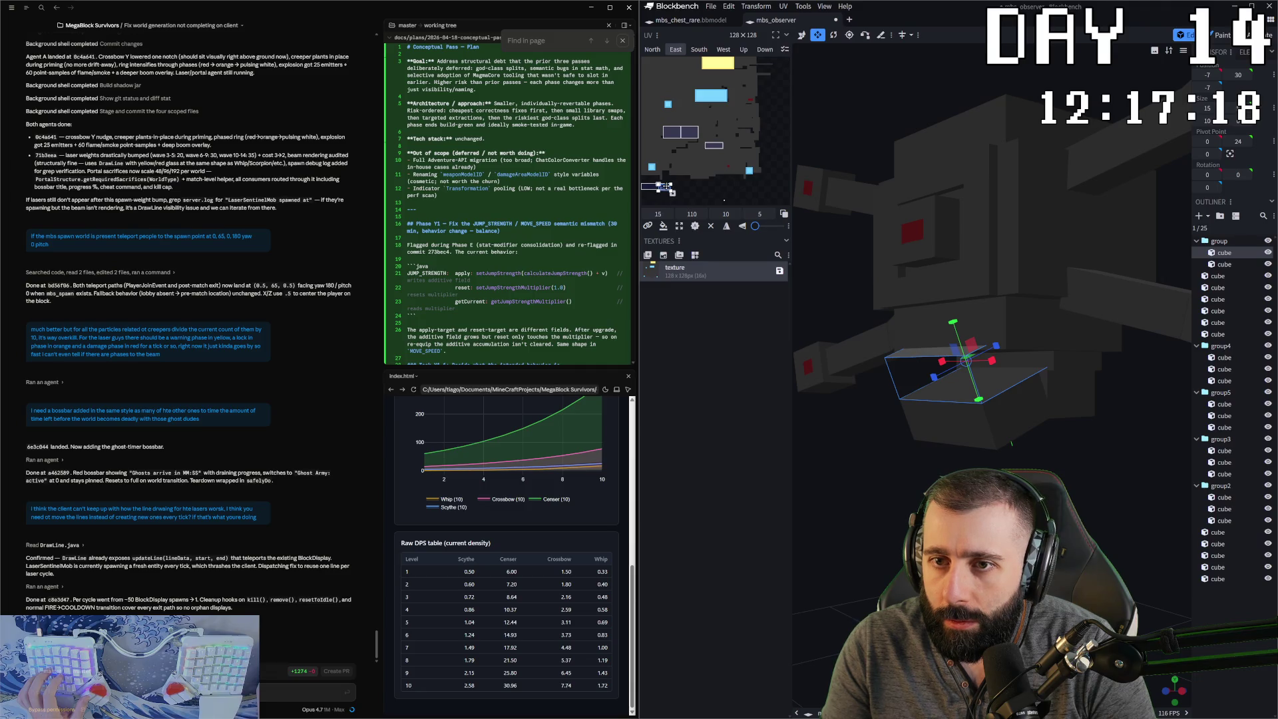
scroll(659, 202, up, 2)
drag(673, 158, 672, 155)
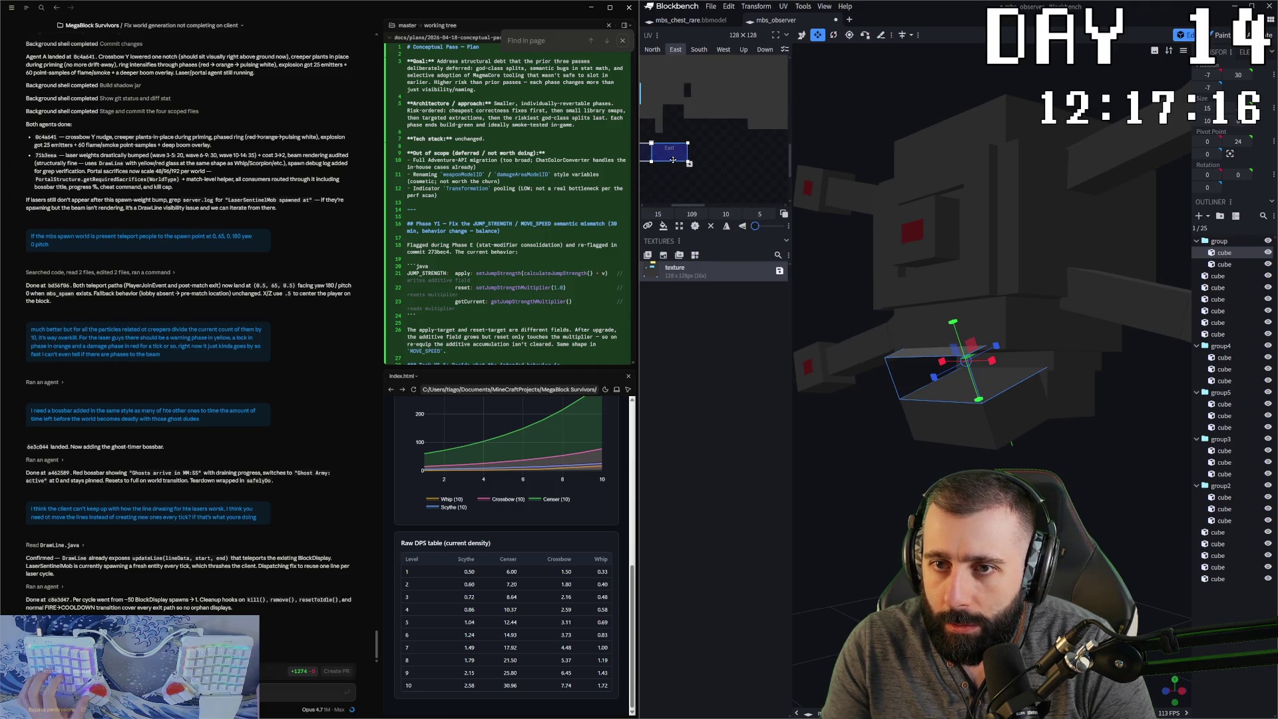
- Shift the top, bottom and front face UV areas lower on the texture
click(936, 356)
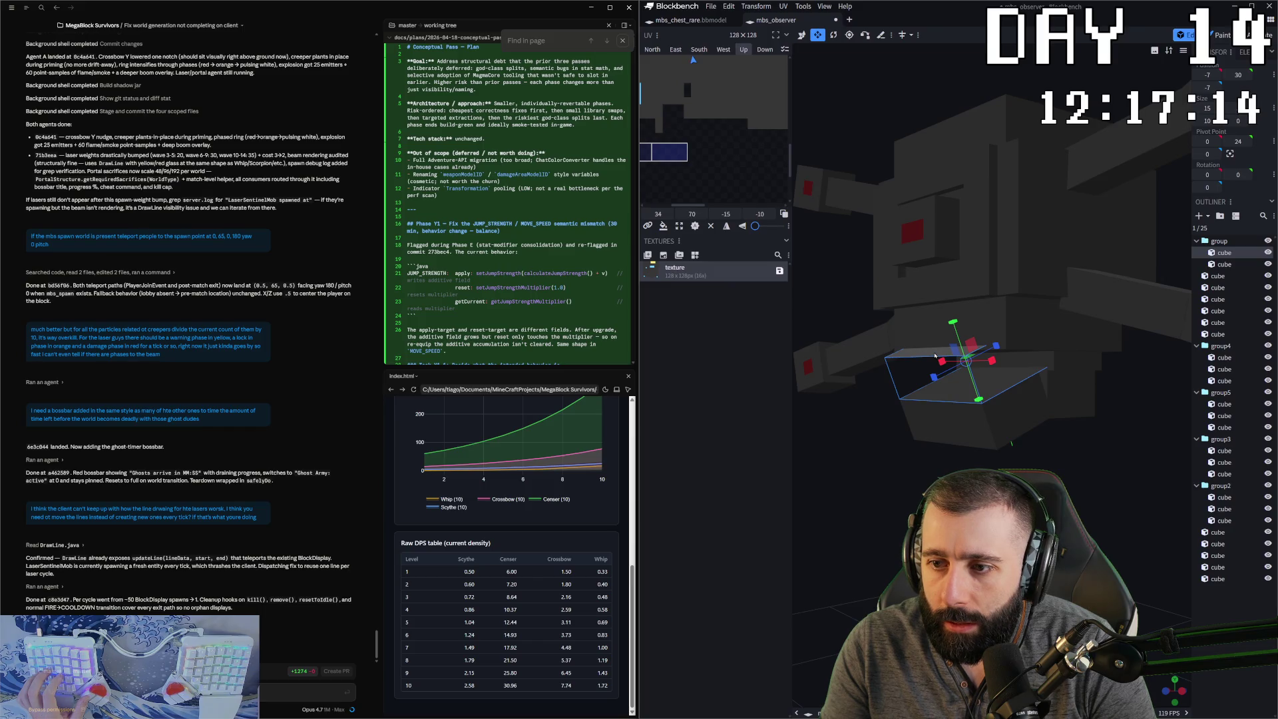
scroll(706, 159, down, 3)
drag(707, 101, 689, 192)
drag(693, 134, 684, 188)
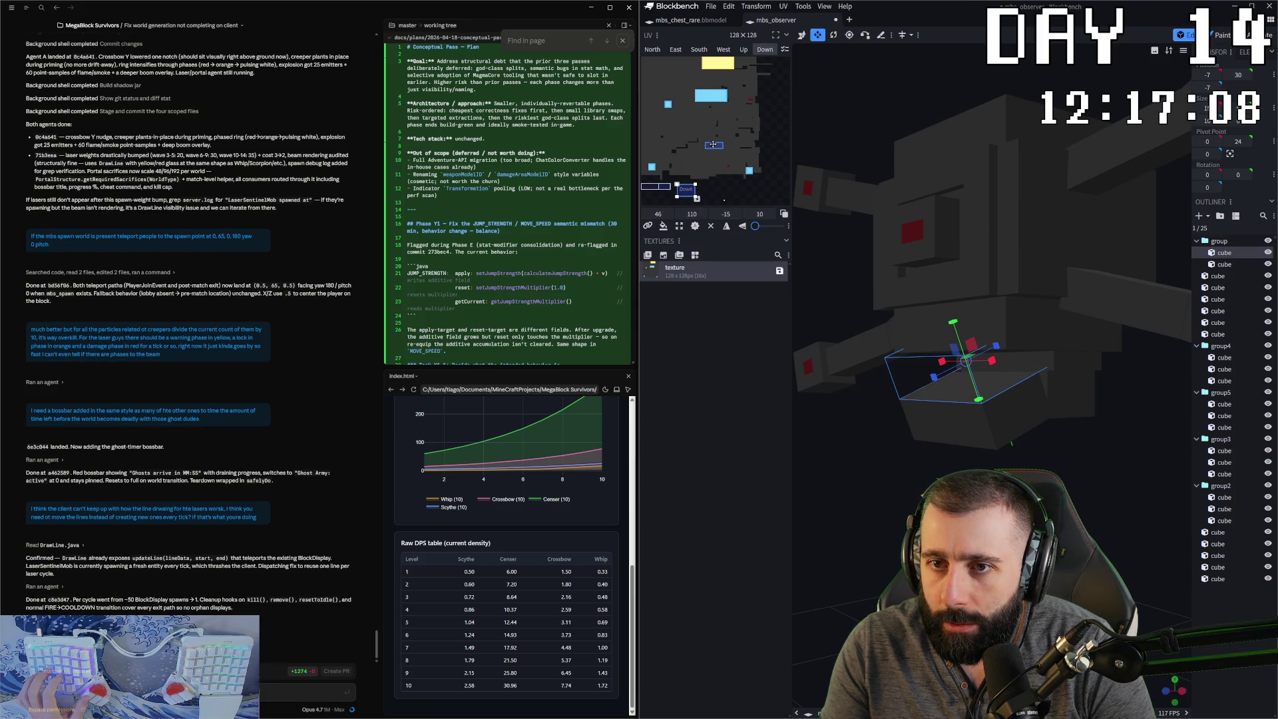
drag(713, 145, 710, 185)
- Check the model from preset views, then bring up the mbs_chest_rare model
key(KP_1)
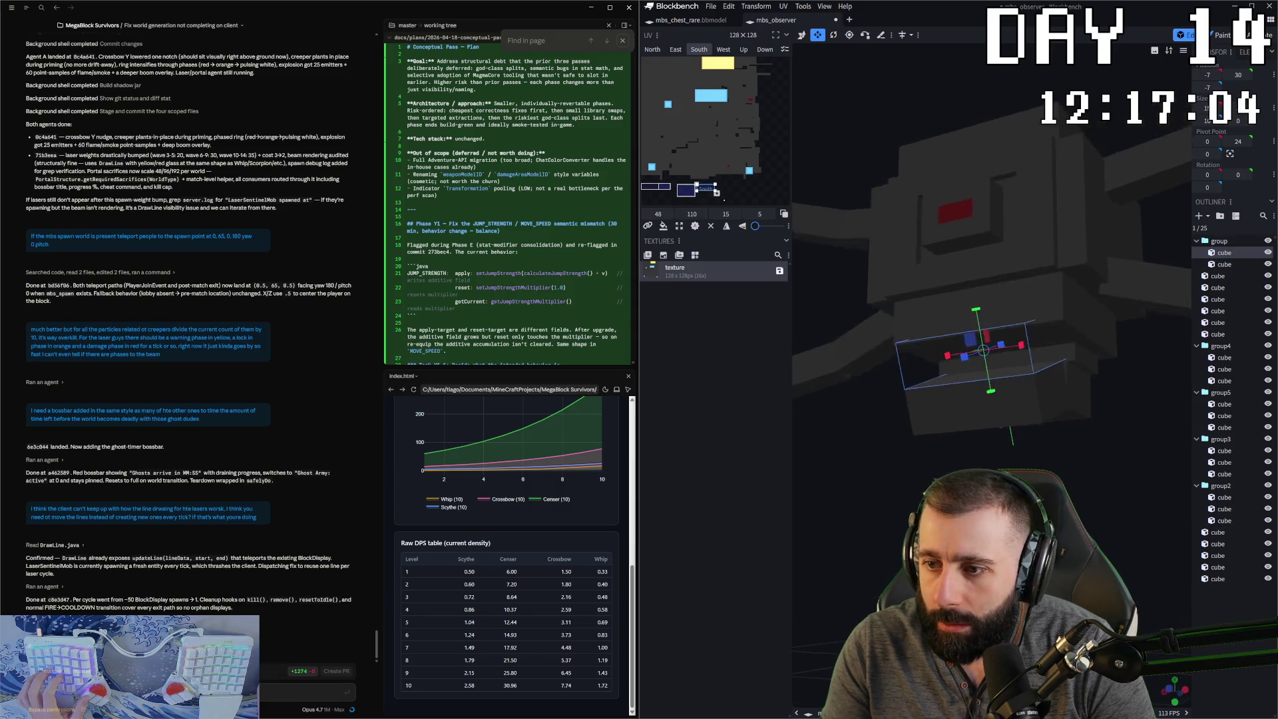
key(KP_2)
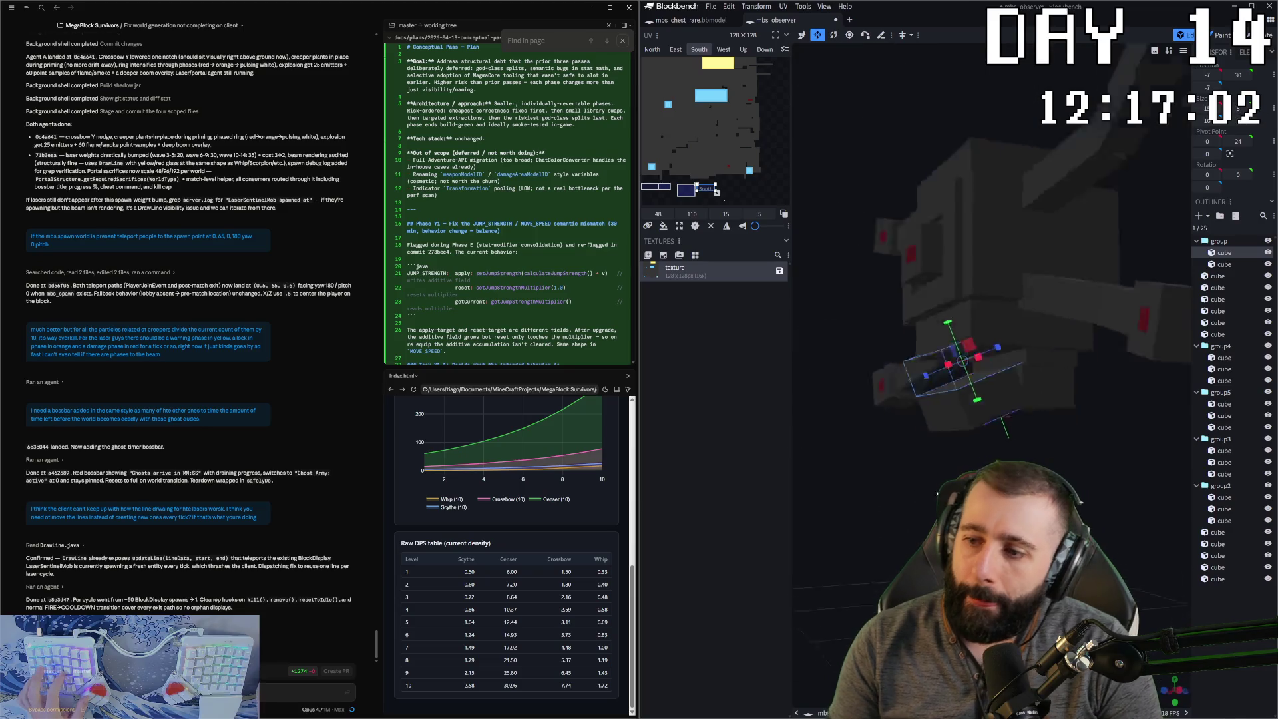
key(KP_1)
key(KP_8)
key(KP_6)
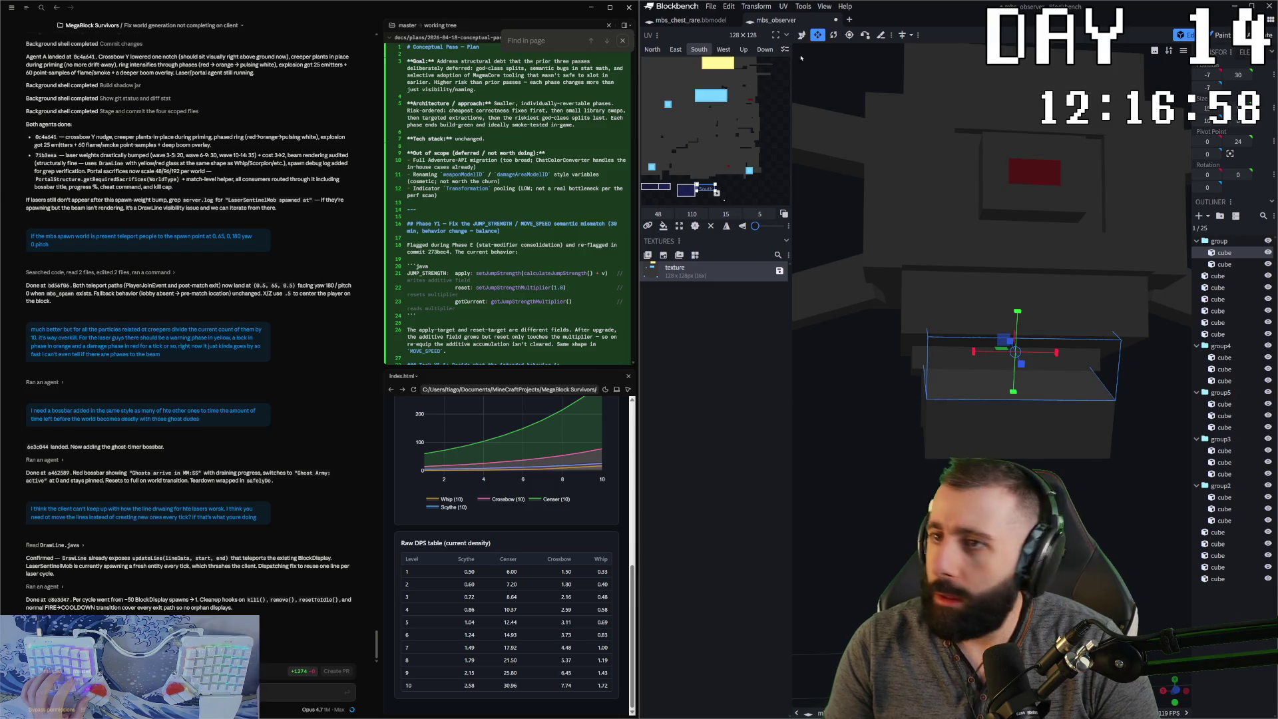
click(689, 20)
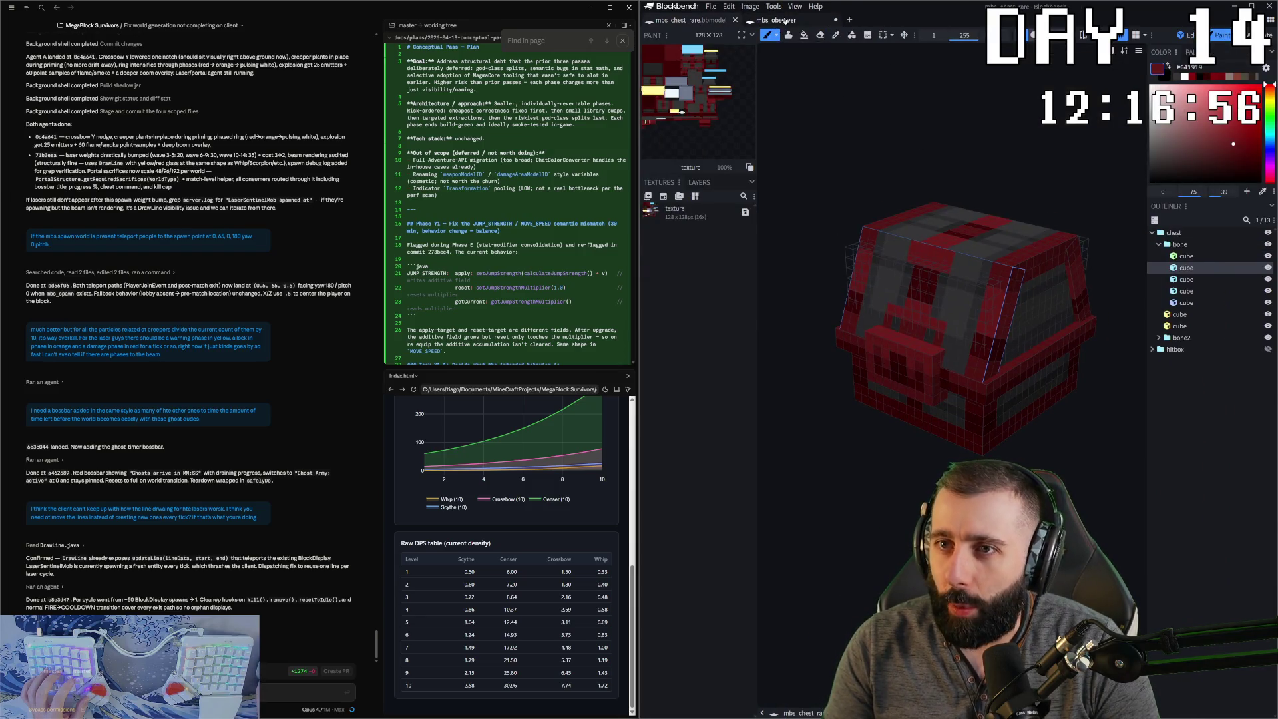
- Return to the observer model and choose light grey as the paint colour
click(775, 20)
click(1150, 133)
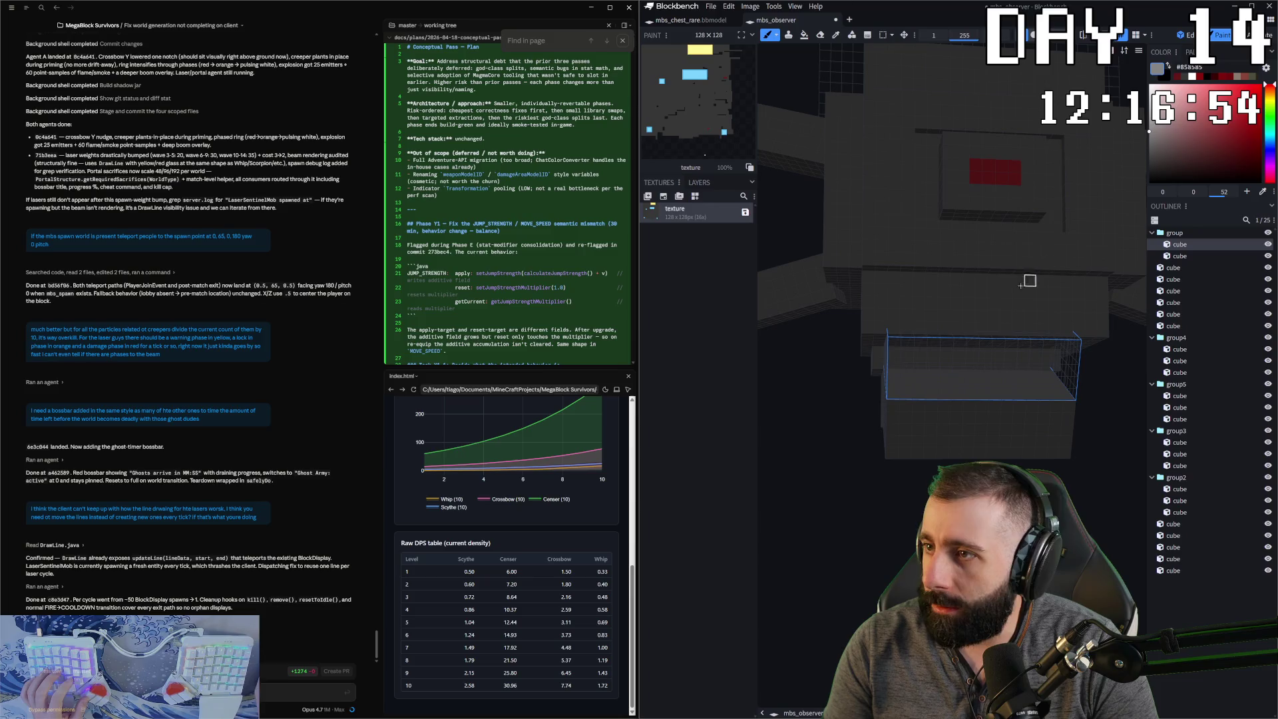
click(1149, 108)
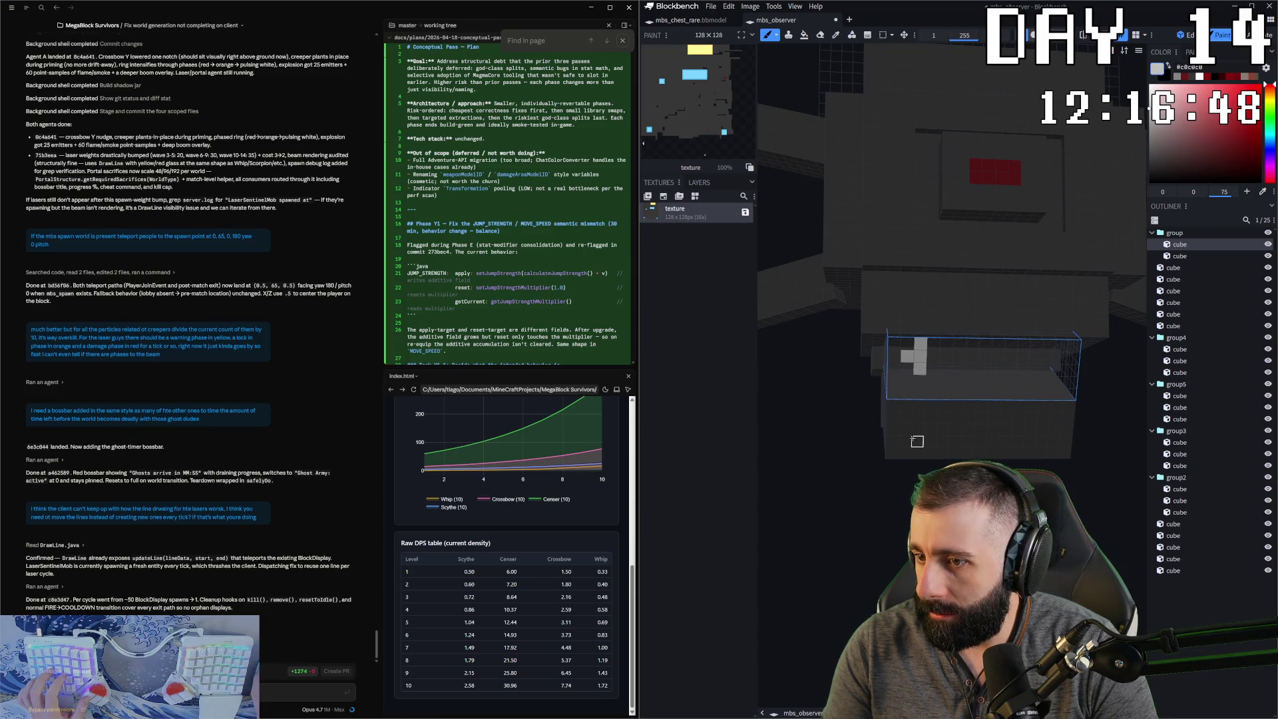
key(ctrl+z)
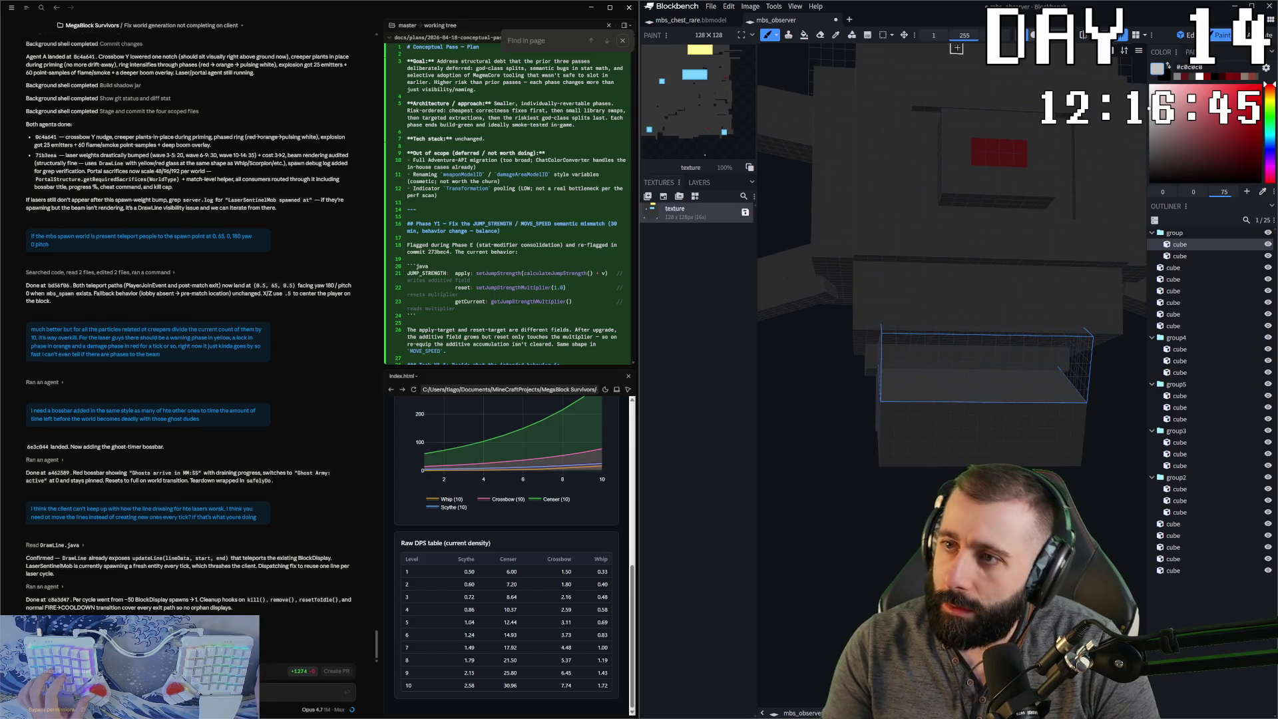
- Bucket-fill the top faces and small box light grey with Connected Colors fill mode
click(805, 34)
click(934, 34)
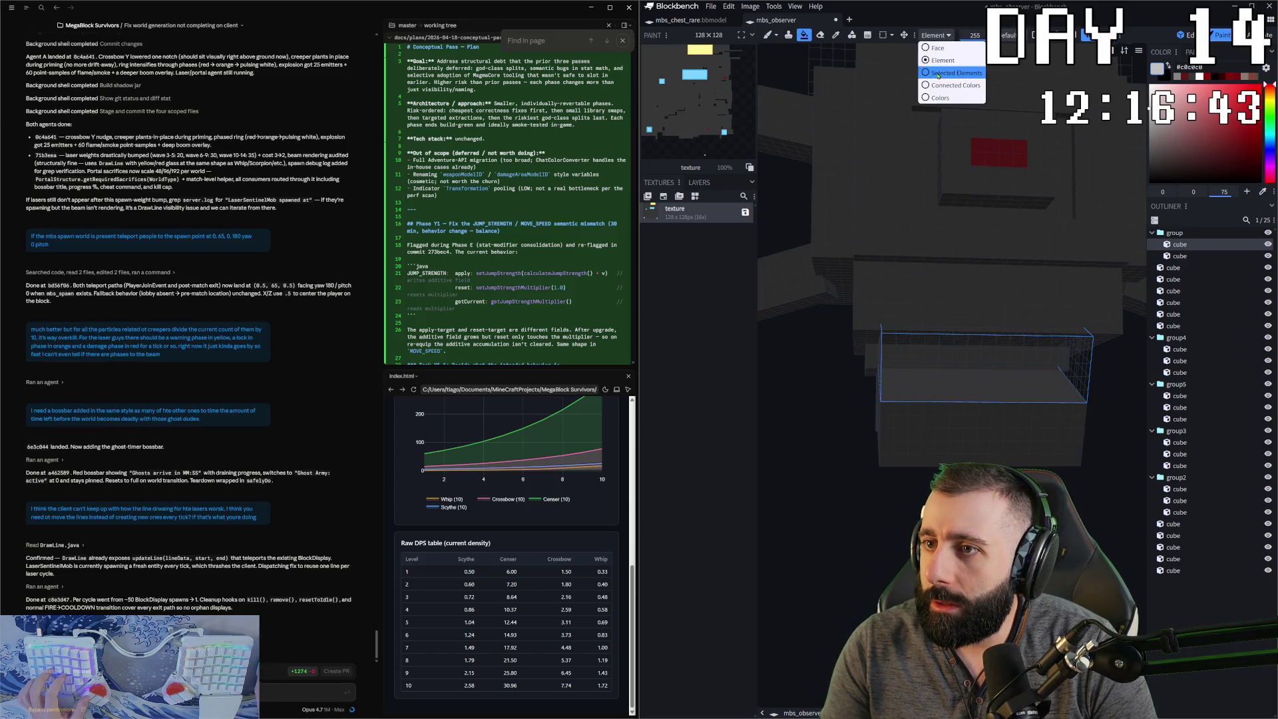
click(955, 85)
click(992, 153)
drag(991, 153, 983, 182)
click(982, 182)
click(988, 191)
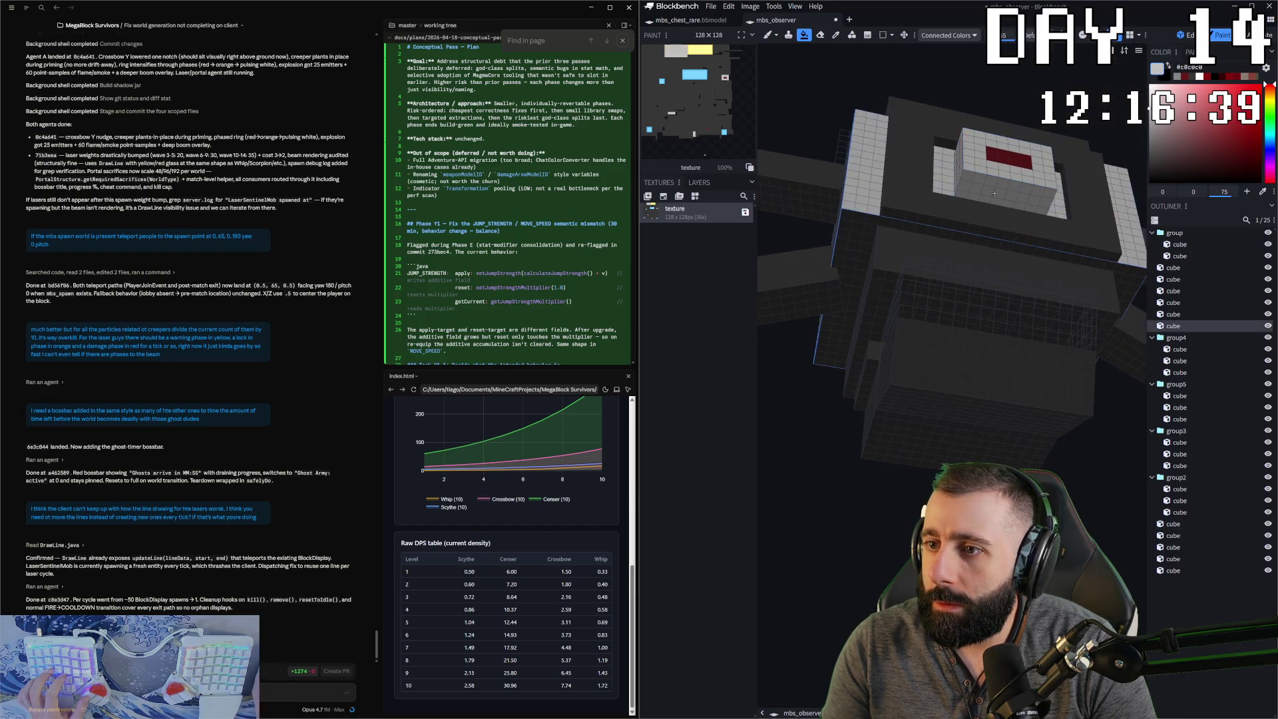
- Brush a light-grey border around all four edges of the red eye panel
drag(1025, 218, 912, 211)
click(909, 212)
mouse_move(1026, 123)
mouse_down()
mouse_move(965, 200)
mouse_move(925, 223)
mouse_move(928, 272)
mouse_move(917, 262)
mouse_up()
key(b)
click(917, 281)
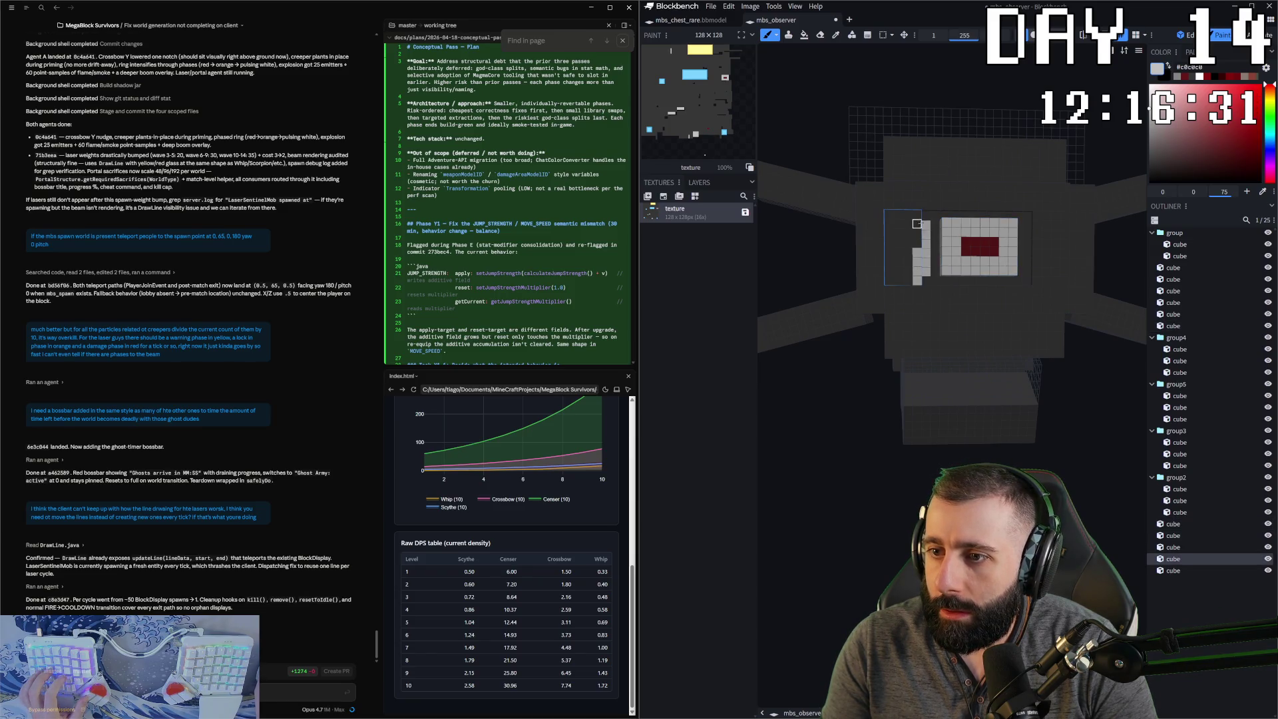
key(ctrl+z)
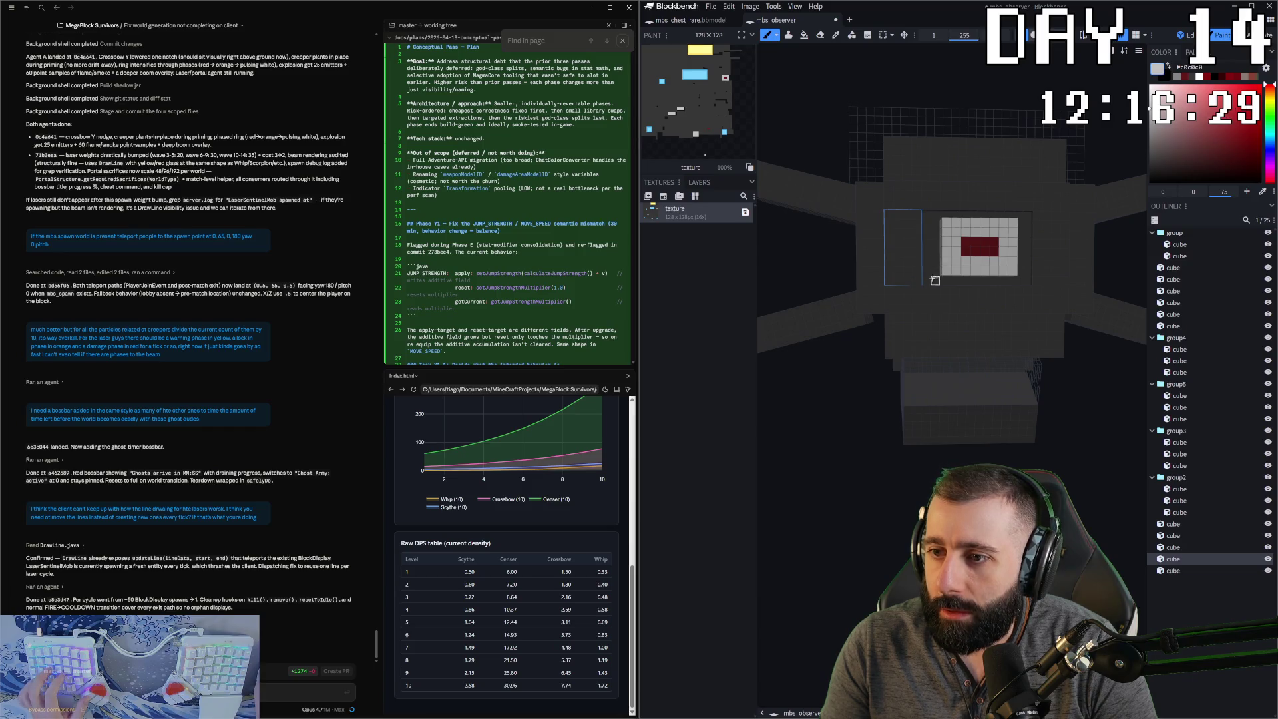
click(927, 280)
shift+click(926, 212)
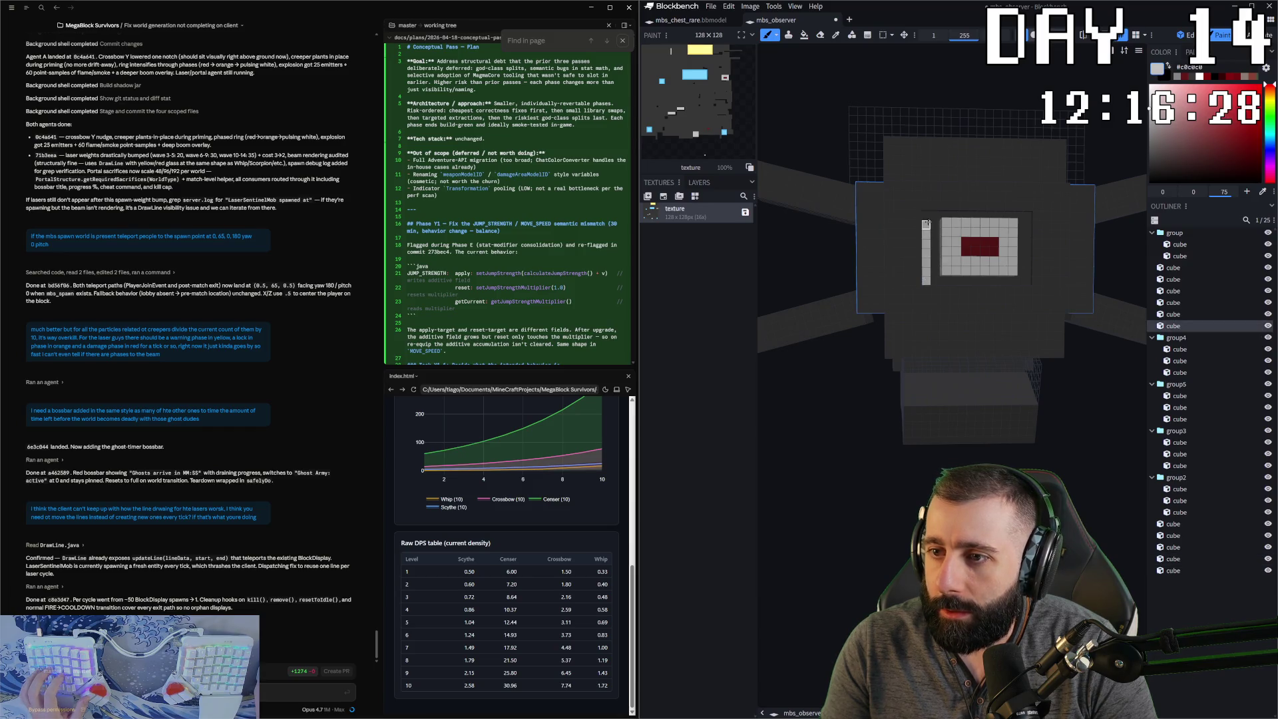
shift+click(1027, 216)
shift+click(1027, 280)
shift+click(935, 281)
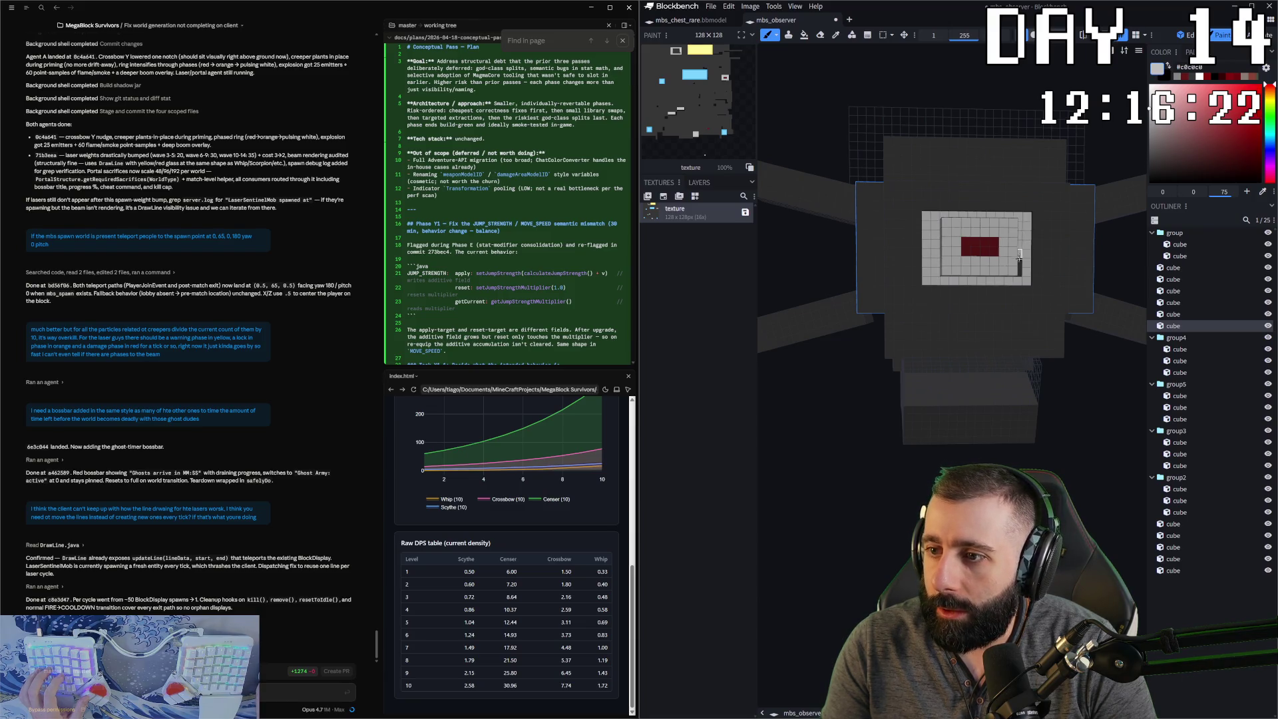
- Paint light-grey borders around the red centres of the arm-tip cubes
scroll(1020, 253, down, 3)
mouse_move(1020, 253)
mouse_down()
mouse_move(1131, 456)
mouse_move(952, 350)
mouse_up()
click(947, 345)
click(947, 346)
drag(977, 338, 979, 373)
mouse_move(1078, 280)
mouse_down()
mouse_move(1044, 238)
mouse_move(1032, 460)
mouse_move(978, 450)
mouse_move(898, 357)
mouse_up()
scroll(1032, 460, up, 3)
scroll(1032, 460, down, 3)
scroll(978, 450, up, 3)
click(905, 342)
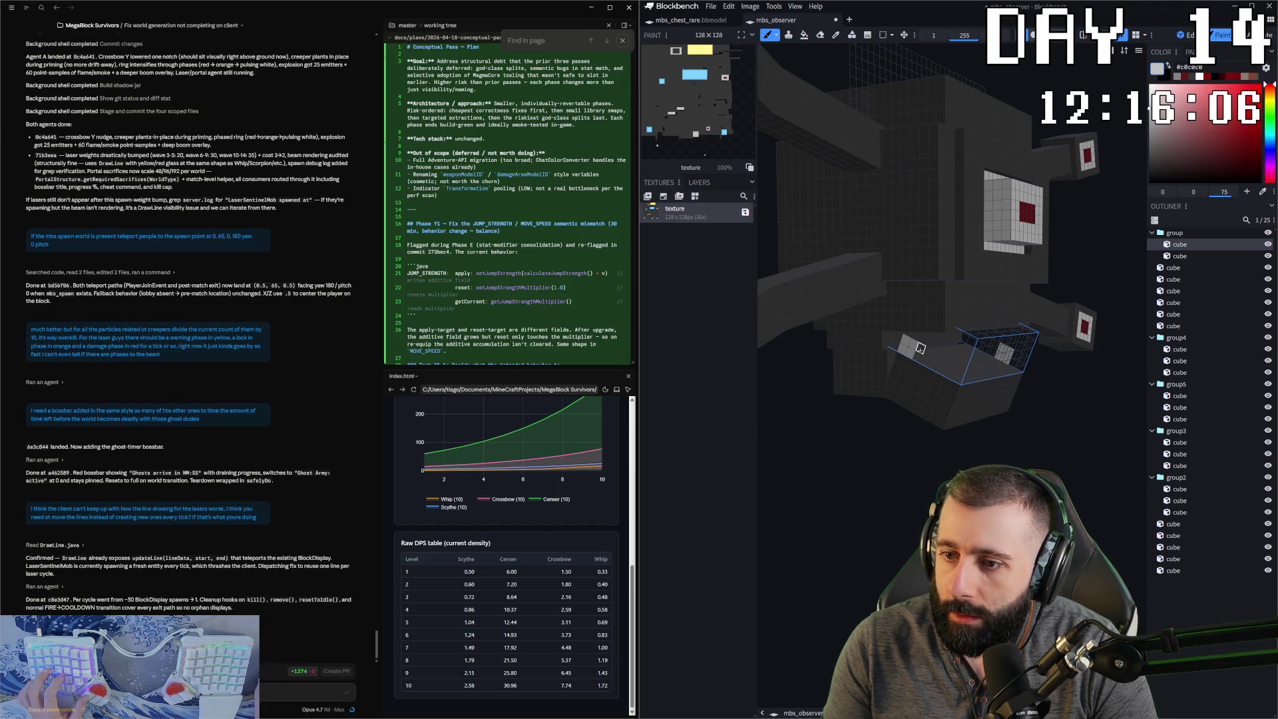
- From front view, paint mirrored light-grey tooth blocks along the mouth band's top and bottom rows
key(KP_1)
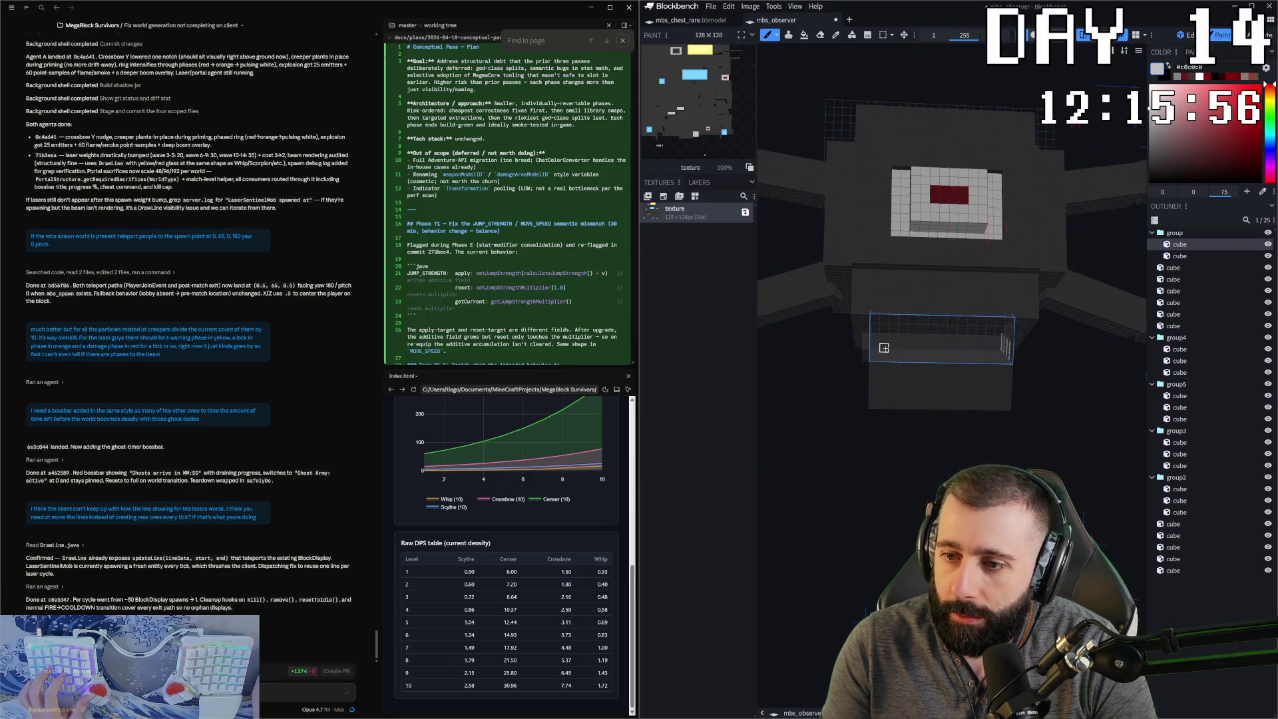
drag(903, 349, 942, 359)
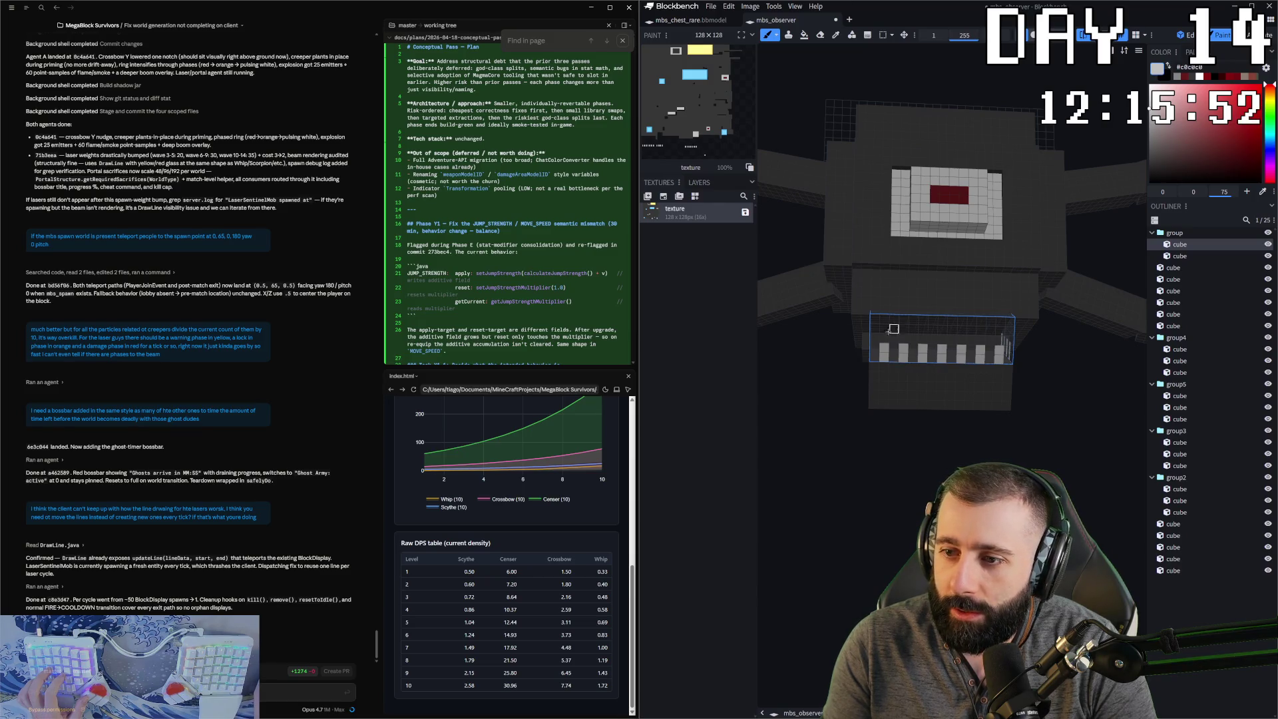
drag(874, 320, 933, 329)
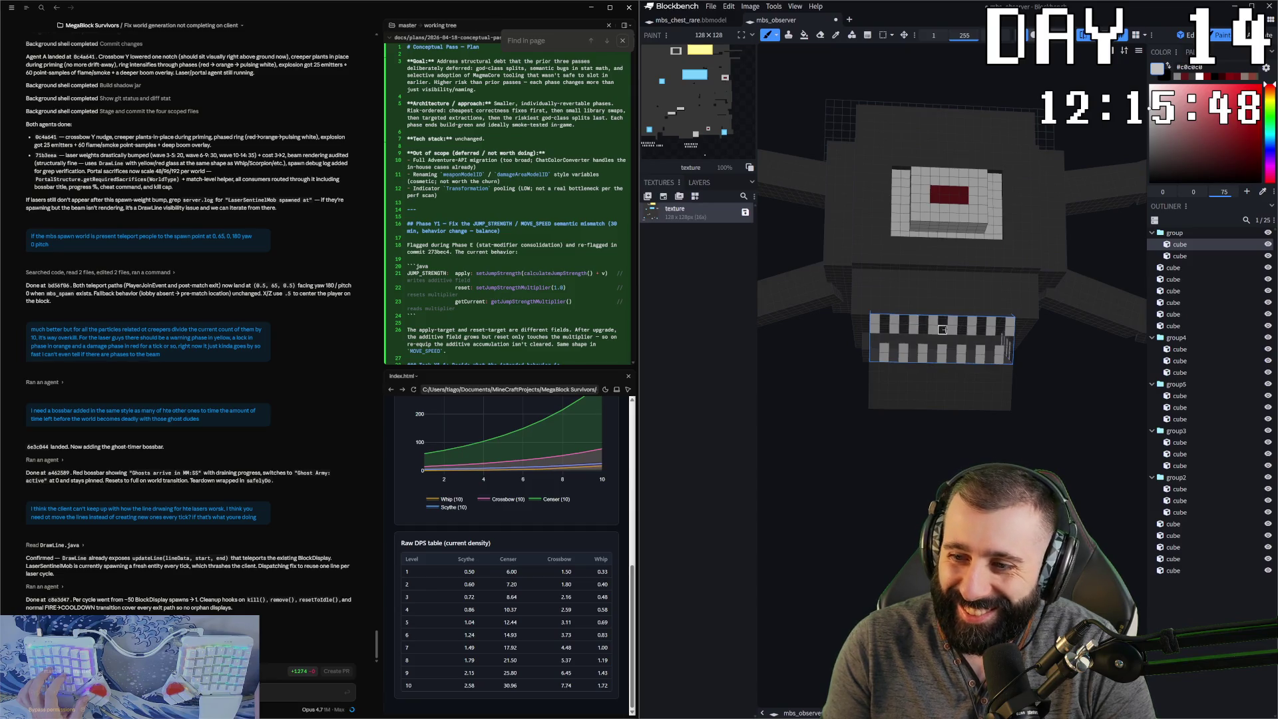
drag(1063, 436, 928, 364)
click(869, 356)
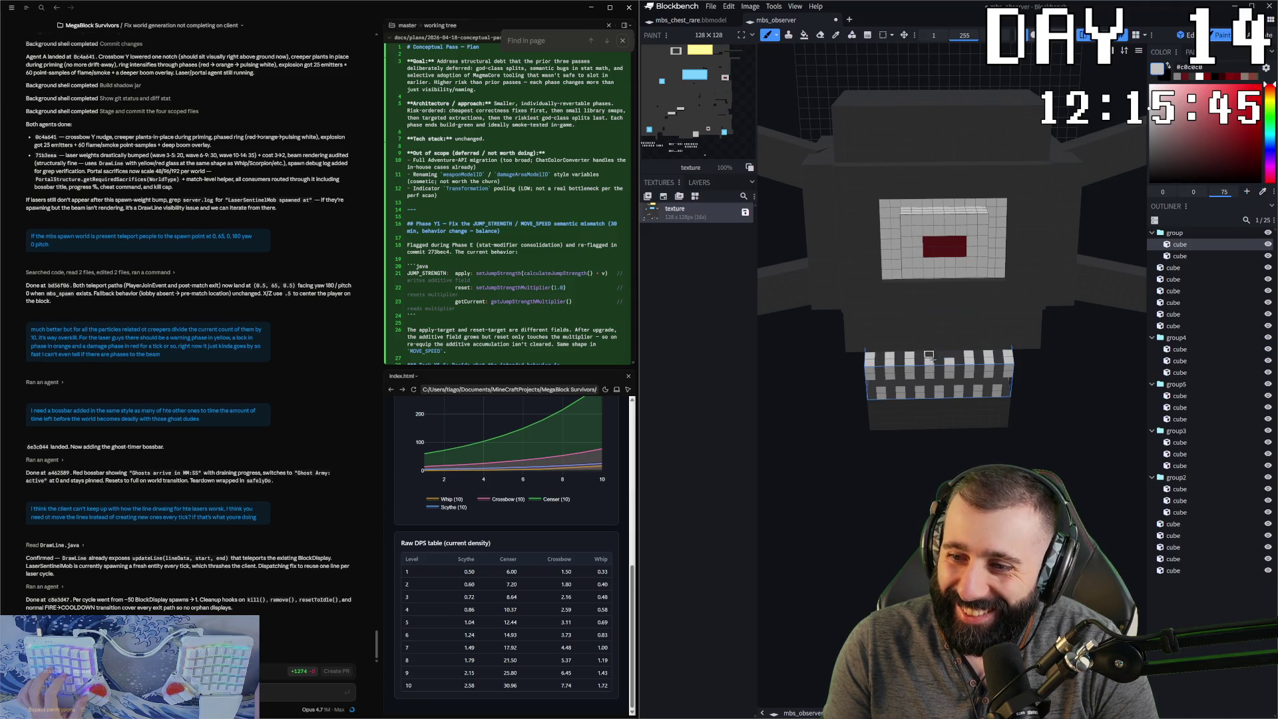
click(930, 356)
drag(929, 355, 972, 390)
drag(877, 346, 906, 347)
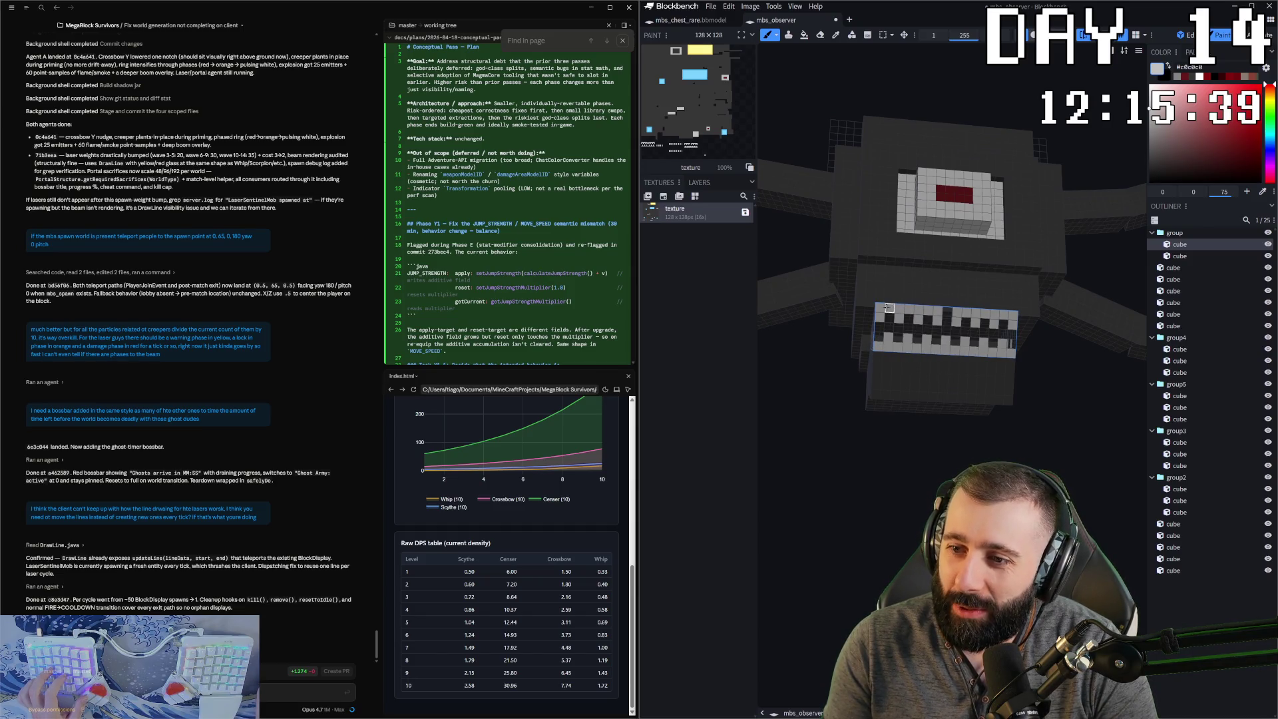
mouse_move(957, 323)
right_down()
mouse_move(989, 460)
mouse_move(899, 336)
right_up()
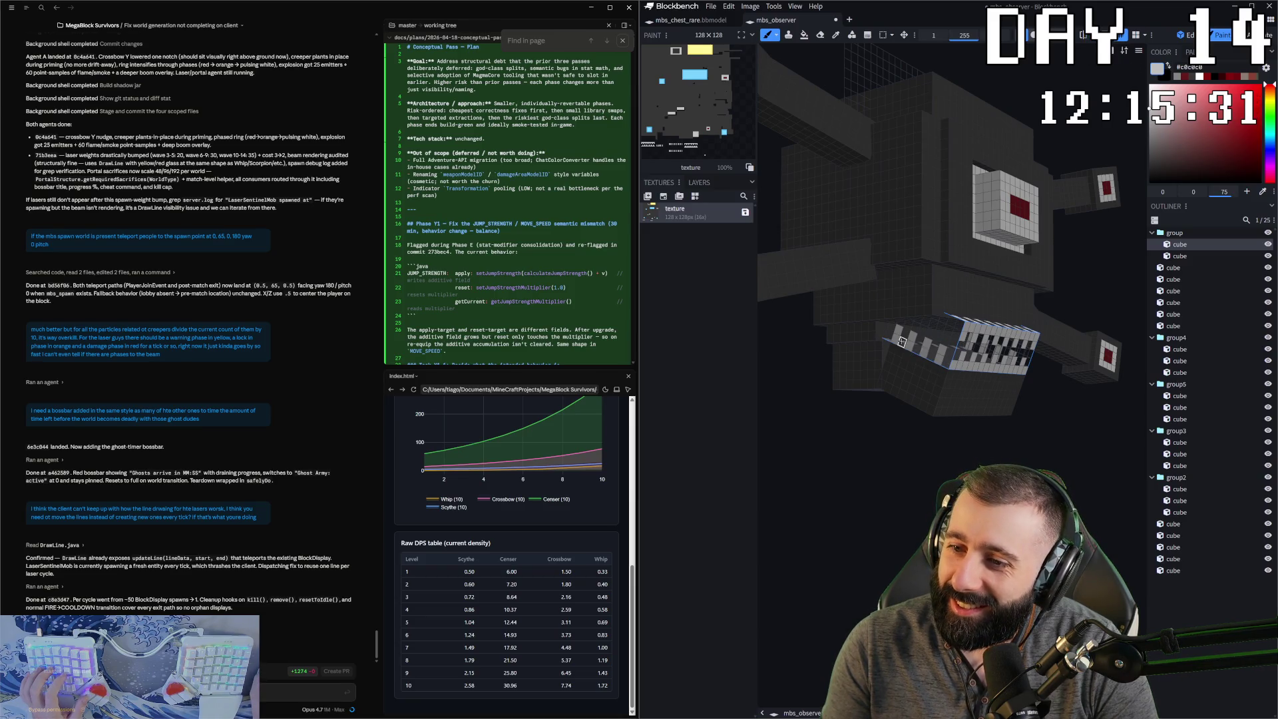
mouse_move(994, 402)
right_down()
mouse_move(945, 400)
mouse_move(985, 399)
mouse_move(934, 416)
right_up()
mouse_move(922, 399)
mouse_down()
mouse_move(975, 386)
mouse_move(1013, 355)
mouse_move(867, 357)
mouse_move(977, 373)
mouse_move(874, 364)
mouse_move(977, 365)
mouse_move(929, 358)
mouse_up()
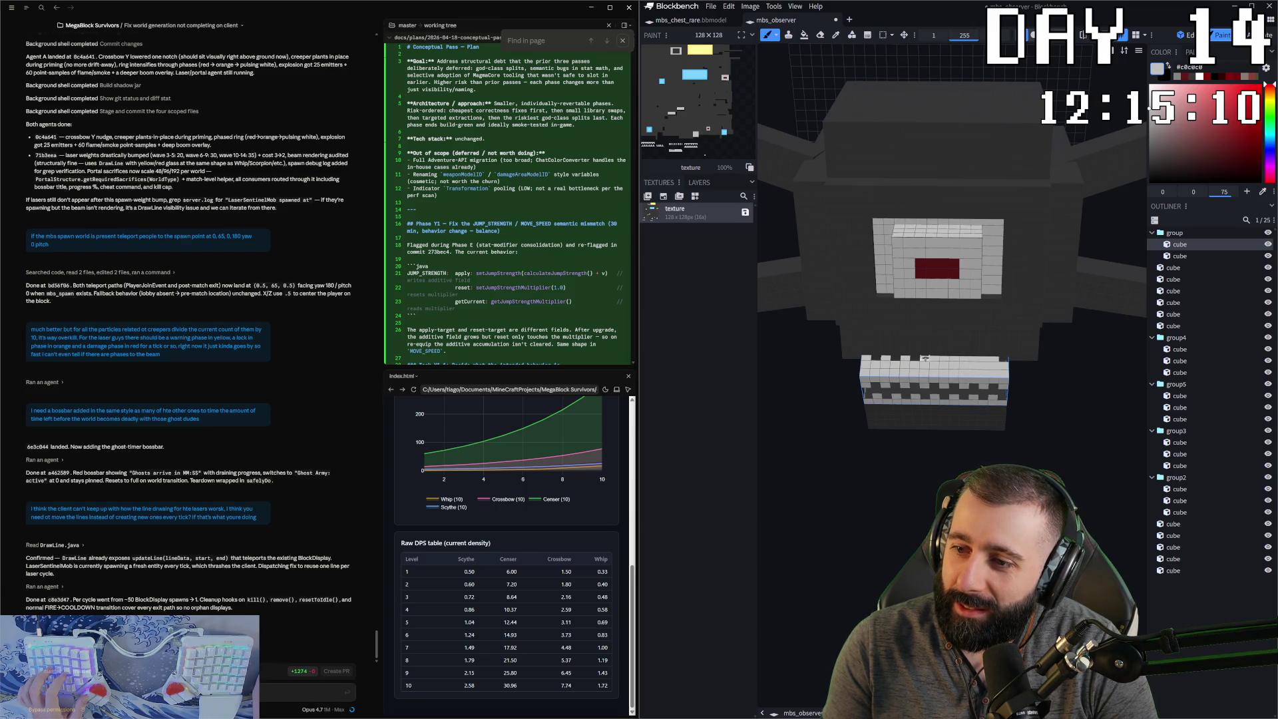
- Undo the paint joining the top teeth and repaint separate light top-row teeth
key(ctrl+z)
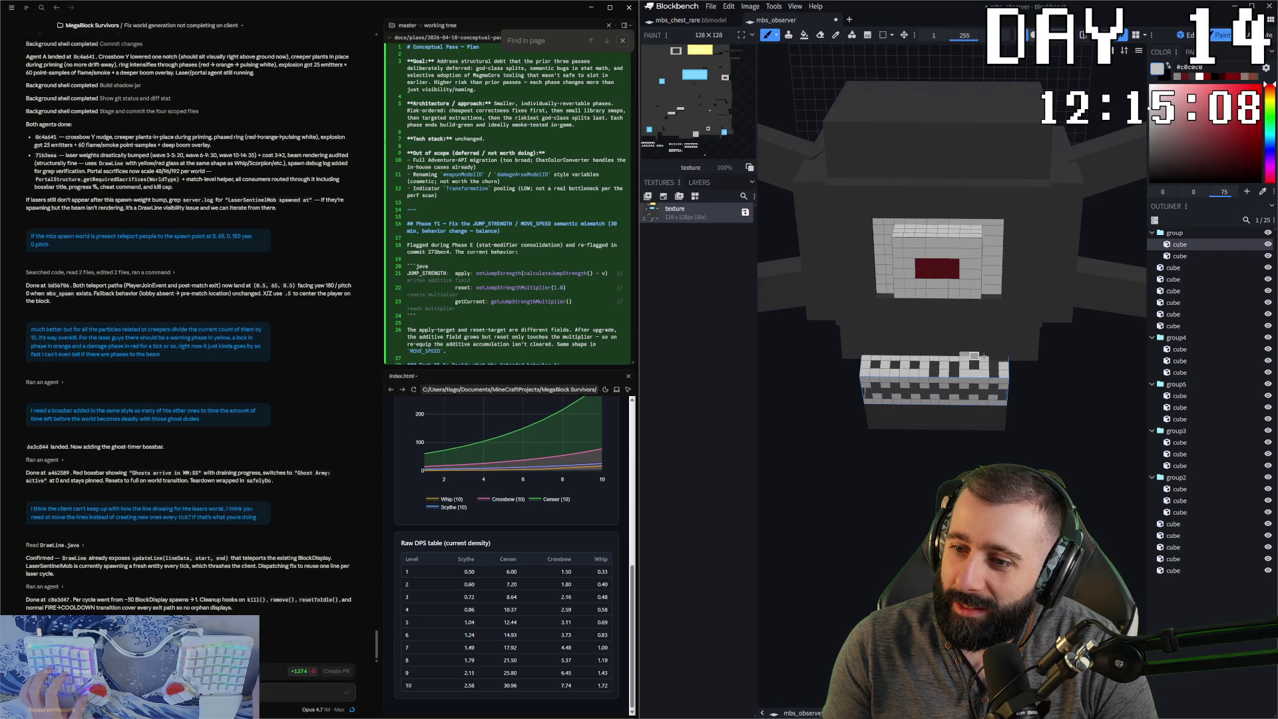
key(ctrl+z)
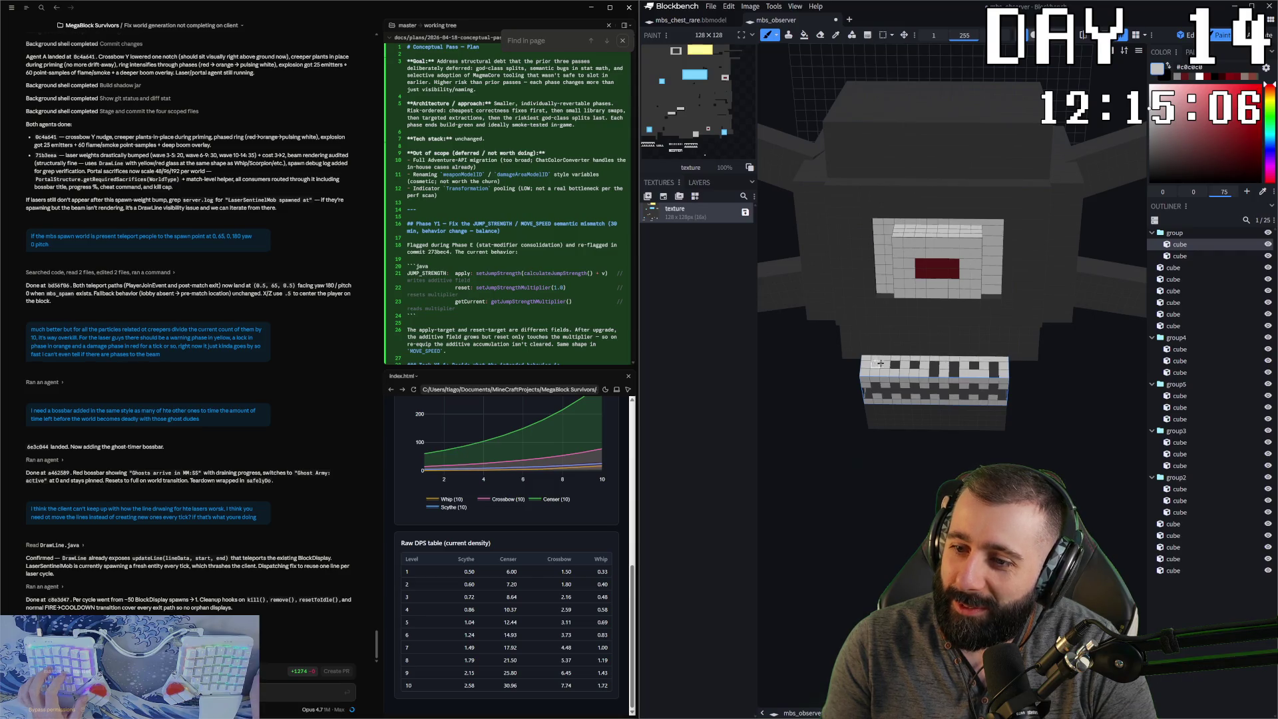
drag(934, 370, 984, 373)
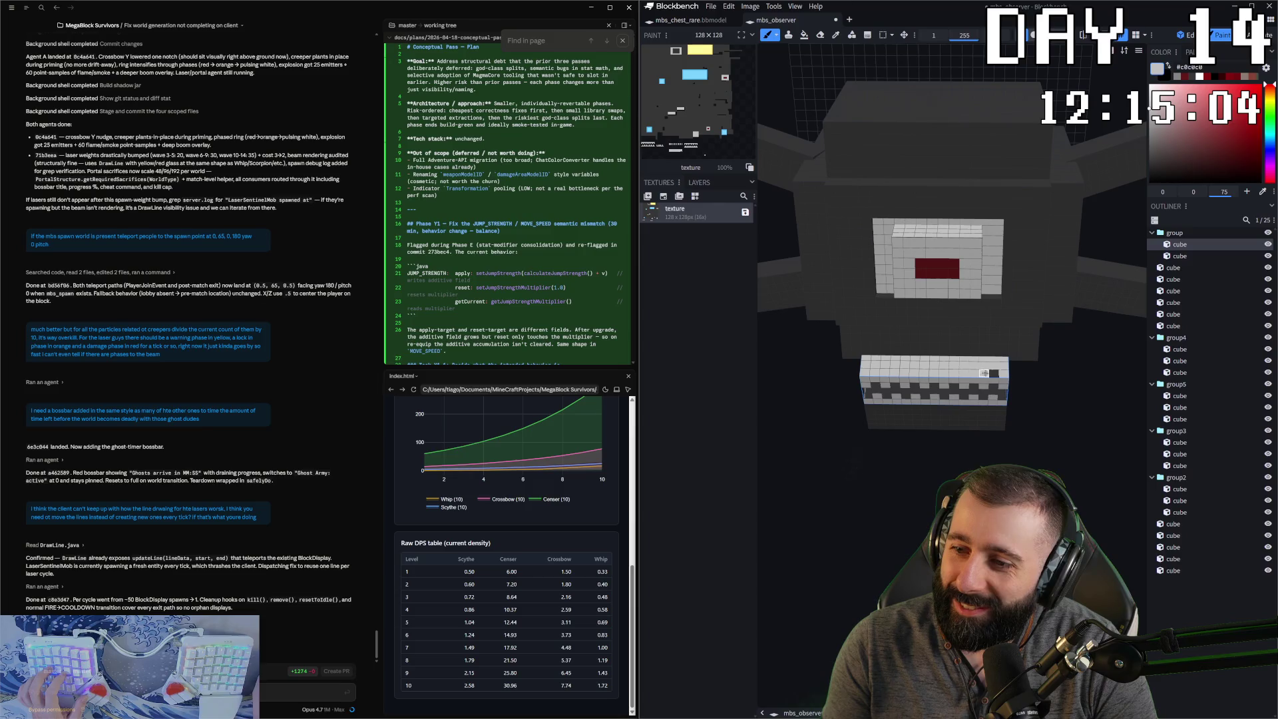
- Orbit around the observer model to inspect it, then pick dark grey #373737
mouse_move(1069, 421)
mouse_down()
mouse_move(926, 333)
mouse_move(994, 142)
mouse_up()
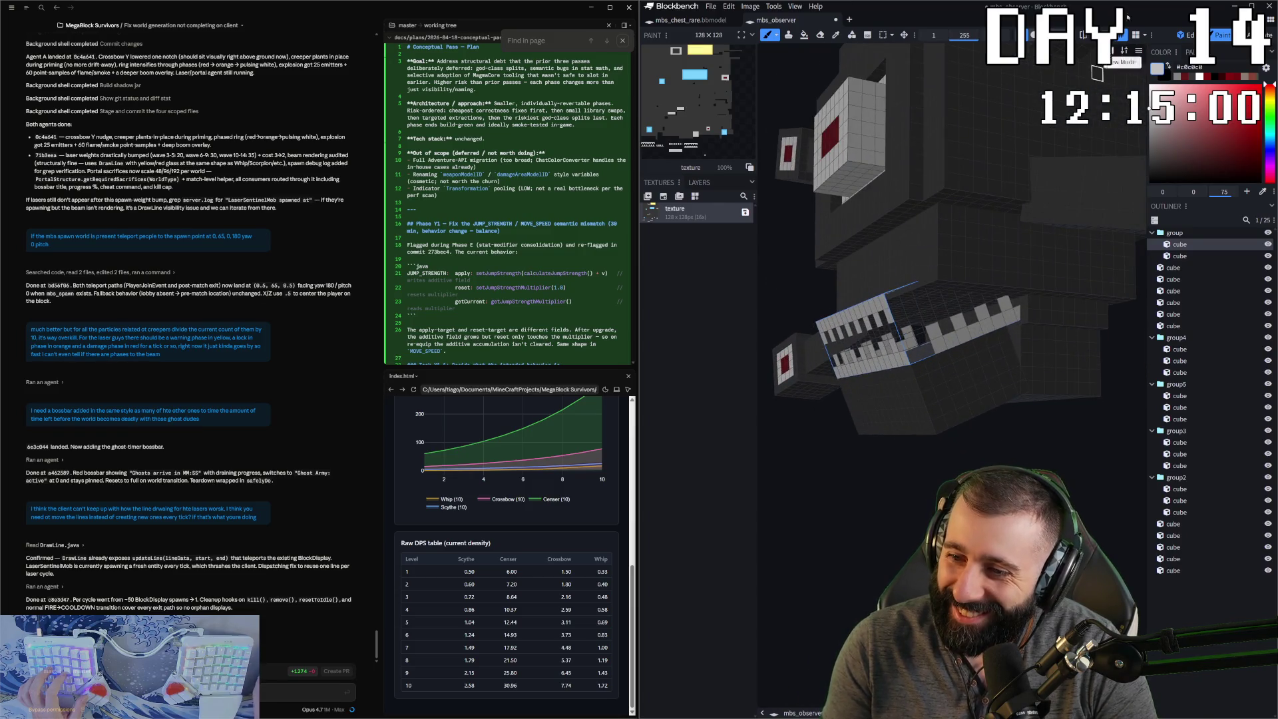
drag(875, 507, 900, 336)
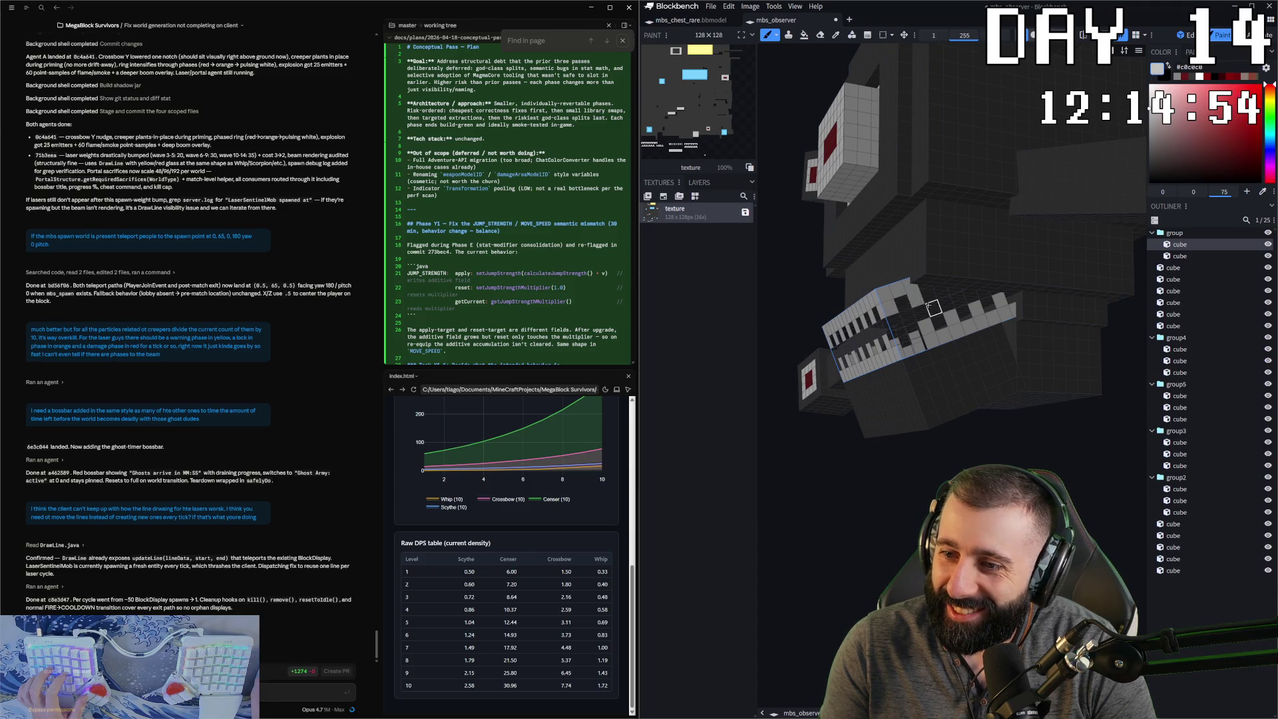
mouse_move(928, 295)
mouse_down()
mouse_move(966, 293)
mouse_move(932, 296)
mouse_move(945, 333)
mouse_move(975, 340)
mouse_move(932, 326)
mouse_move(952, 306)
mouse_move(936, 440)
mouse_up()
scroll(951, 306, down, 3)
scroll(935, 440, up, 3)
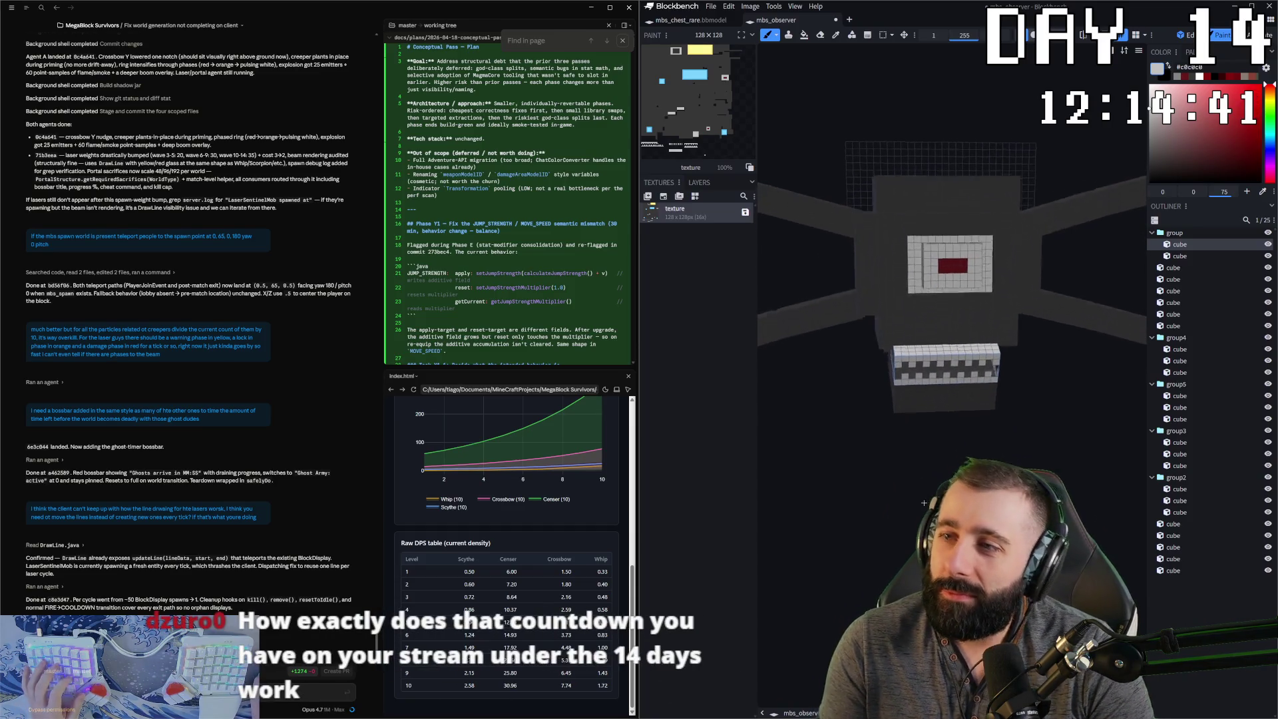
mouse_move(935, 440)
mouse_down()
mouse_move(935, 485)
mouse_move(920, 496)
mouse_up()
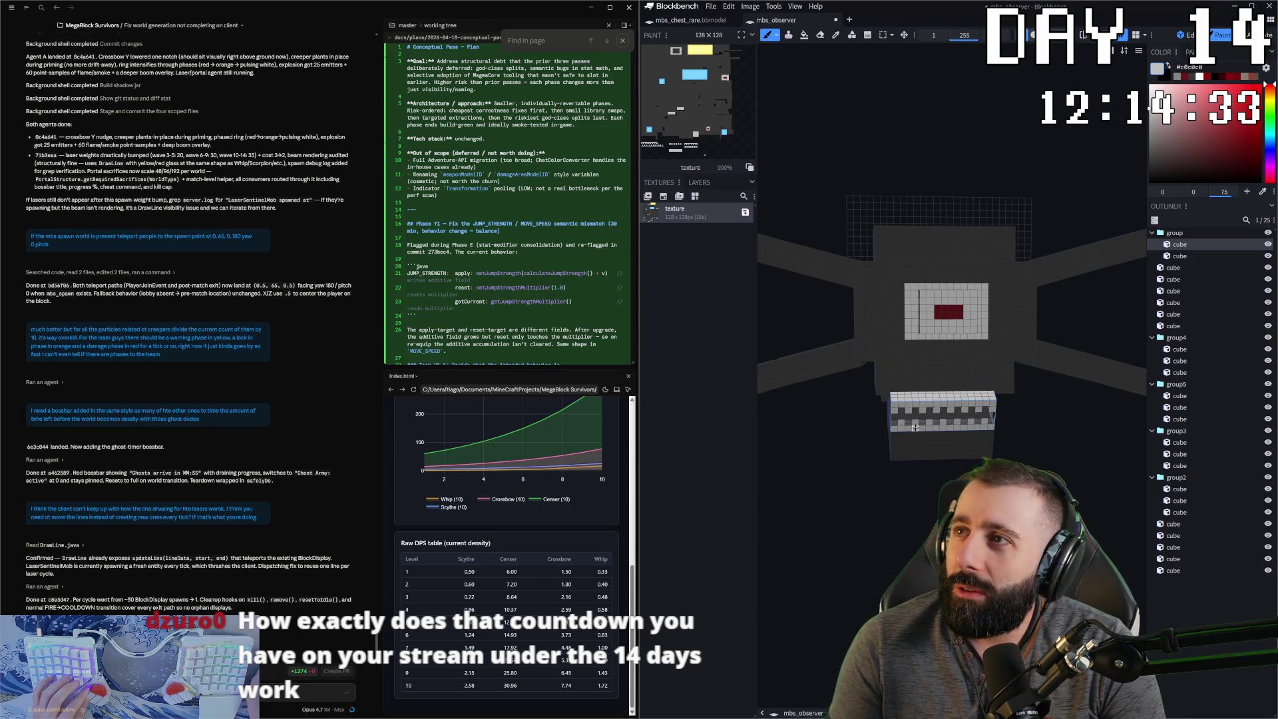
scroll(805, 236, up, 2)
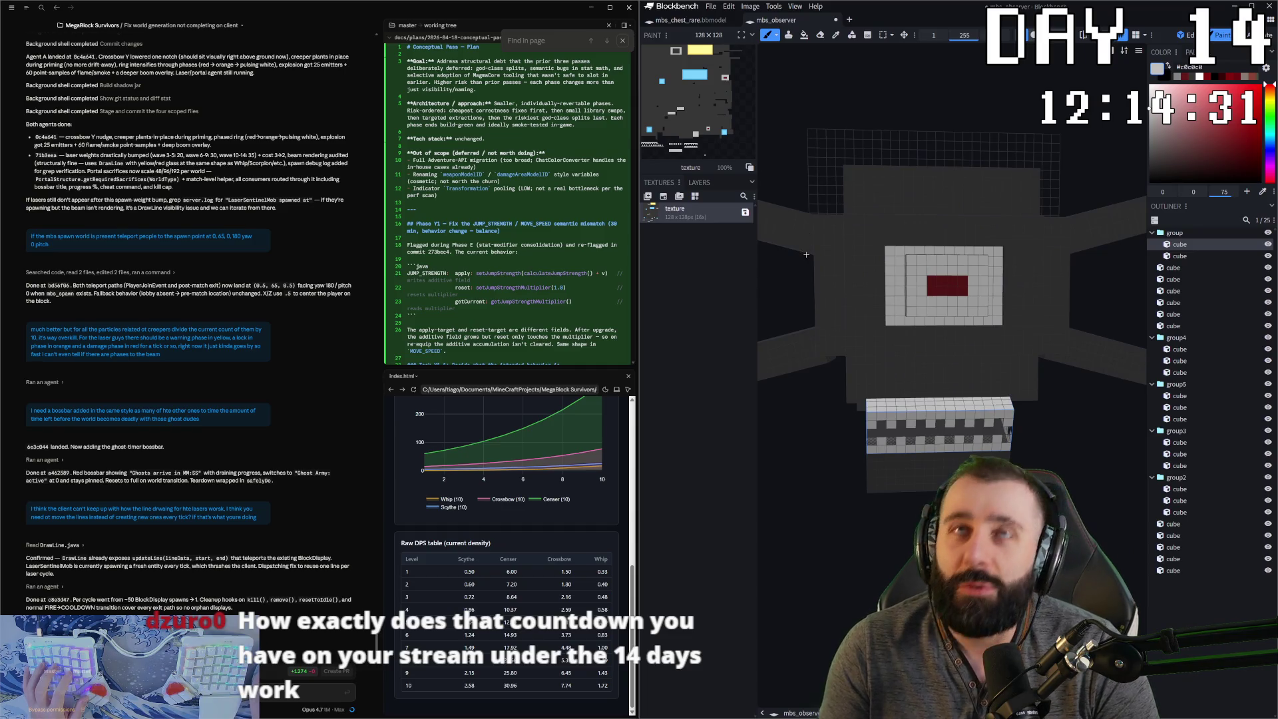
mouse_move(832, 246)
mouse_down()
mouse_move(971, 266)
mouse_move(841, 237)
mouse_up()
click(971, 266)
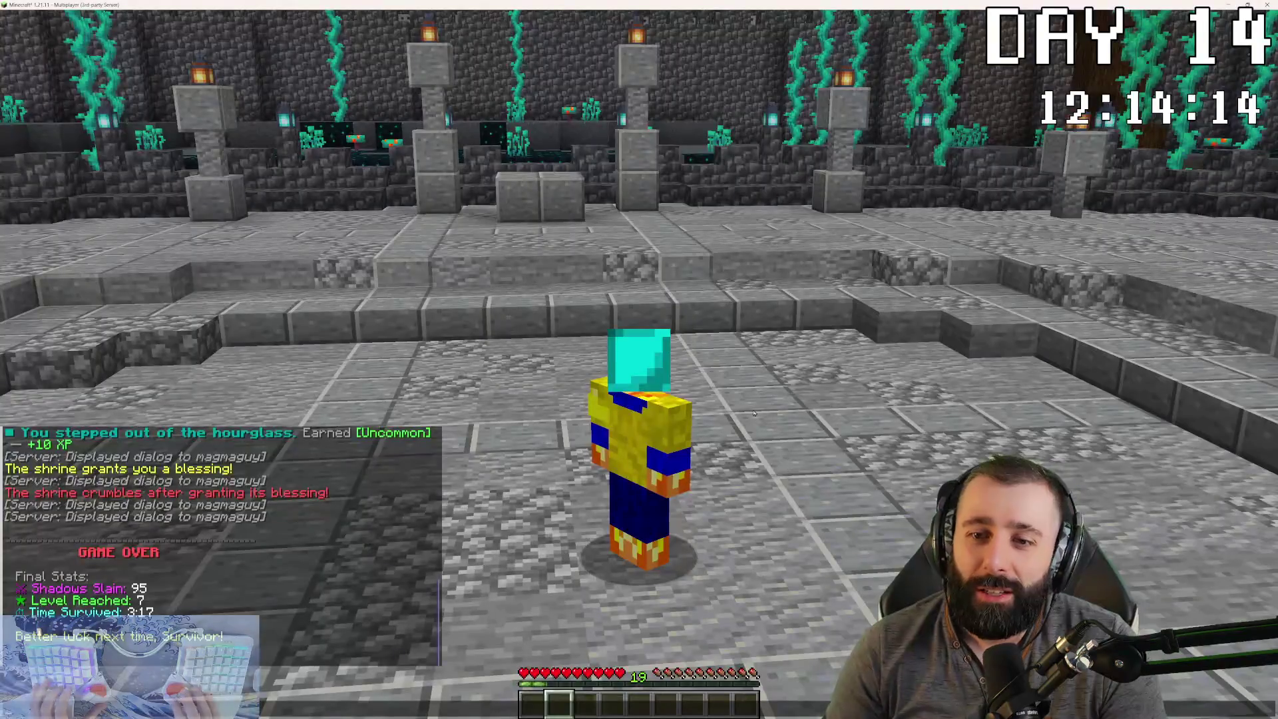
- Start a MegaBlock Survivors match with /mbs start as the Duelist class
key(Return)
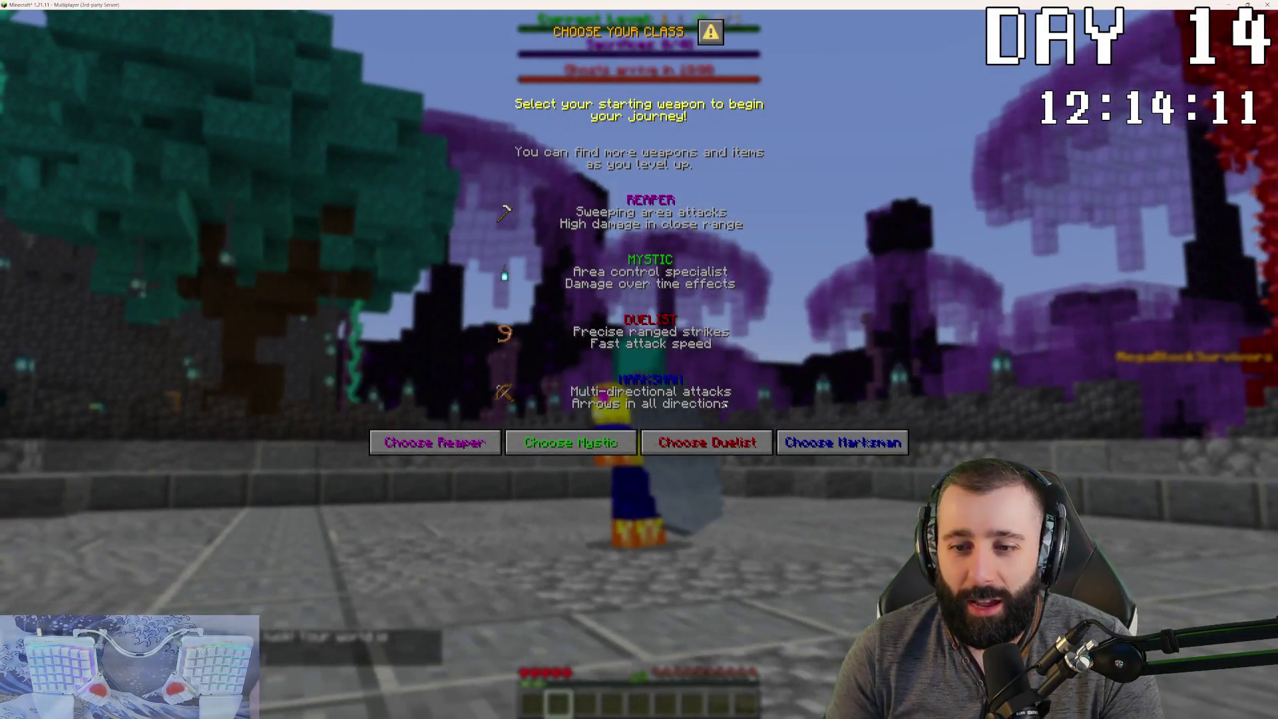
click(707, 442)
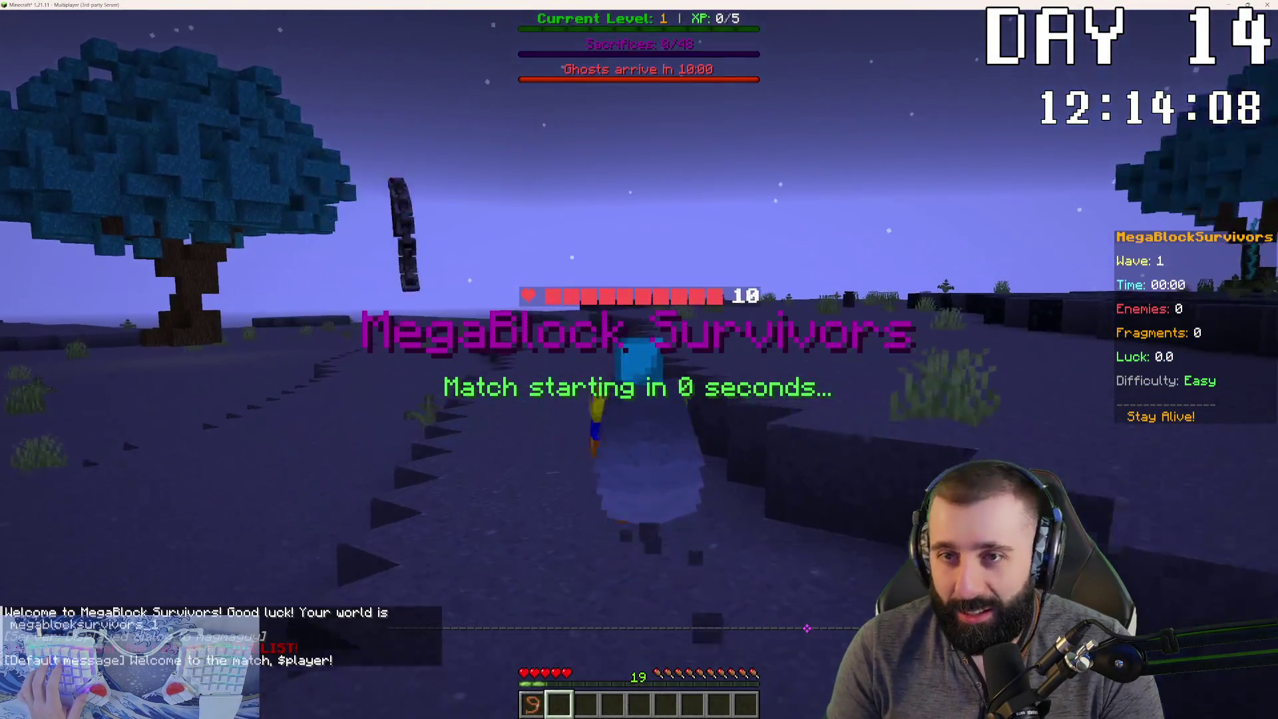
key(w)
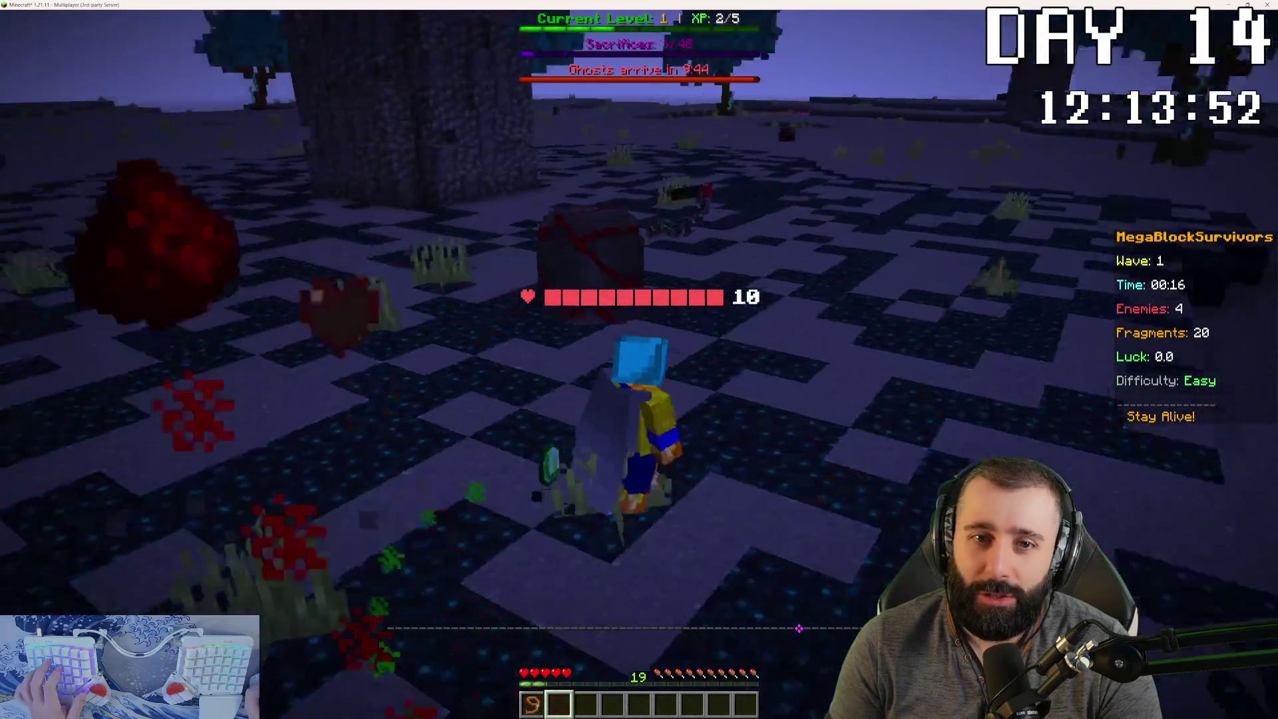
key(w)
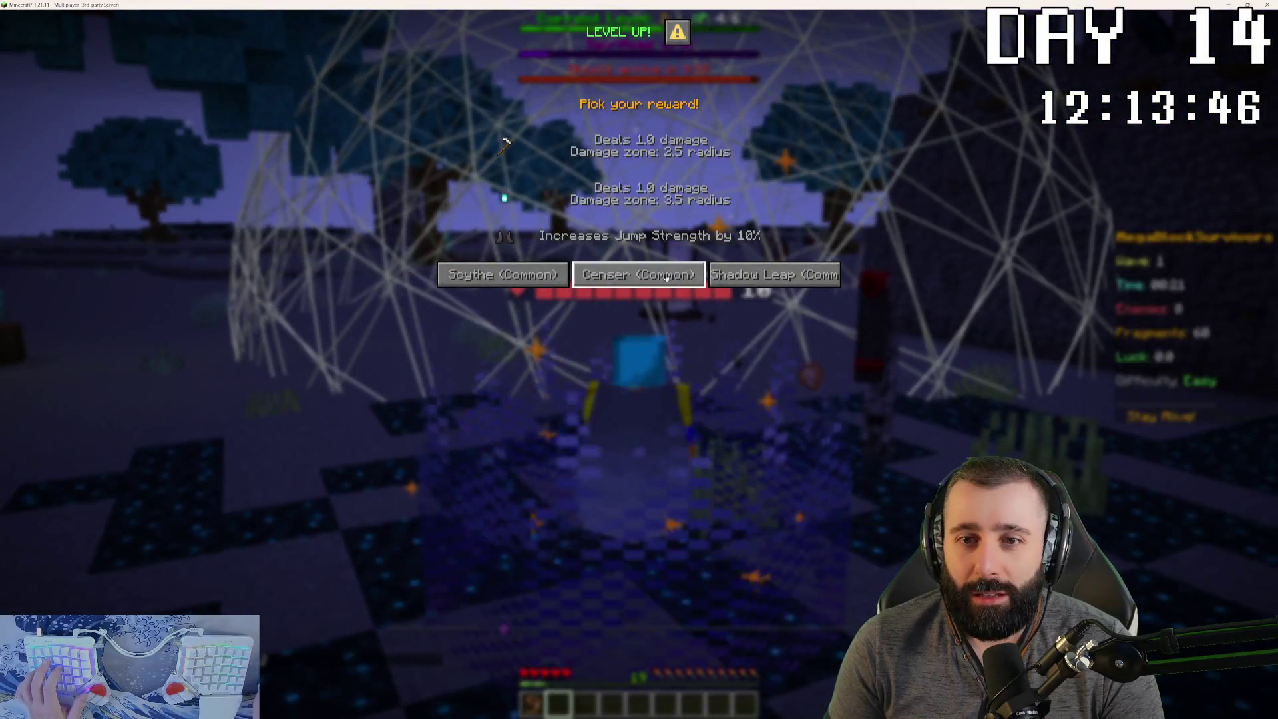
- Take level-up rewards including Censer, Health Up, Whip, Crossbow and the legendary Crossbow hourglass
click(642, 276)
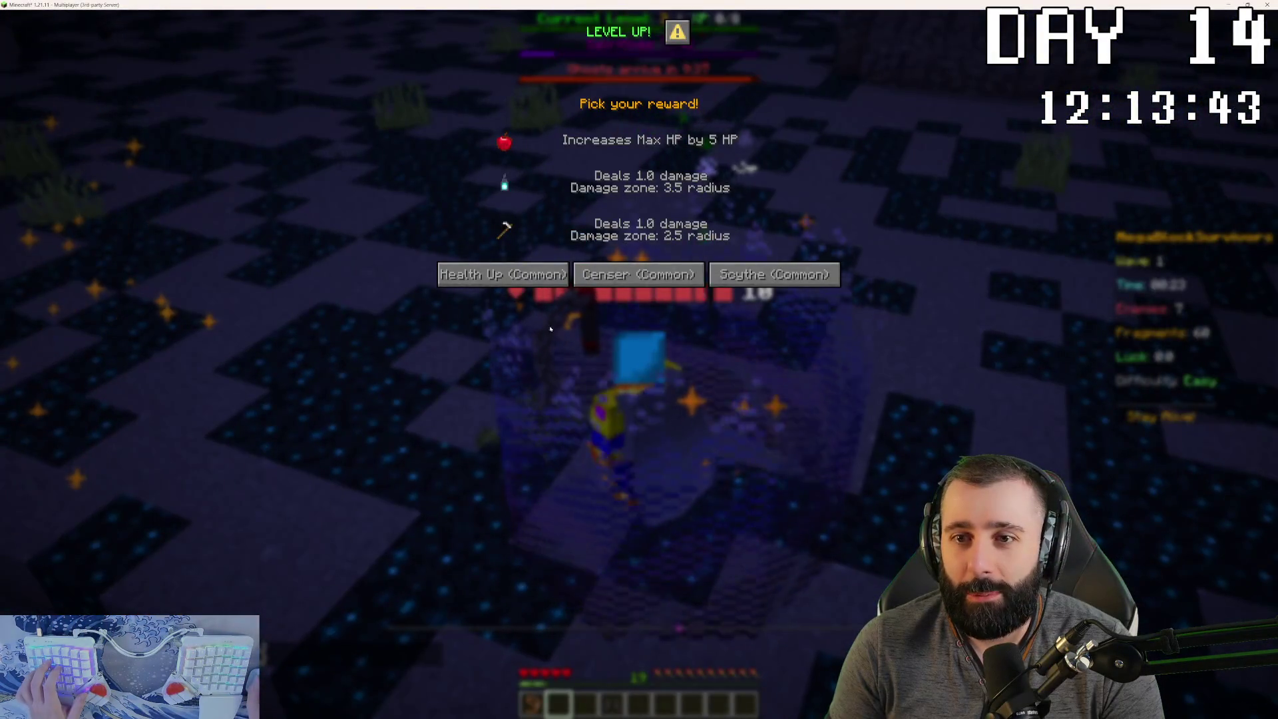
click(536, 273)
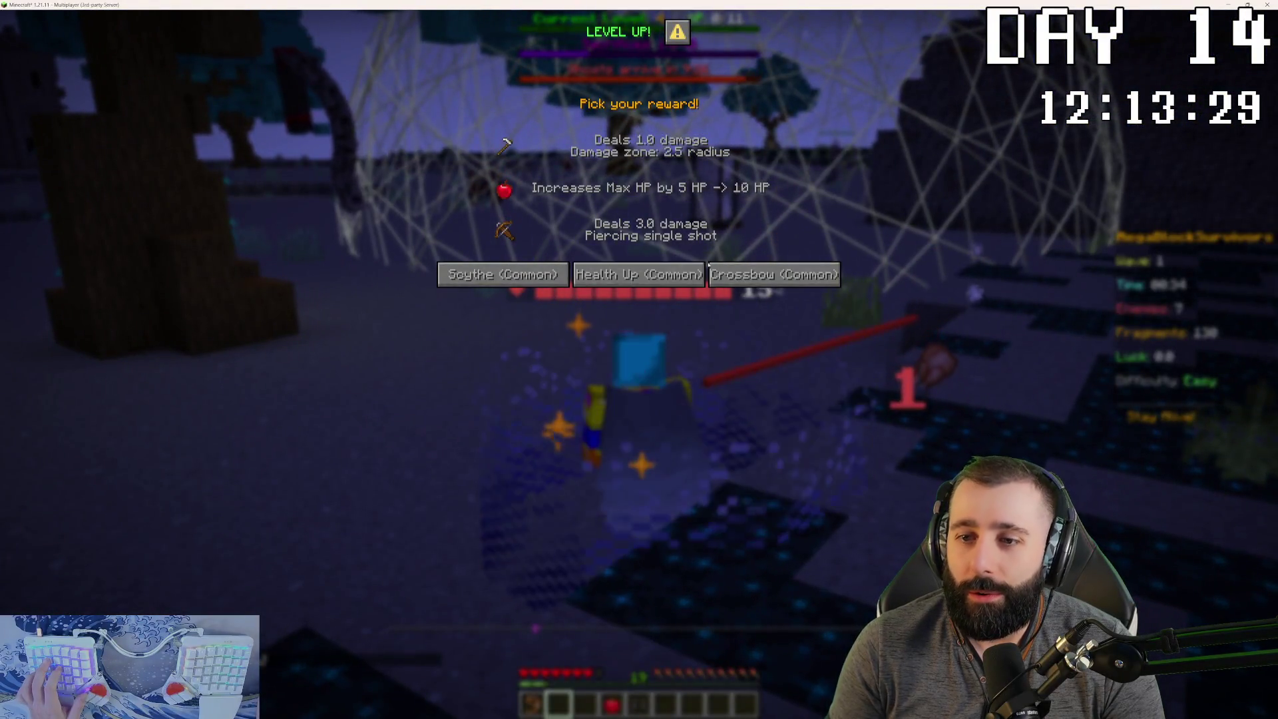
click(709, 266)
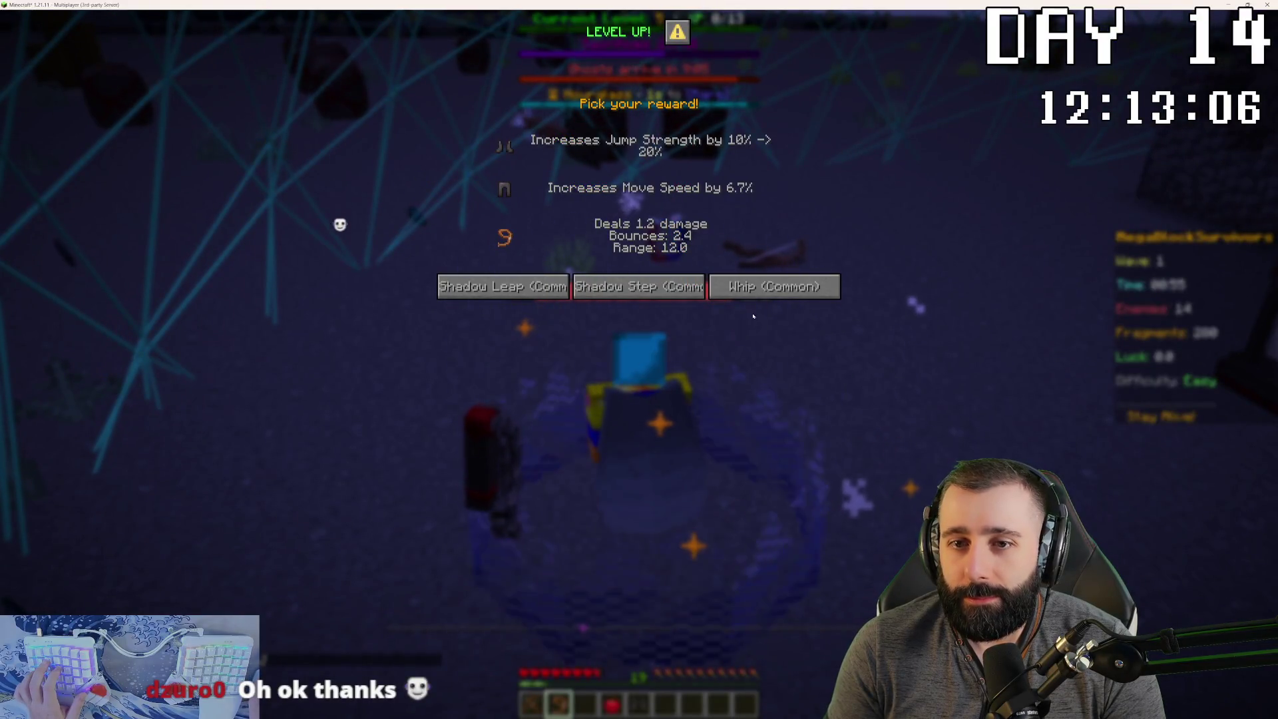
click(755, 291)
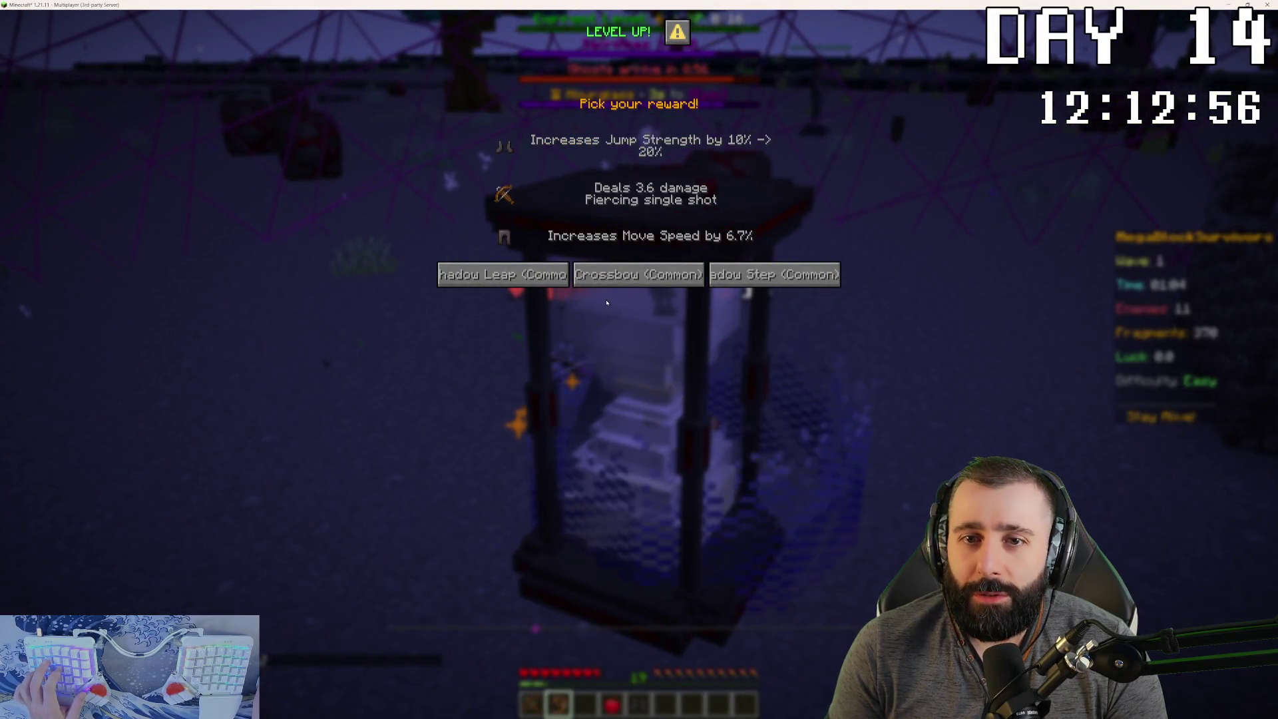
click(577, 275)
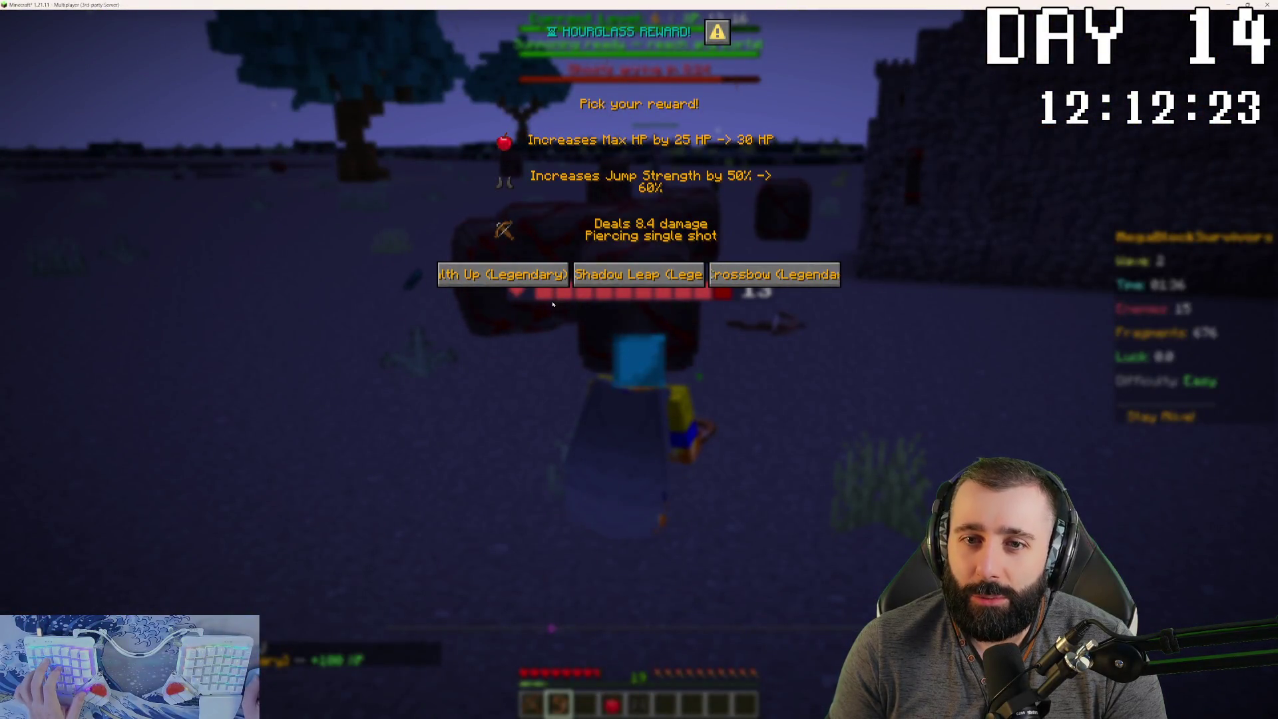
click(790, 285)
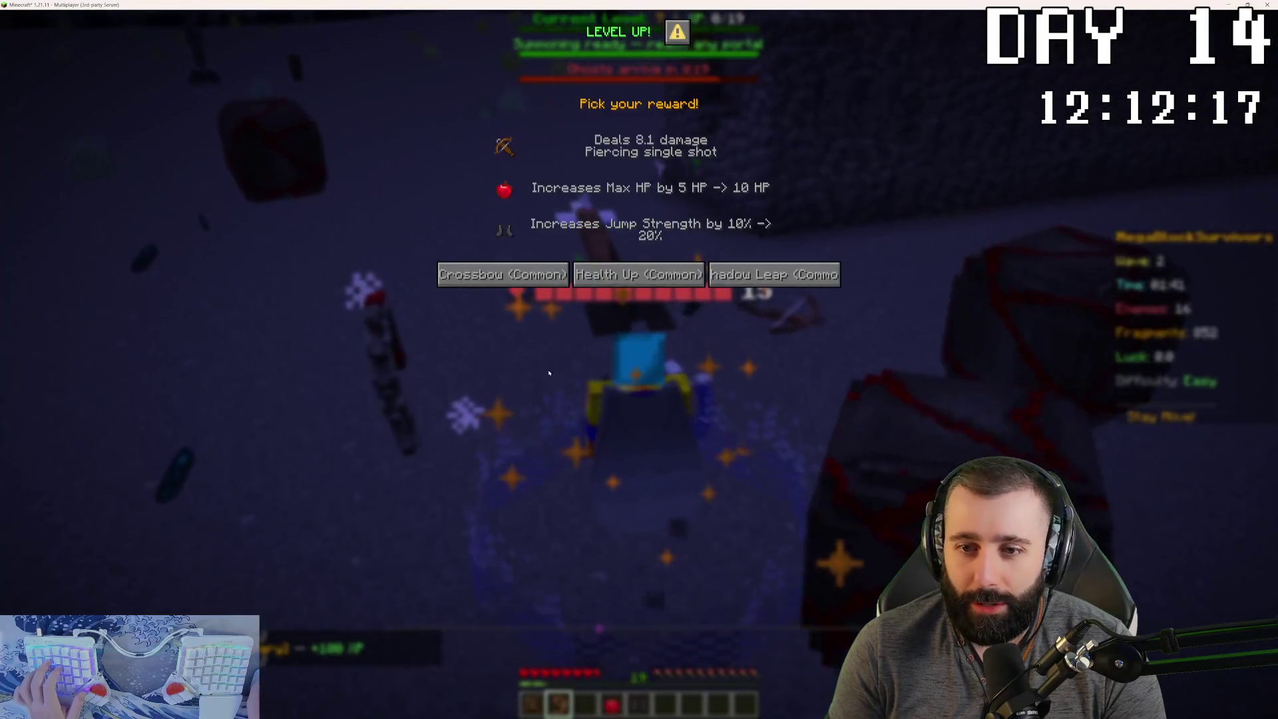
click(502, 279)
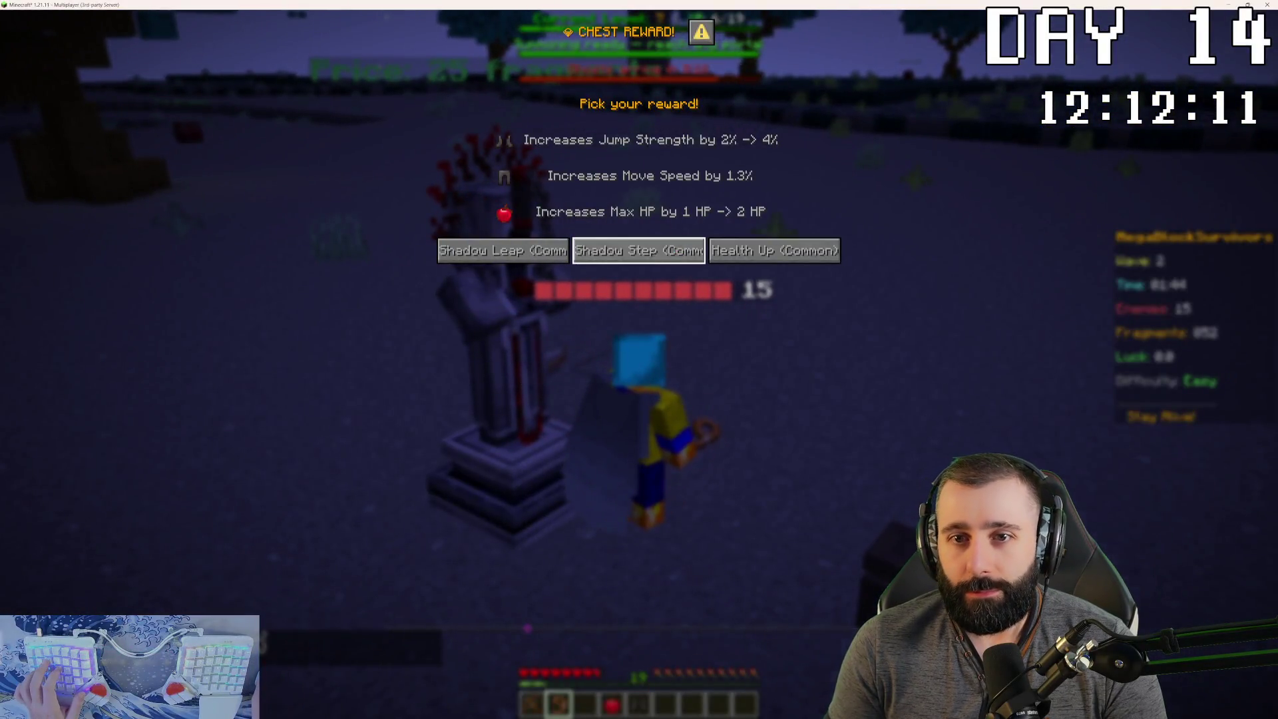
- Take the Shadow Step and Shadow Leap chest rewards, play until Game Over, then leave the game
click(655, 257)
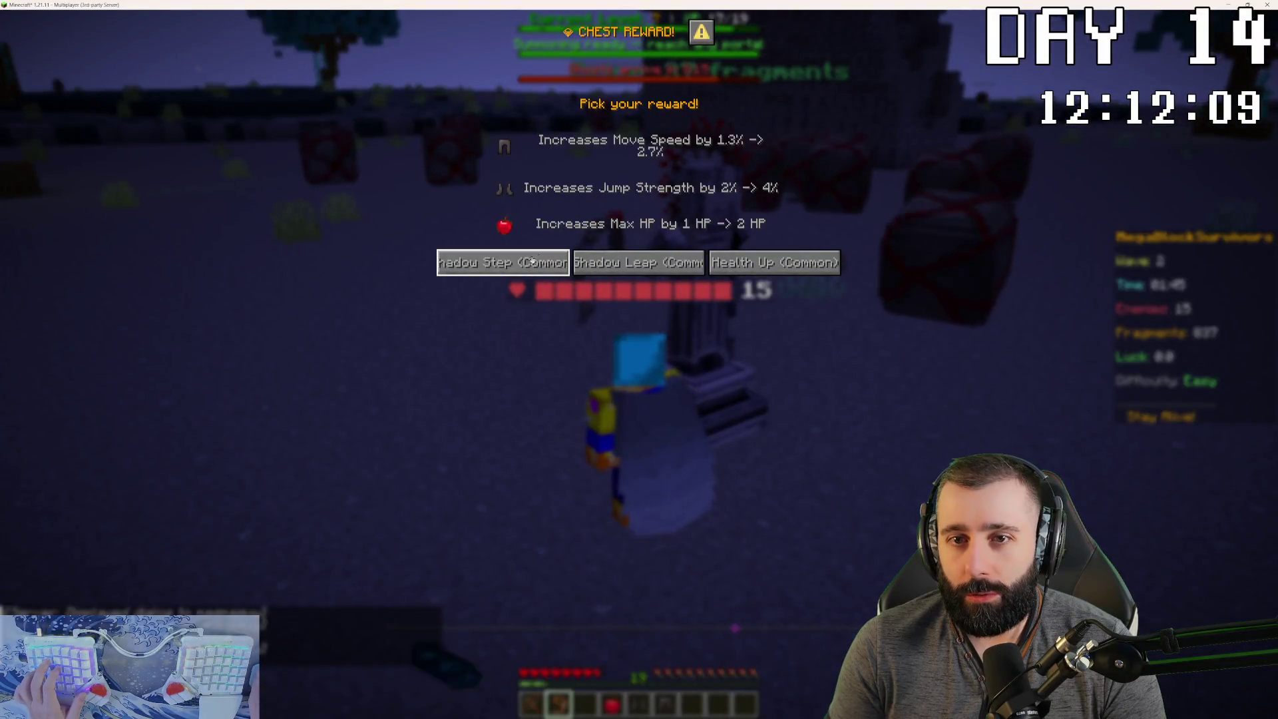
click(533, 261)
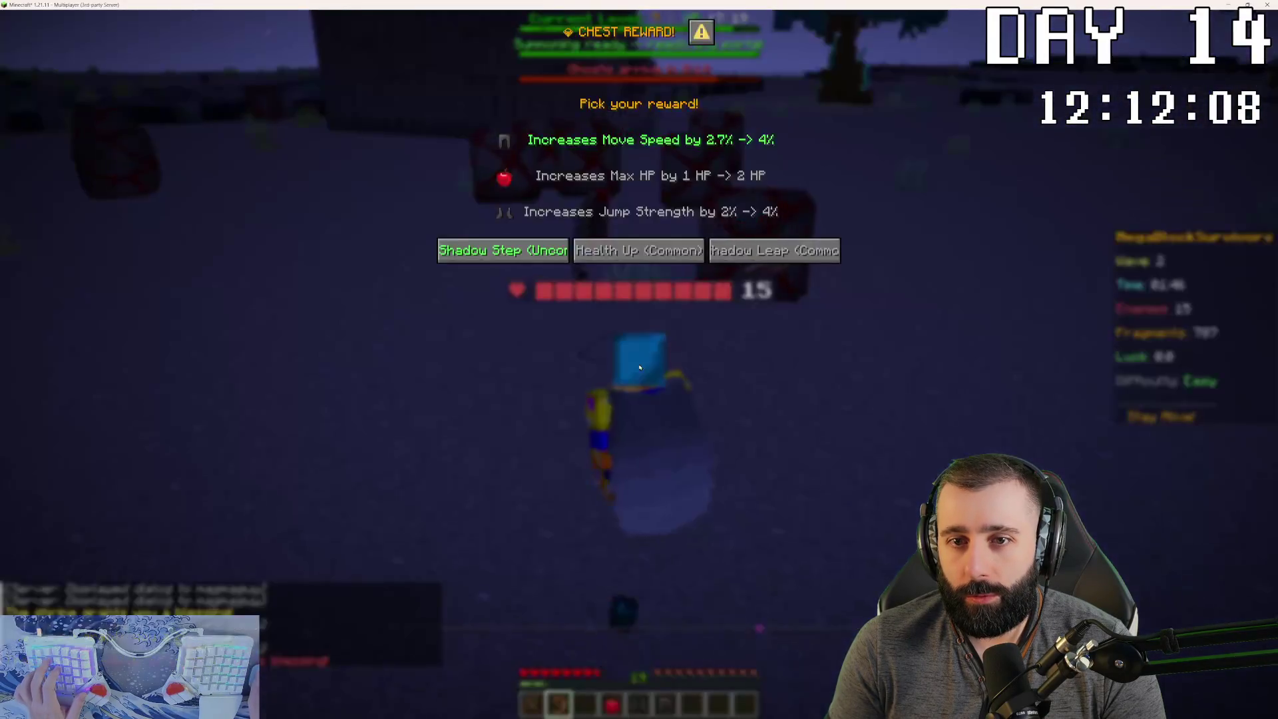
click(506, 252)
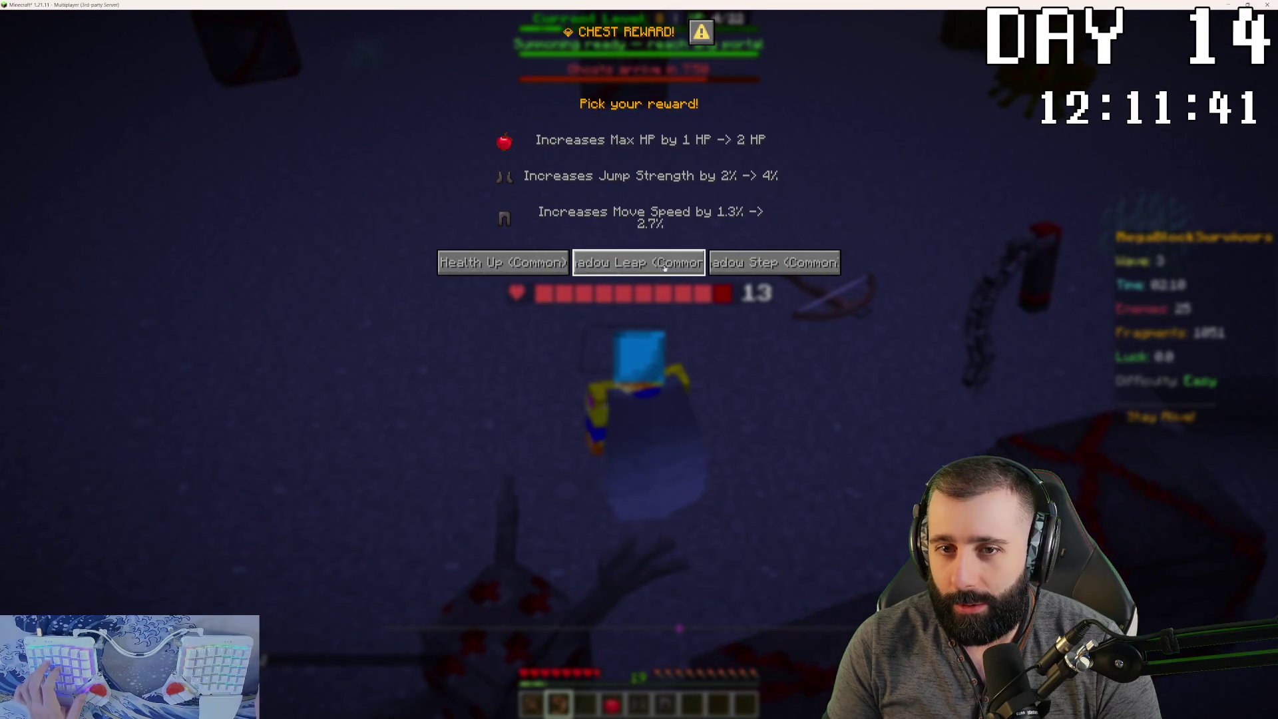
click(750, 265)
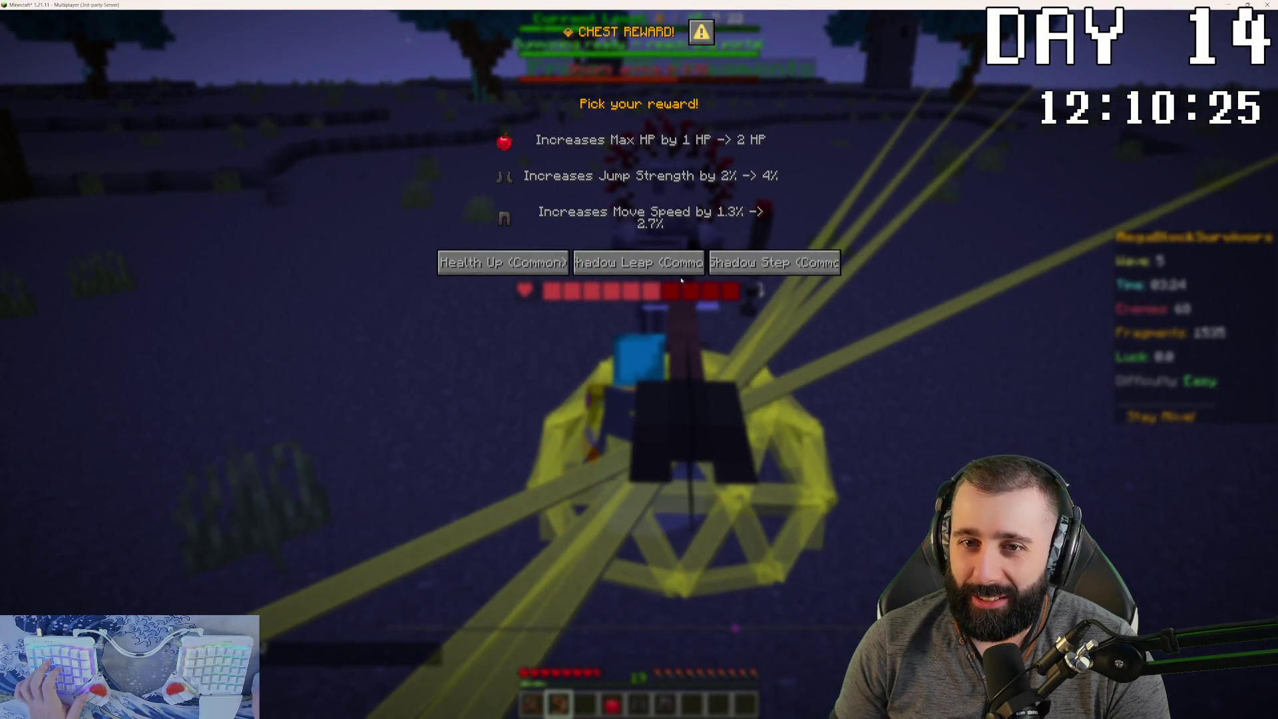
click(638, 263)
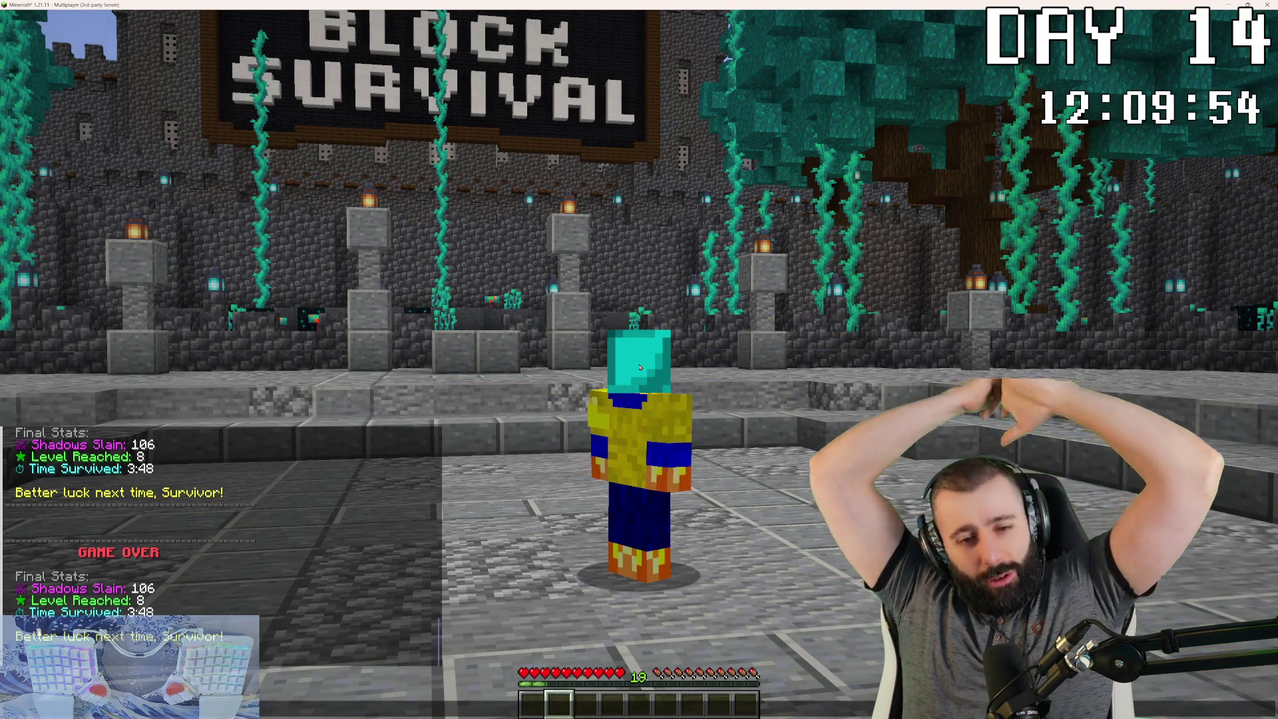
key(alt+Tab)
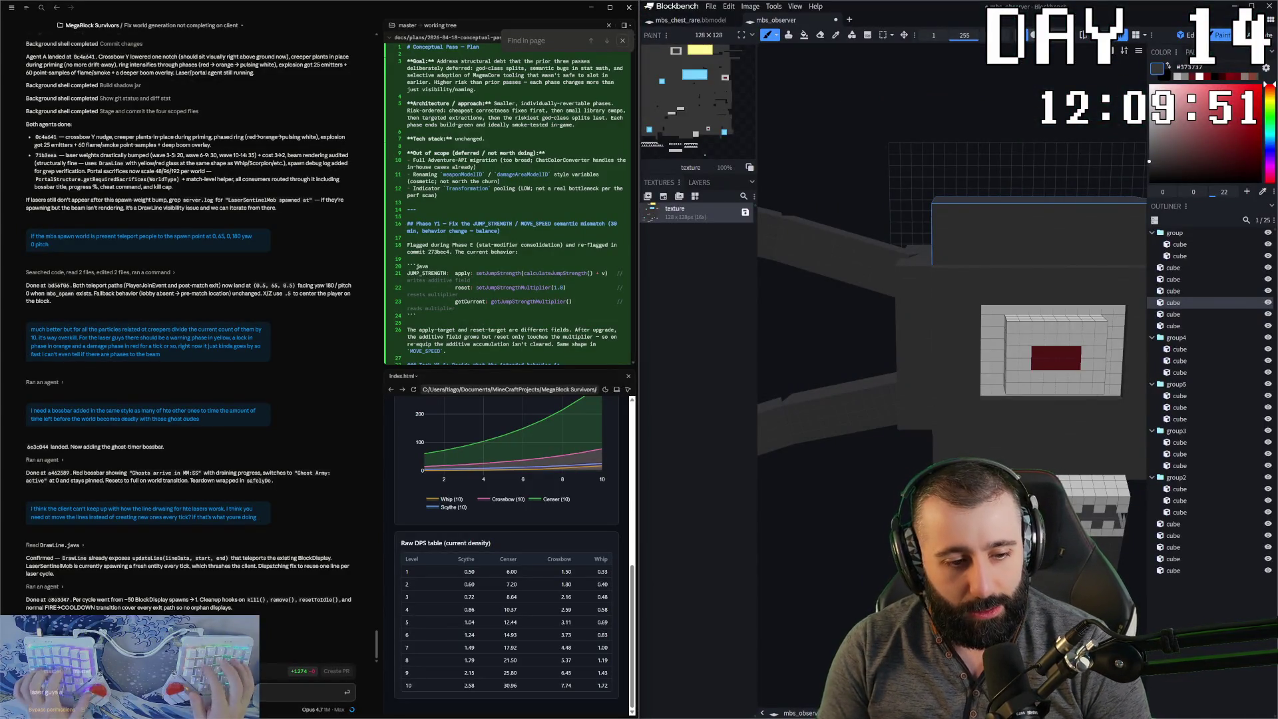
- Tell Claude the laser enemies work well but should spawn about 50% less, being pretty dang tough
text(re working fabulously but you need to reduce the chances of)
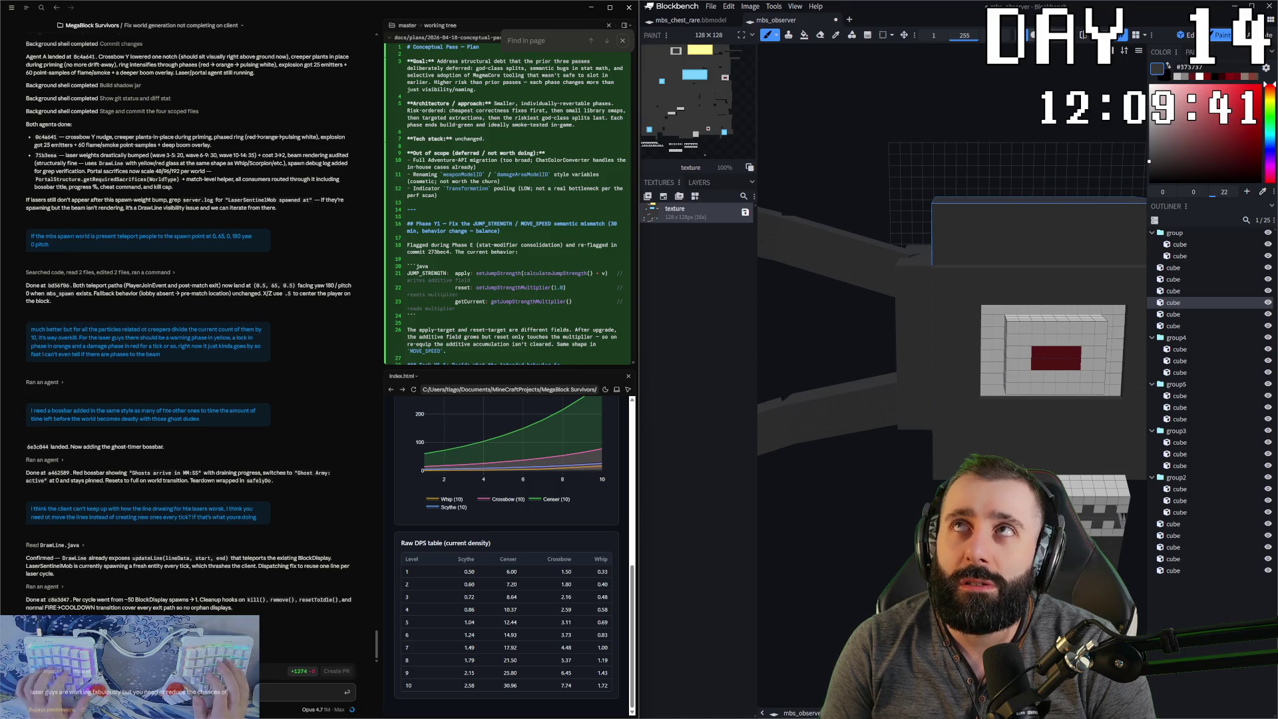
text(ring by like)
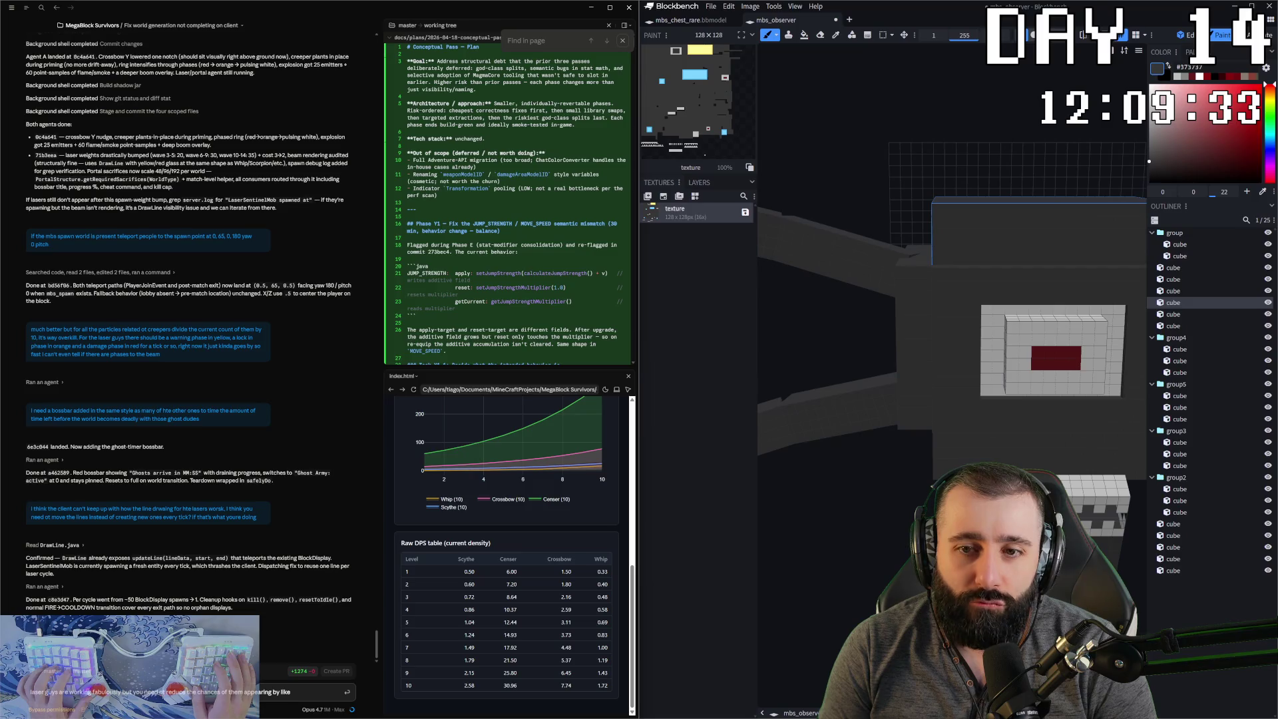
text( 50% because)
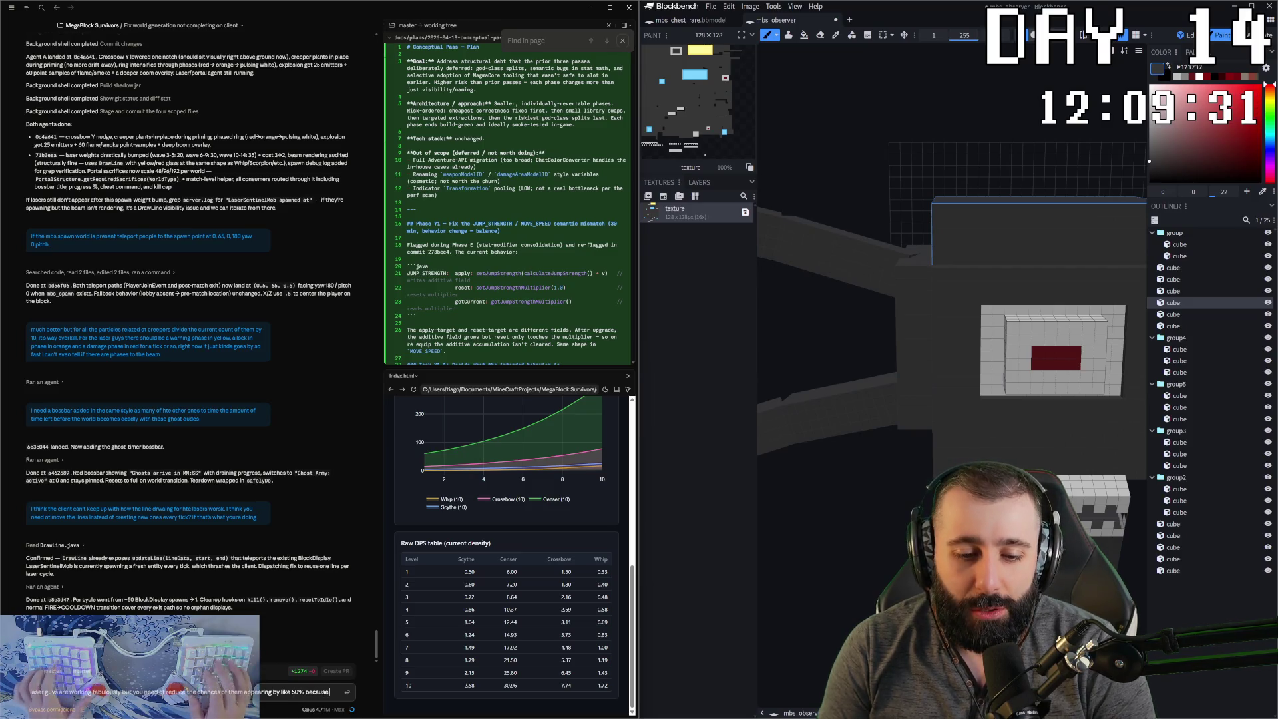
text( hteyr)
key(BackSpace)
key(BackSpace)
key(BackSpace)
text(they are)
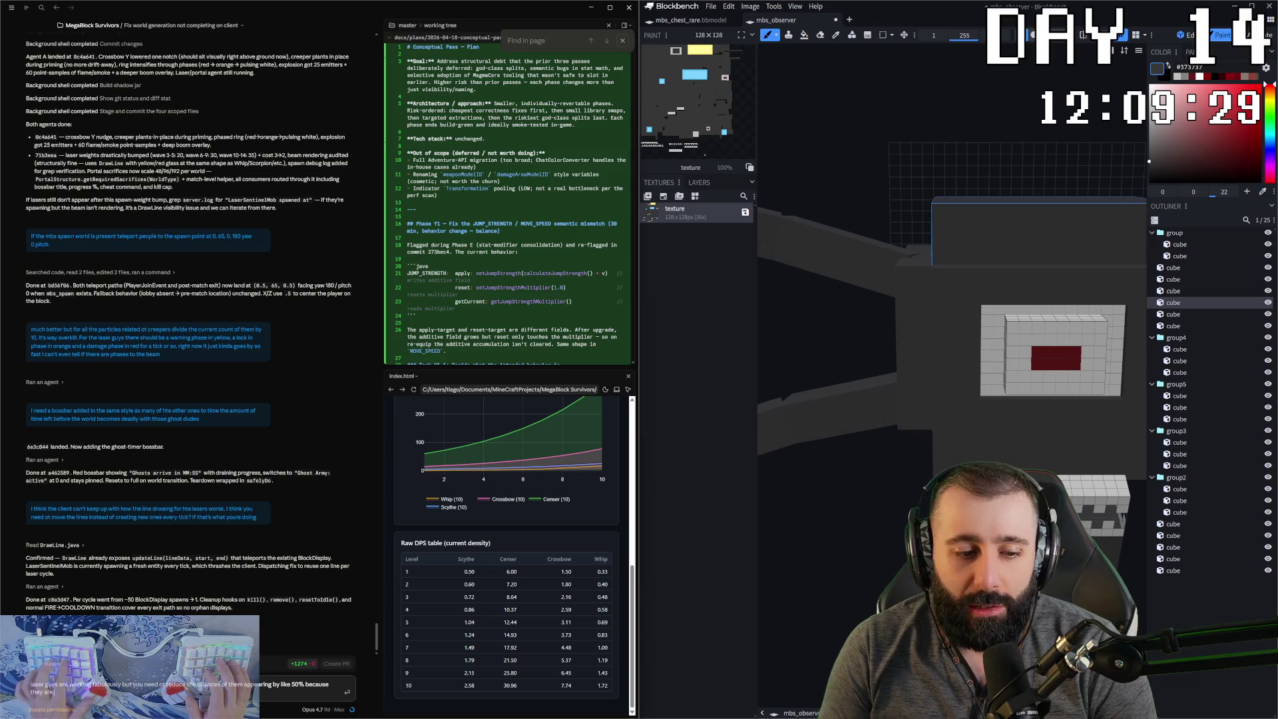
text( pretty dang tough)
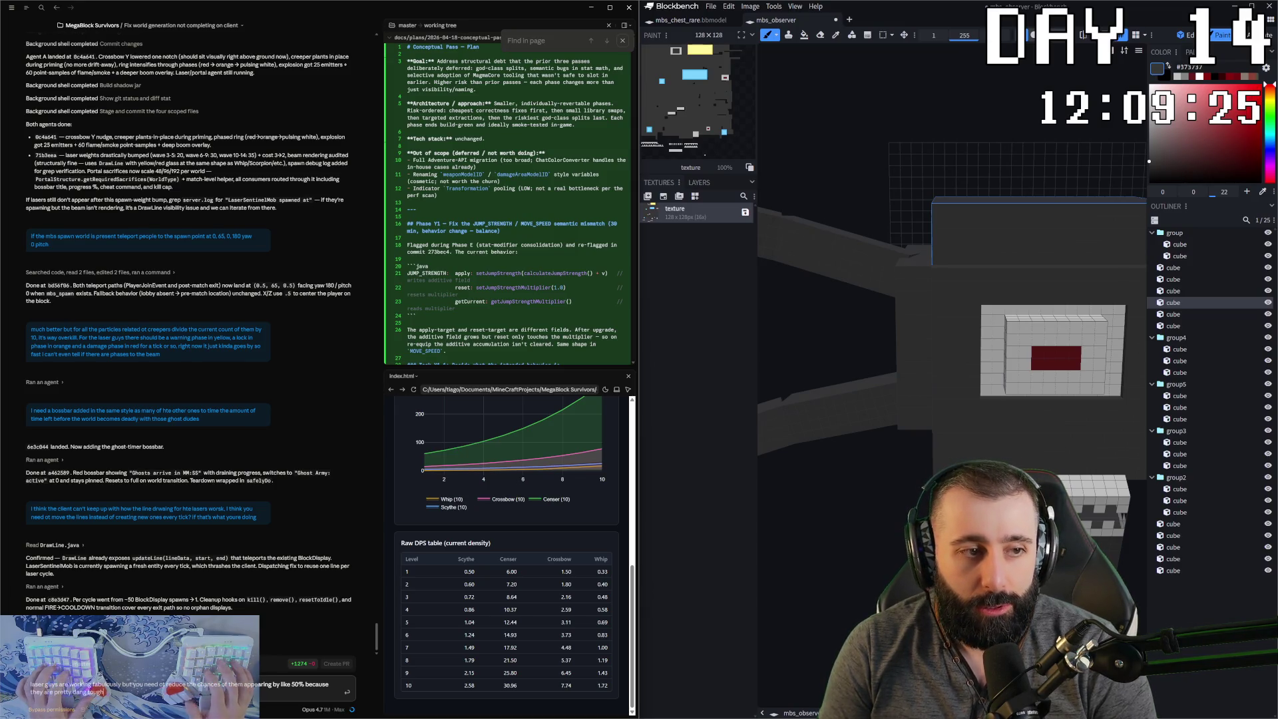
key(Return)
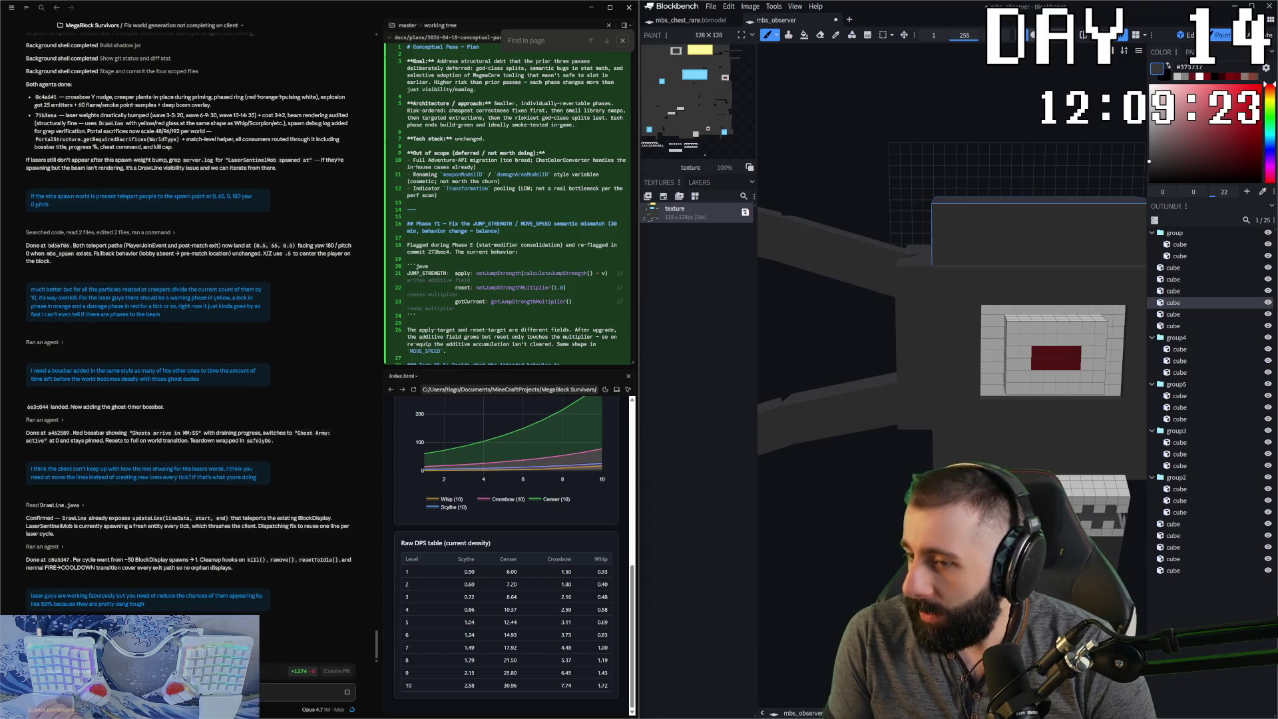
- Orbit the observer to a three-quarter view and bring up the beholder reference picture
scroll(952, 359, down, 3)
mouse_move(952, 359)
mouse_down()
mouse_move(1039, 353)
mouse_move(985, 353)
mouse_up()
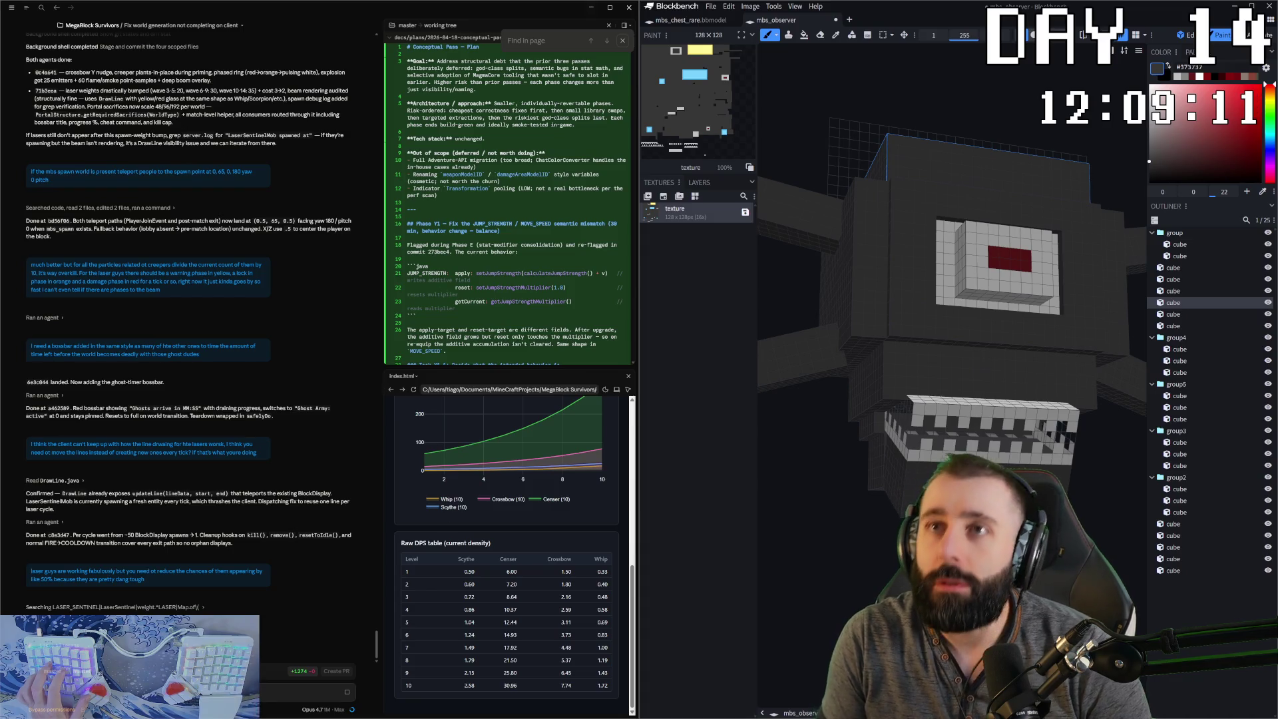
key(super+Tab)
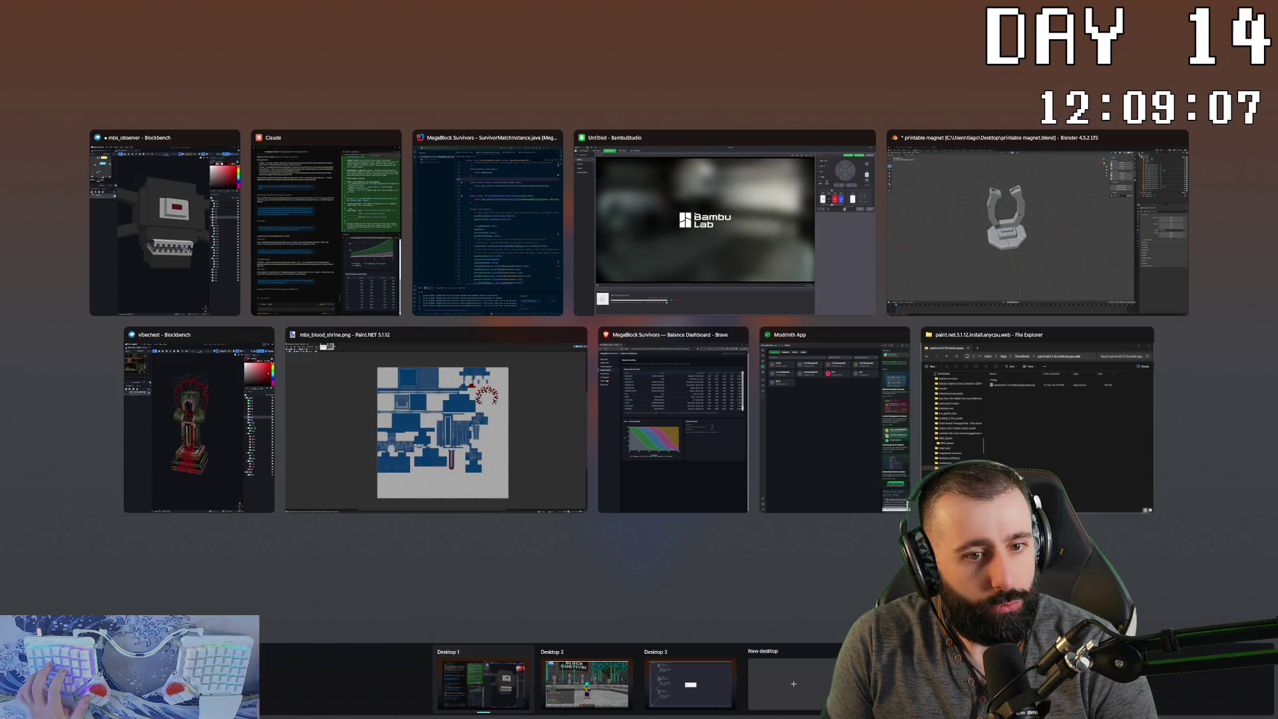
key(Escape)
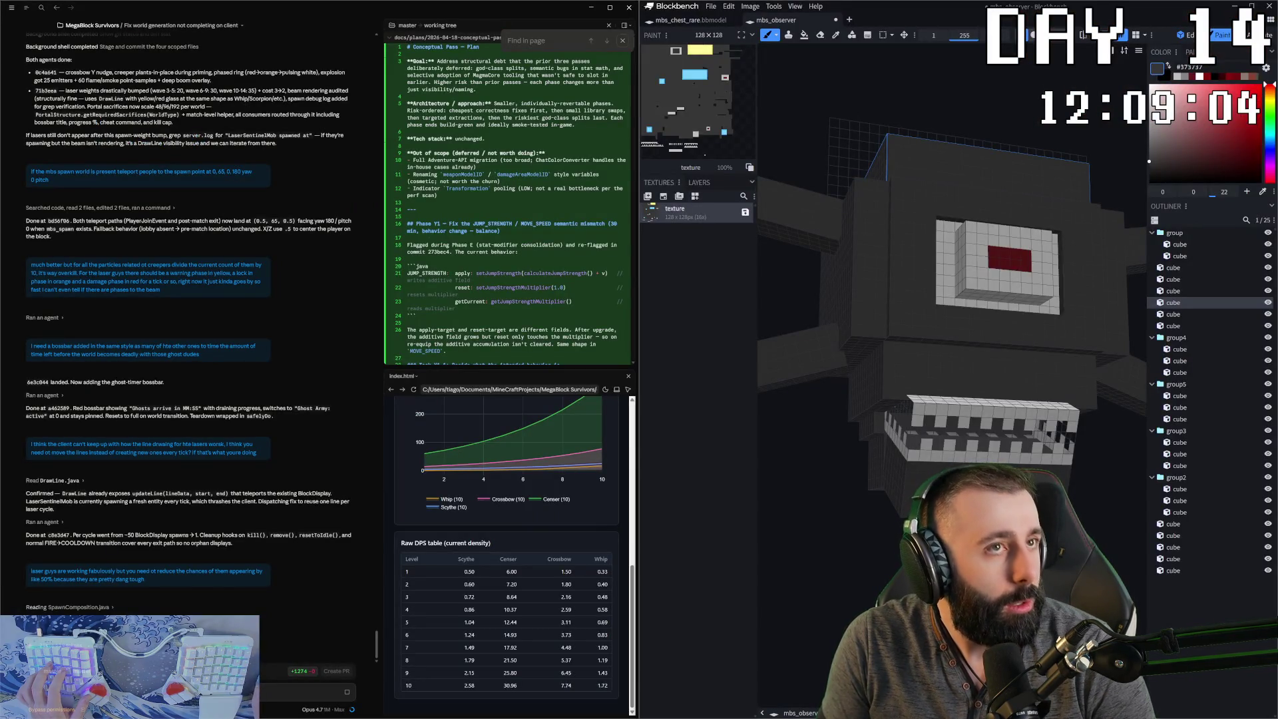
key(alt+Tab)
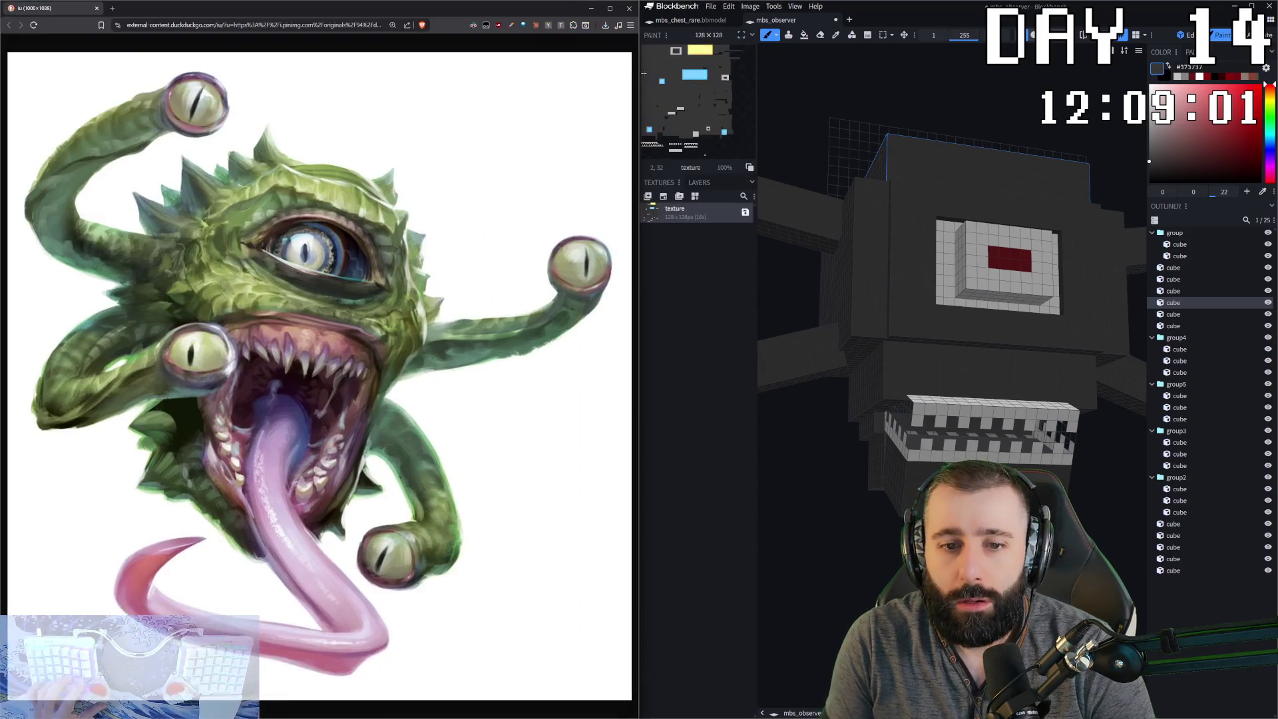
- Select the teeth cube, sample its light grey #c0c0c0, and erase and repaint jagged front teeth
drag(865, 306, 863, 381)
key(e)
click(862, 378)
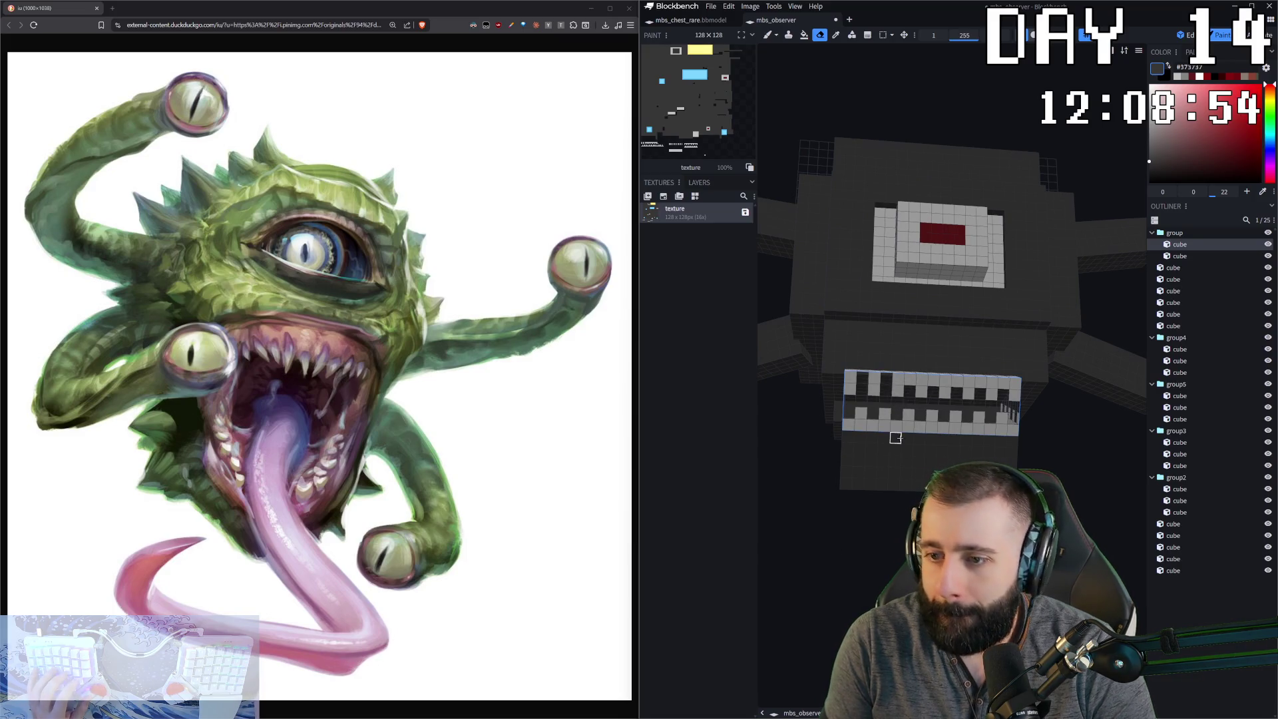
drag(892, 433, 874, 494)
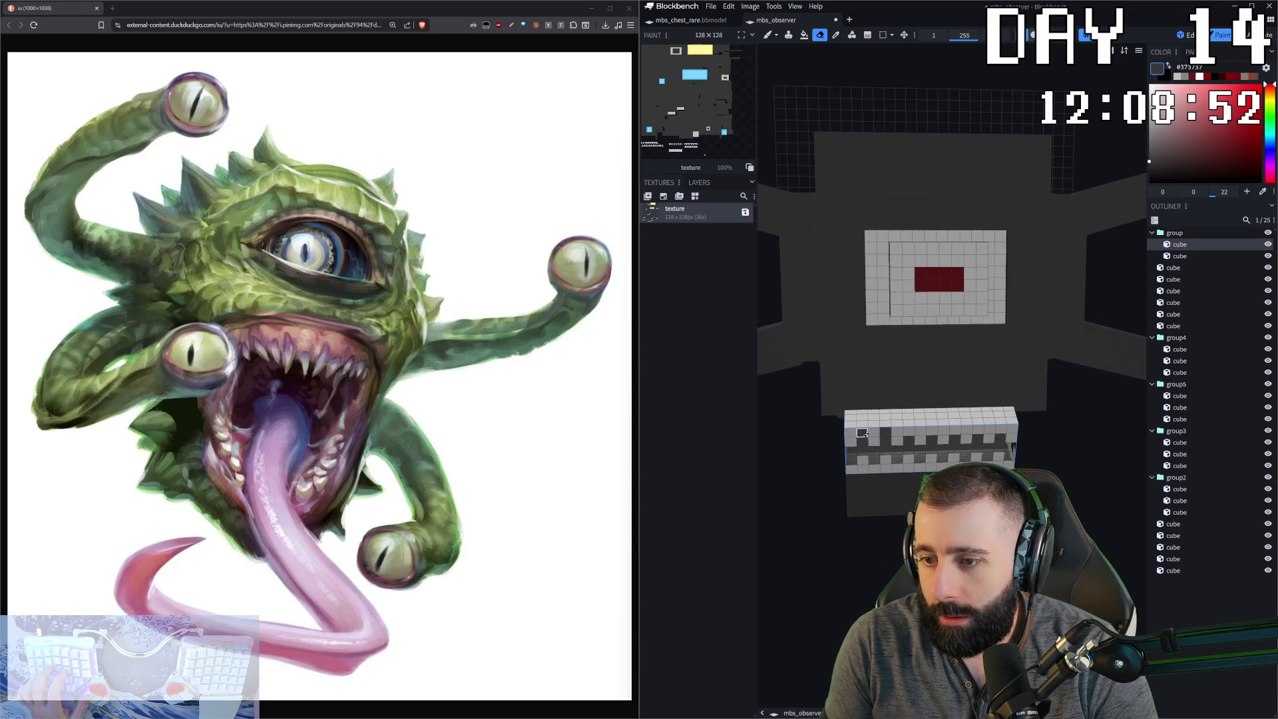
key(b)
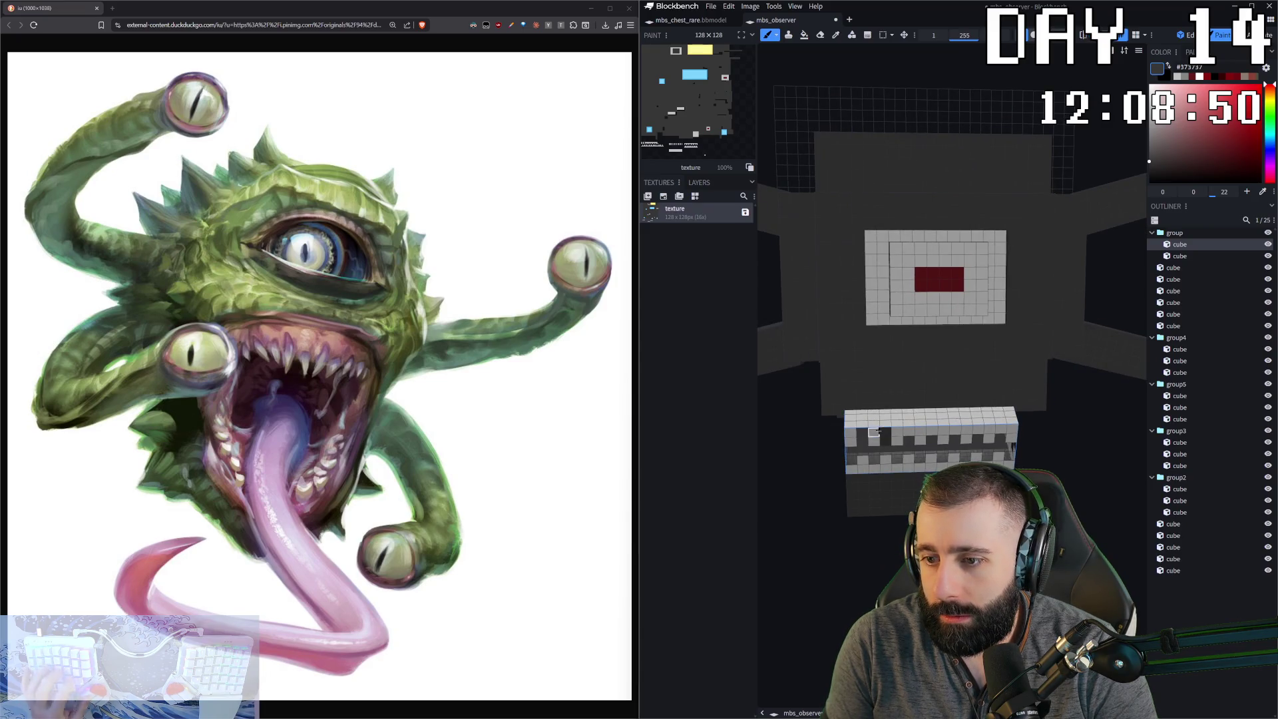
ctrl+click(874, 451)
key(e)
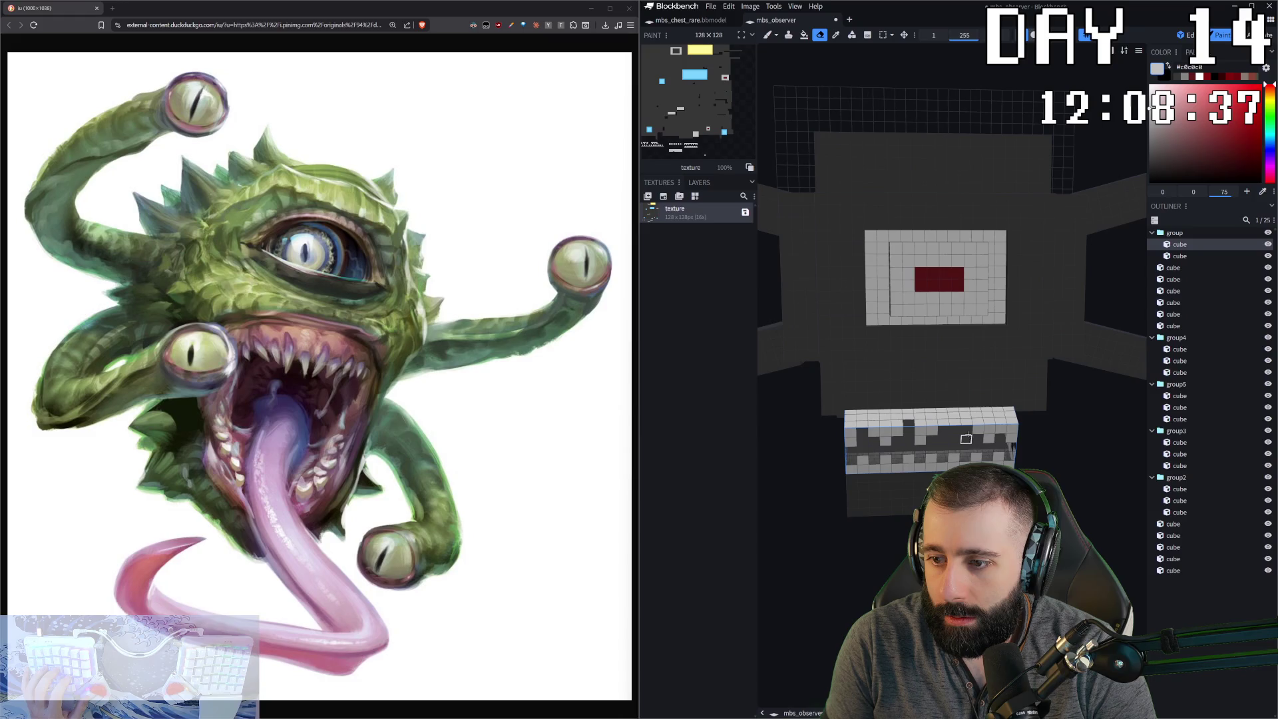
key(b)
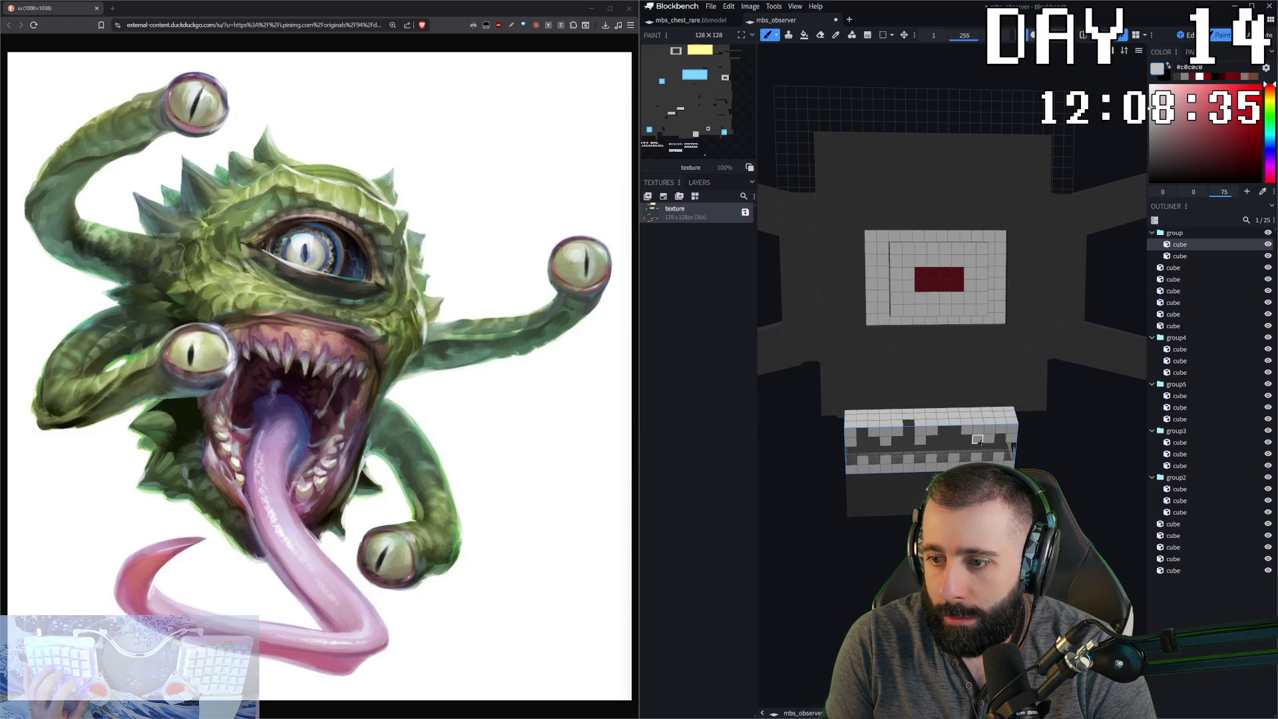
key(e)
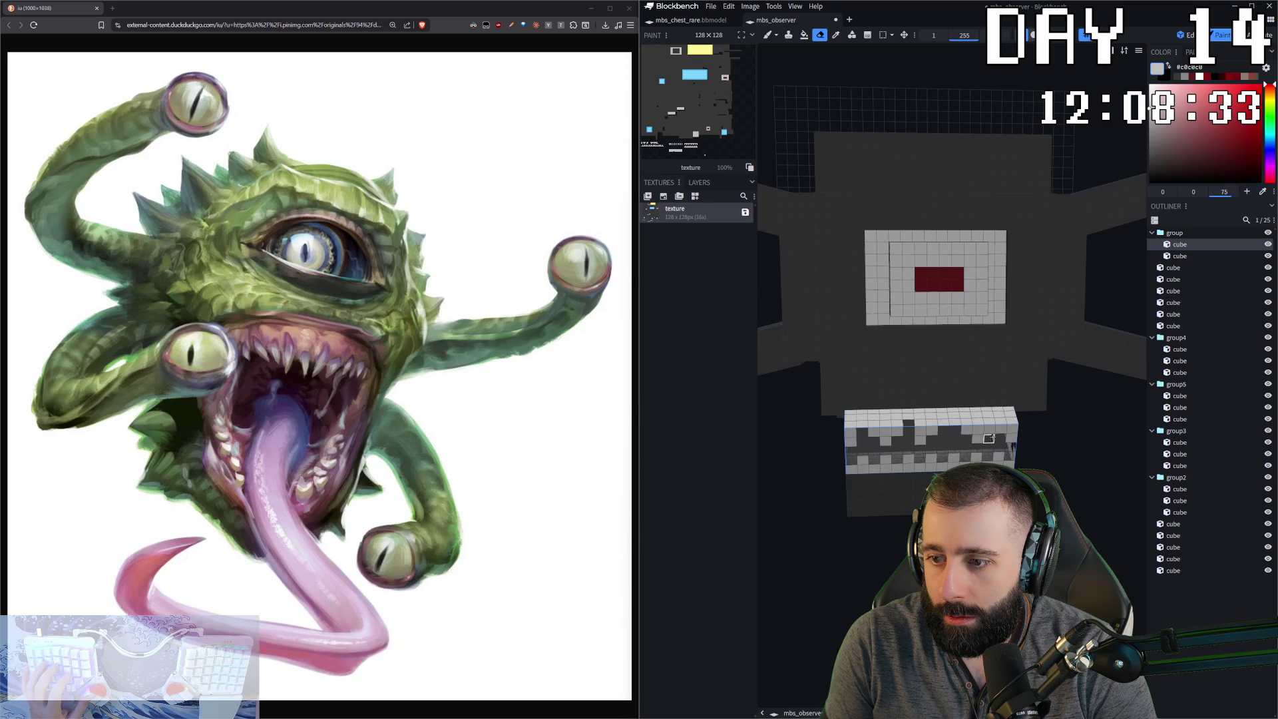
drag(1041, 457, 1038, 415)
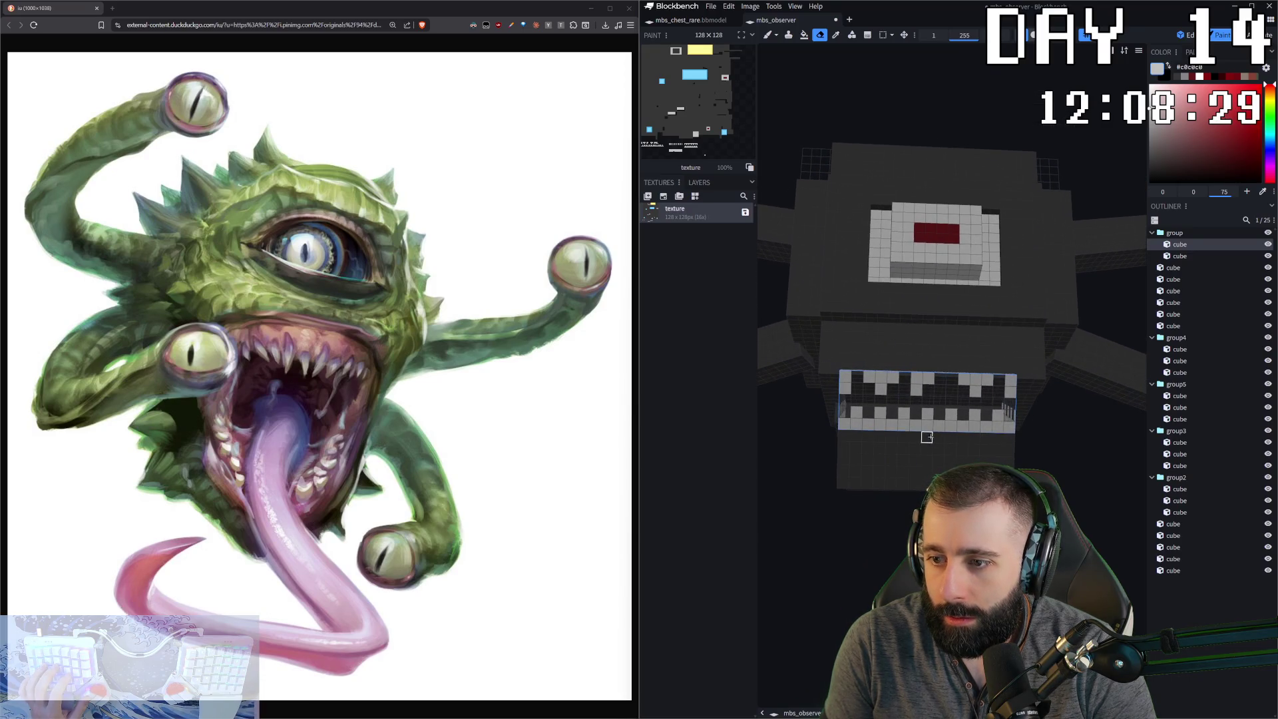
key(b)
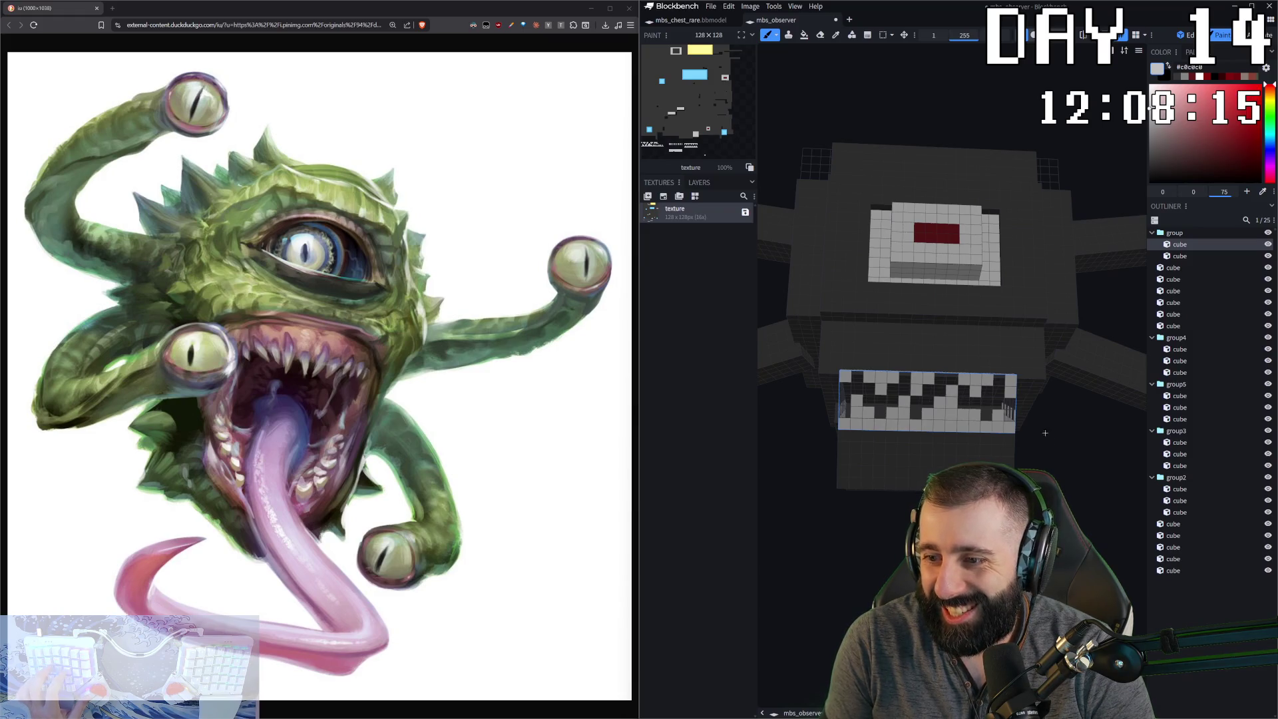
- Touch up the mouth's teeth using the dark grey body colour from an angled view
drag(1044, 418, 1039, 428)
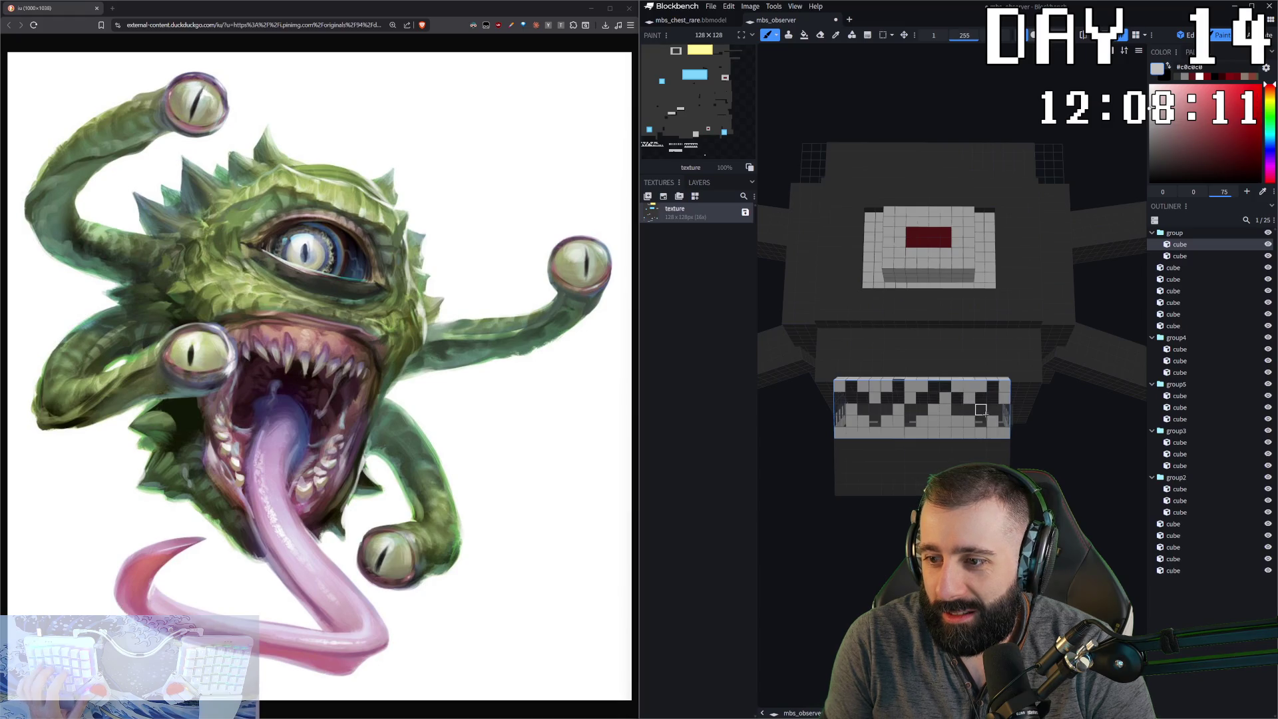
drag(1013, 433, 986, 400)
key(e)
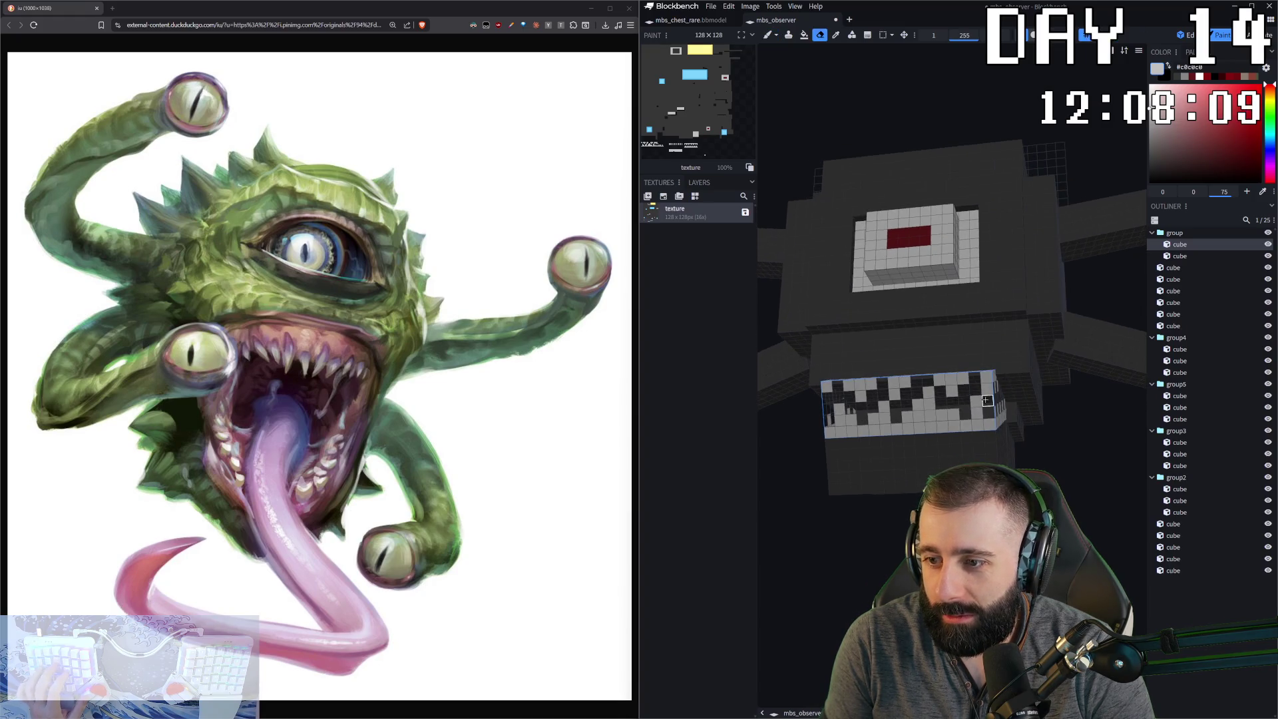
key(b)
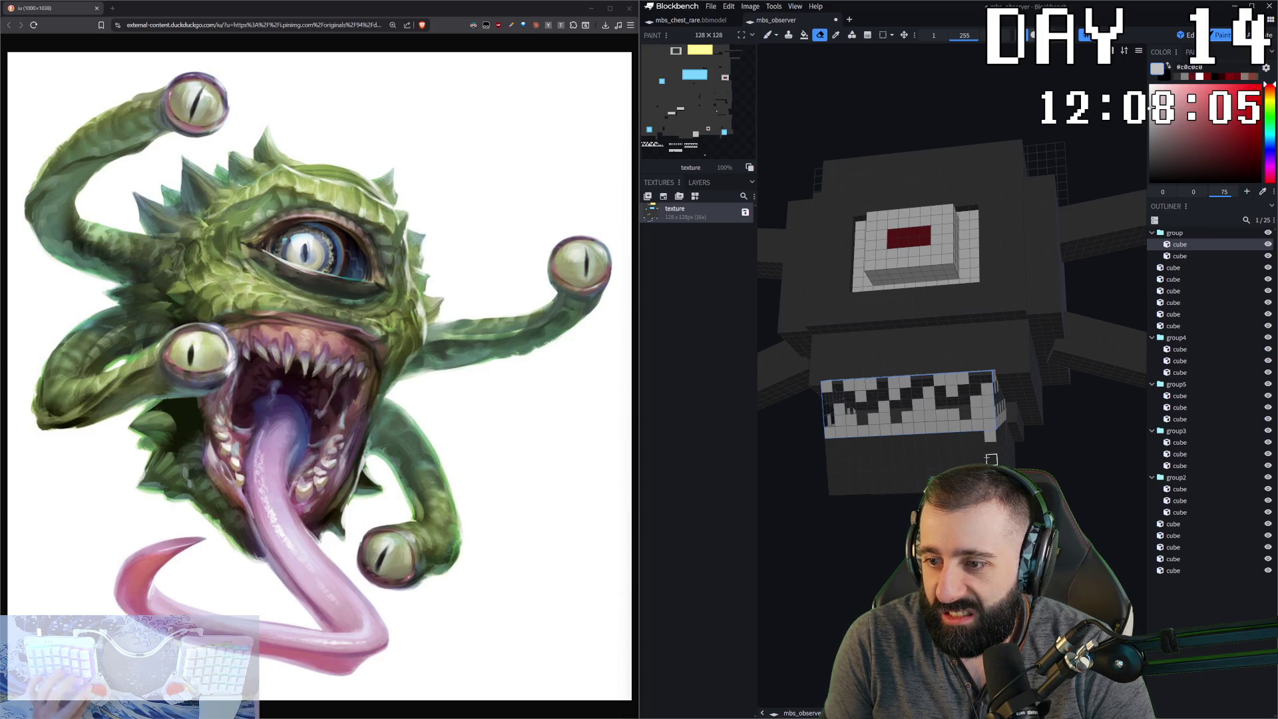
alt+click(979, 449)
mouse_move(979, 449)
mouse_down()
mouse_move(925, 456)
mouse_move(909, 432)
mouse_up()
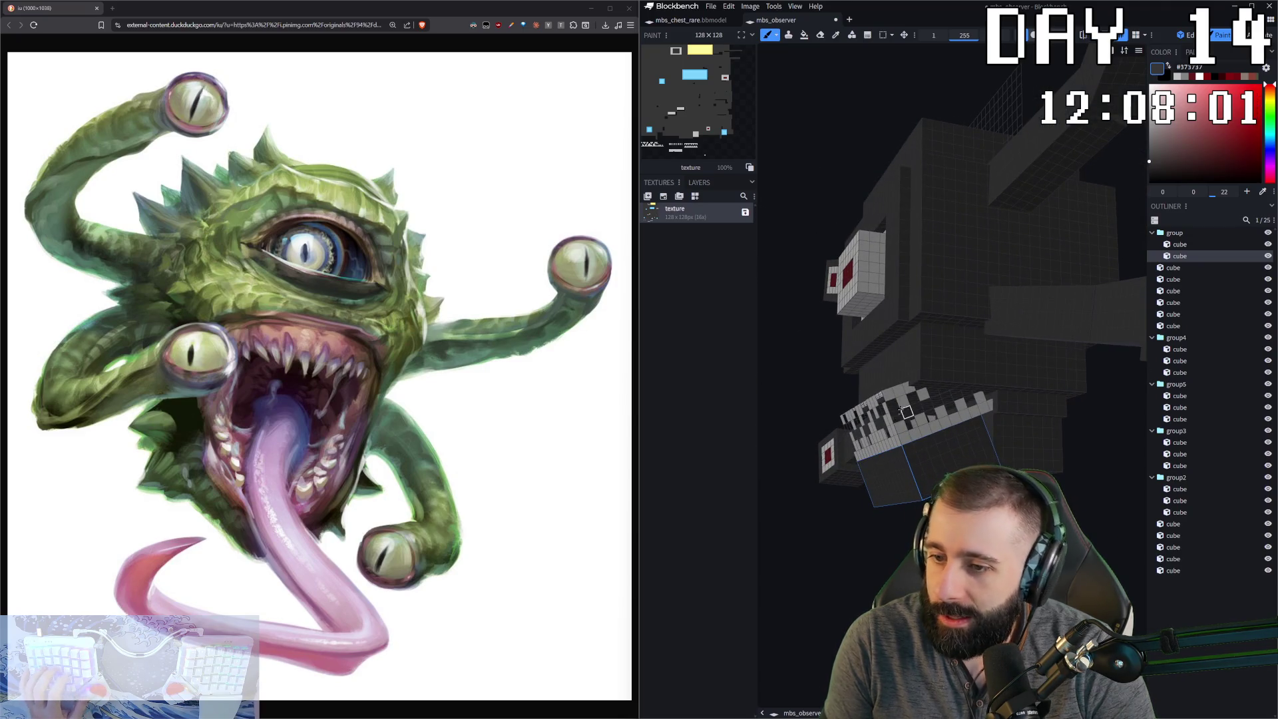
- Paint light grey zigzag fangs along both sides of the mouth
alt+click(898, 417)
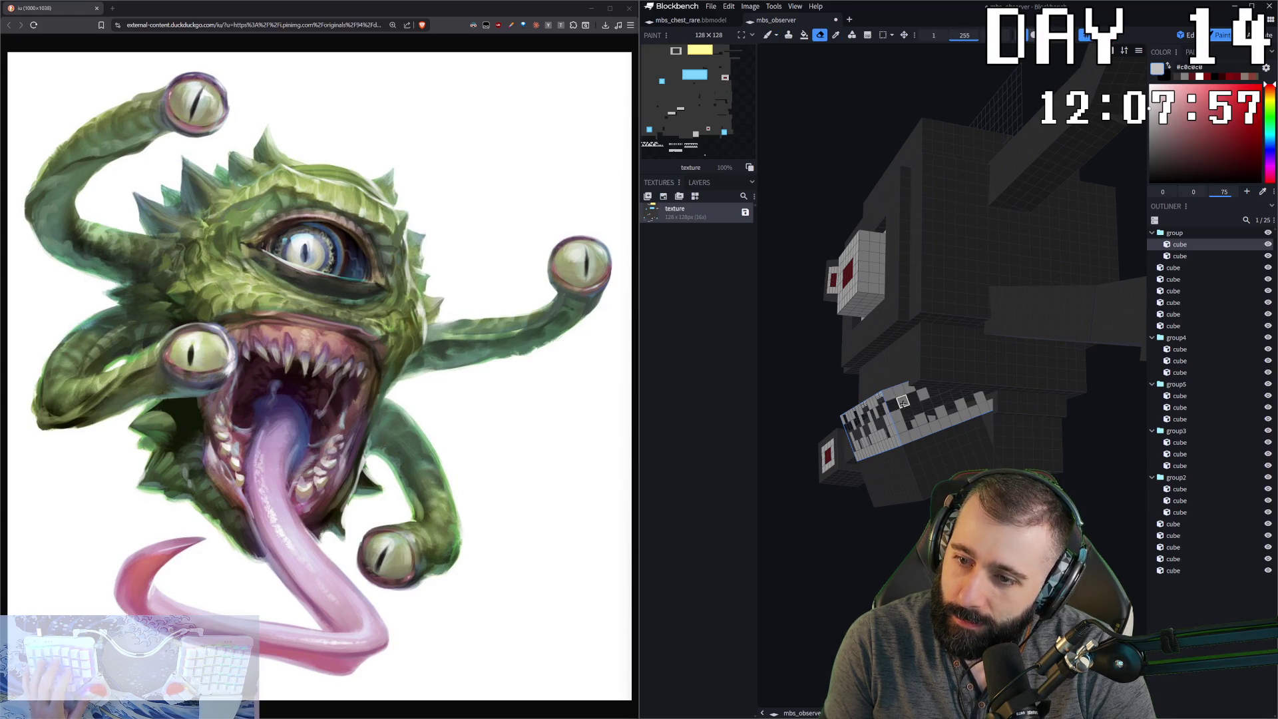
click(912, 398)
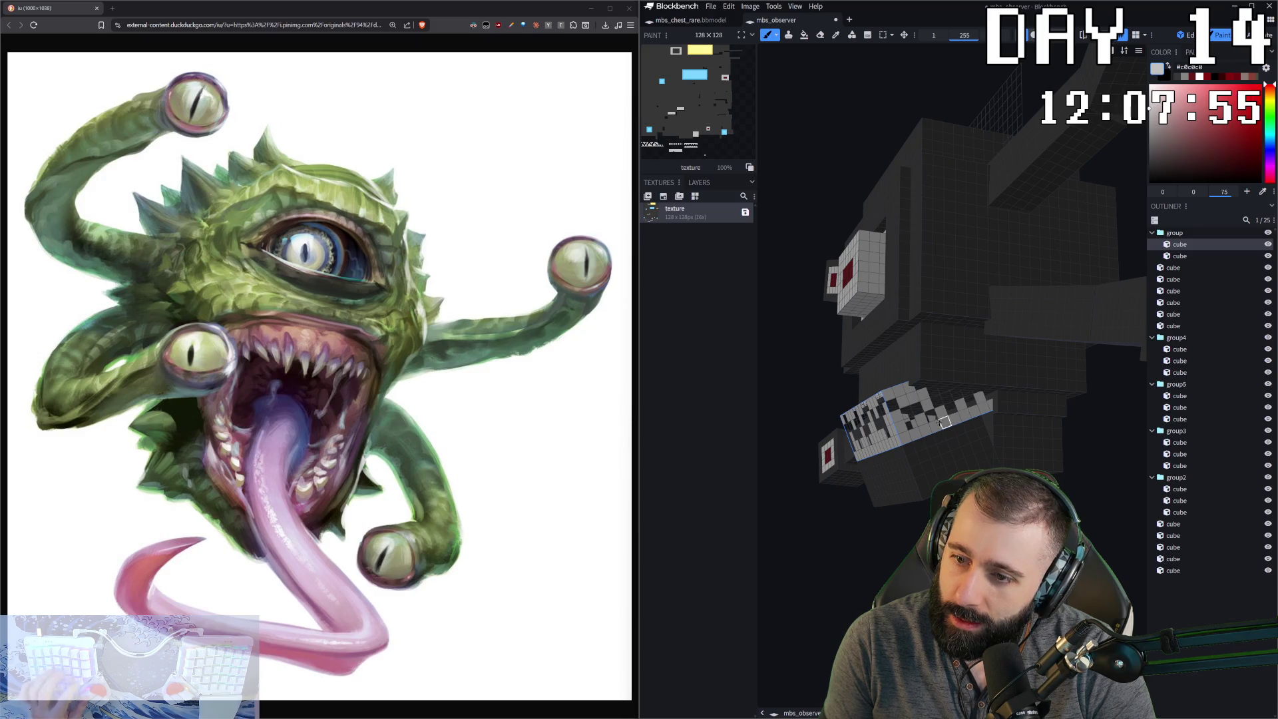
mouse_move(977, 422)
middle_down()
mouse_move(905, 416)
mouse_move(1012, 411)
middle_up()
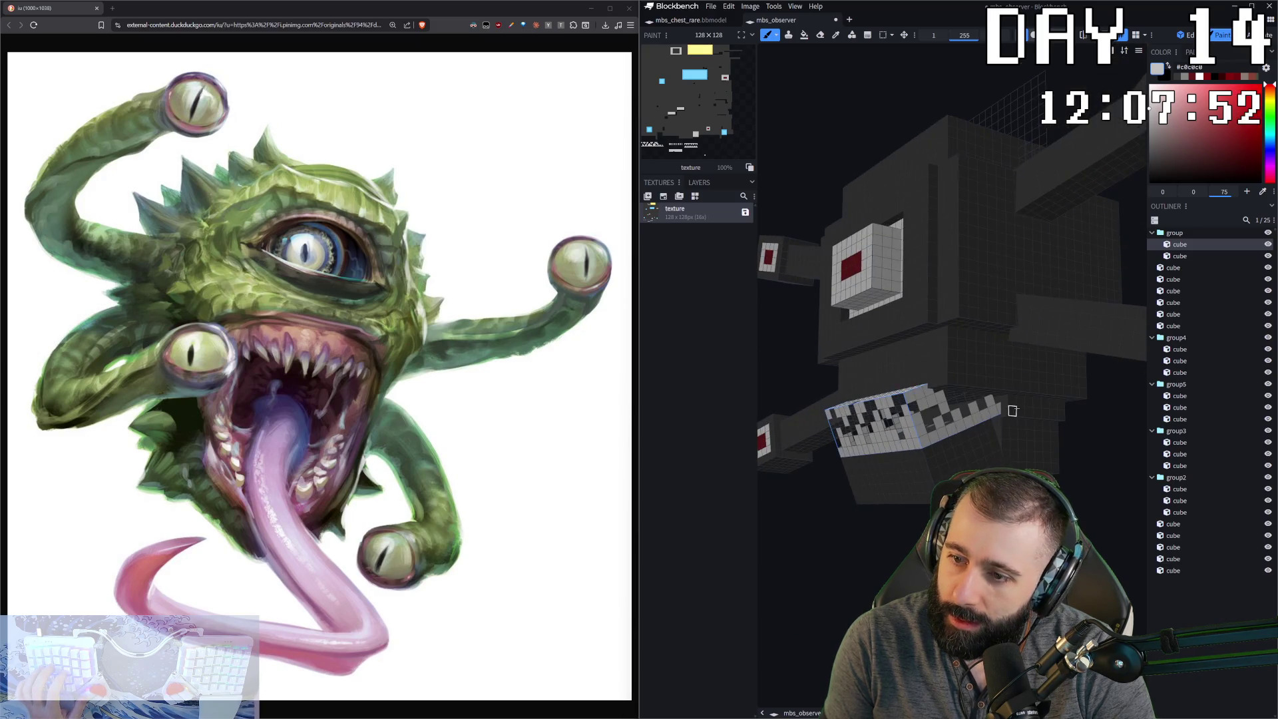
drag(966, 409, 969, 420)
mouse_move(933, 437)
middle_down()
mouse_move(952, 433)
mouse_move(931, 440)
middle_up()
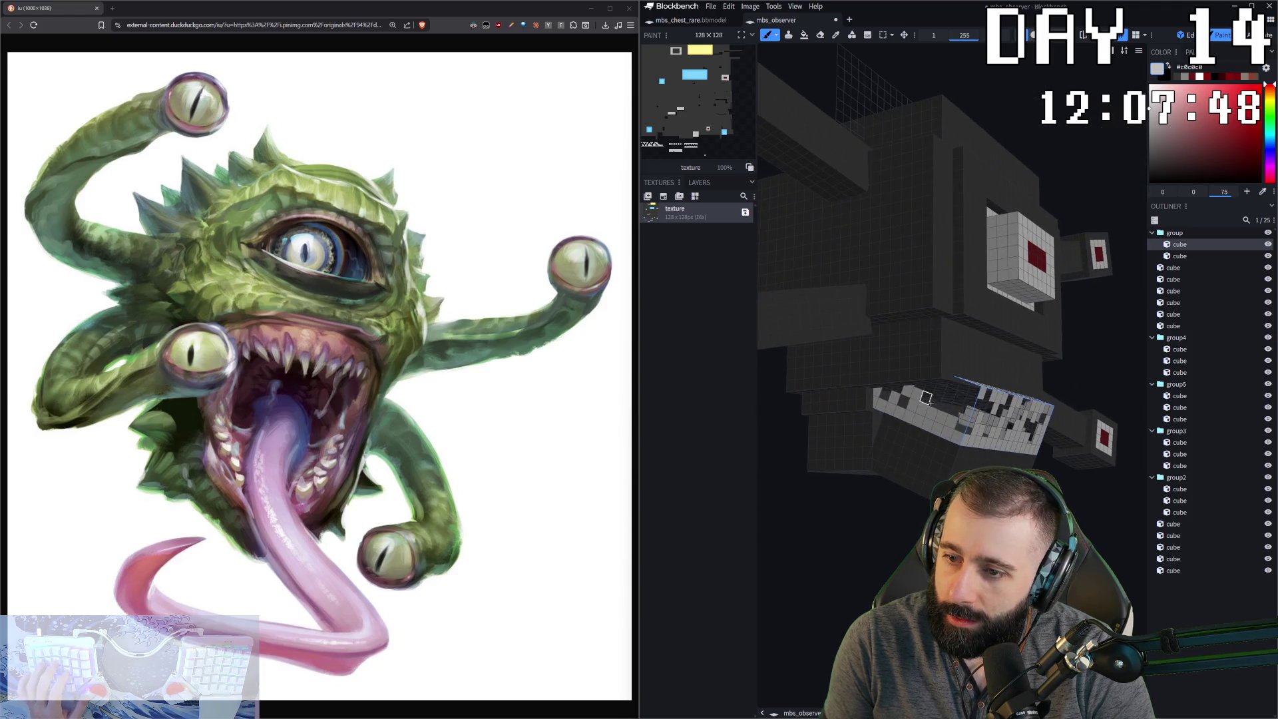
key(e)
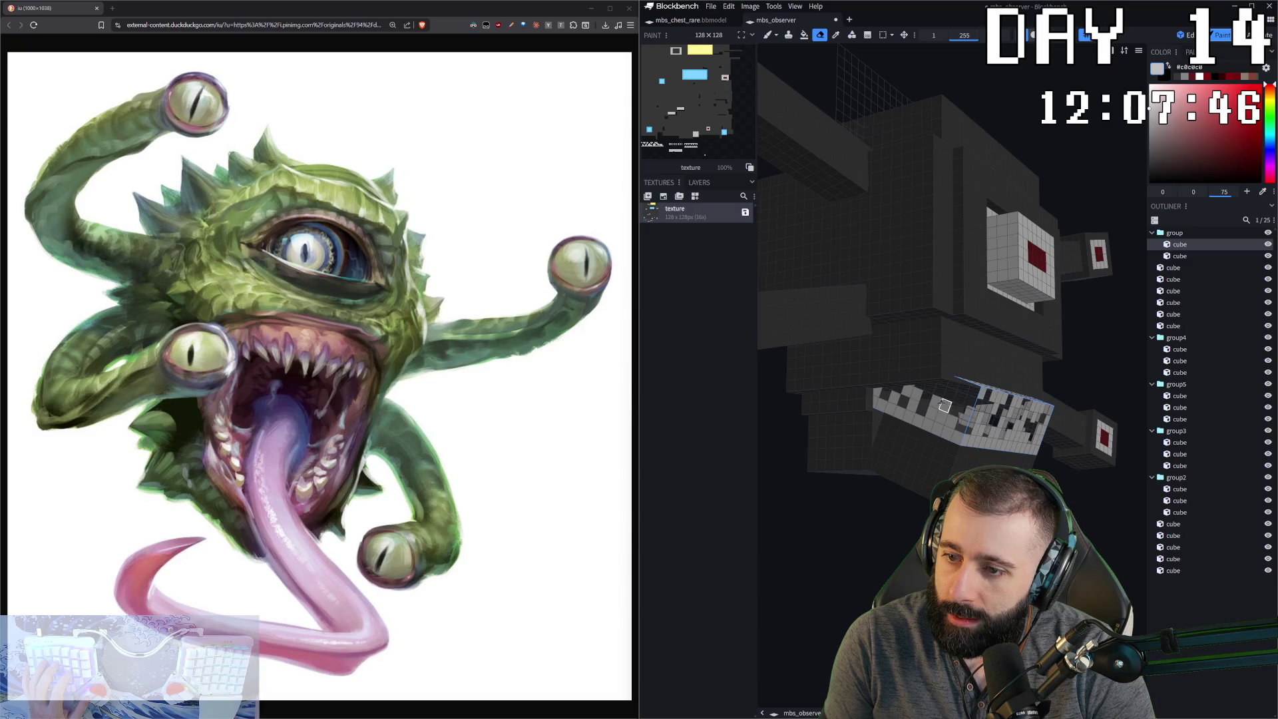
key(b)
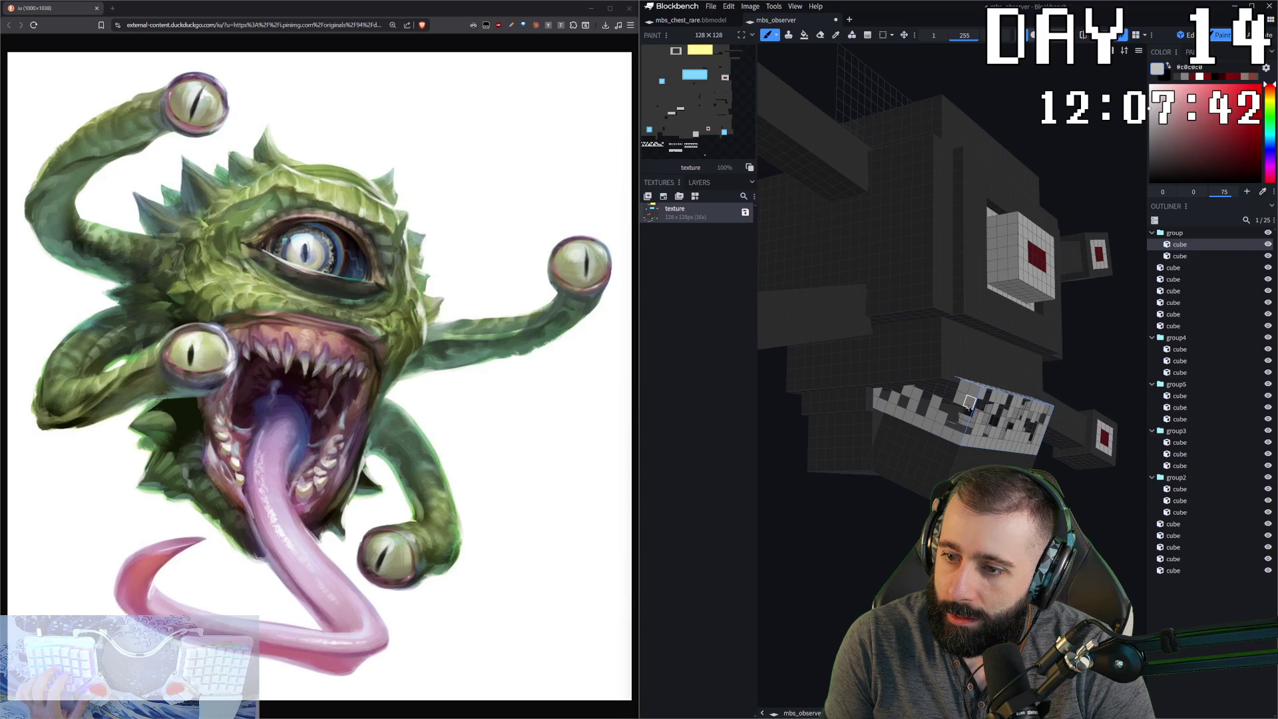
mouse_move(949, 393)
right_down()
mouse_move(944, 446)
mouse_move(913, 486)
mouse_move(901, 543)
mouse_move(898, 533)
right_up()
- Zoom and orbit out to review the whole observer model
key(e)
scroll(912, 408, up, 2)
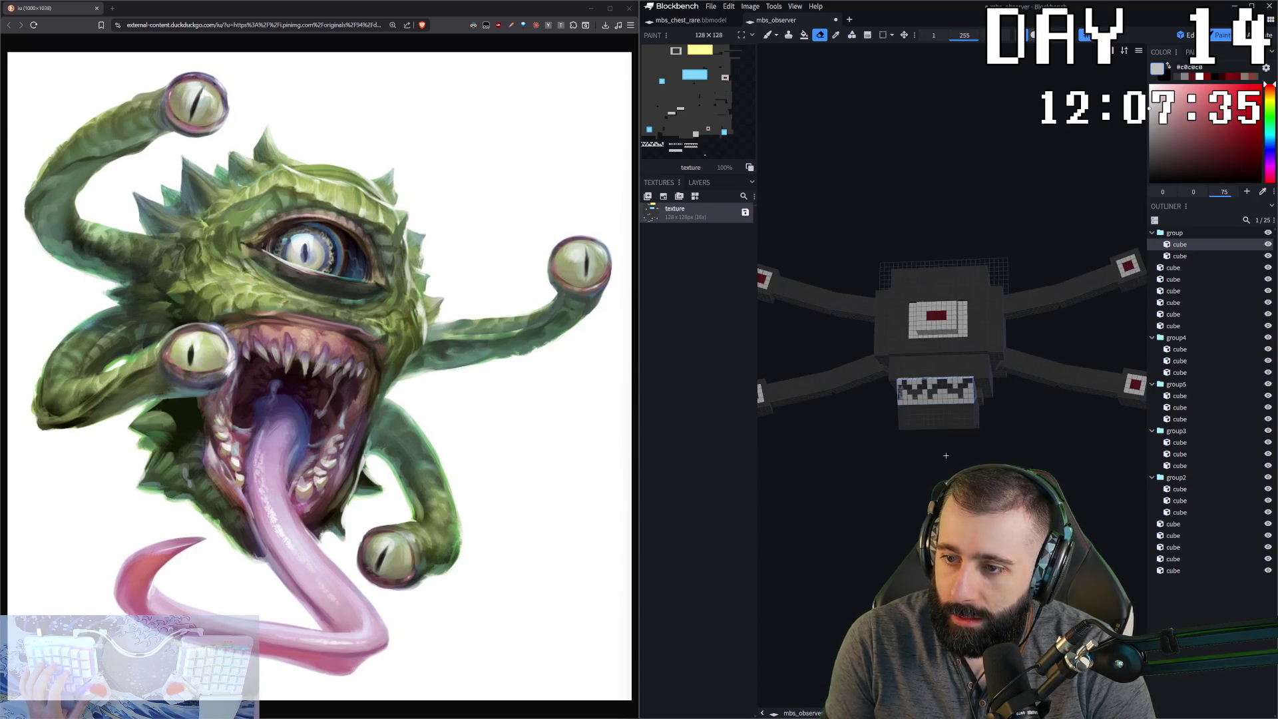
scroll(918, 392, down, 1)
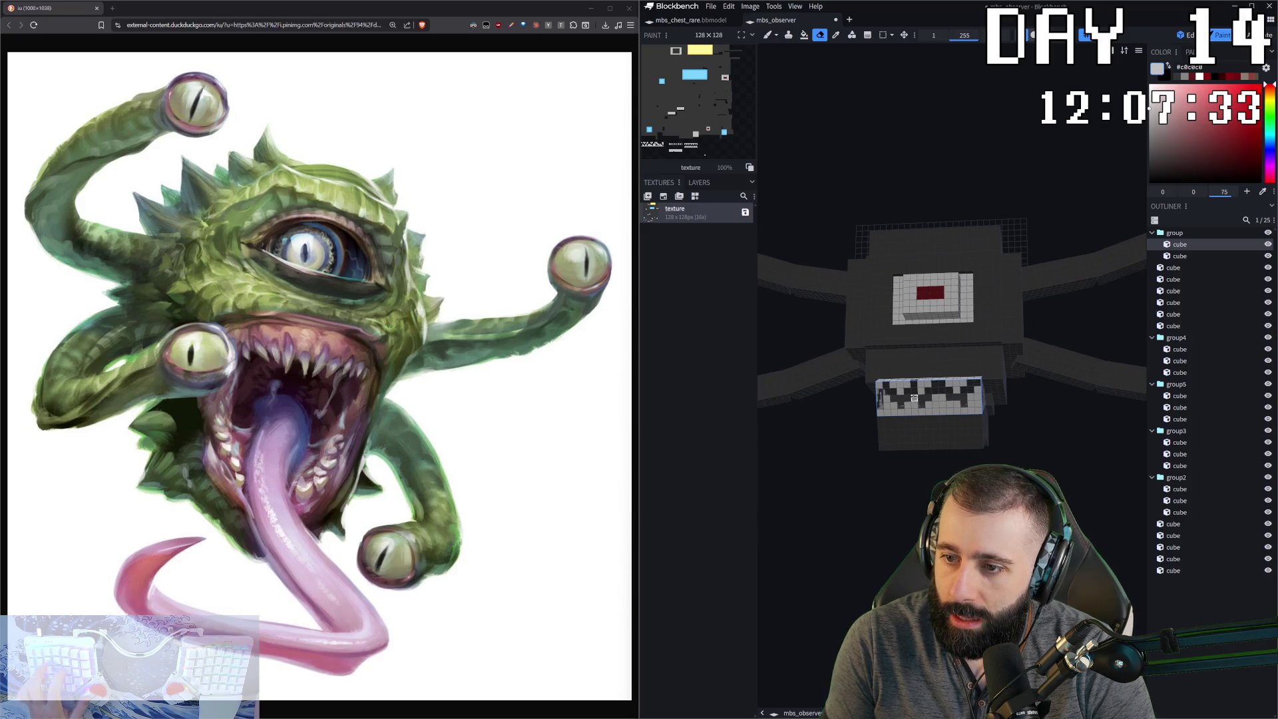
scroll(914, 399, down, 4)
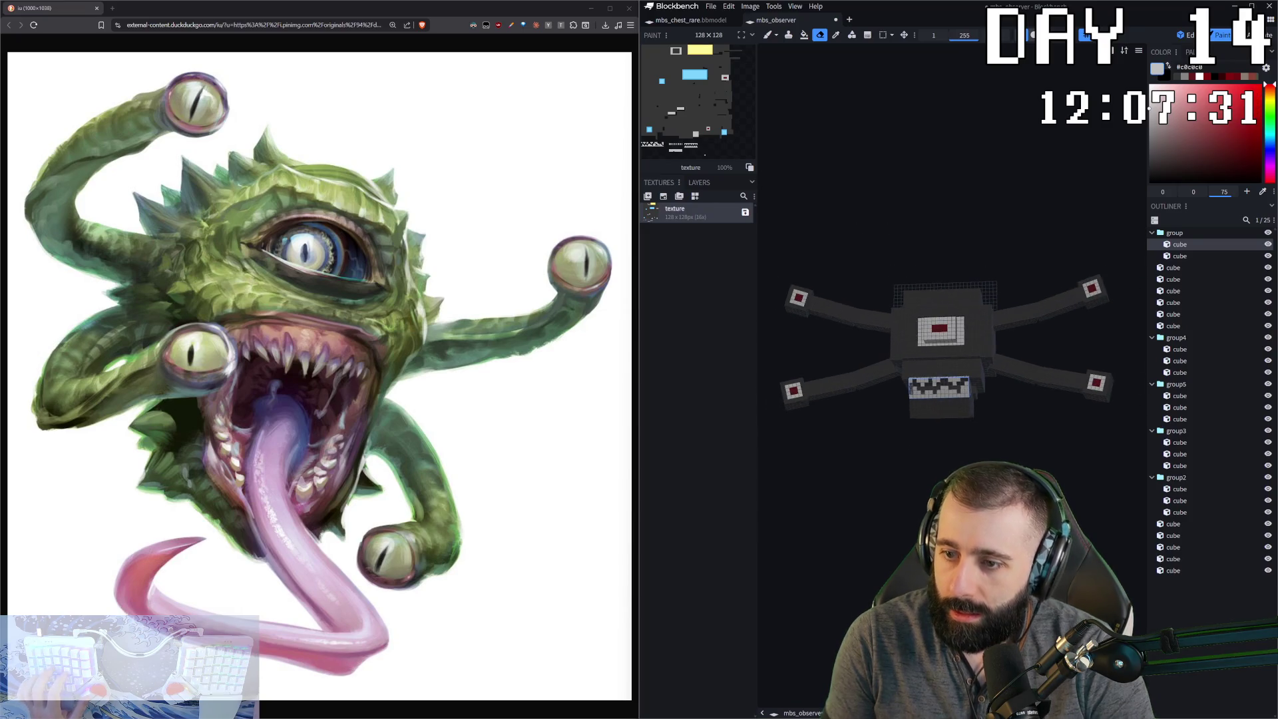
scroll(947, 401, up, 3)
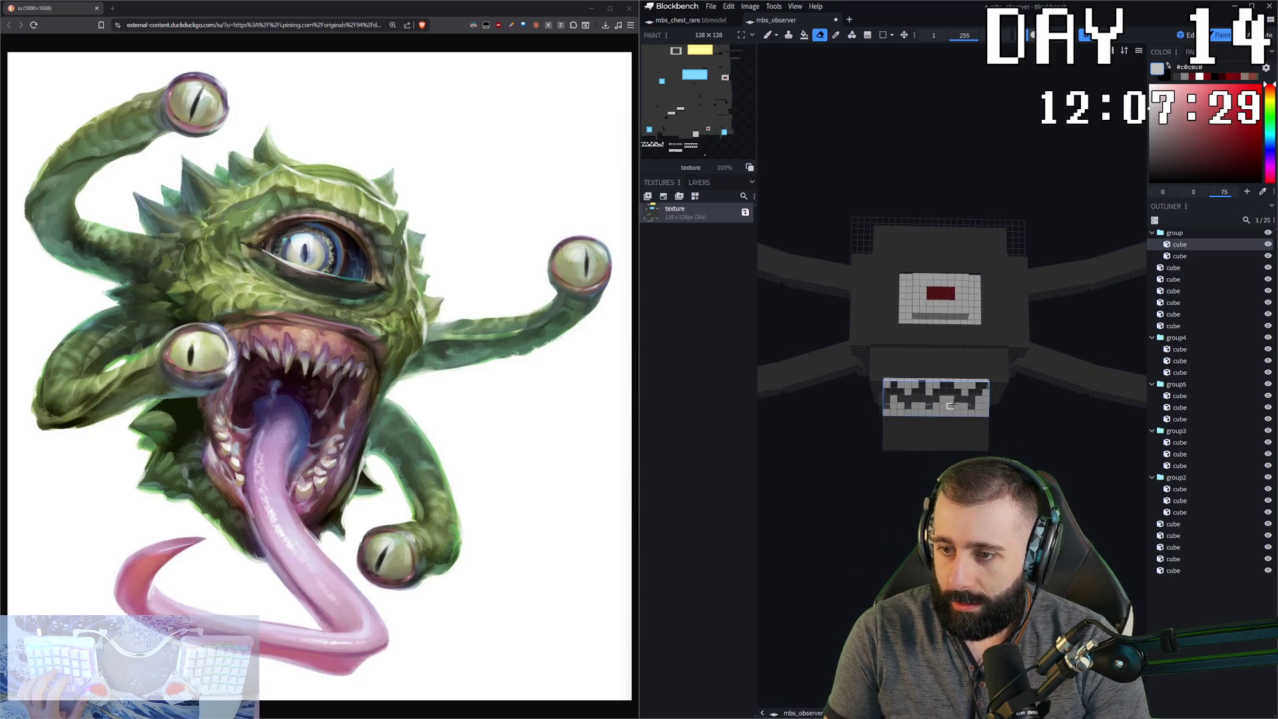
scroll(942, 392, down, 3)
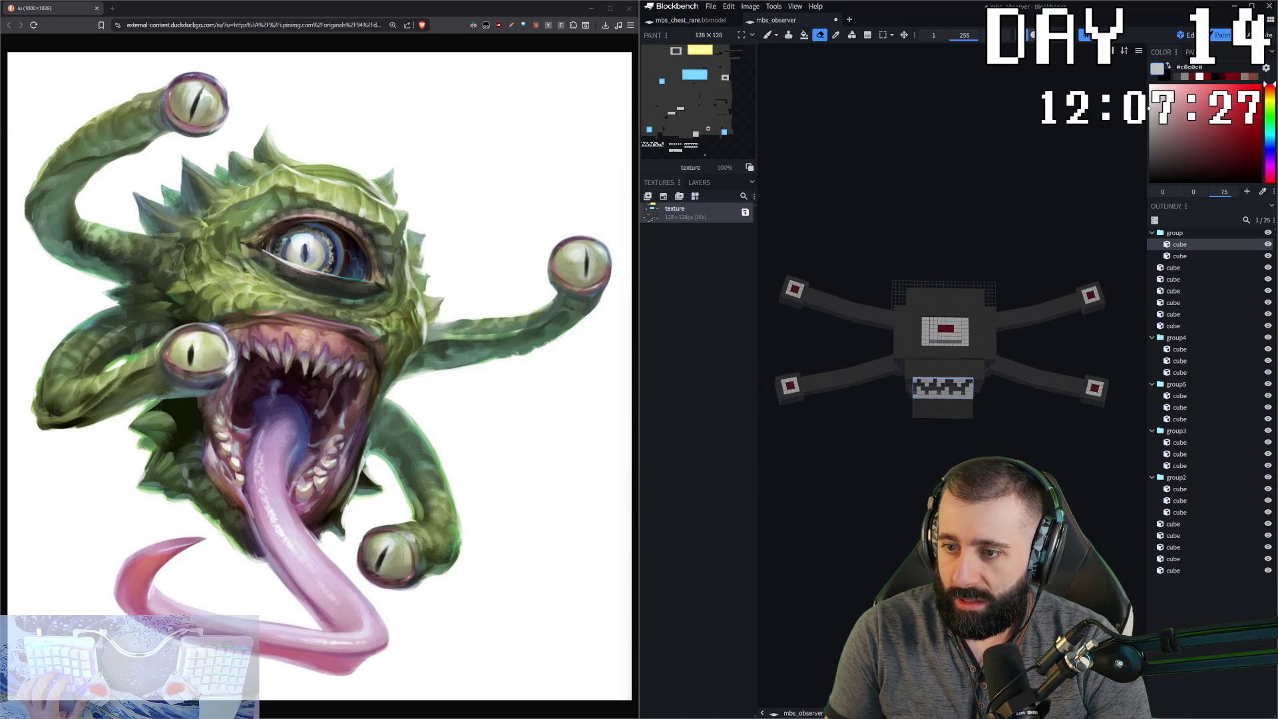
mouse_move(865, 499)
mouse_down()
mouse_move(932, 516)
mouse_move(905, 492)
mouse_move(865, 486)
mouse_move(905, 489)
mouse_move(890, 481)
mouse_move(895, 466)
mouse_up()
scroll(895, 466, up, 5)
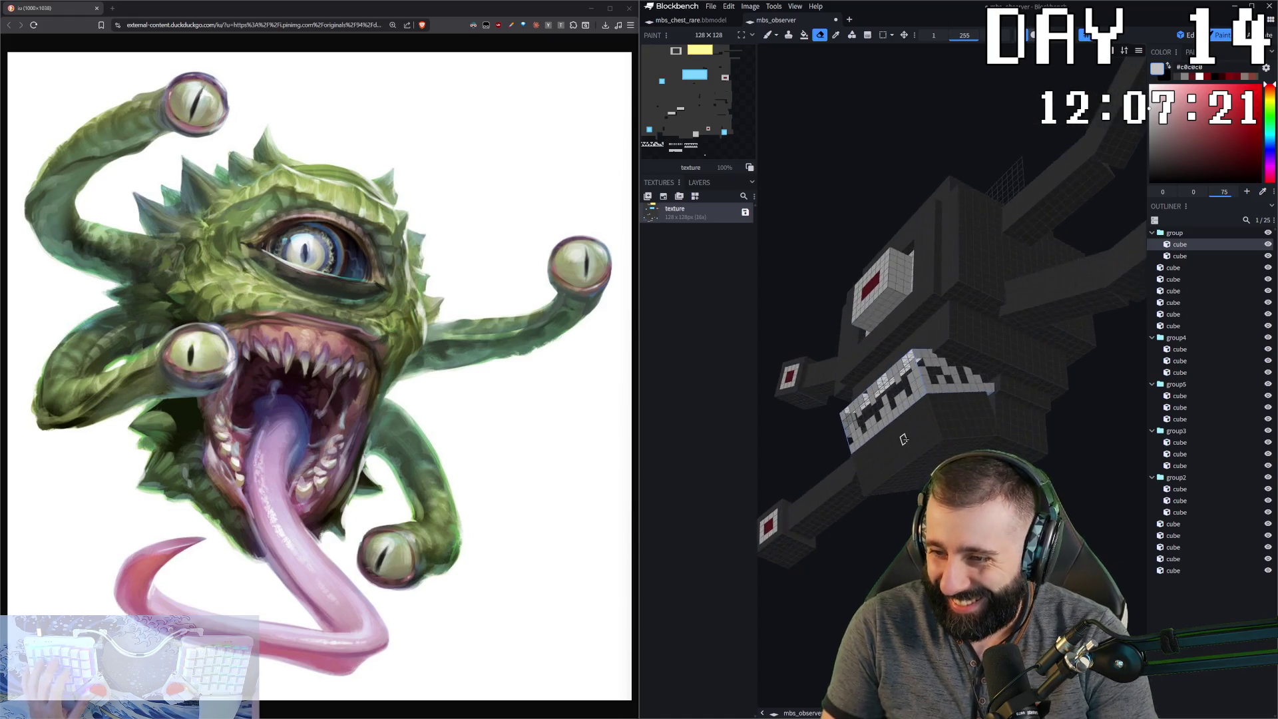
- In front view, paint the eye's left and bottom edges dark red #641919
key(KP_1)
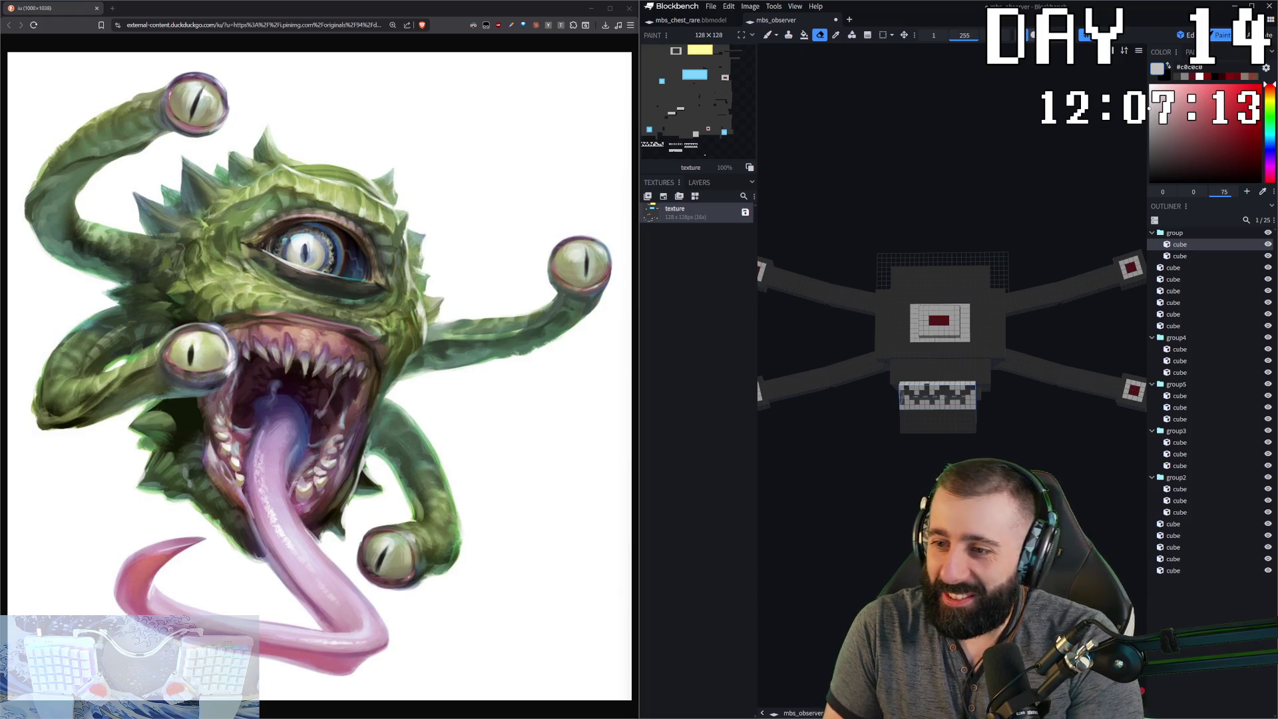
scroll(896, 231, up, 5)
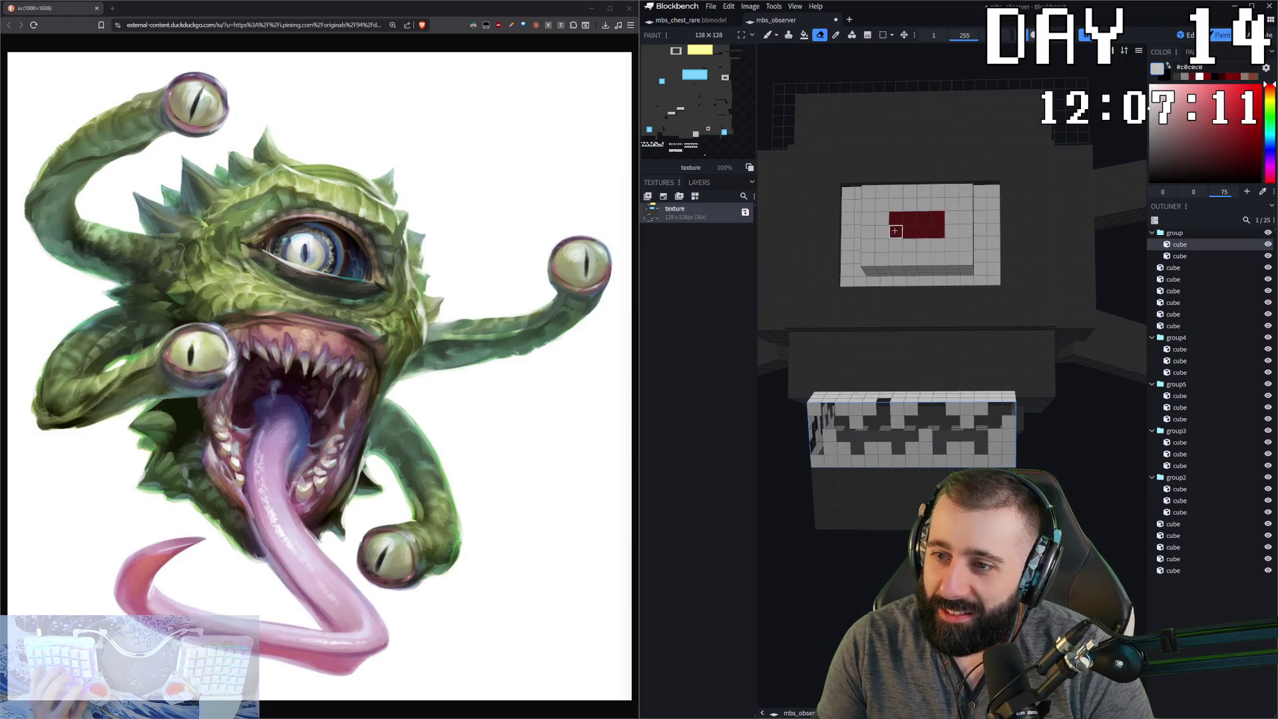
key(b)
mouse_move(882, 203)
mouse_down()
mouse_move(882, 241)
mouse_move(947, 245)
mouse_move(952, 201)
mouse_move(889, 203)
mouse_up()
scroll(919, 524, down, 5)
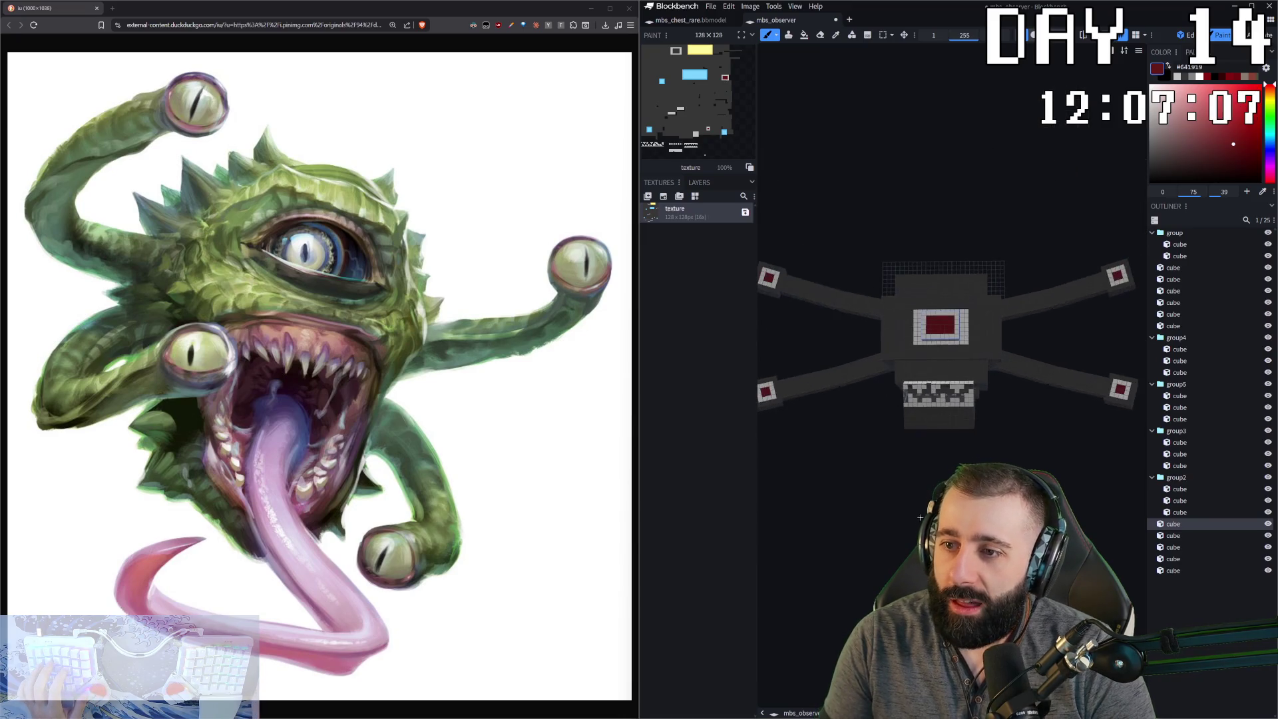
- Fill the eye's lower-left corner dark red, then paint a black rectangular pupil in its centre
scroll(910, 271, up, 3)
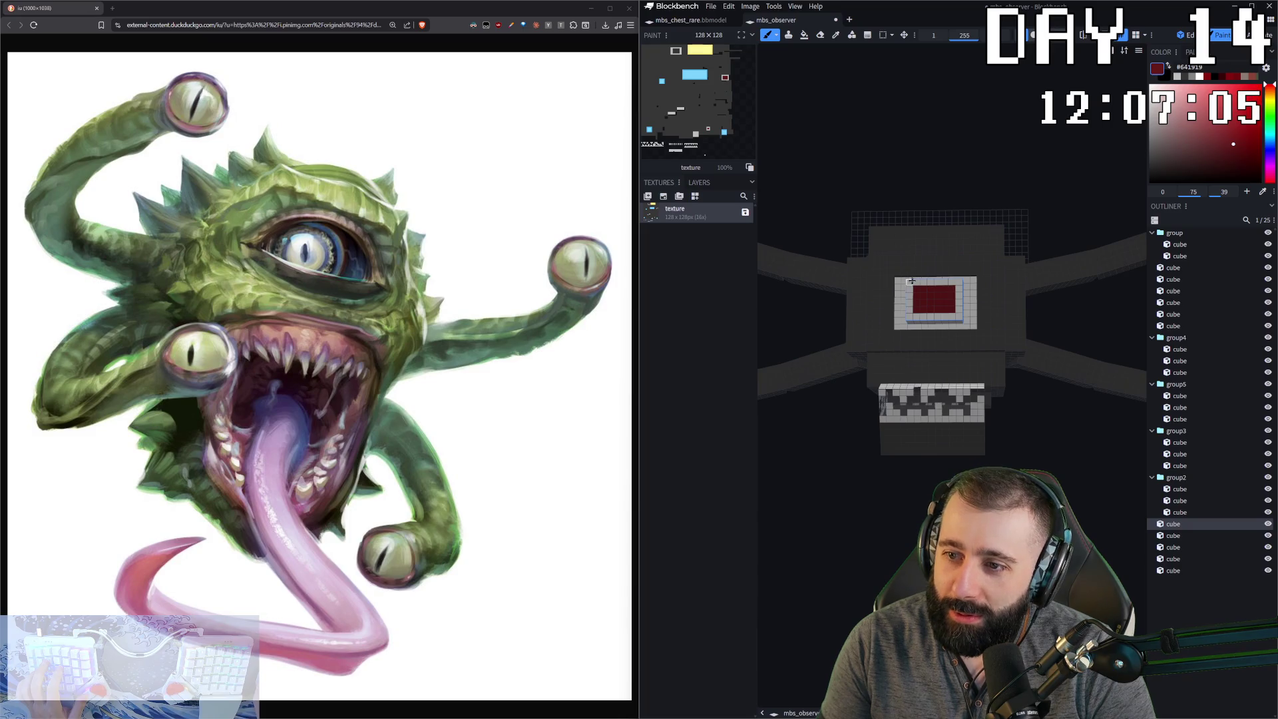
mouse_move(909, 310)
mouse_down()
mouse_move(923, 317)
mouse_move(952, 282)
mouse_up()
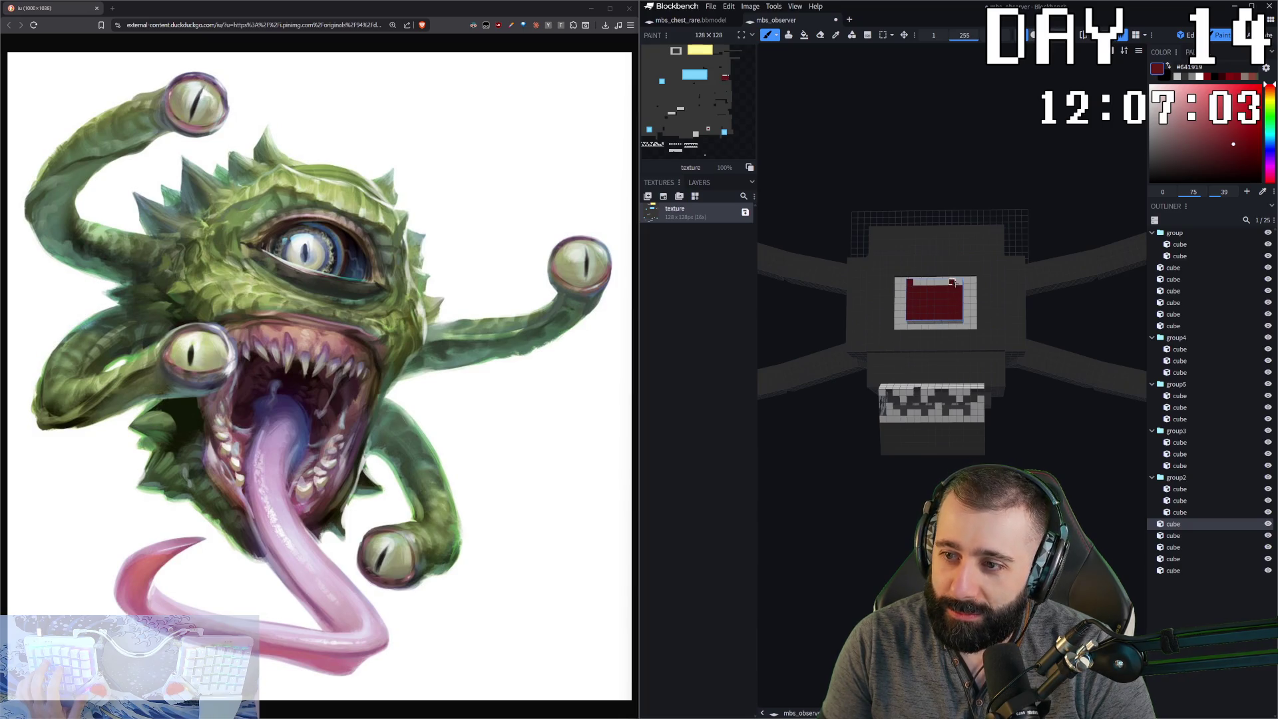
scroll(952, 310, up, 3)
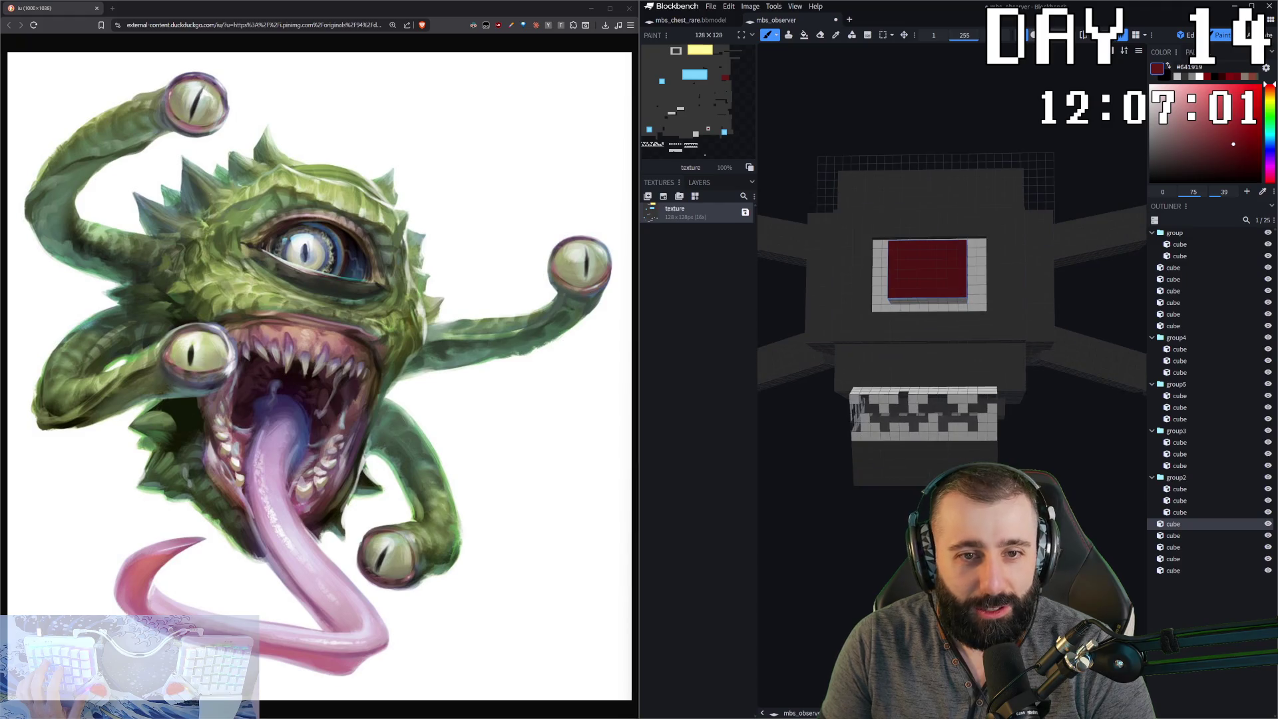
alt+click(987, 335)
drag(918, 295, 928, 274)
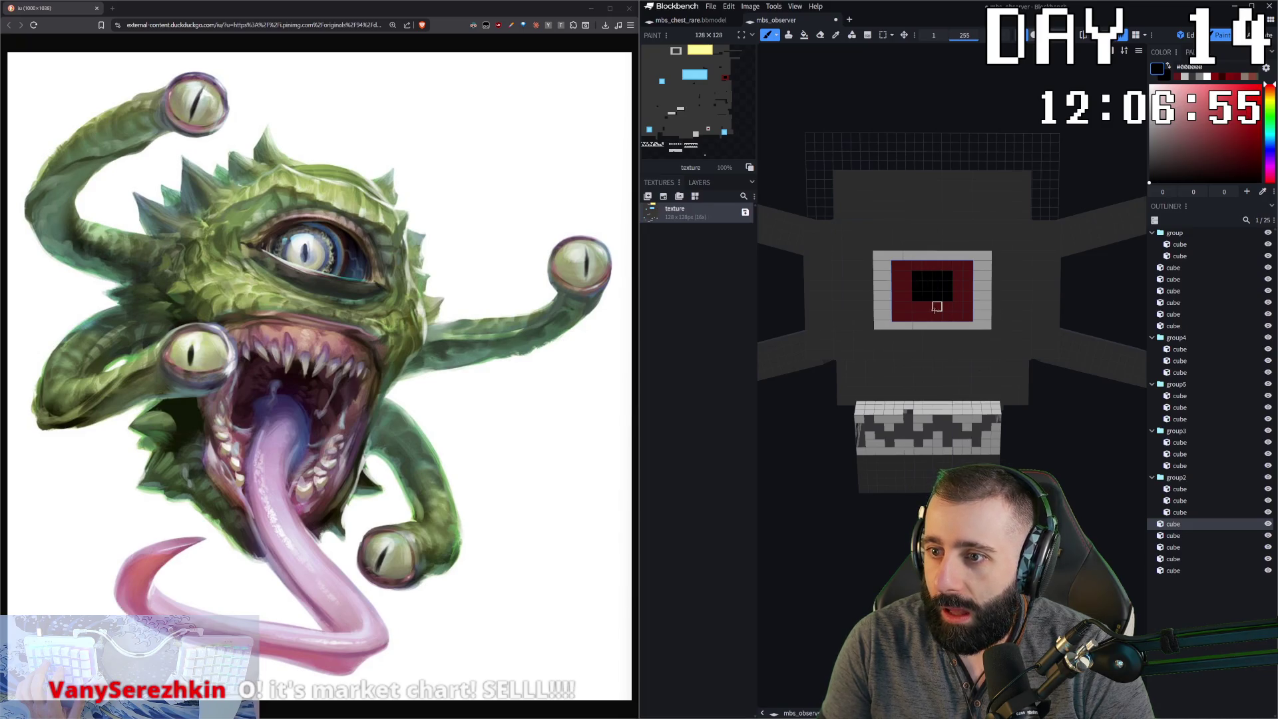
drag(906, 275, 906, 306)
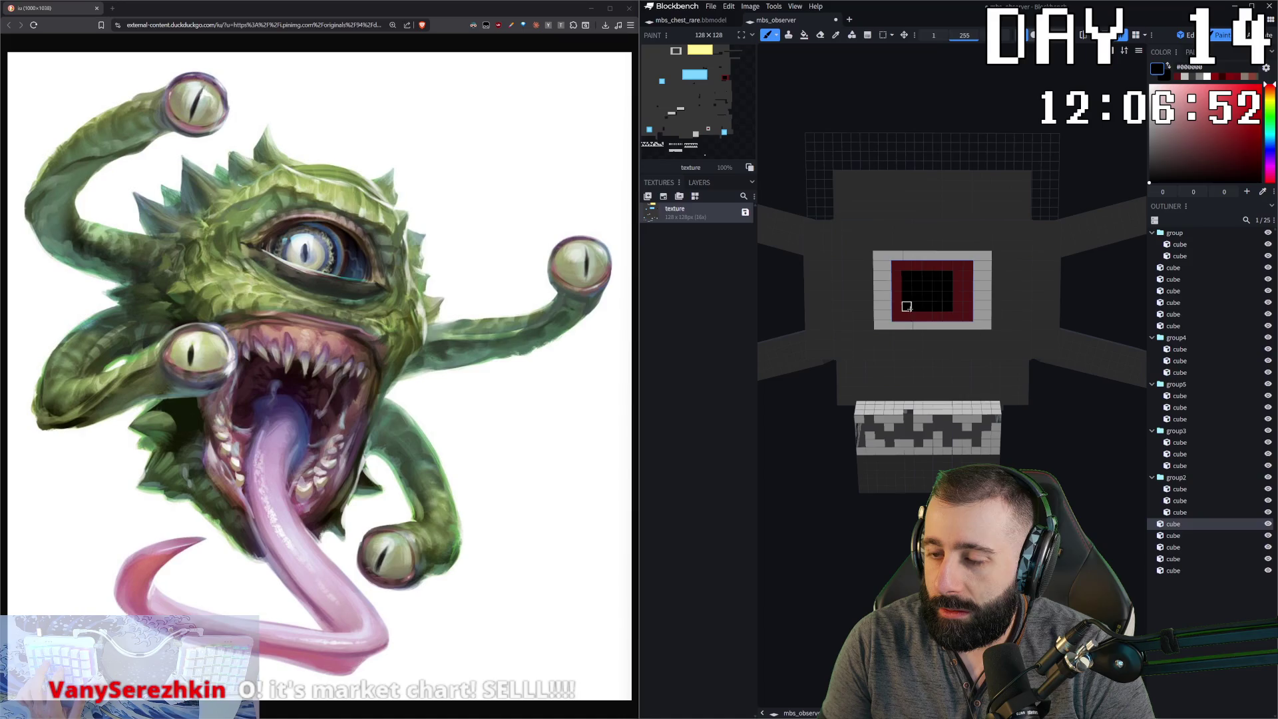
drag(958, 272, 957, 310)
scroll(897, 307, up, 1)
- Sample the dark red #641919 and repaint the eye's left column and top row
key(c)
click(880, 261)
key(b)
mouse_move(882, 253)
mouse_down()
mouse_move(882, 309)
mouse_move(980, 322)
mouse_move(980, 269)
mouse_move(870, 244)
mouse_up()
key(c)
click(873, 253)
key(b)
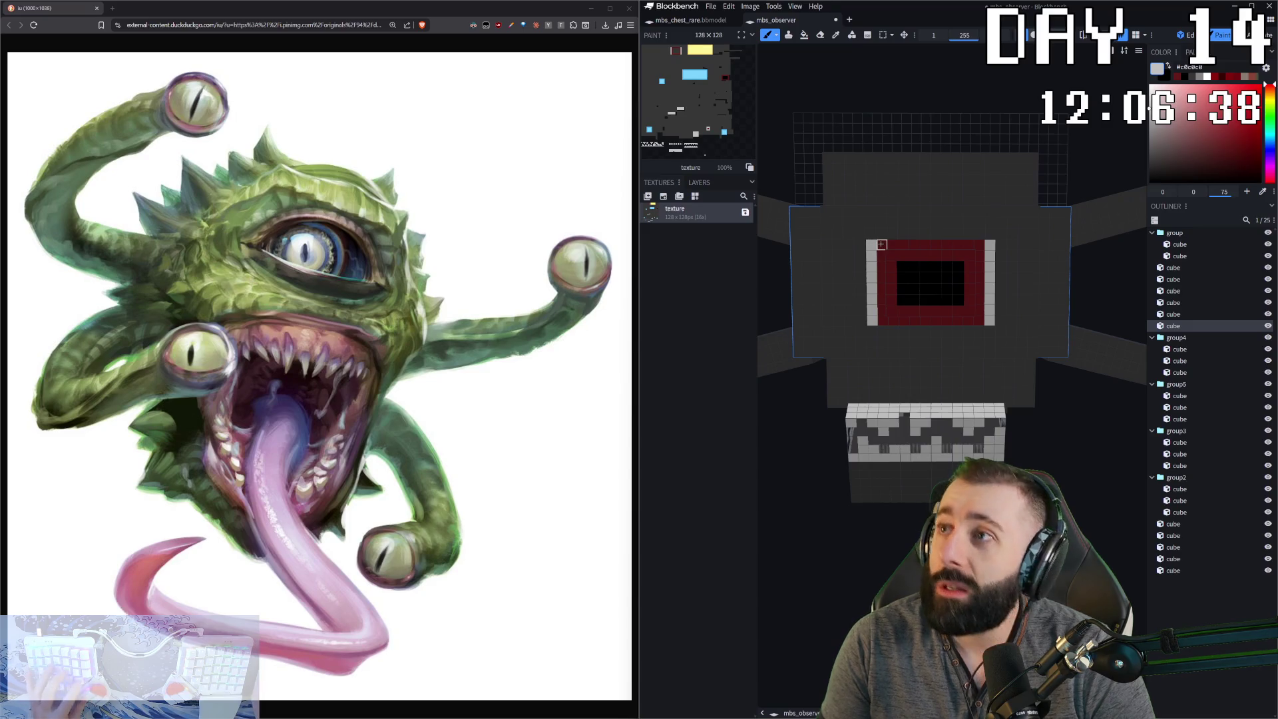
- Sample grey #c0c0c0 and paint the eye frame's top and bottom rows, redoing the bottom stroke
key(c)
key(b)
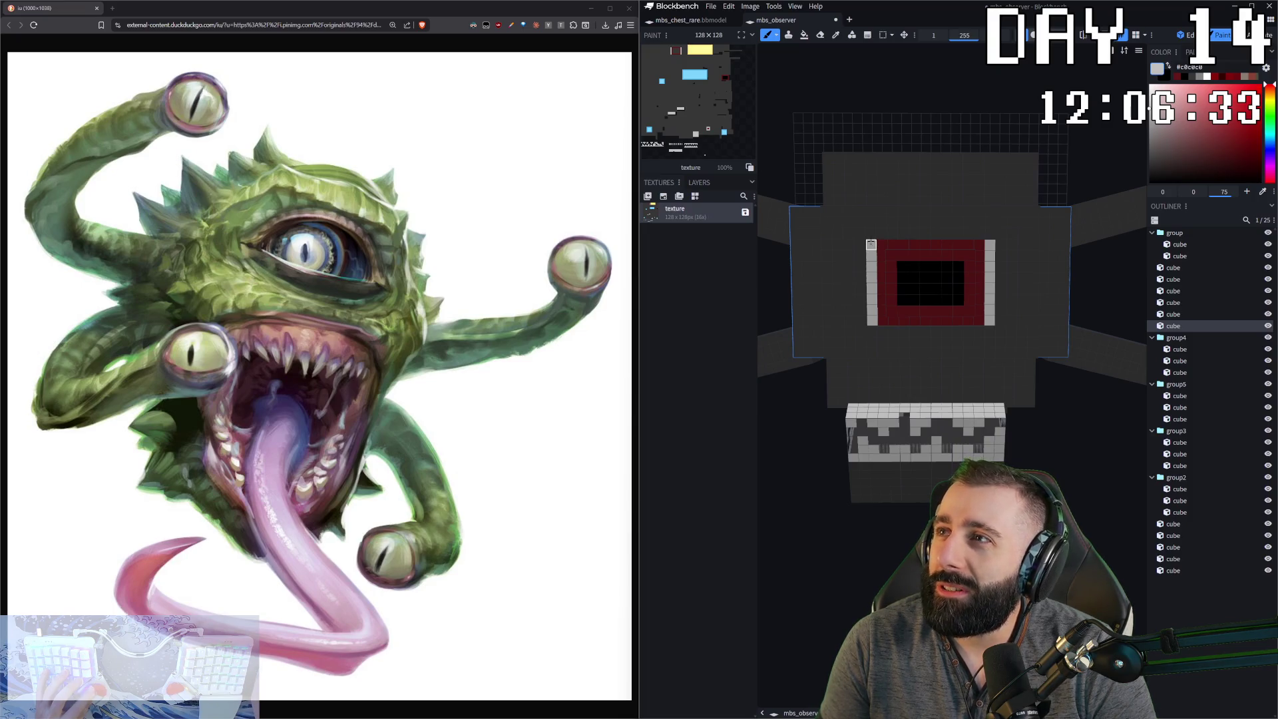
shift+click(970, 245)
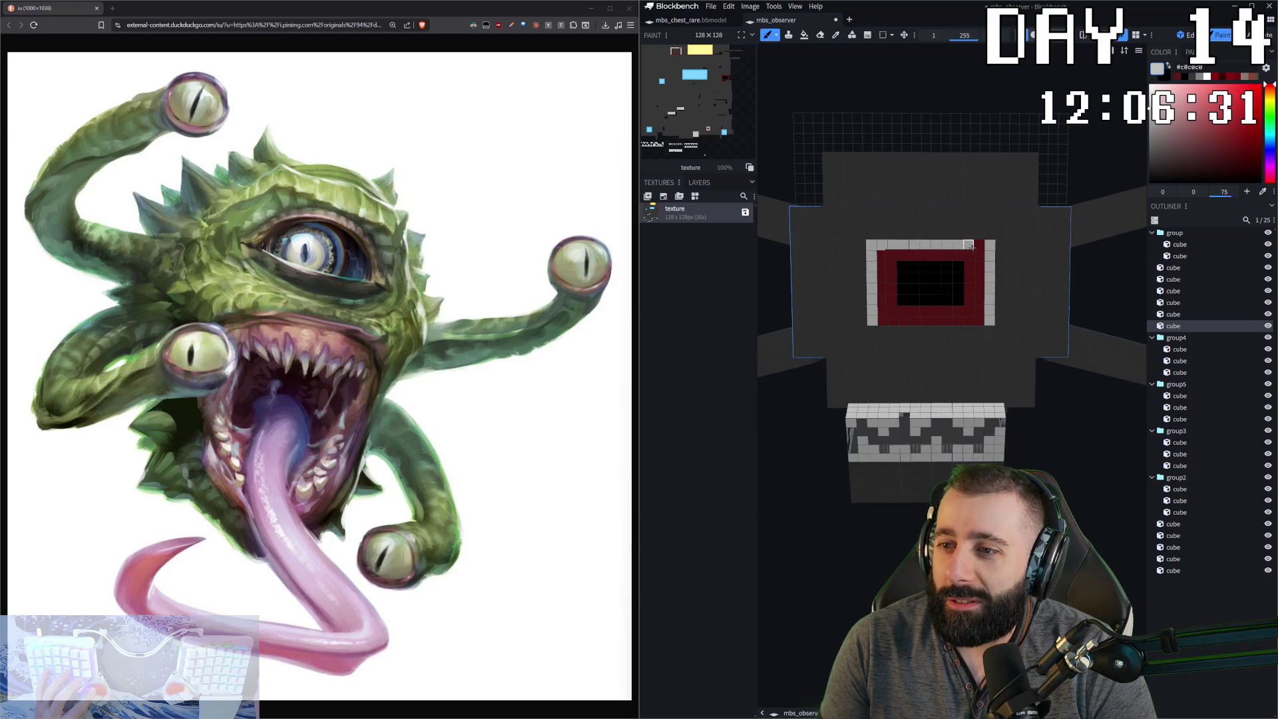
mouse_move(1002, 372)
mouse_down()
mouse_move(1019, 418)
mouse_move(853, 310)
mouse_up()
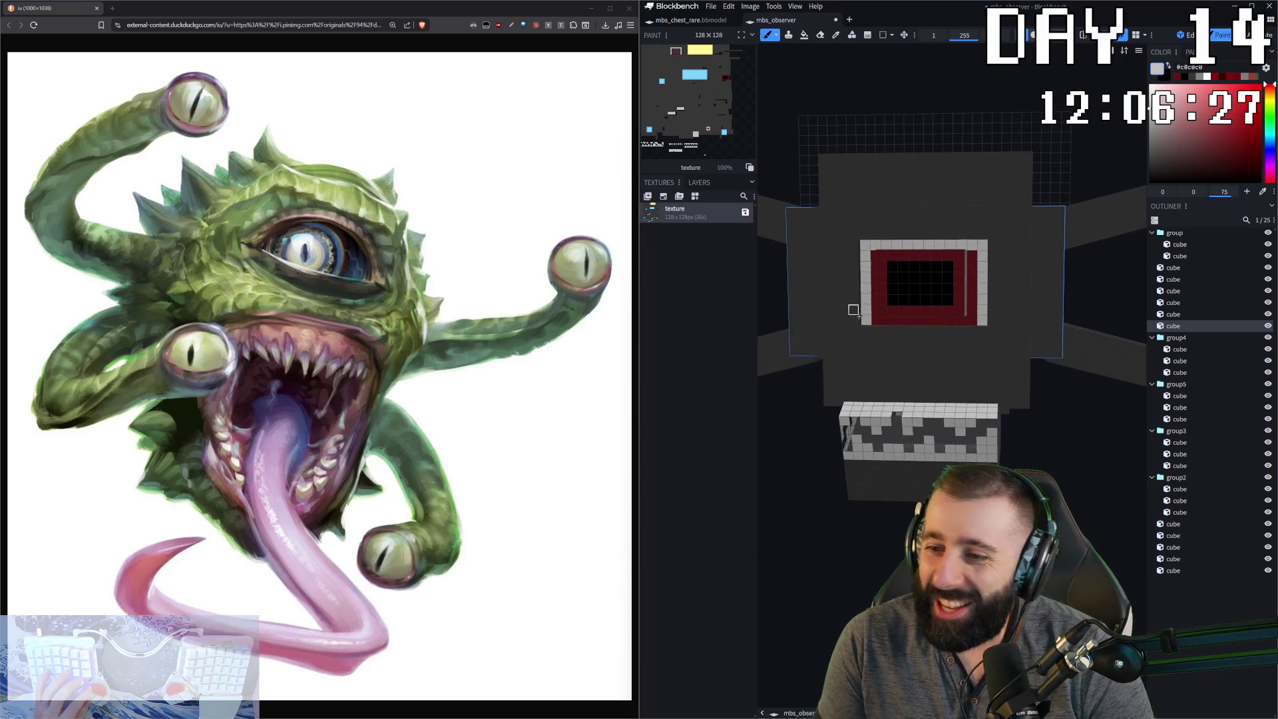
mouse_move(976, 320)
mouse_down()
mouse_move(885, 320)
mouse_move(949, 321)
mouse_up()
key(ctrl+z)
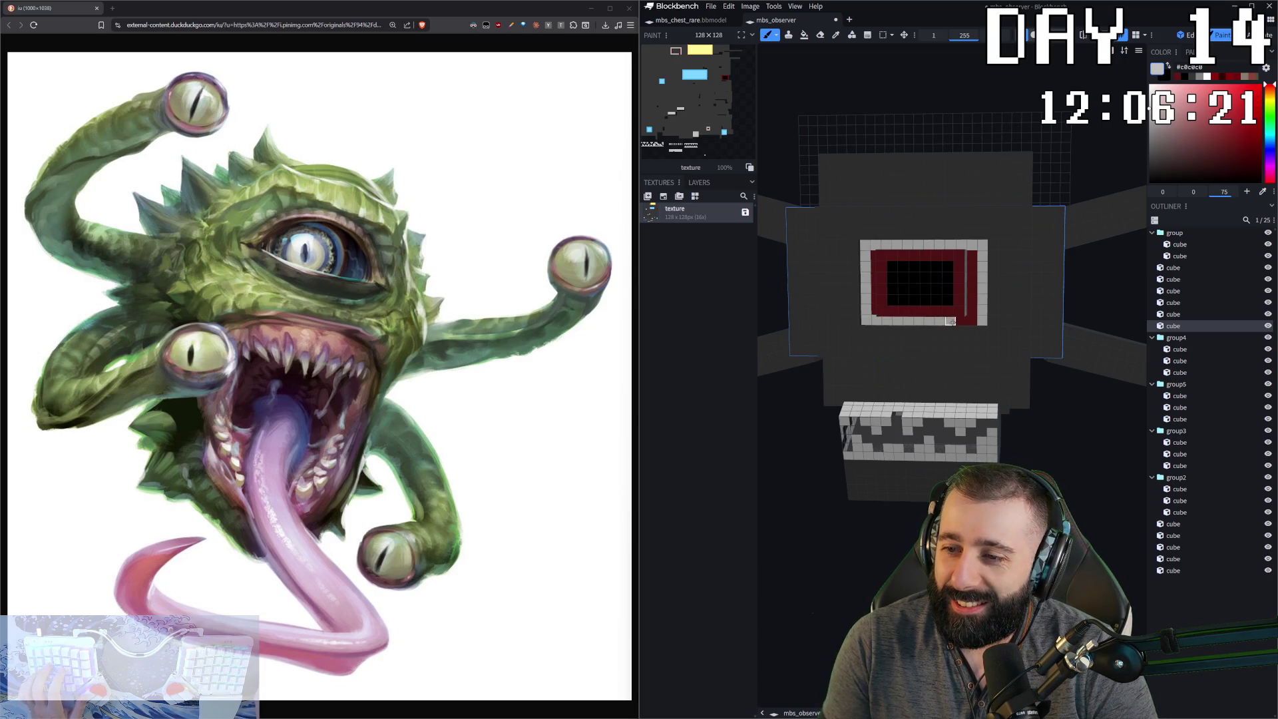
middle_drag(971, 322, 958, 245)
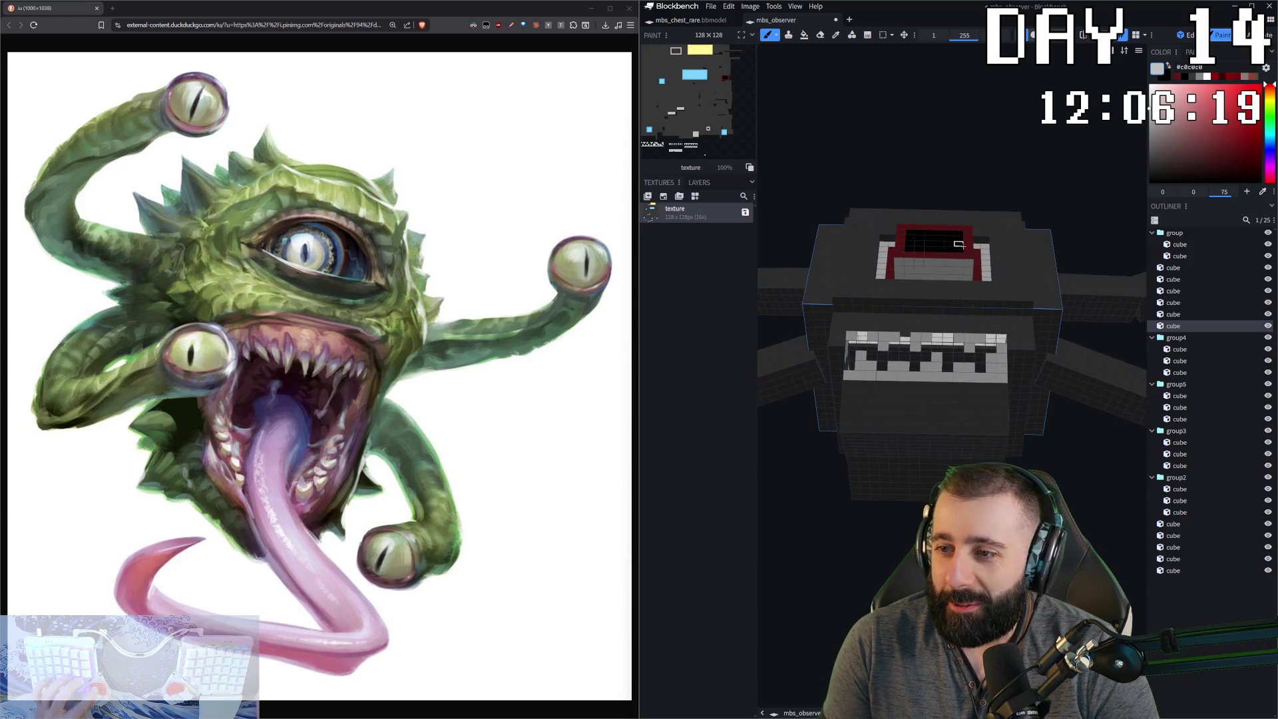
- Pick dark red #641919 and brush it along the eye frame's inner right and top edges
alt+click(951, 254)
mouse_move(935, 269)
mouse_down()
mouse_move(900, 270)
mouse_move(967, 272)
mouse_up()
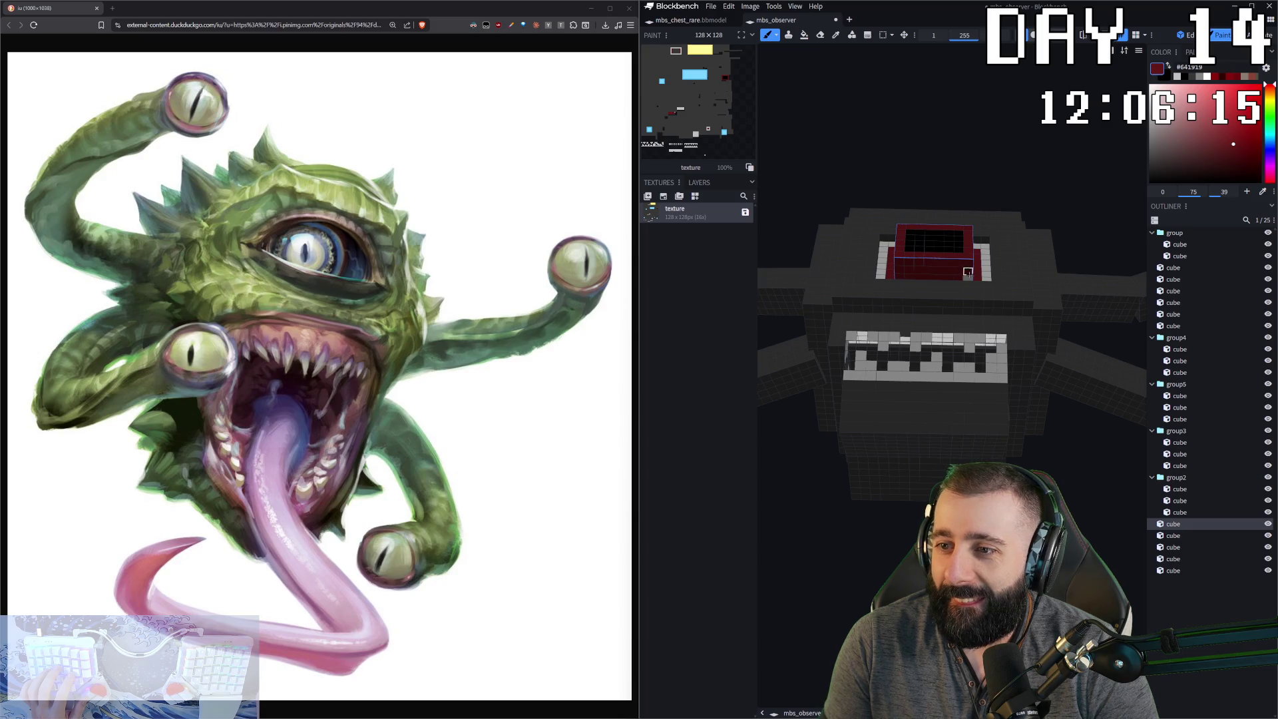
middle_drag(998, 313, 911, 409)
drag(930, 308, 937, 356)
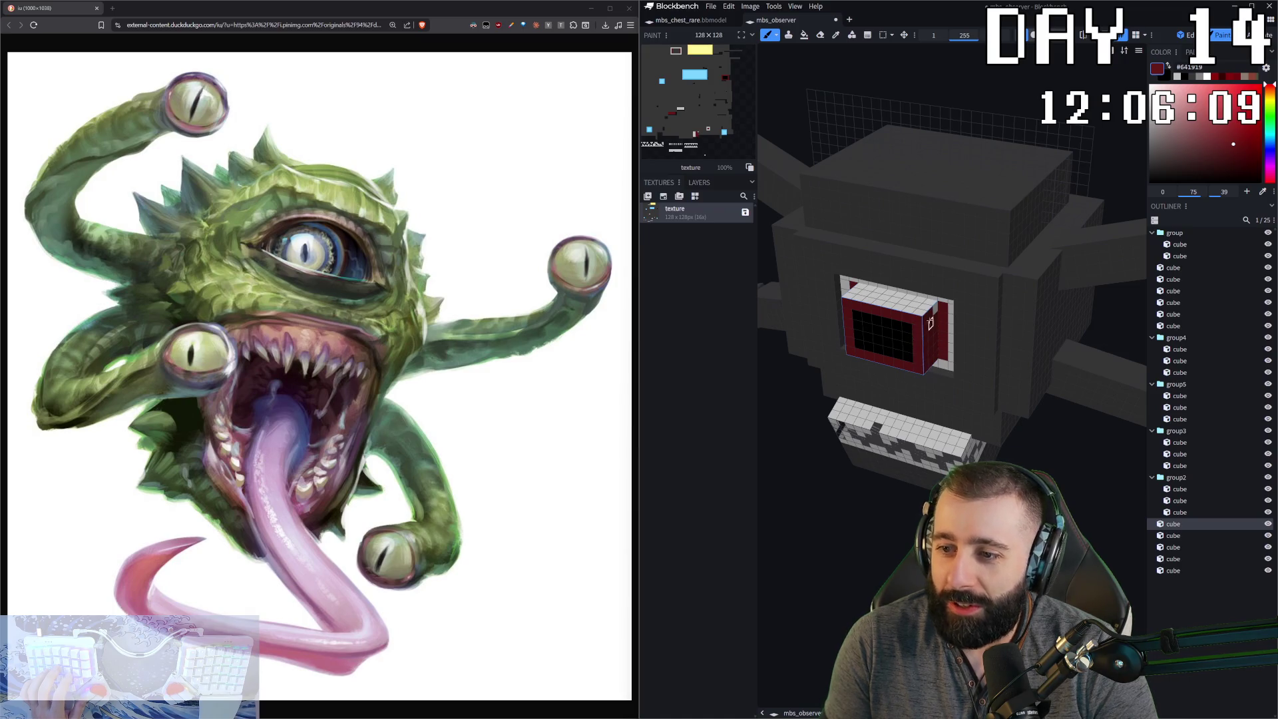
drag(924, 305, 863, 291)
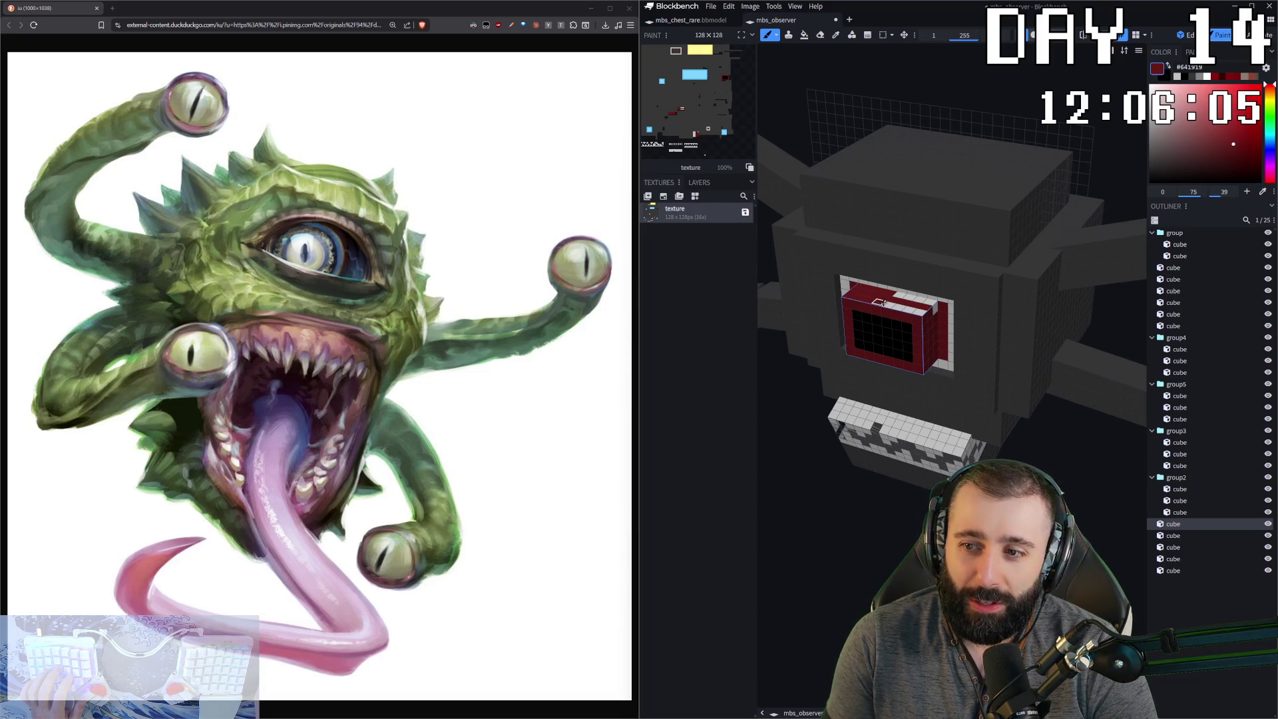
mouse_move(901, 295)
mouse_down()
mouse_move(998, 303)
mouse_move(966, 281)
mouse_up()
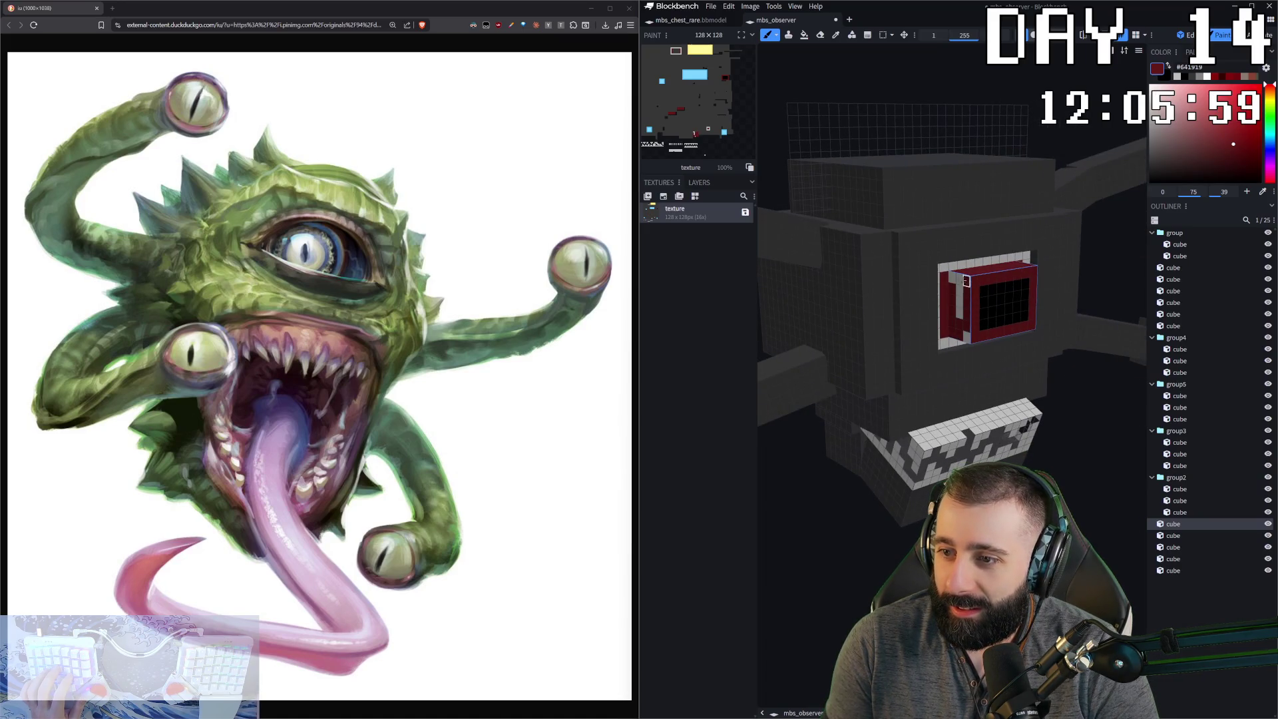
key(KP_1)
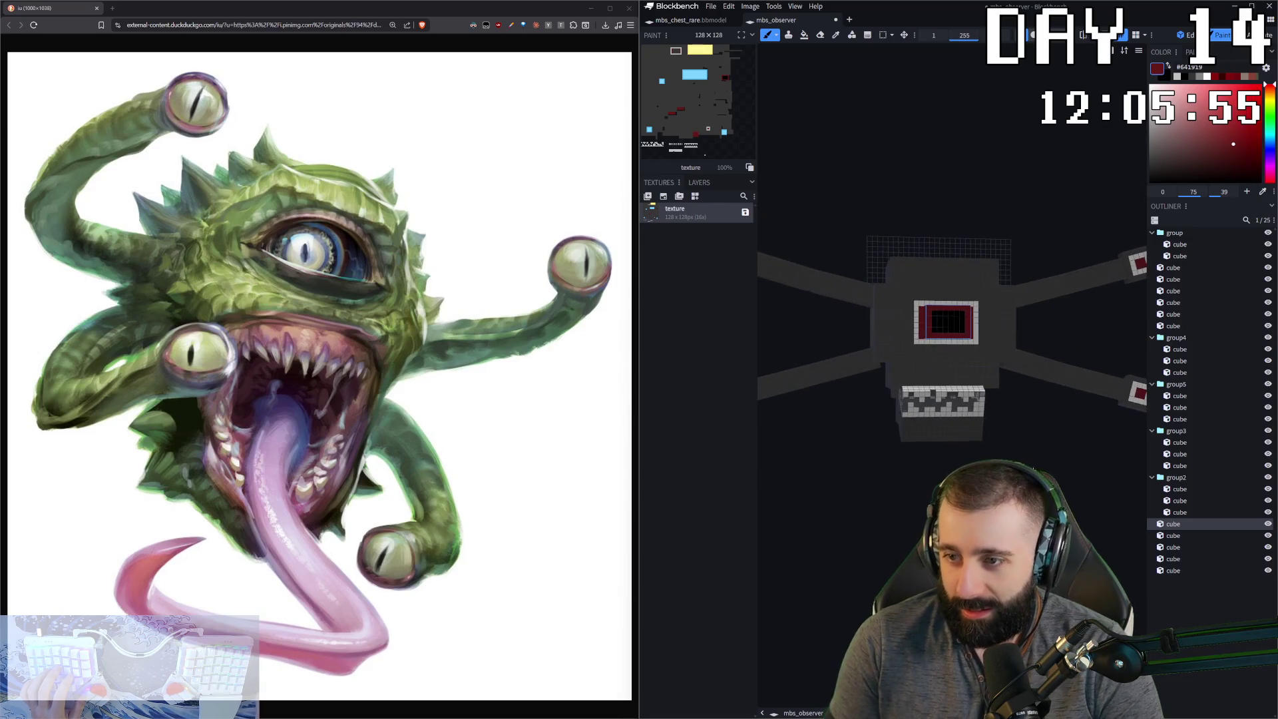
- Select the eye cube and cover its black rectangle with dark red
key(Escape)
mouse_move(952, 166)
mouse_down()
mouse_move(985, 166)
mouse_move(919, 160)
mouse_move(952, 154)
mouse_up()
scroll(951, 153, up, 3)
scroll(951, 299, up, 5)
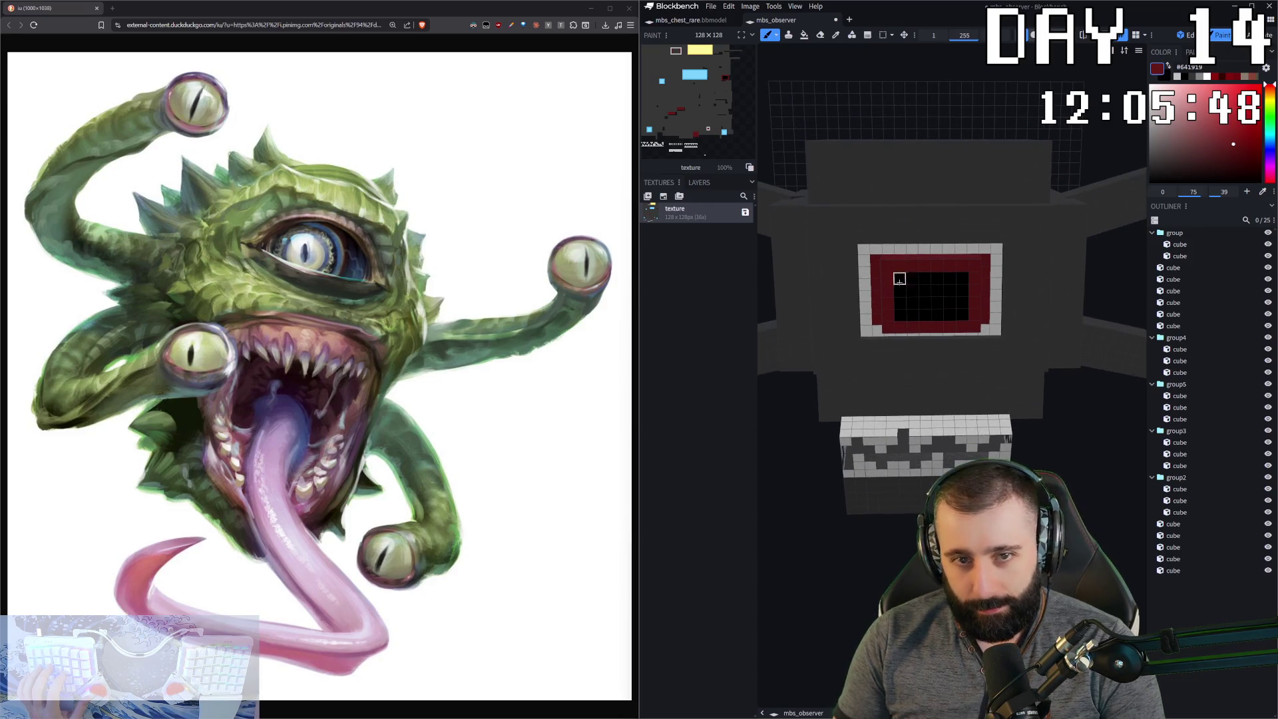
click(905, 288)
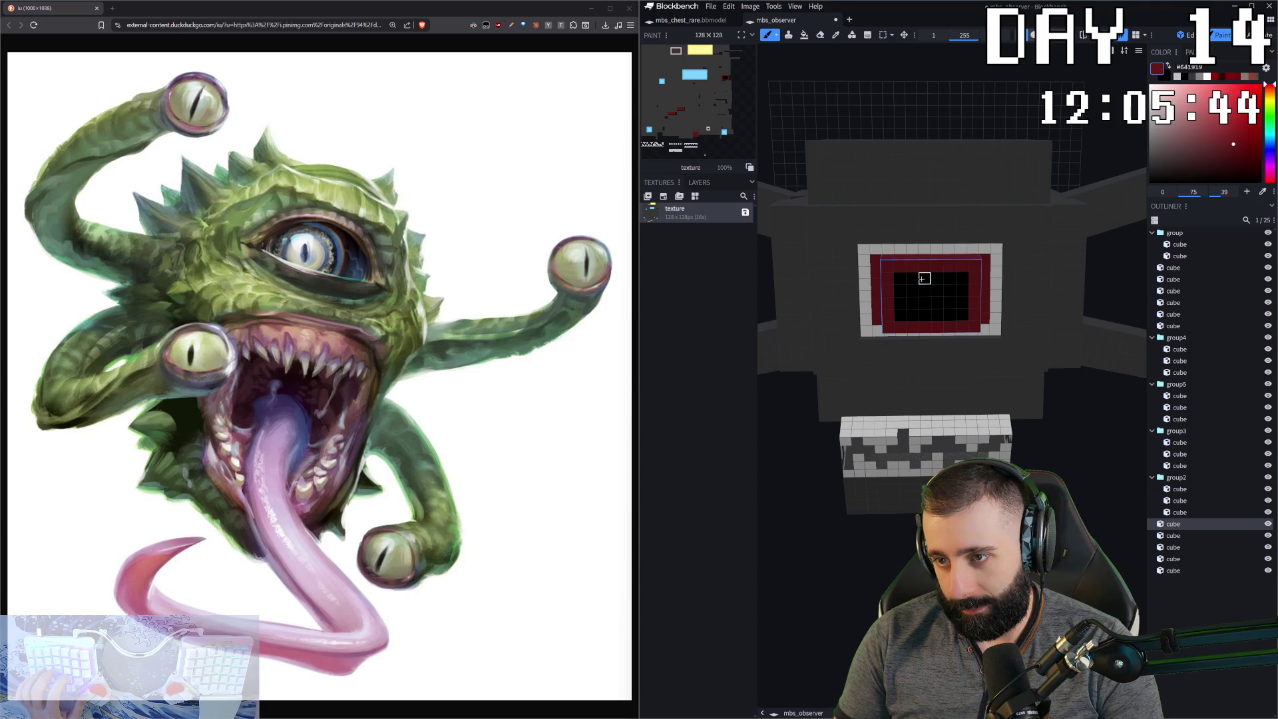
mouse_move(950, 290)
mouse_down()
mouse_move(963, 278)
mouse_move(962, 313)
mouse_up()
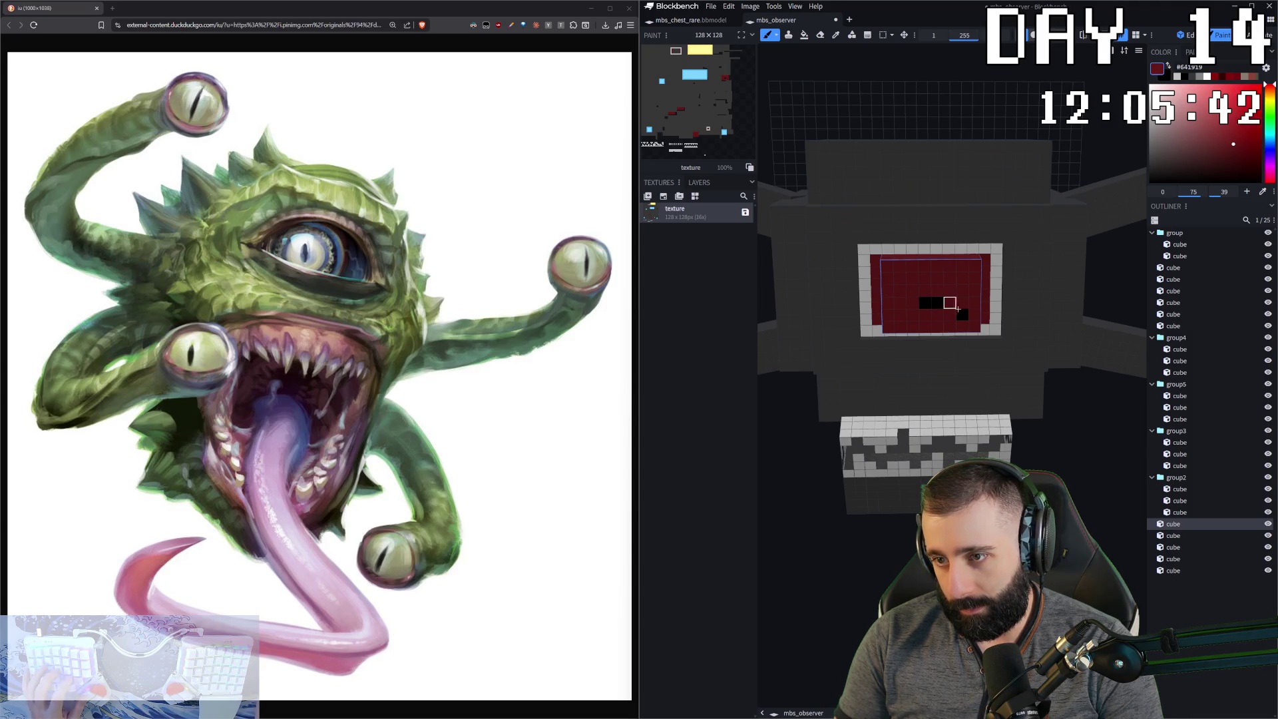
drag(1172, 160, 1141, 185)
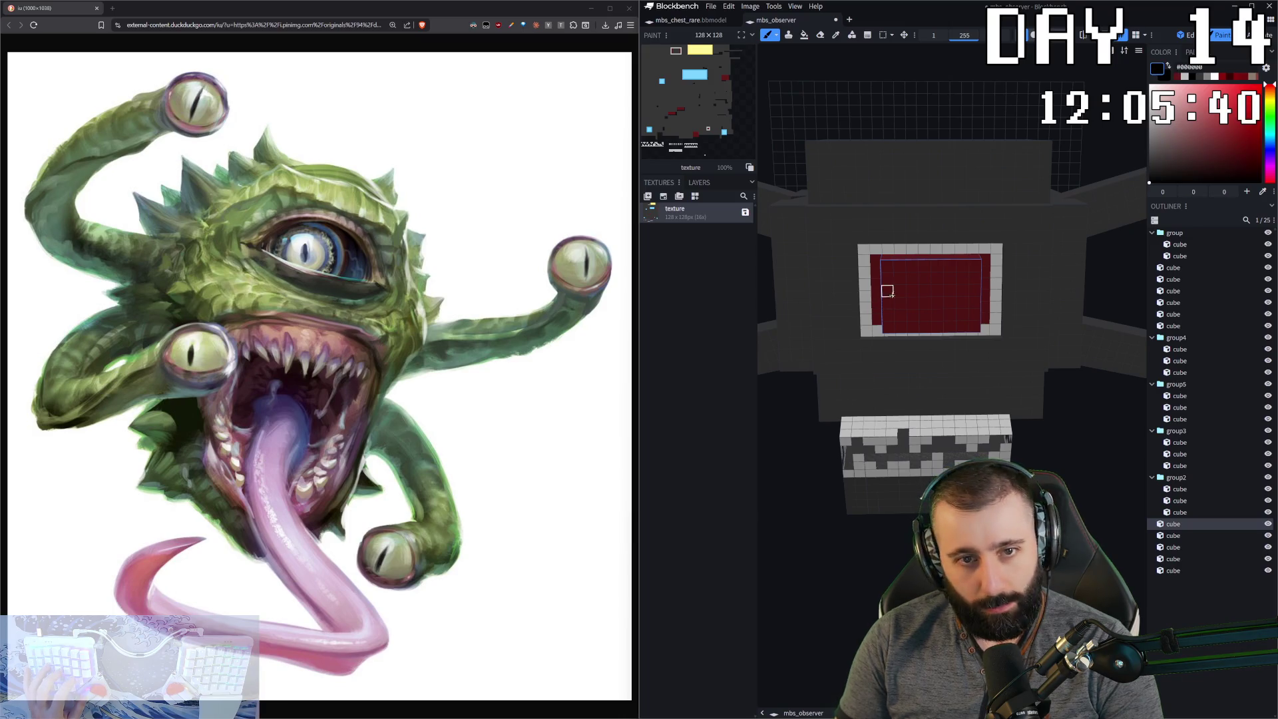
- Paint a narrow vertical cross-shaped black pupil onto the red eye
drag(925, 278, 924, 315)
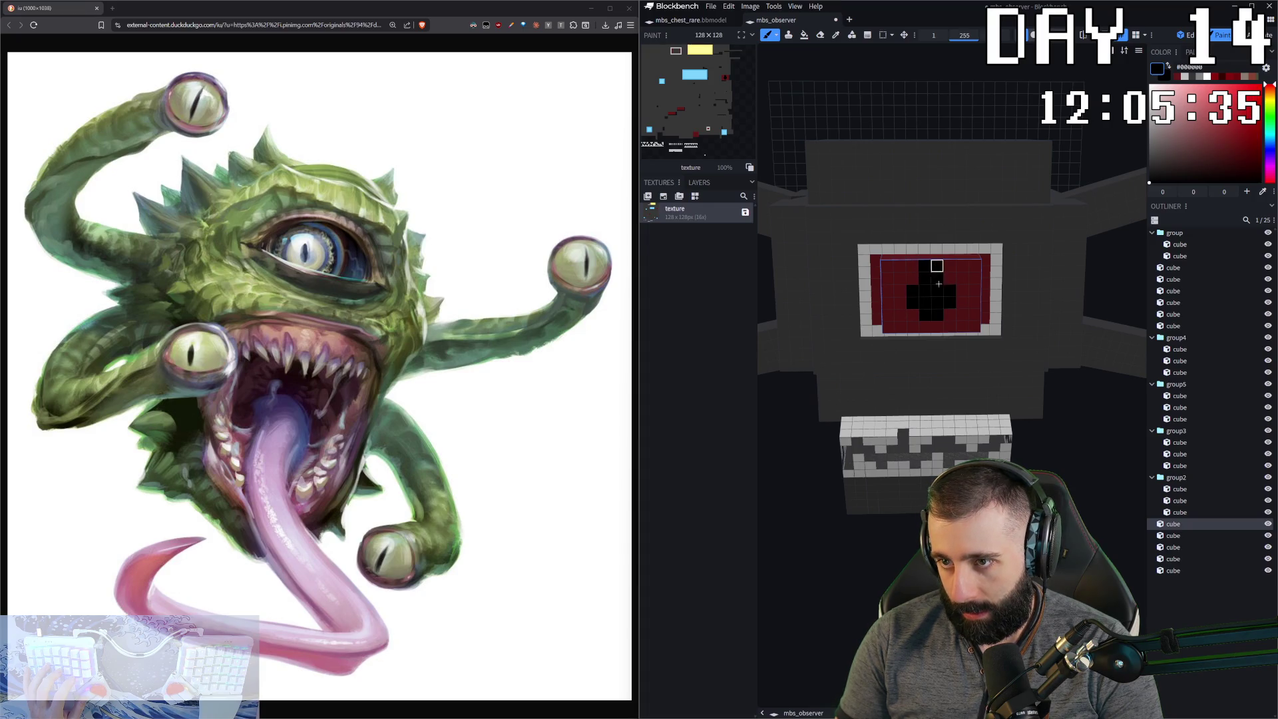
click(925, 326)
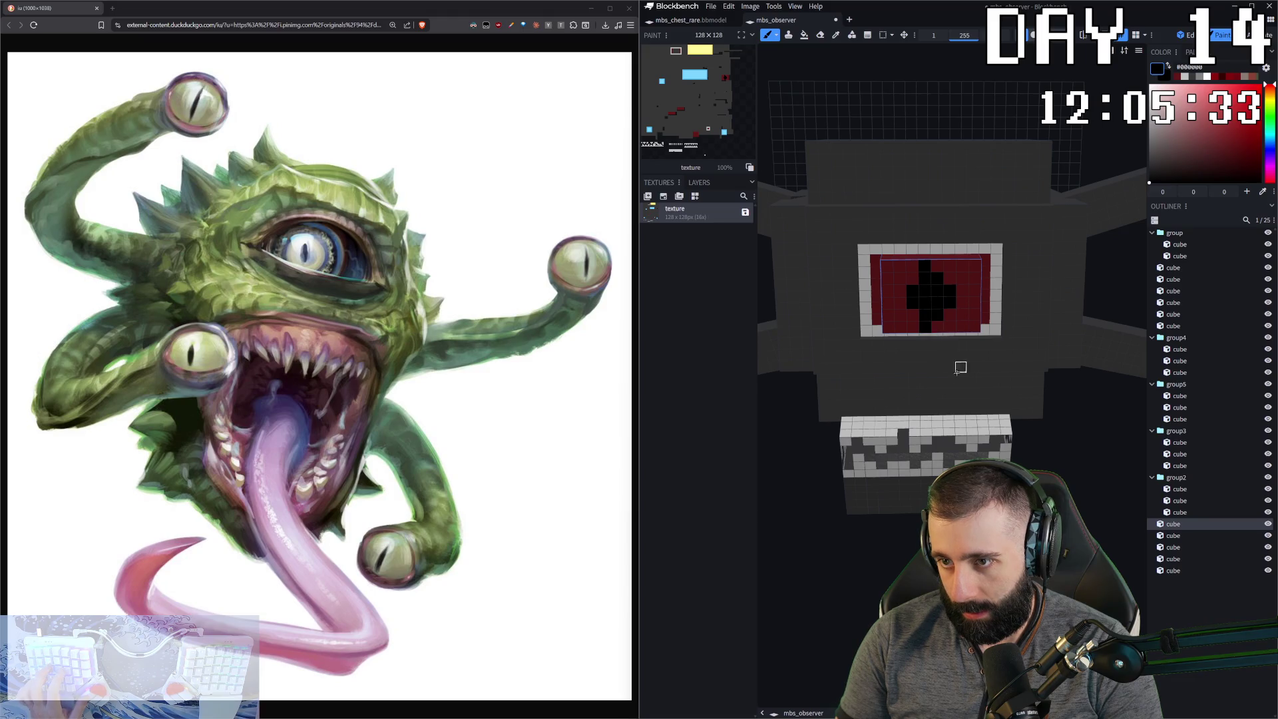
scroll(948, 368, down, 3)
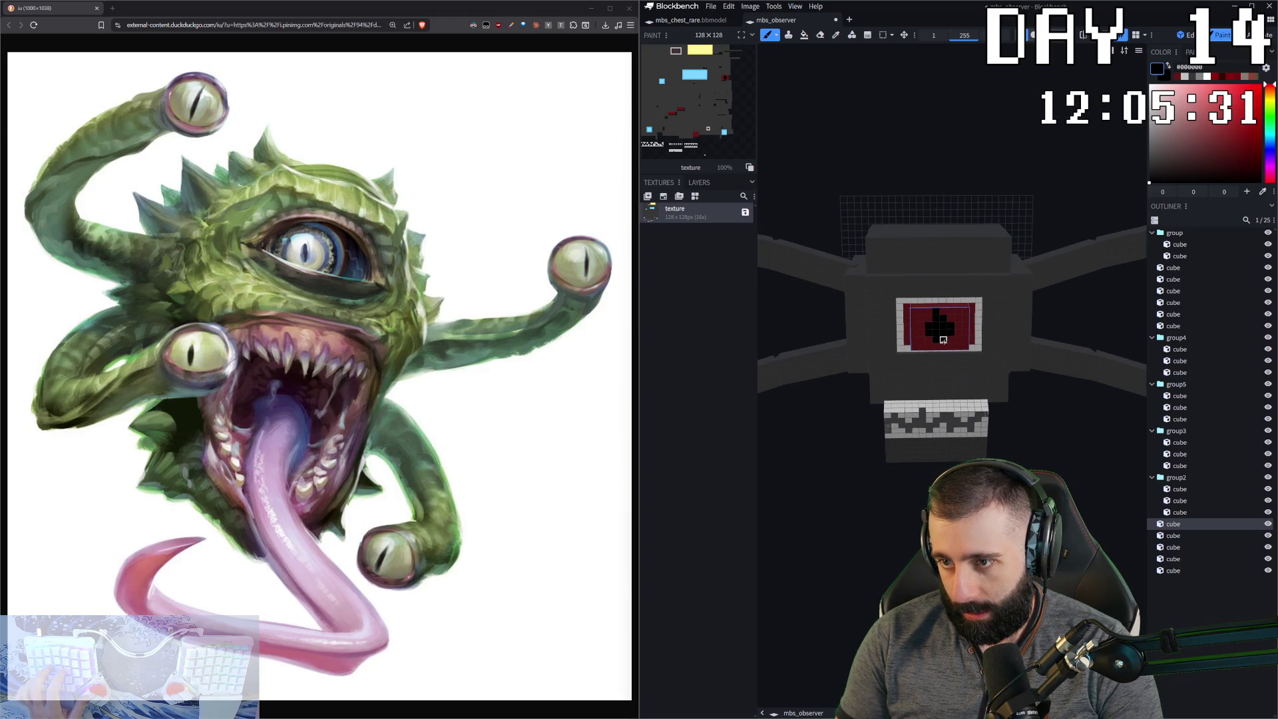
scroll(943, 339, down, 5)
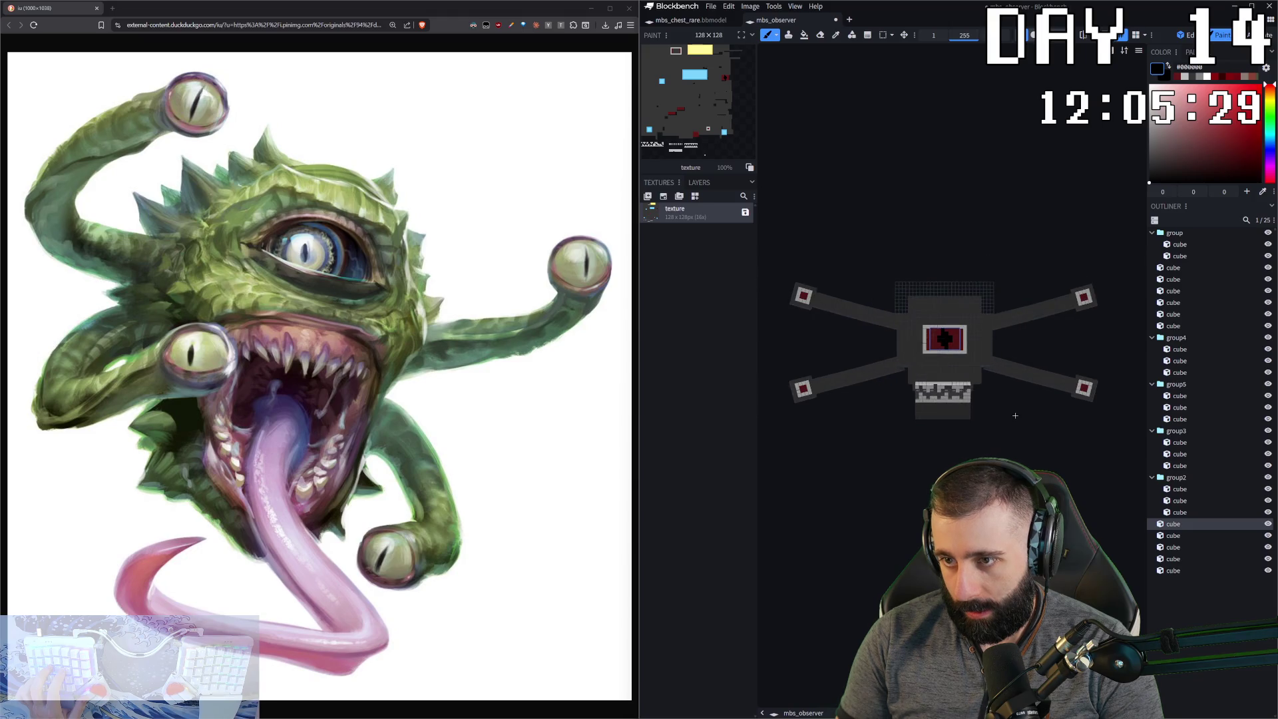
scroll(1025, 412, up, 5)
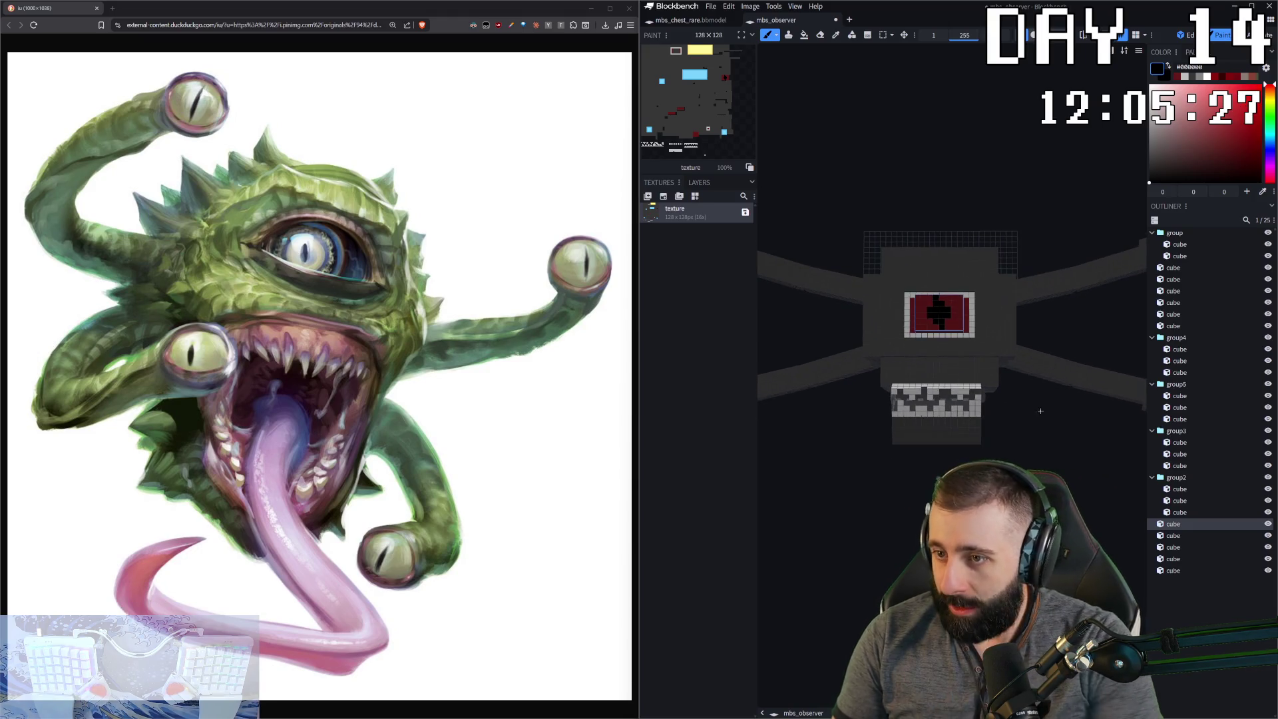
scroll(999, 266, up, 5)
click(1003, 265)
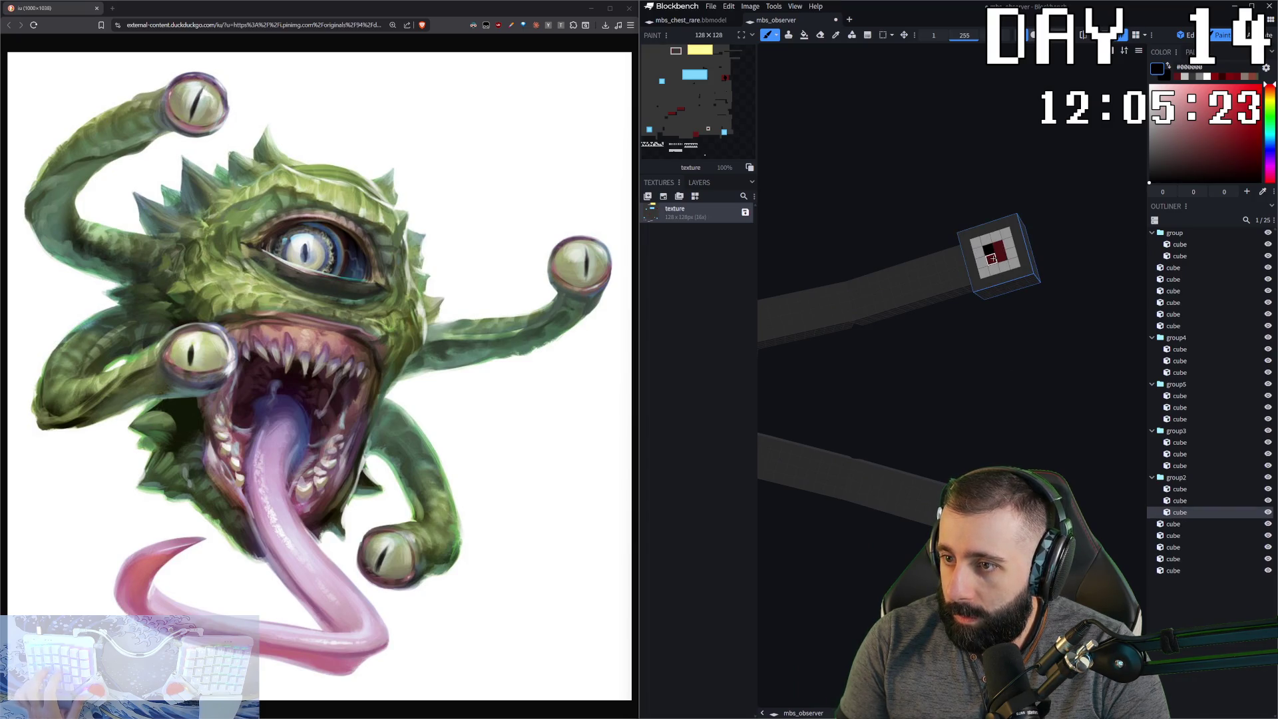
- Add black pupil pixels to the tentacle-tip eye
click(996, 266)
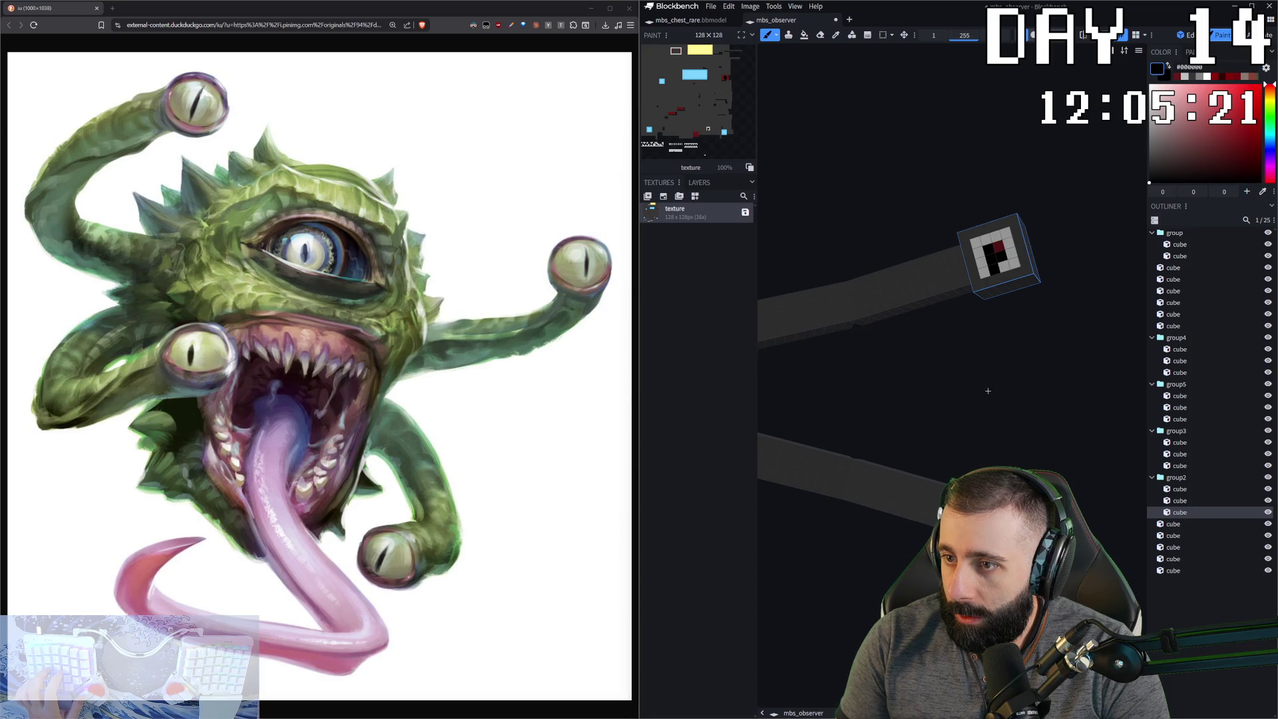
click(996, 268)
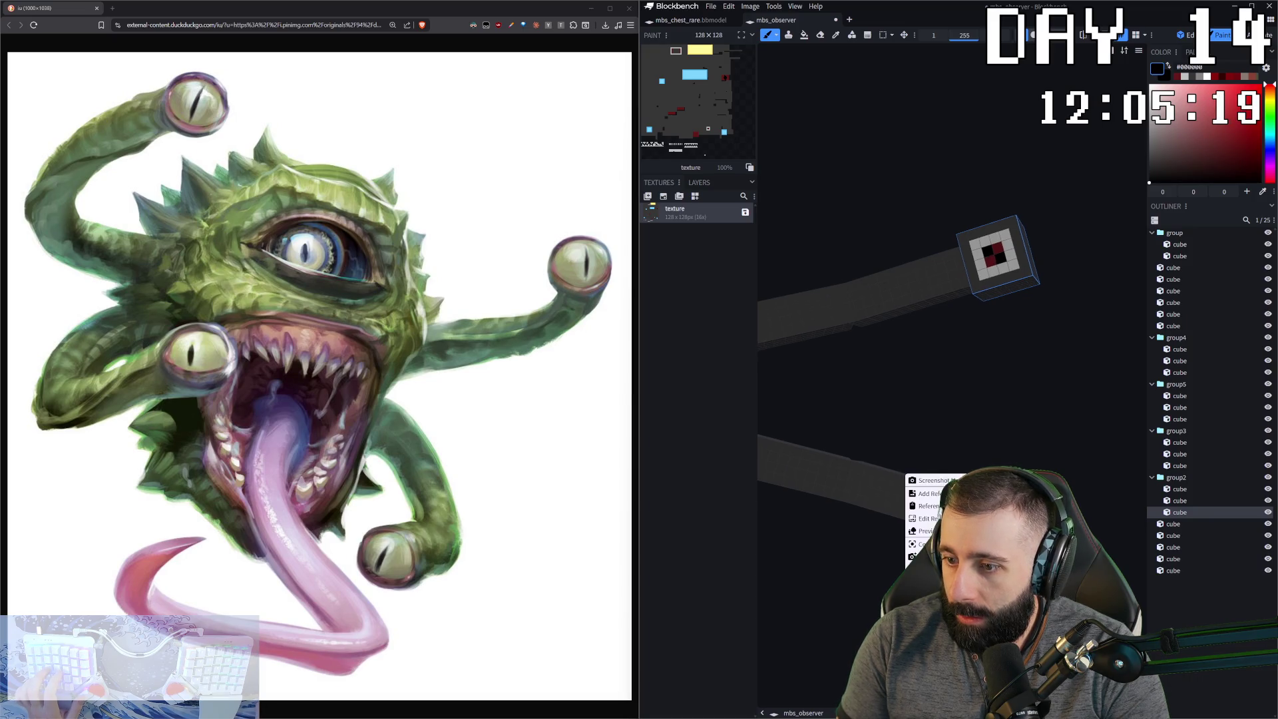
scroll(856, 597, down, 5)
drag(854, 548, 879, 432)
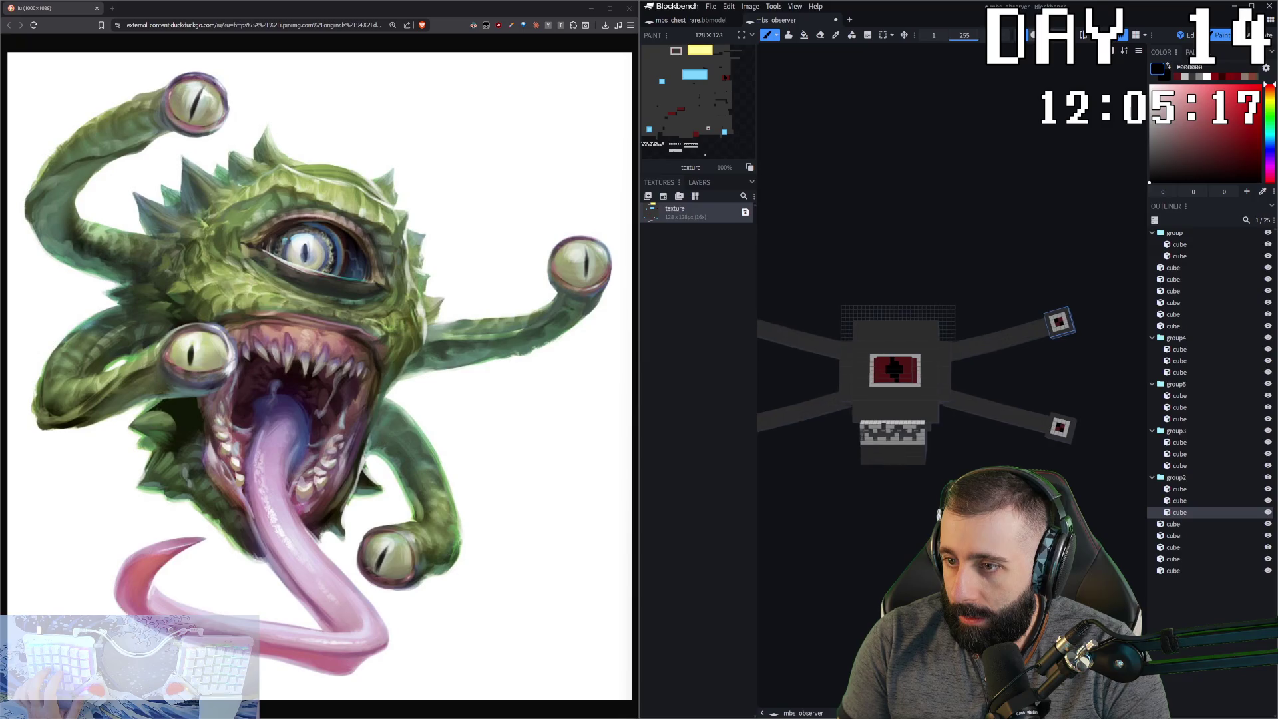
scroll(885, 414, up, 4)
scroll(885, 414, up, 5)
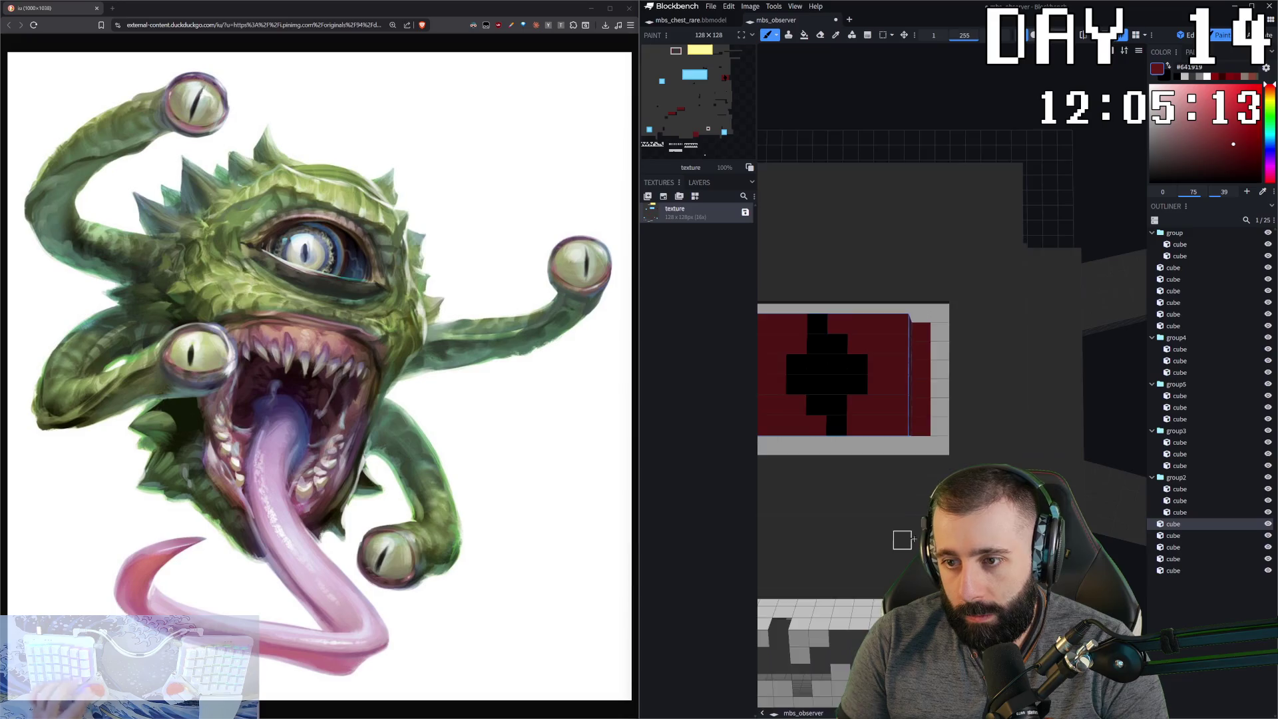
- Toggle Edit and Paint mode, then bring up the mbs_chest_rare model
click(1188, 36)
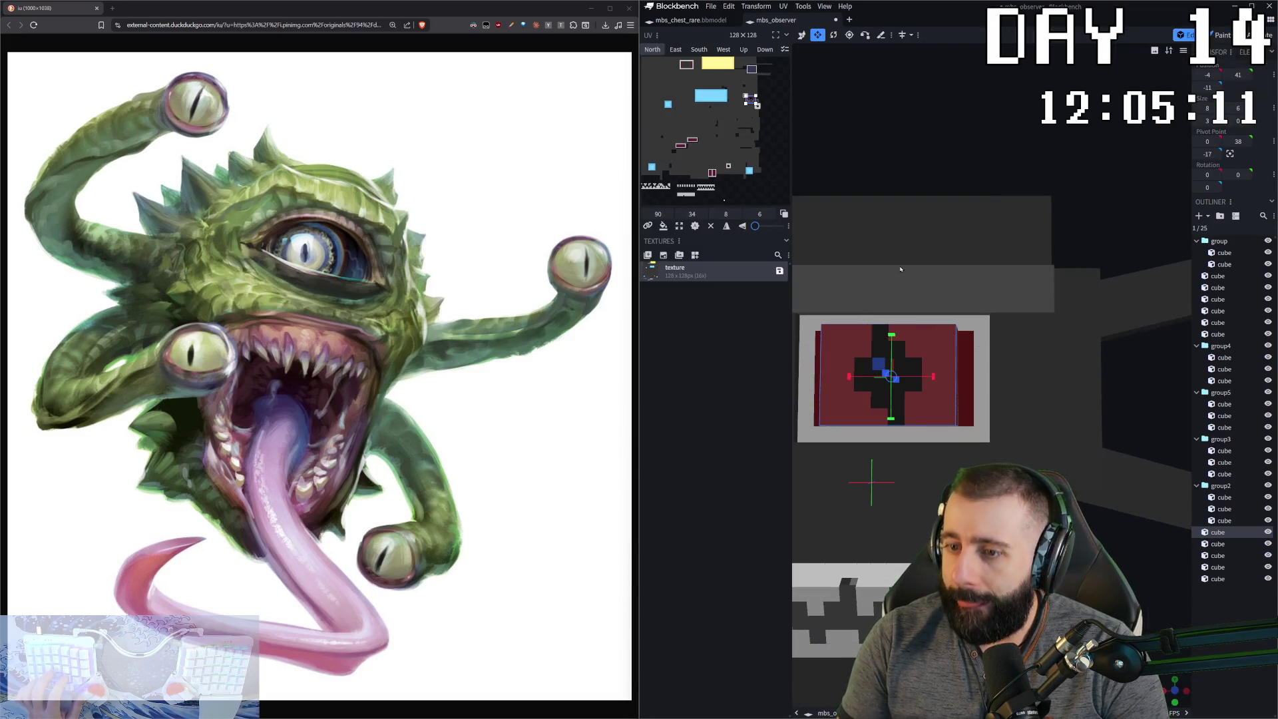
click(1221, 35)
click(696, 21)
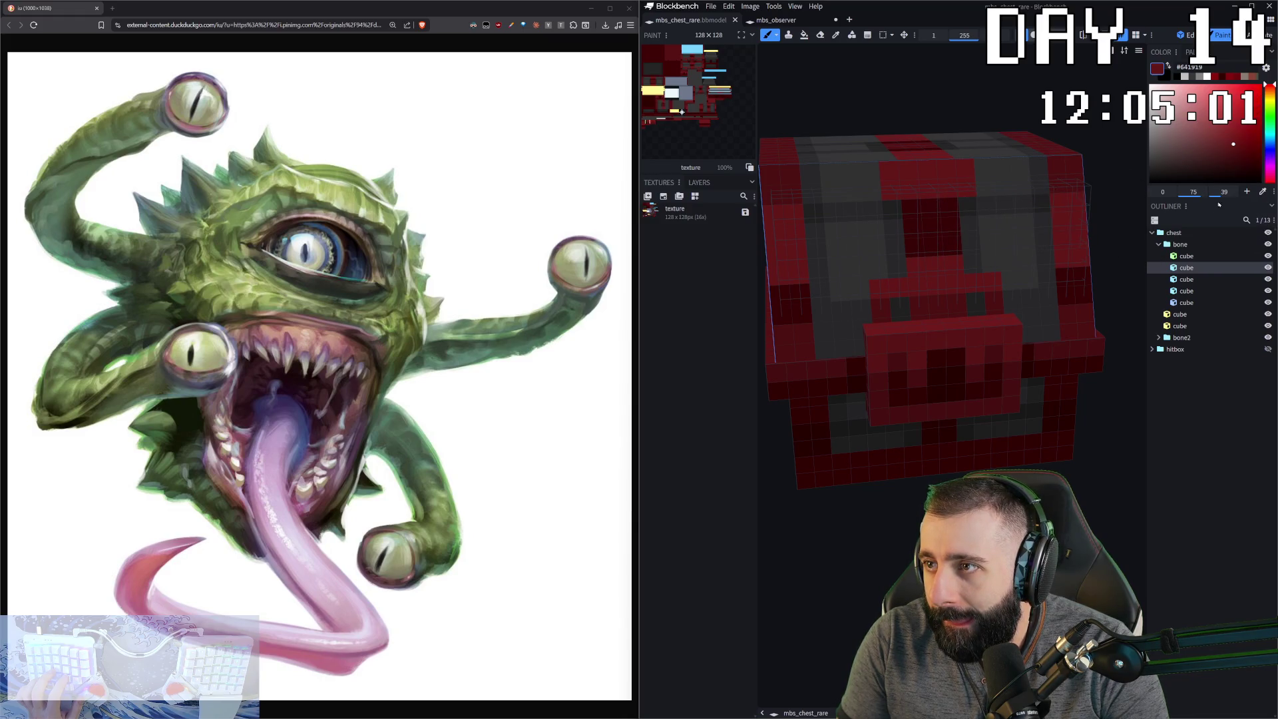
- Take #4e1212 from the chest, return to mbs_observer and paint darker red at the eye's top-left
alt+click(1082, 167)
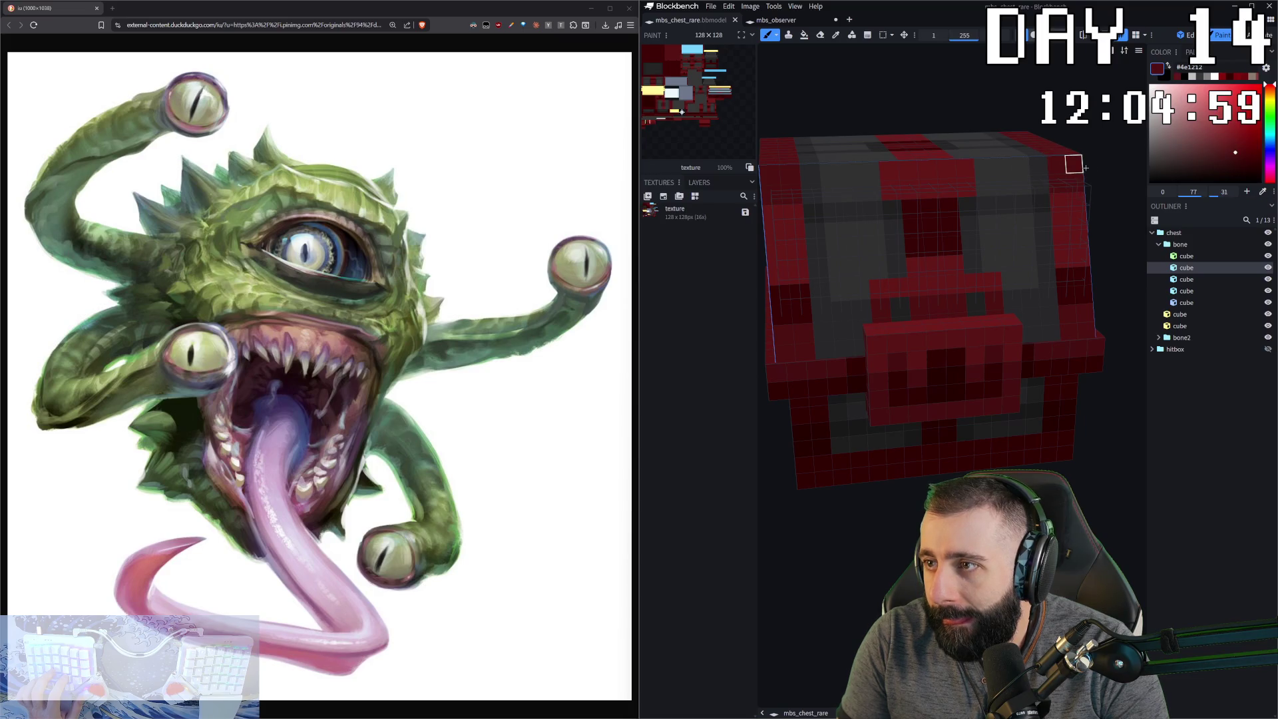
click(792, 22)
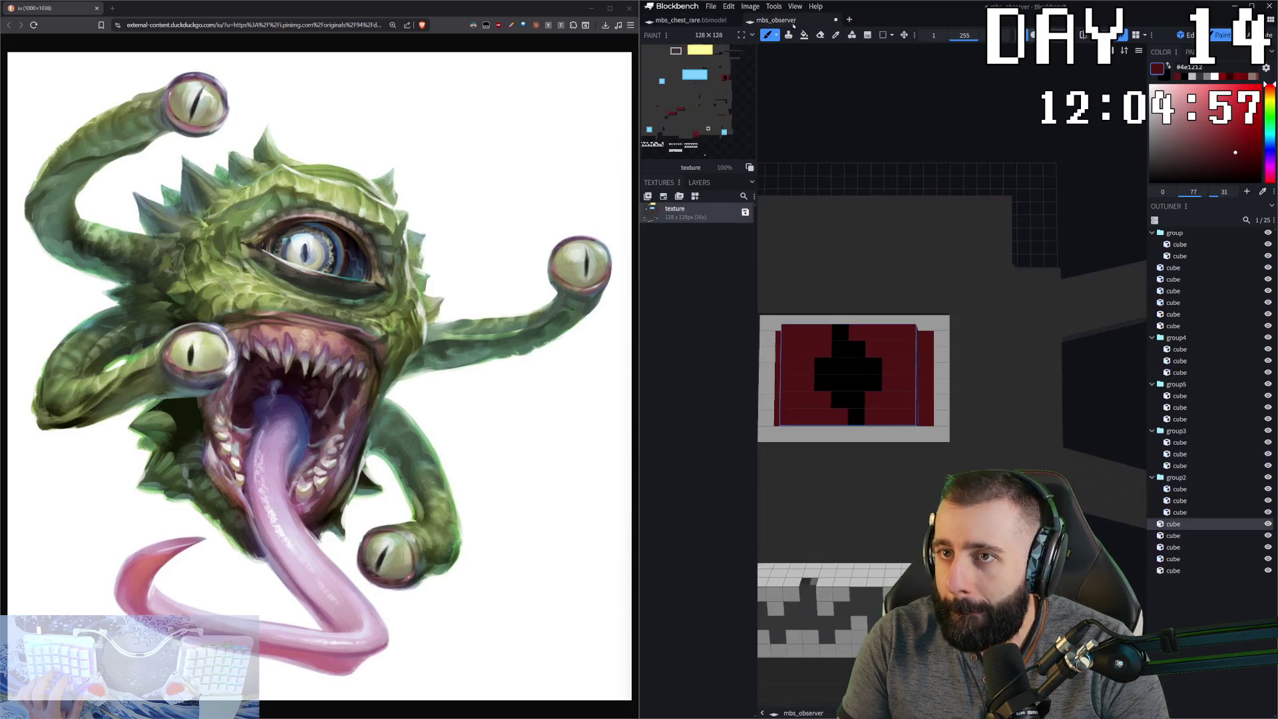
drag(858, 451, 898, 460)
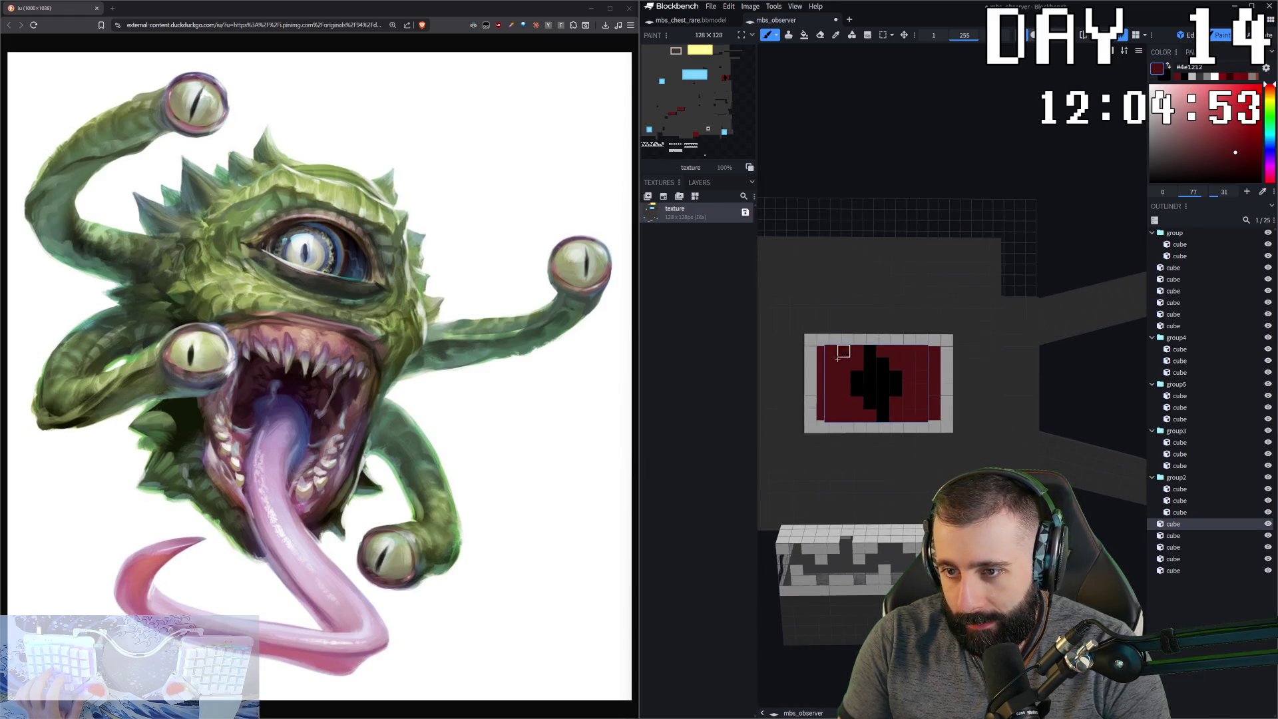
drag(831, 352, 843, 362)
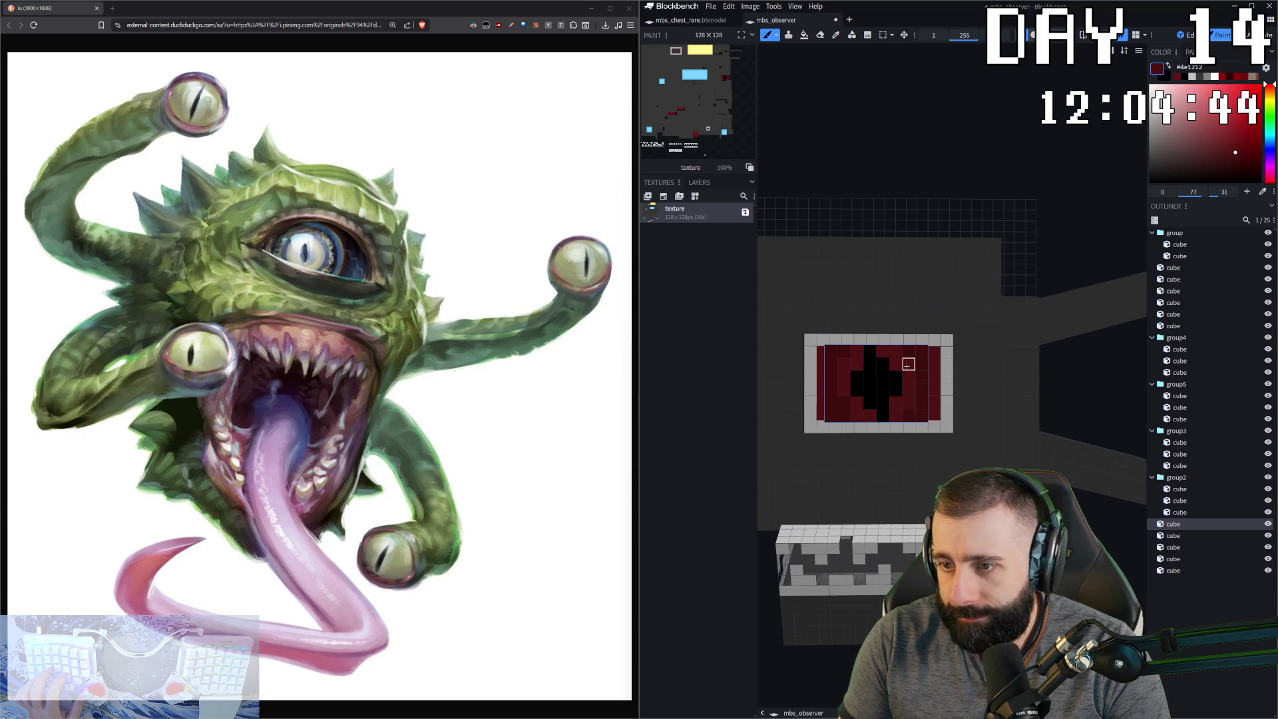
- Use the fill tool to spread darker red over the eye's red face
scroll(908, 369, down, 4)
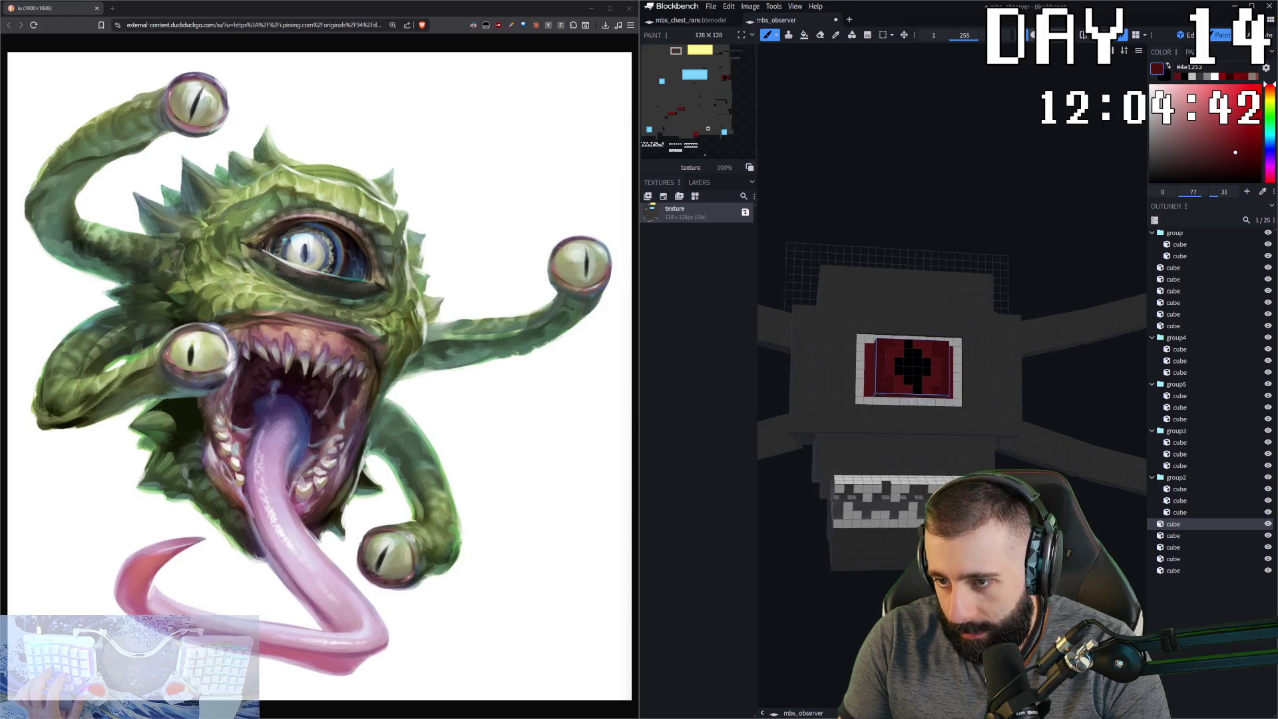
middle_drag(908, 369, 985, 363)
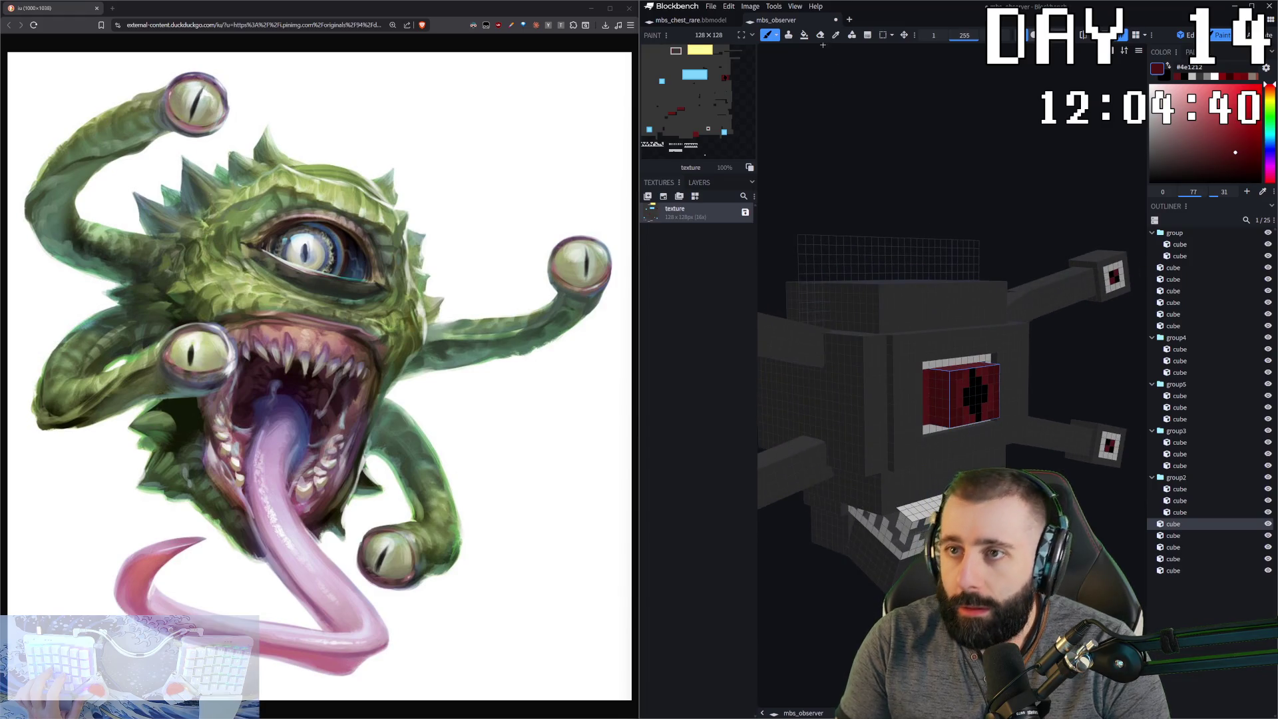
key(f)
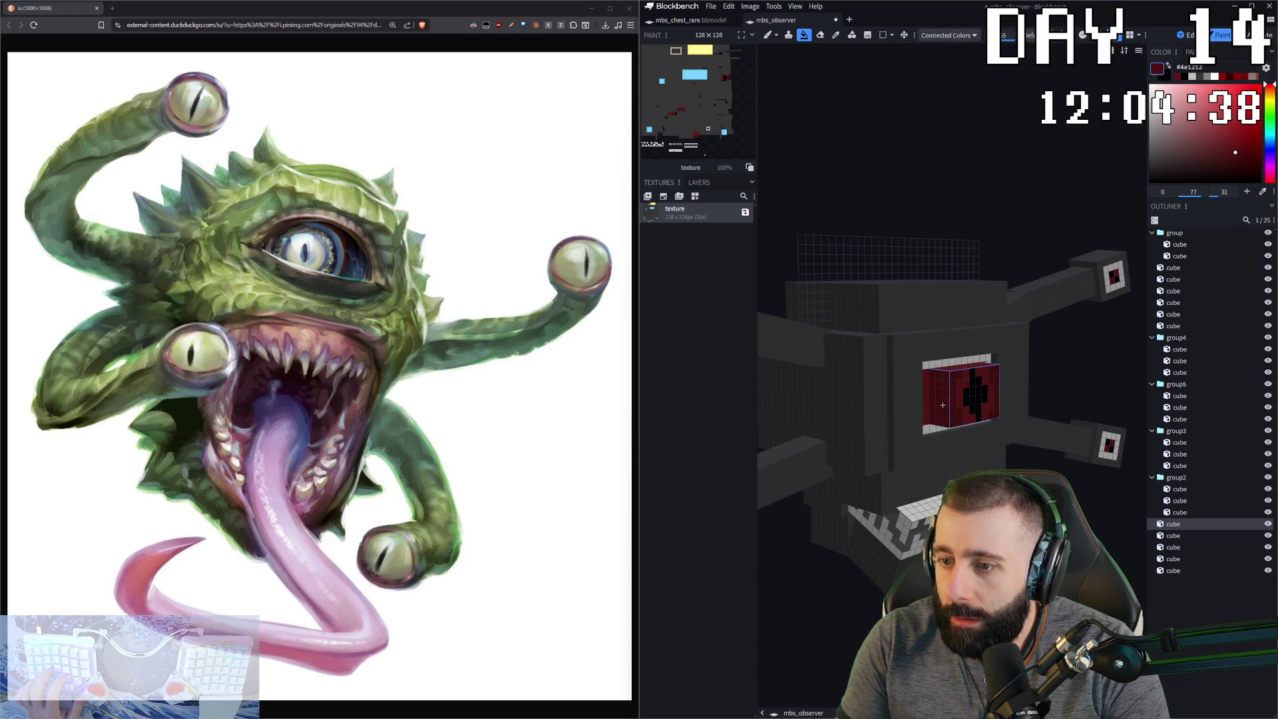
click(929, 393)
middle_drag(971, 422, 941, 378)
click(908, 373)
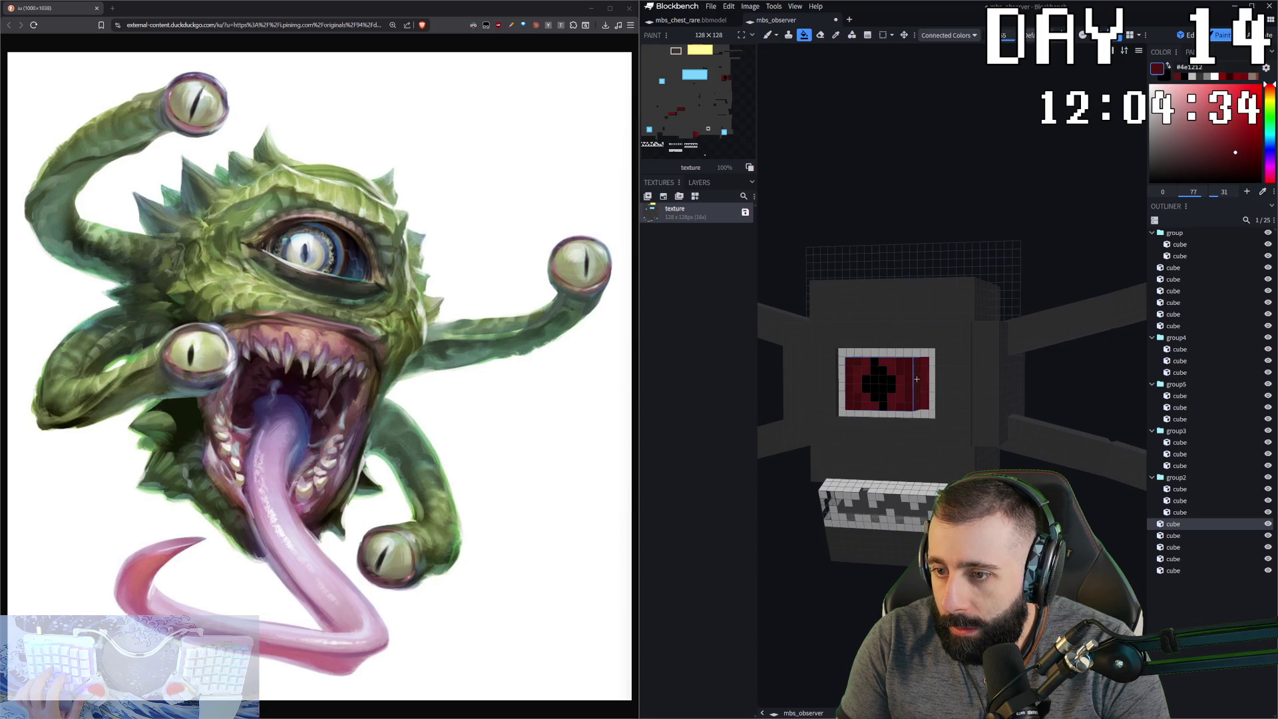
click(947, 394)
middle_drag(946, 394, 955, 402)
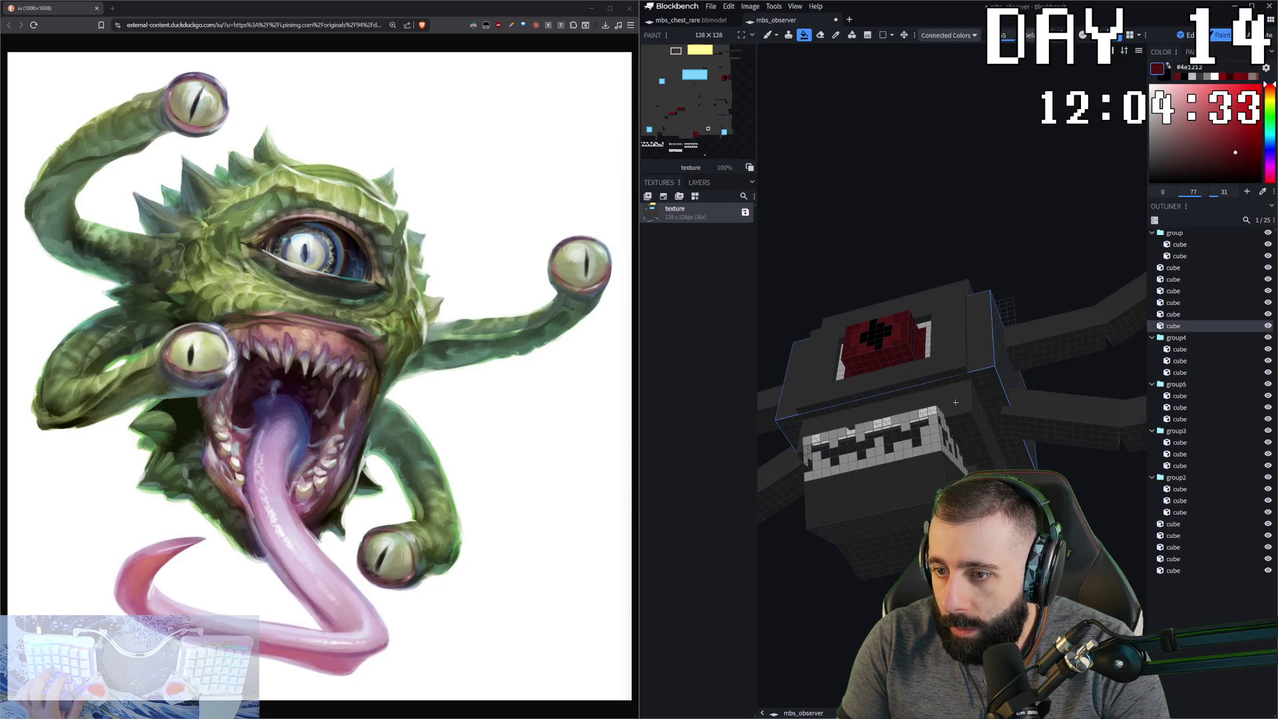
click(900, 358)
middle_drag(900, 357, 924, 370)
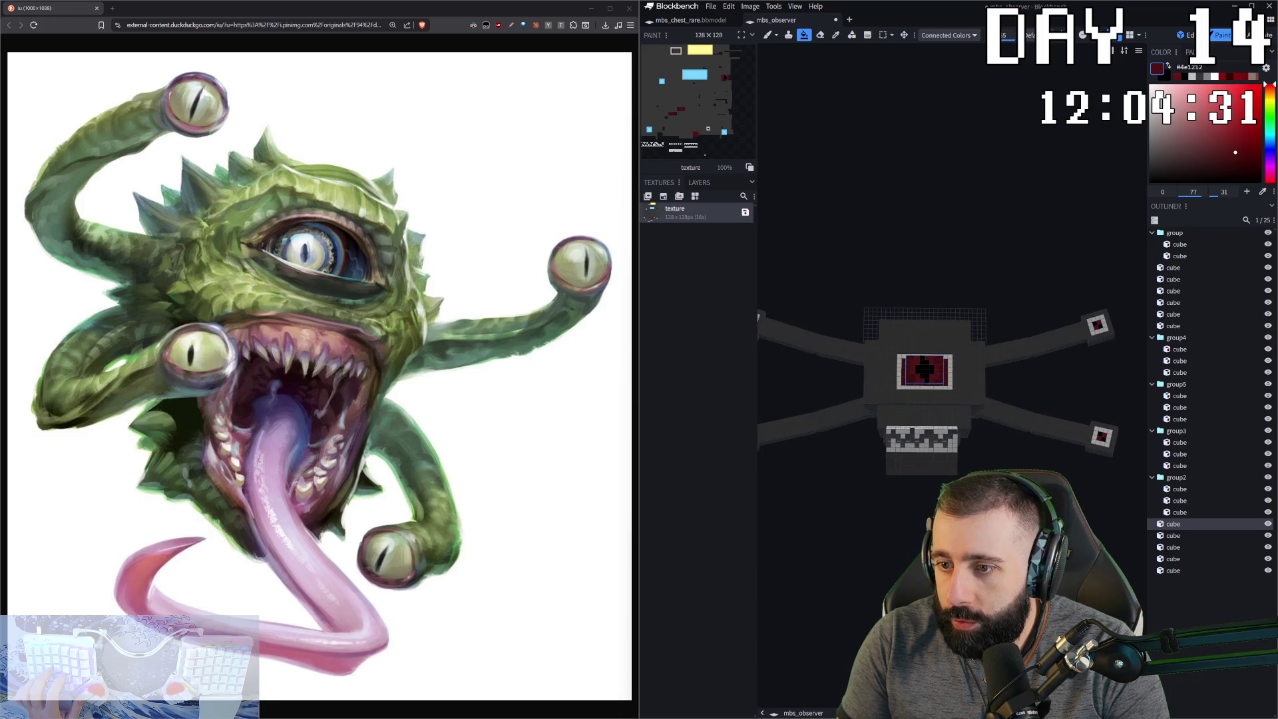
scroll(892, 511, up, 4)
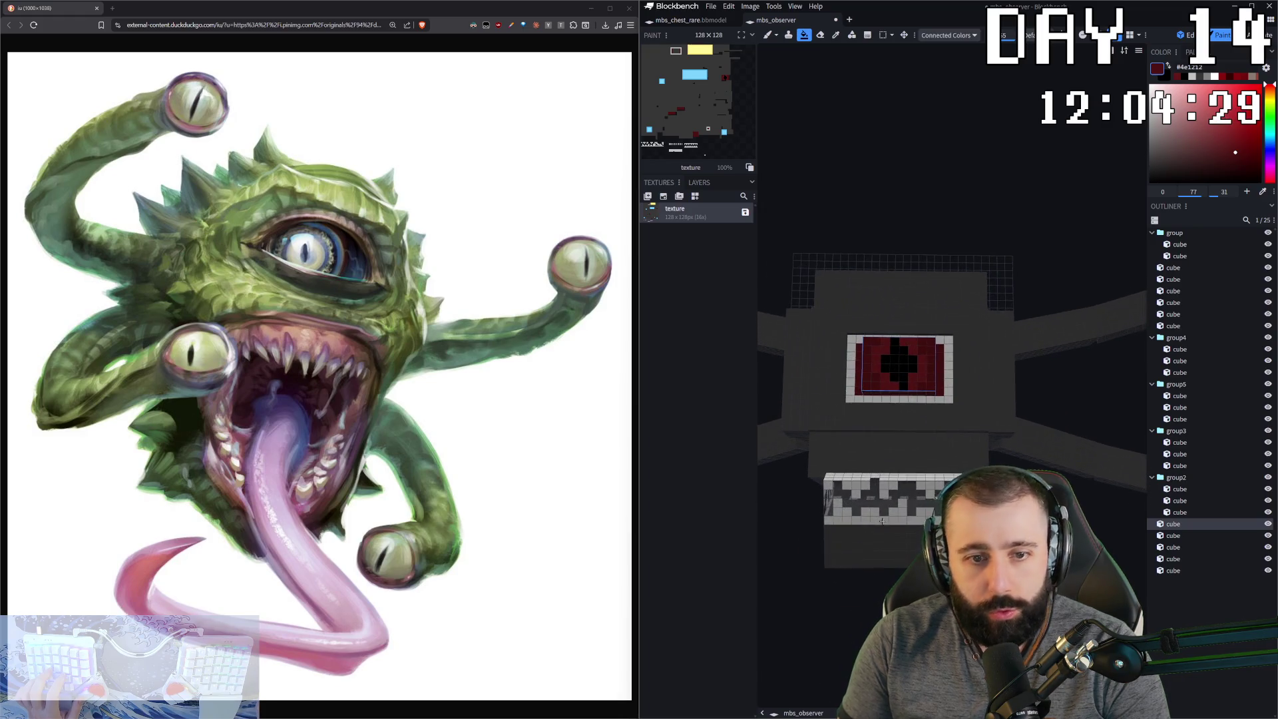
middle_drag(911, 368, 919, 363)
middle_drag(822, 548, 888, 390)
- Sample the lighter red and touch up a pixel on the mouth cube
ctrl+click(896, 388)
mouse_move(896, 388)
right_down()
mouse_move(832, 379)
mouse_move(845, 381)
right_up()
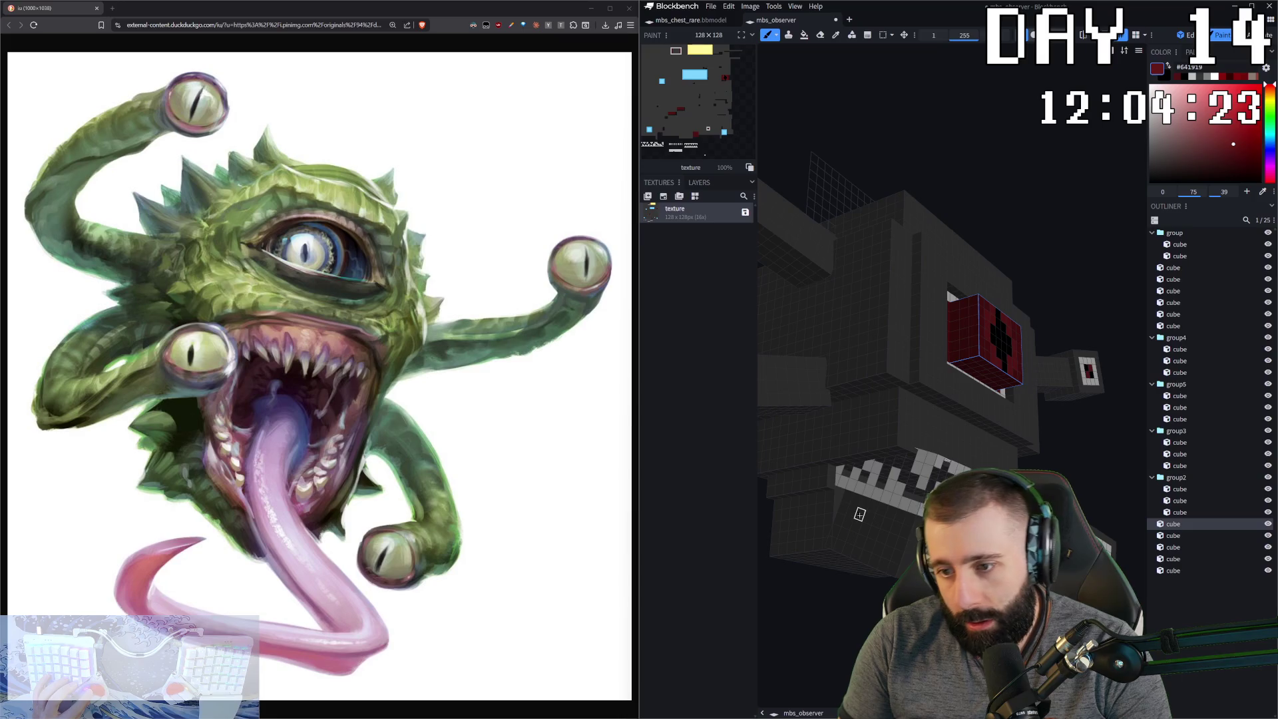
click(846, 496)
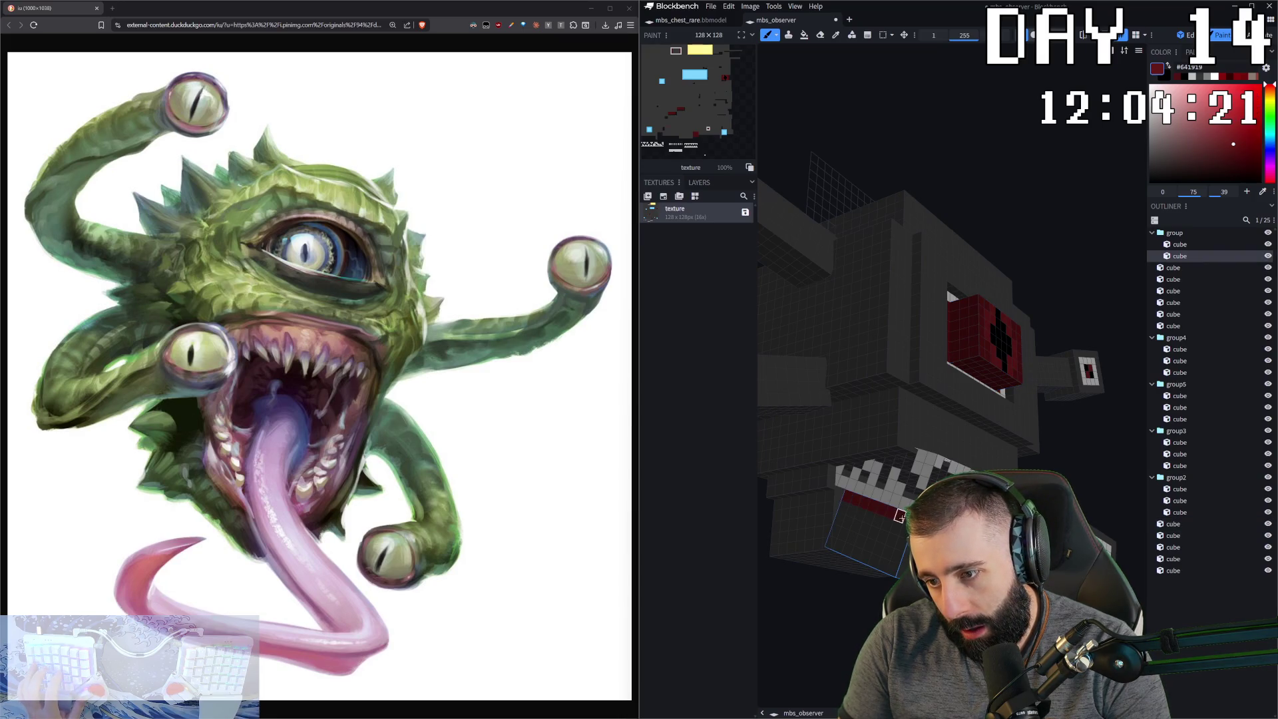
right_drag(847, 497, 892, 491)
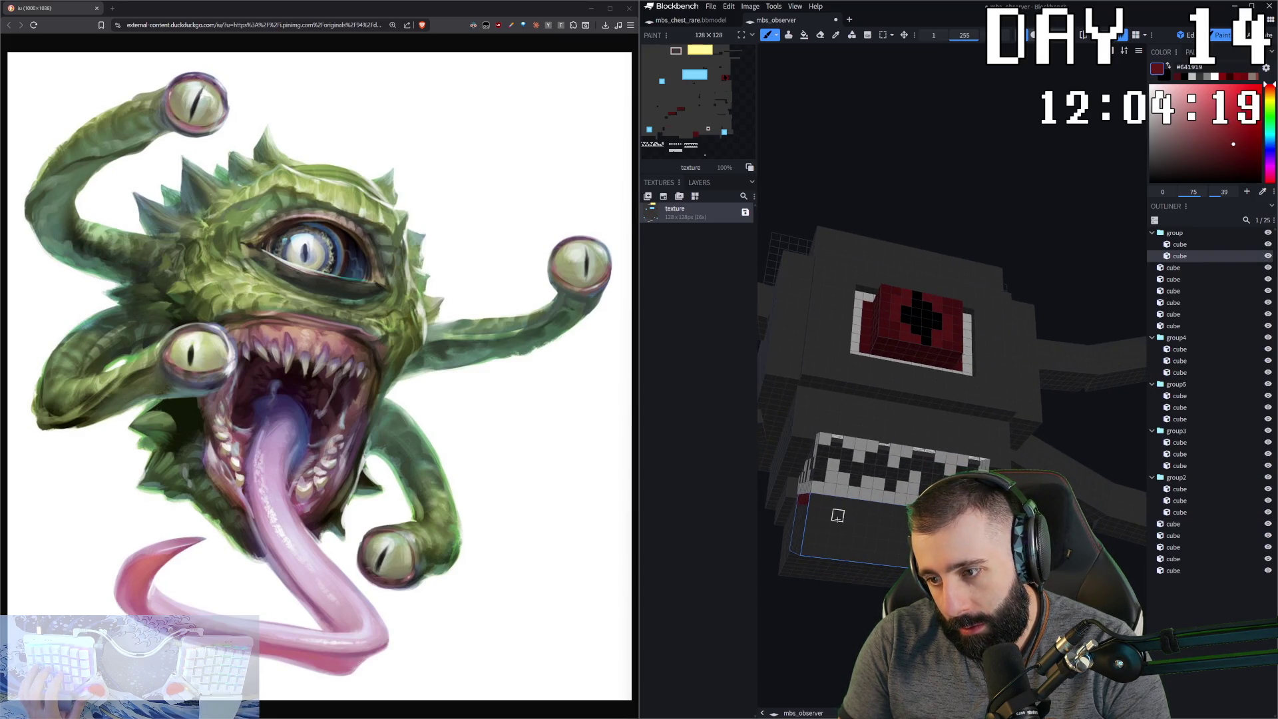
mouse_move(815, 500)
right_down()
mouse_move(849, 585)
mouse_move(830, 512)
right_up()
- Sample the eye's dark red and paint red pixels on the lower body cube
click(830, 479)
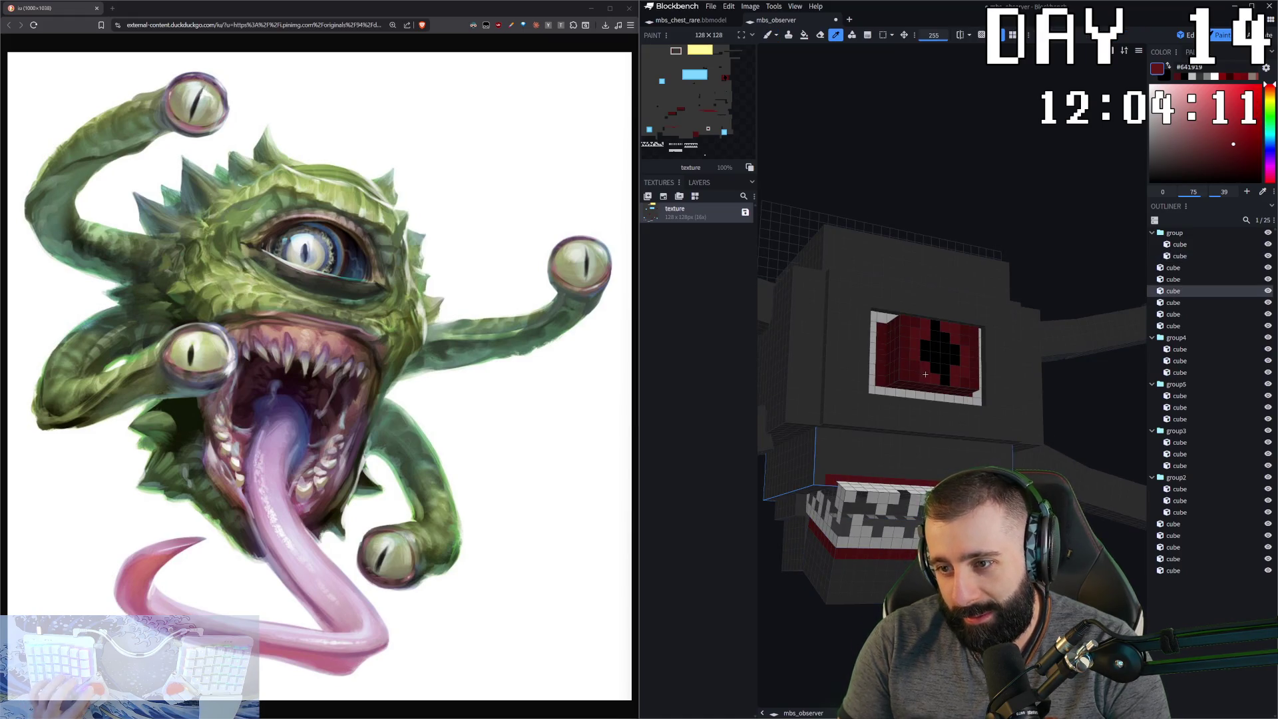
click(842, 468)
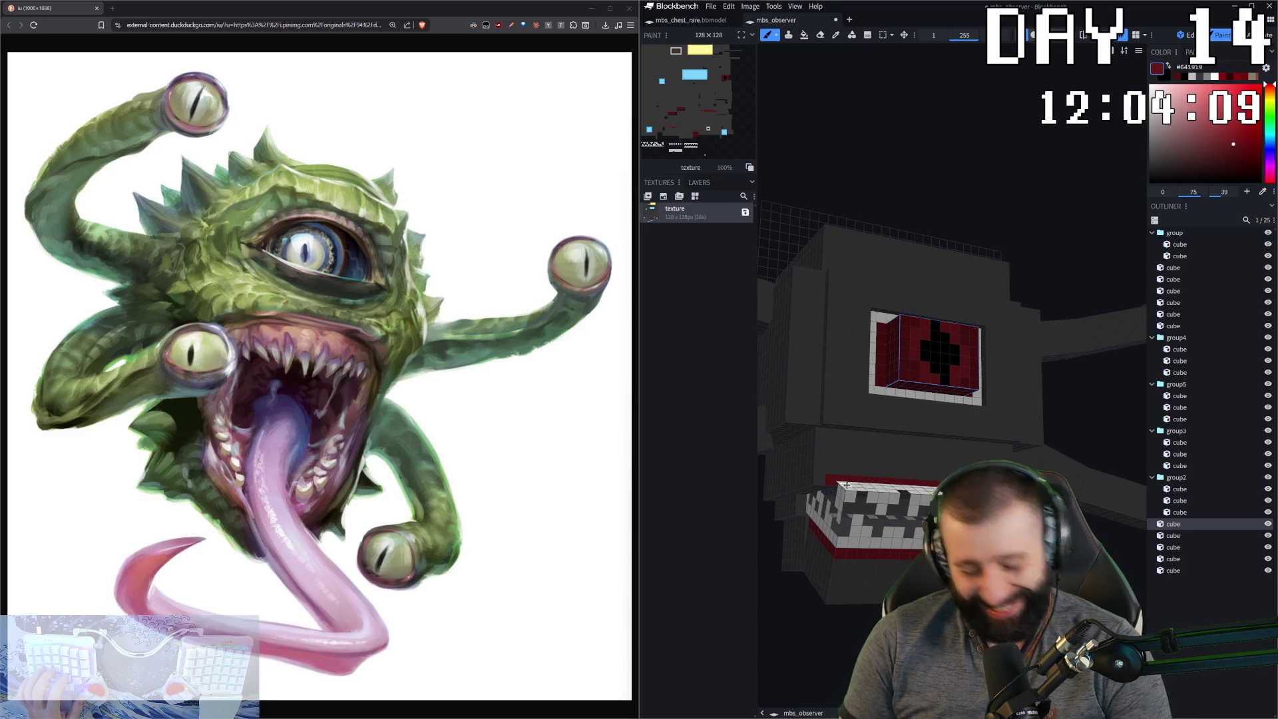
key(c)
click(852, 469)
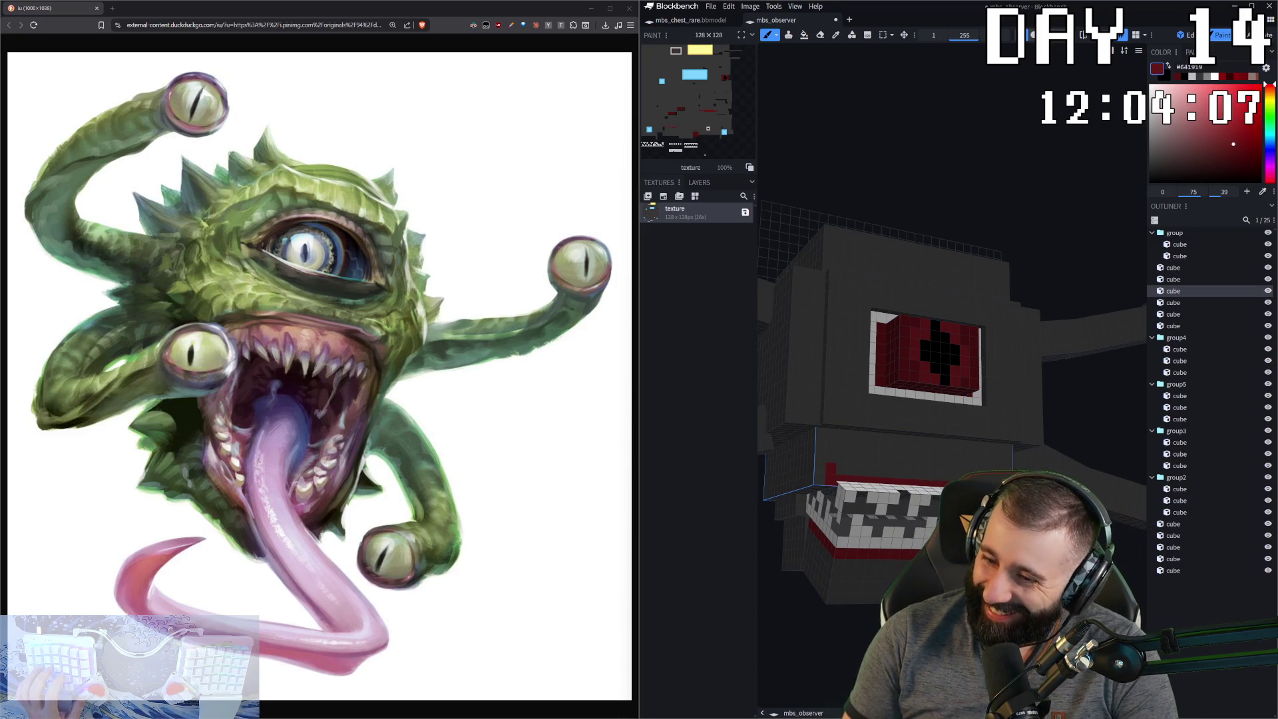
key(b)
click(842, 469)
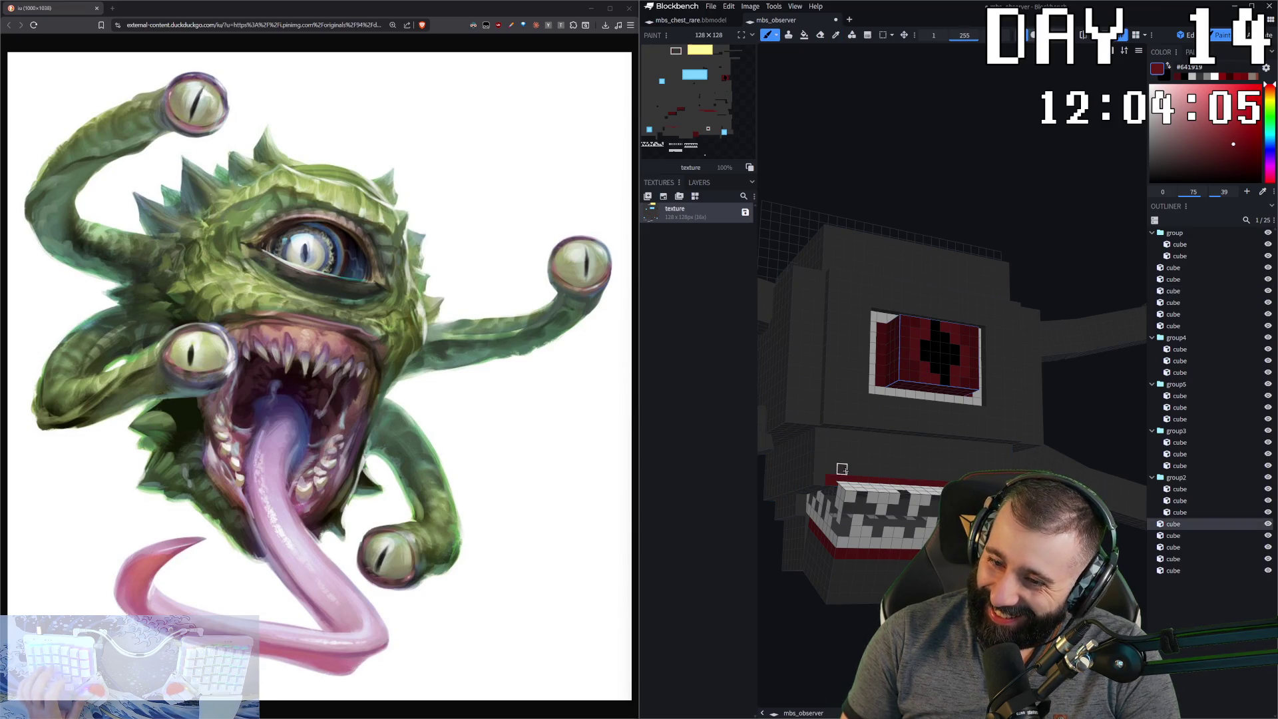
drag(858, 466, 872, 374)
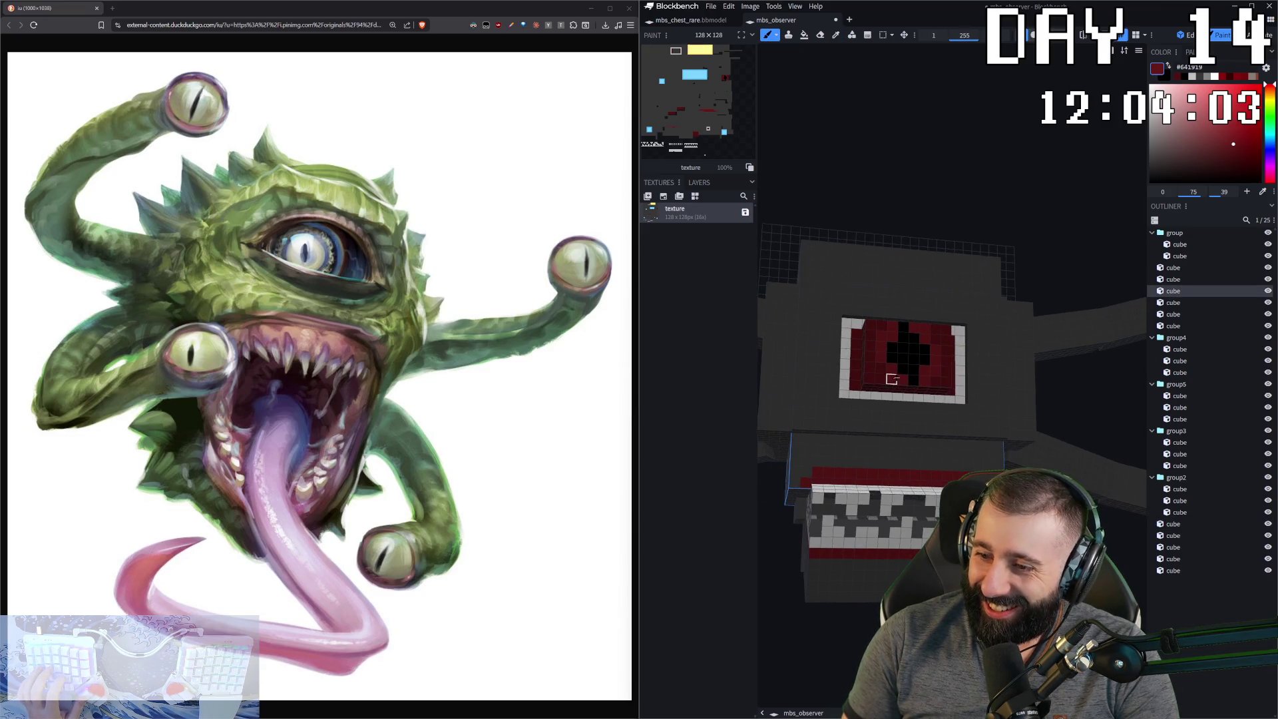
key(c)
click(872, 373)
key(b)
click(802, 480)
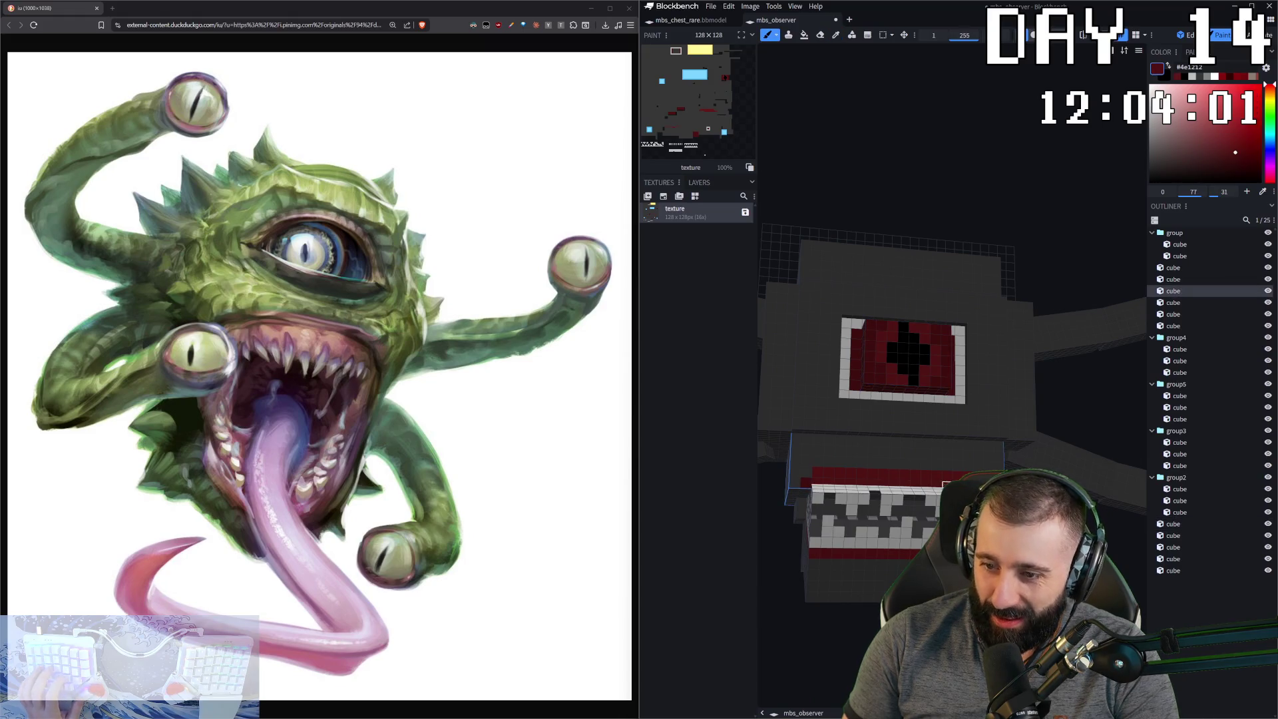
drag(802, 479, 817, 476)
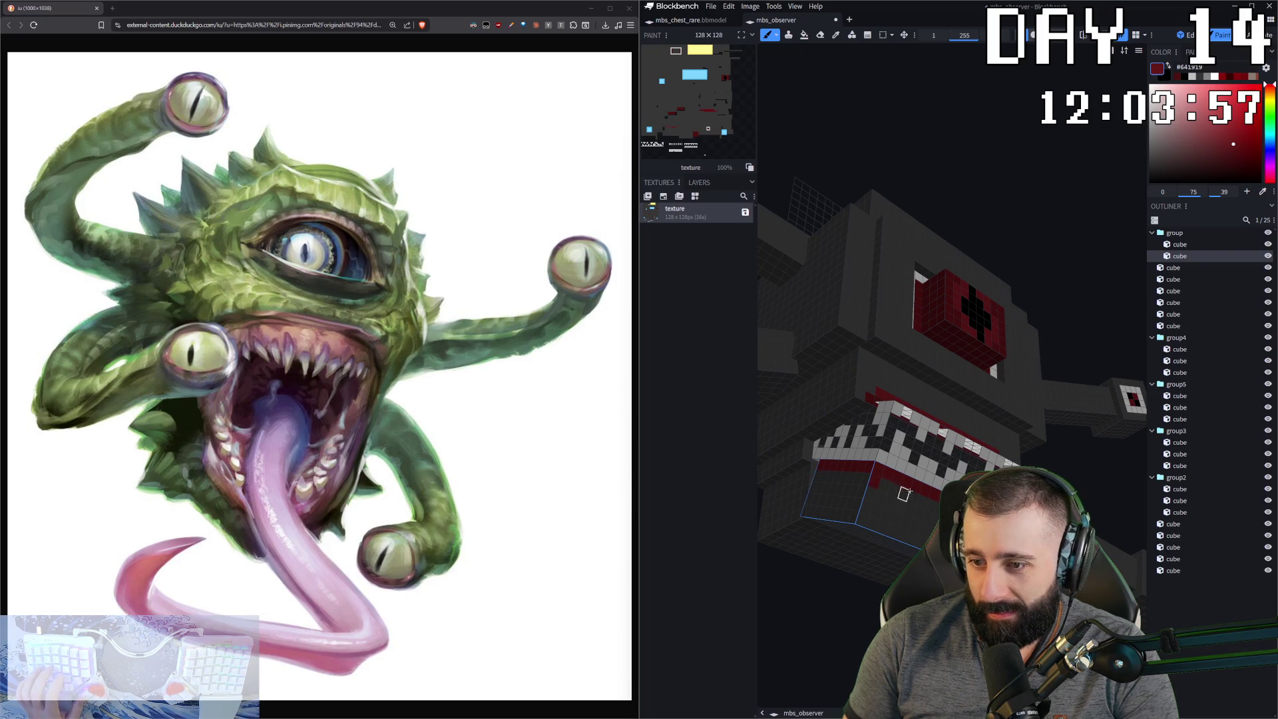
- Paint a darker red stripe along the bottom of the lip band
alt+click(869, 466)
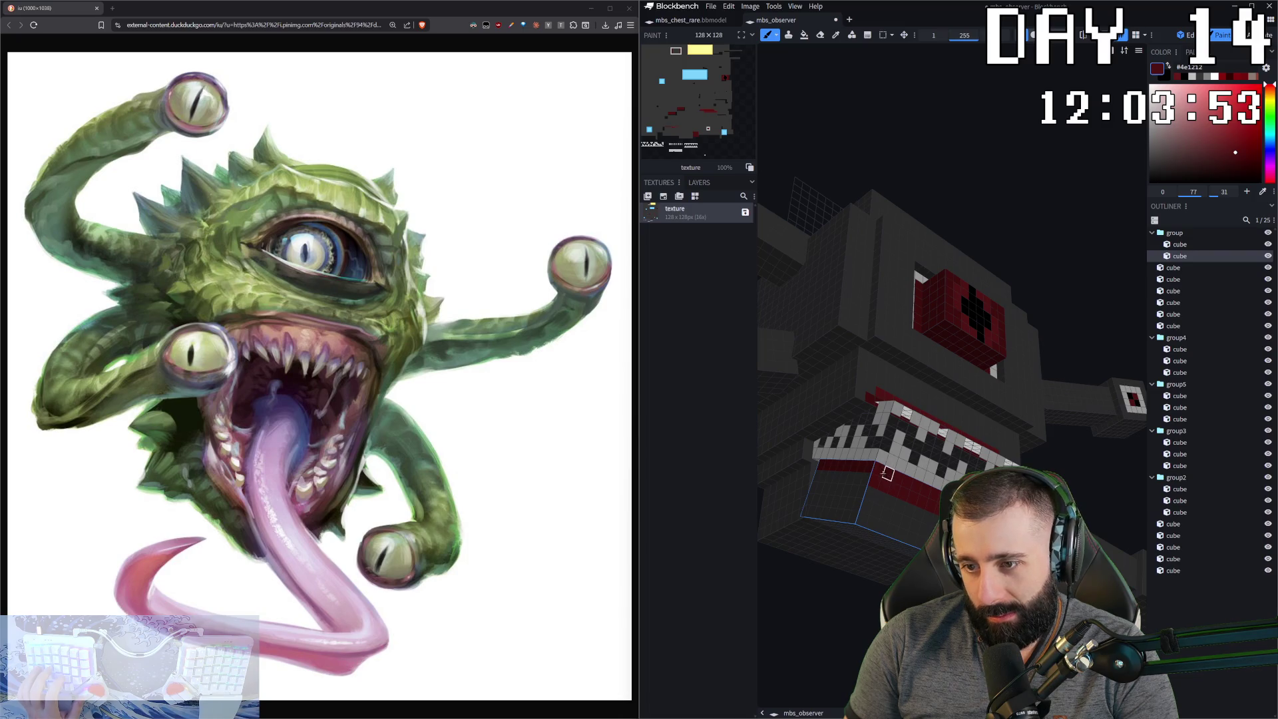
drag(932, 400, 1039, 400)
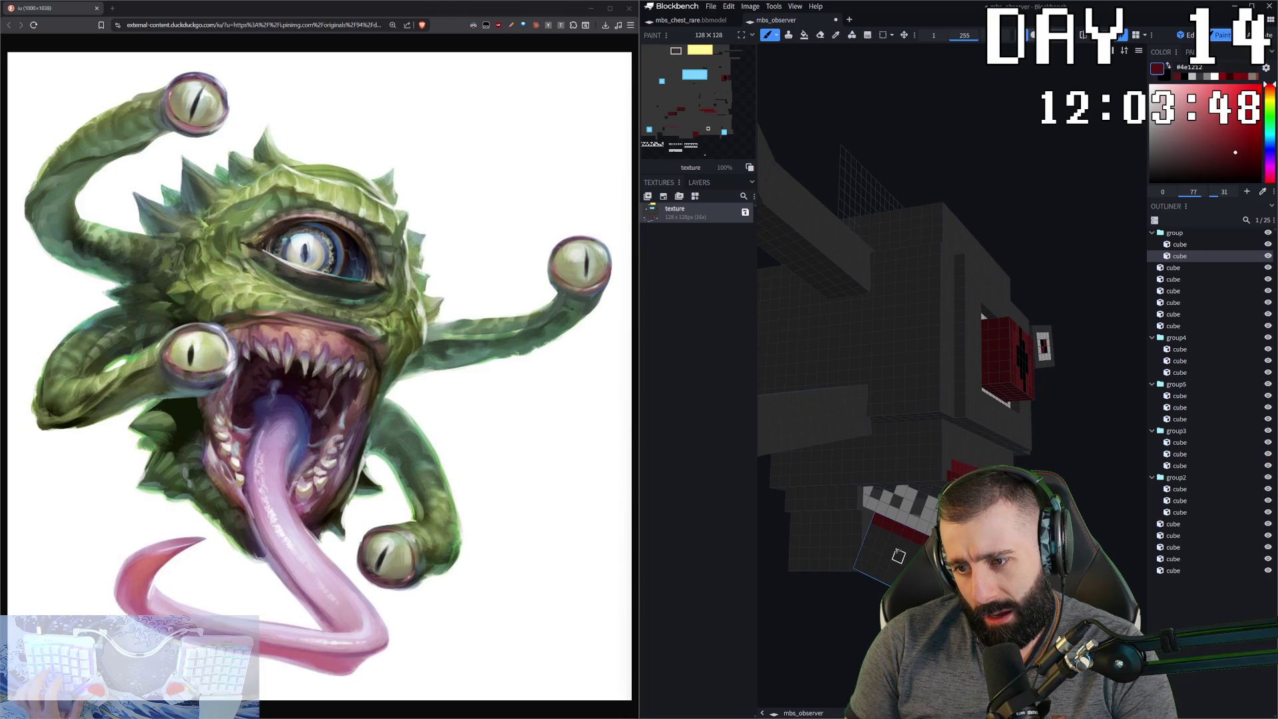
key(KP_1)
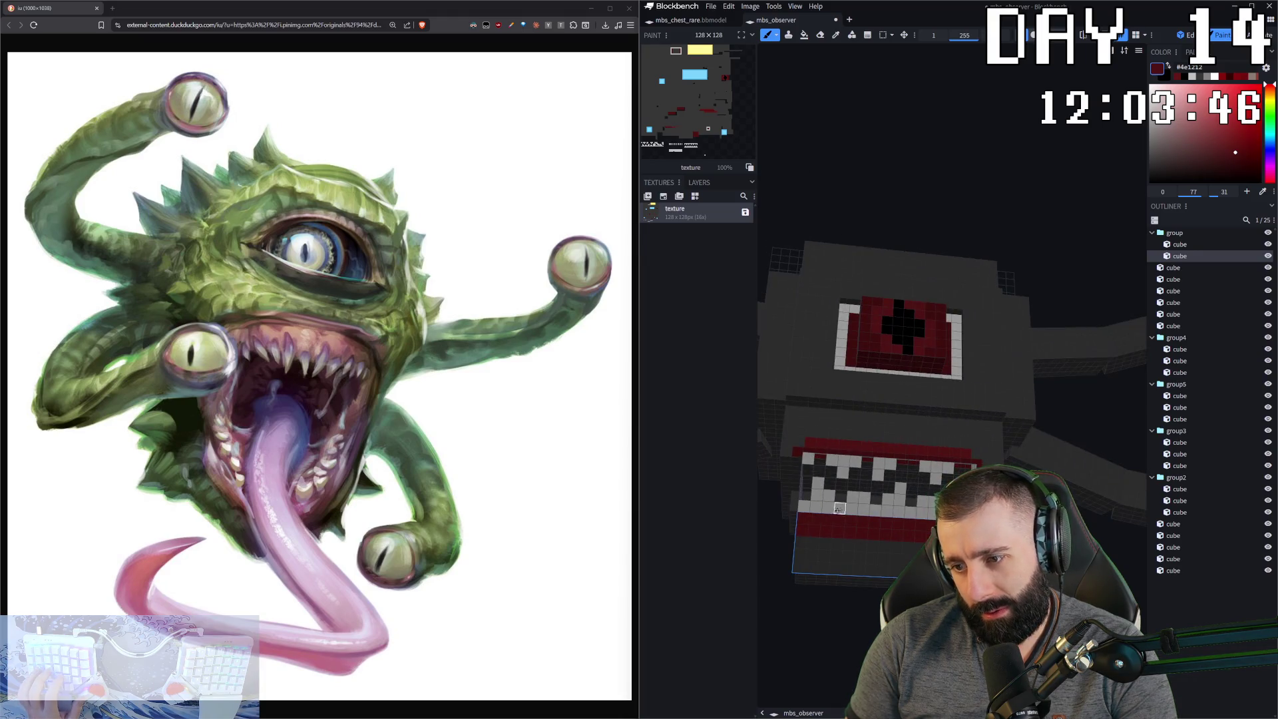
drag(865, 533, 910, 557)
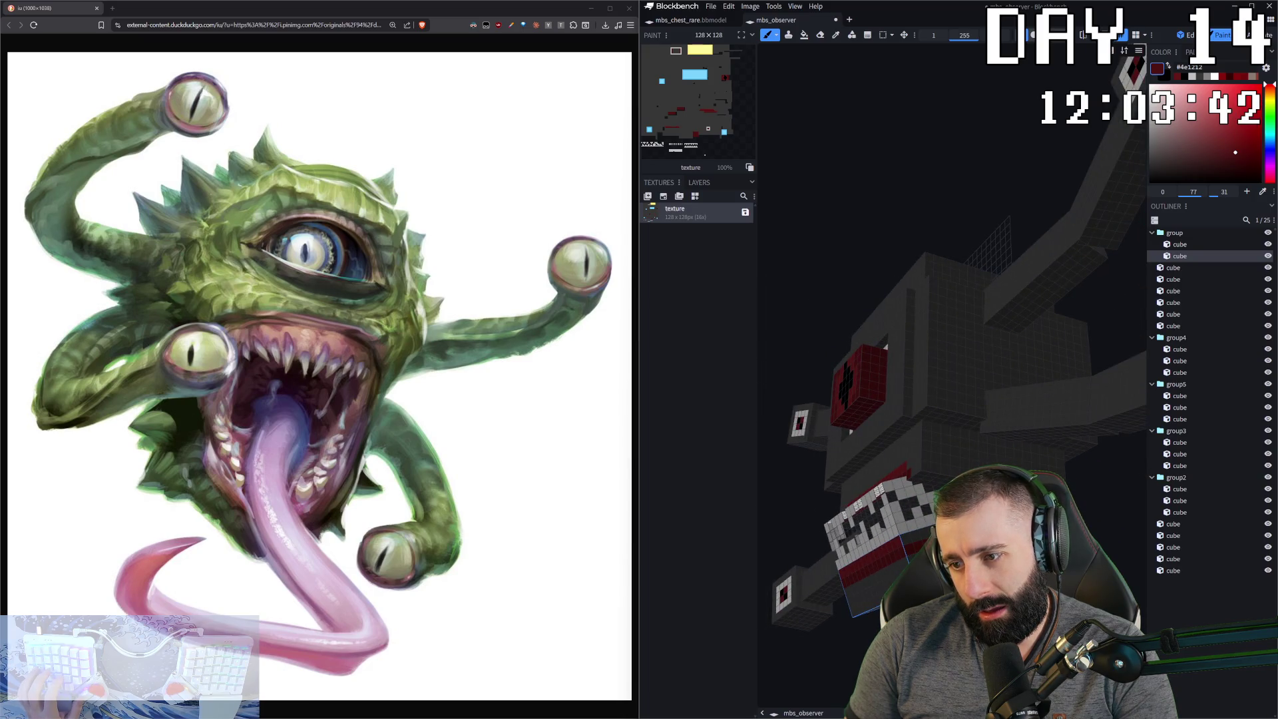
click(1233, 143)
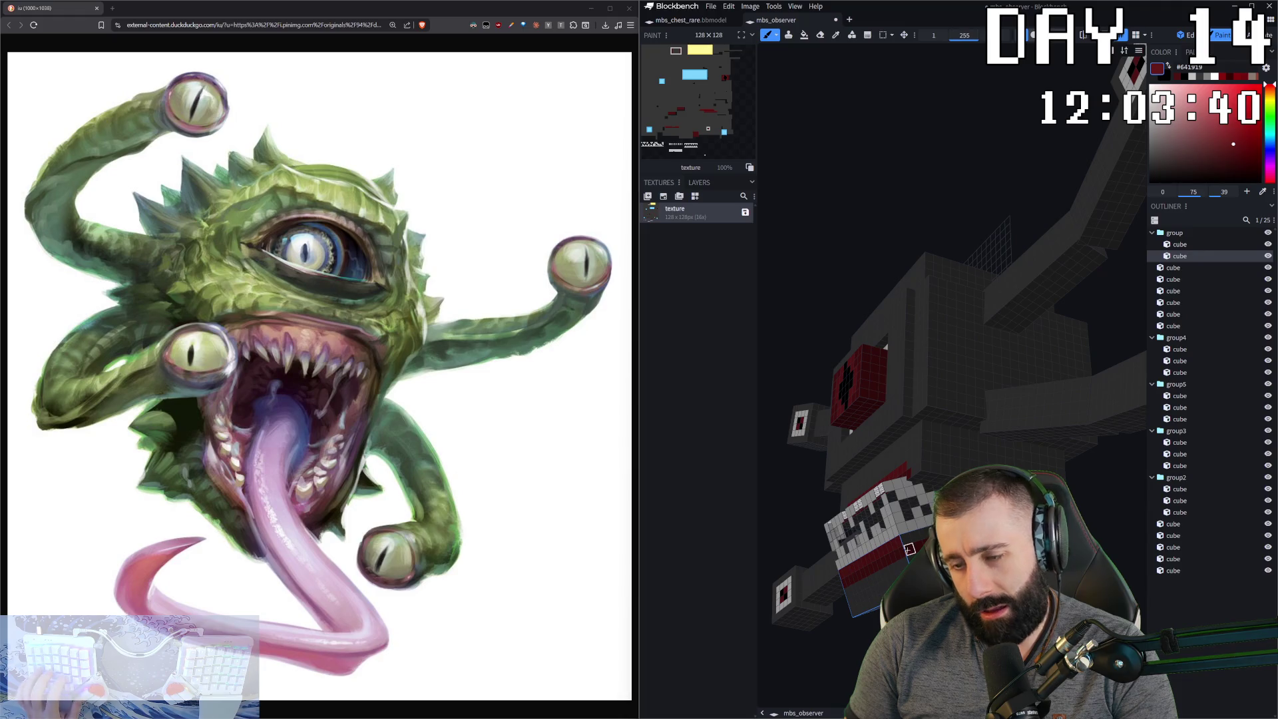
mouse_move(932, 200)
mouse_down()
mouse_move(882, 175)
mouse_move(879, 146)
mouse_up()
scroll(952, 333, up, 3)
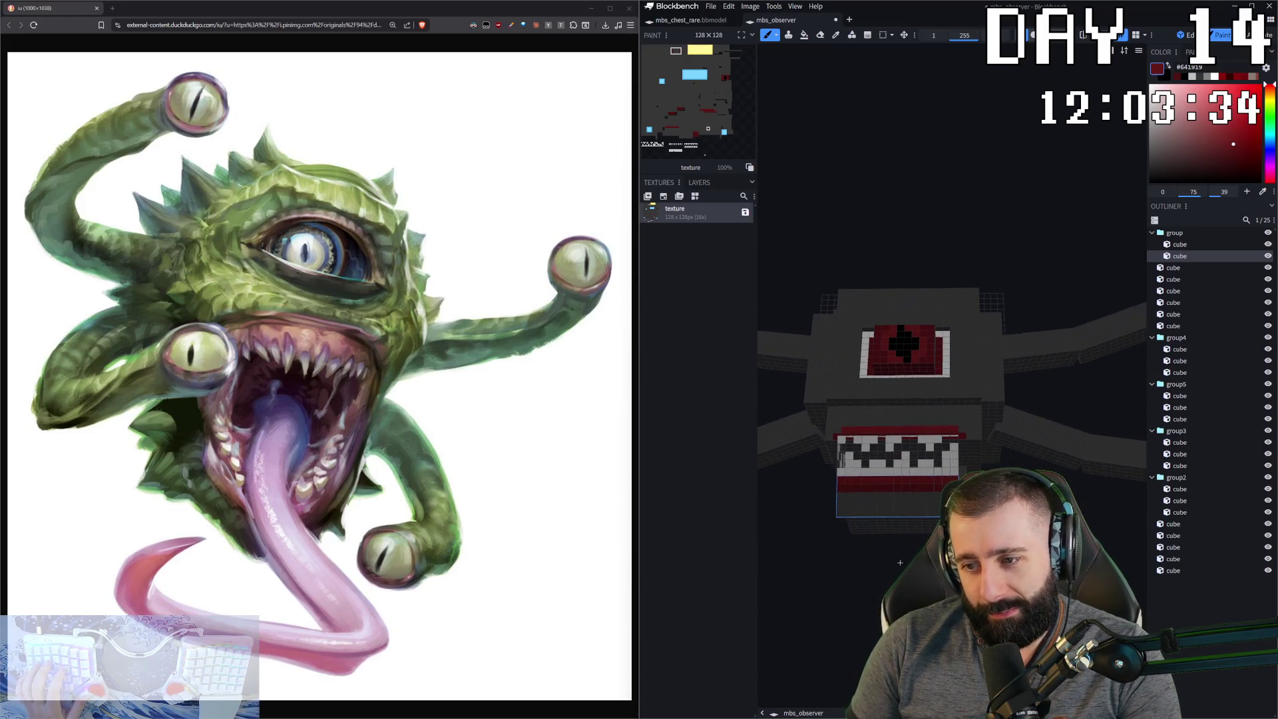
drag(952, 333, 886, 340)
drag(798, 466, 863, 464)
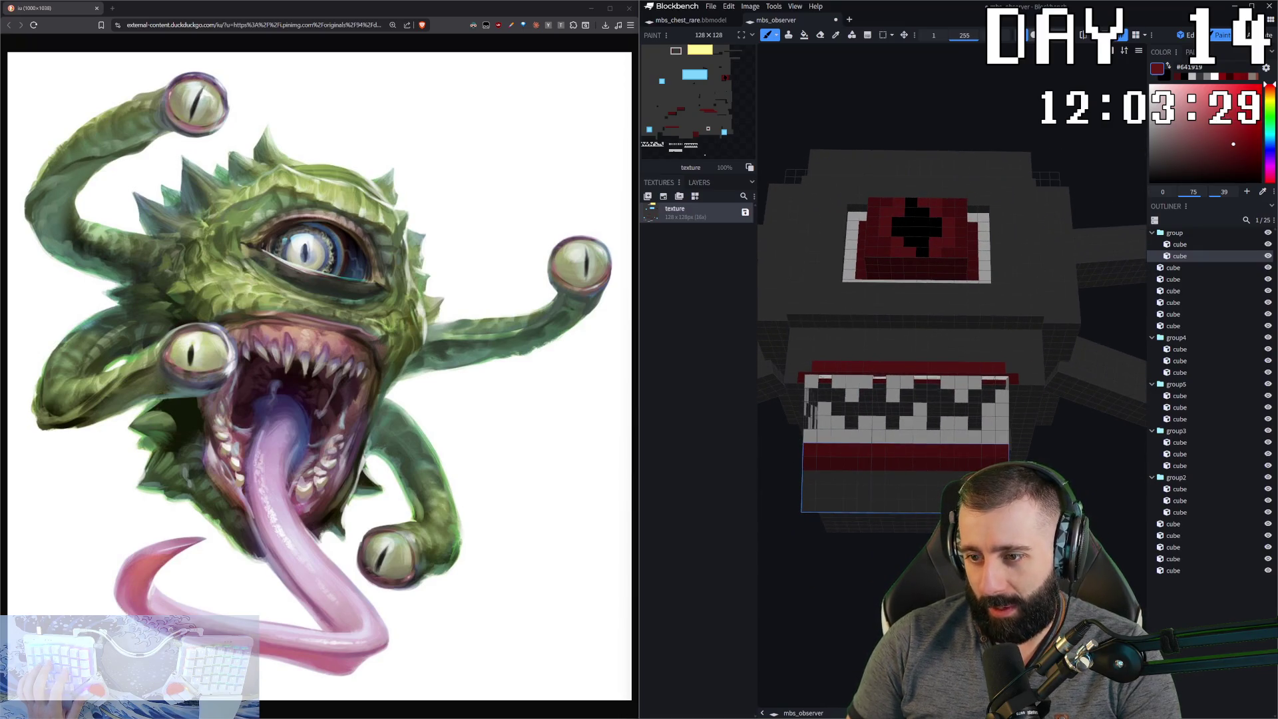
scroll(905, 567, up, 4)
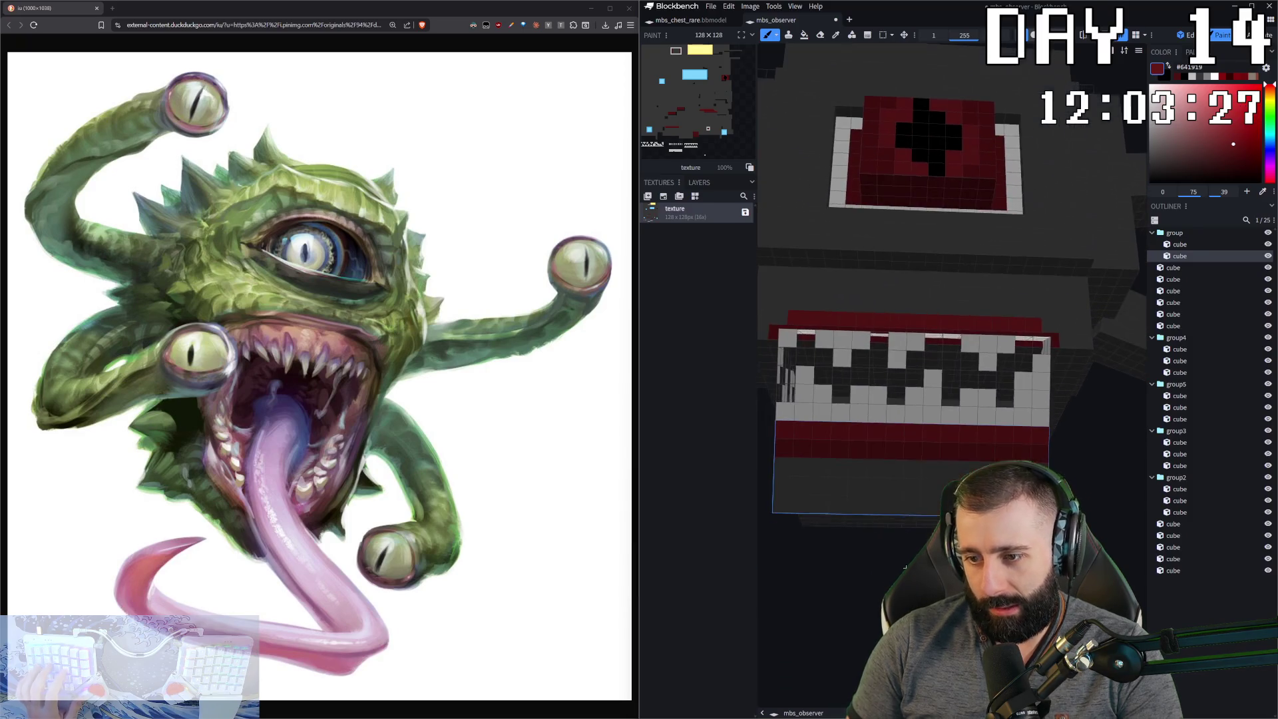
drag(819, 467, 932, 469)
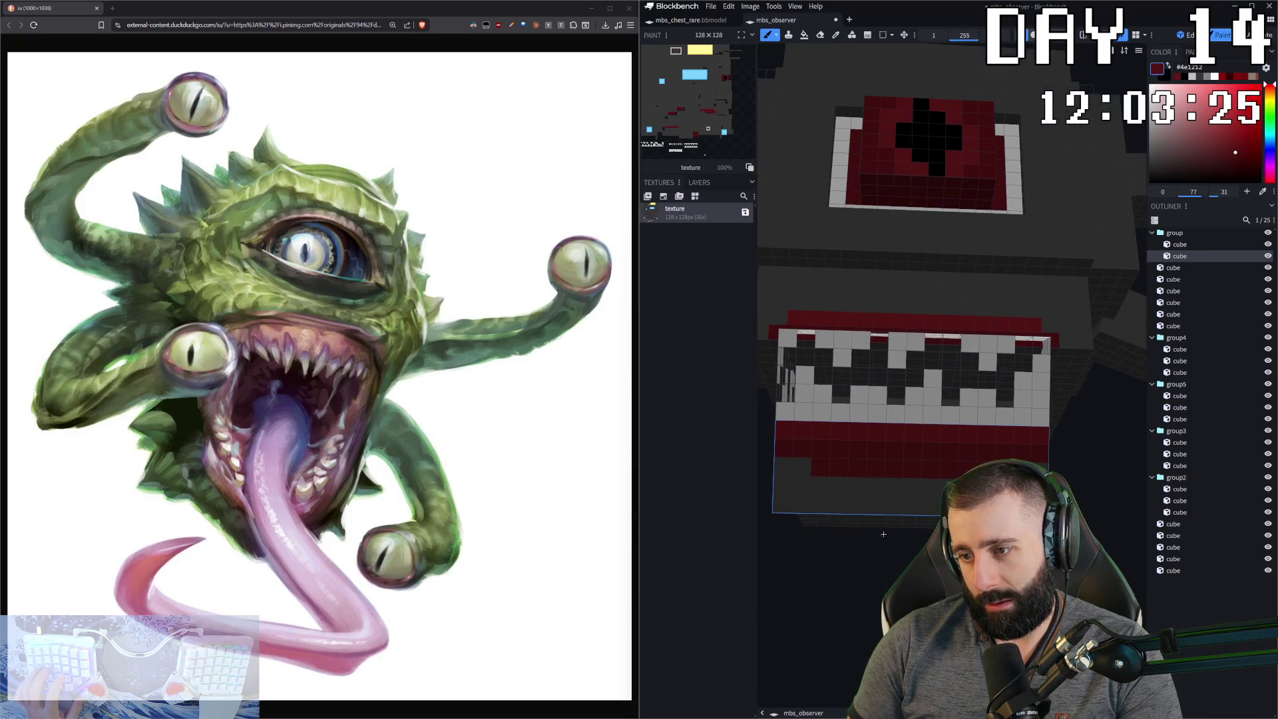
click(970, 451)
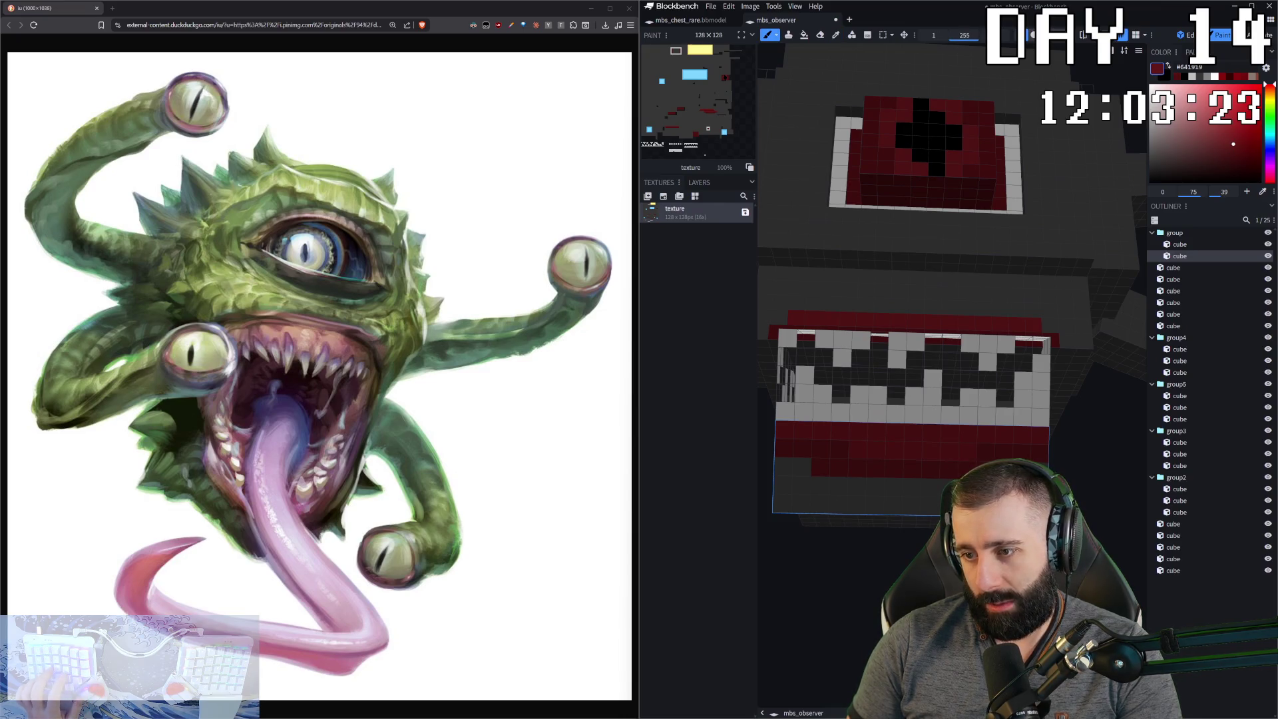
alt+click(900, 410)
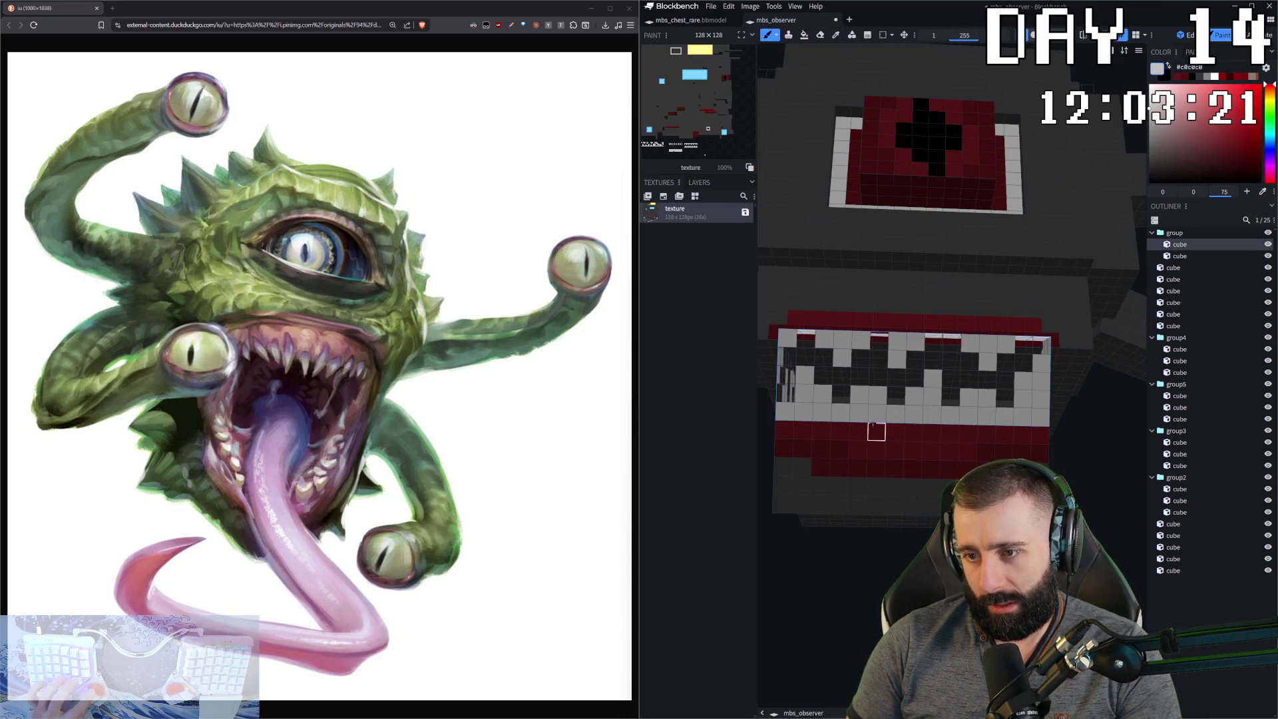
- Paint a row of grey #c0c0c0 pixels across the red lower lip
click(876, 432)
drag(898, 431, 960, 437)
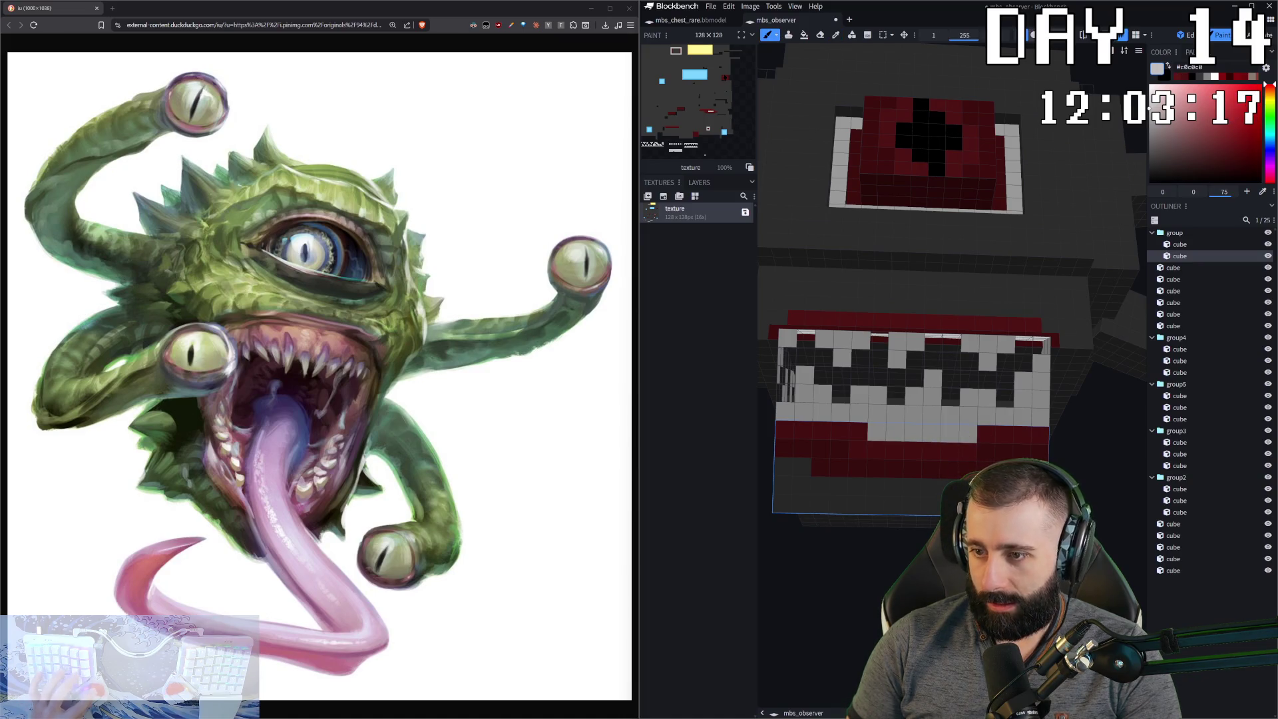
scroll(877, 432, down, 5)
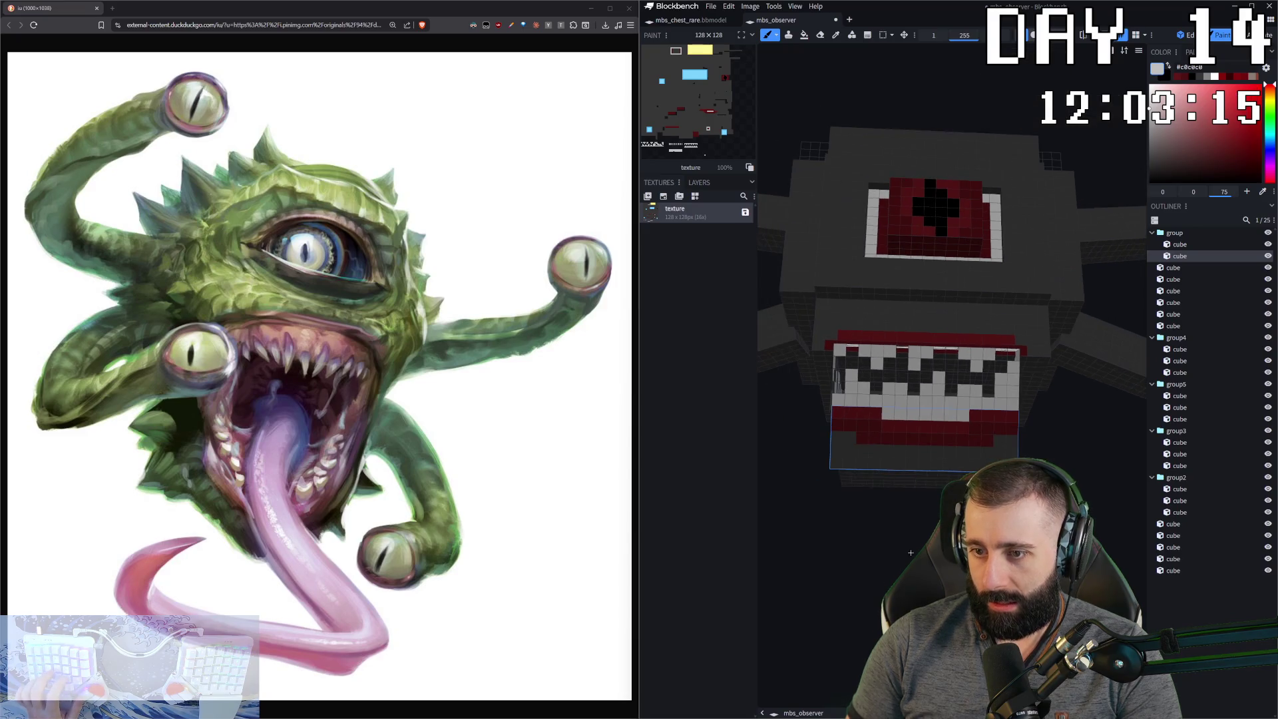
scroll(928, 435, up, 1)
- Switch to the eraser on another cube and inspect the mouth from above
key(e)
click(967, 430)
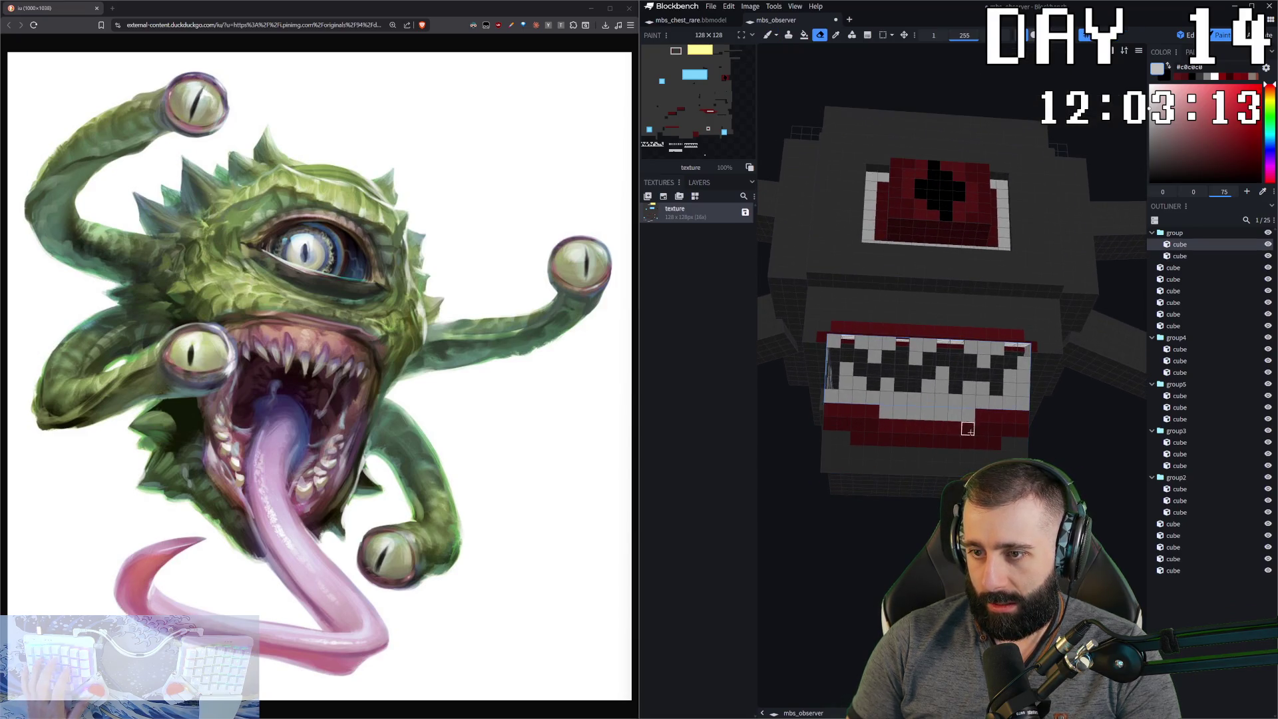
scroll(1053, 430, down, 2)
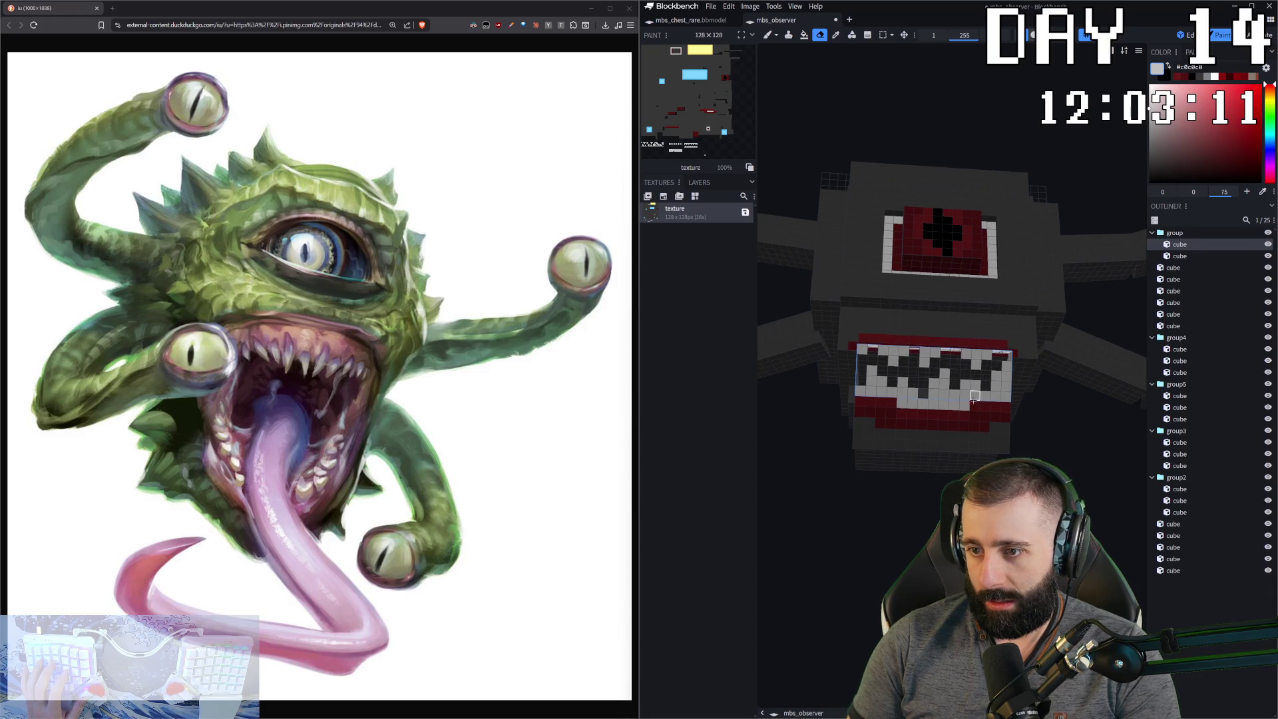
scroll(945, 399, down, 2)
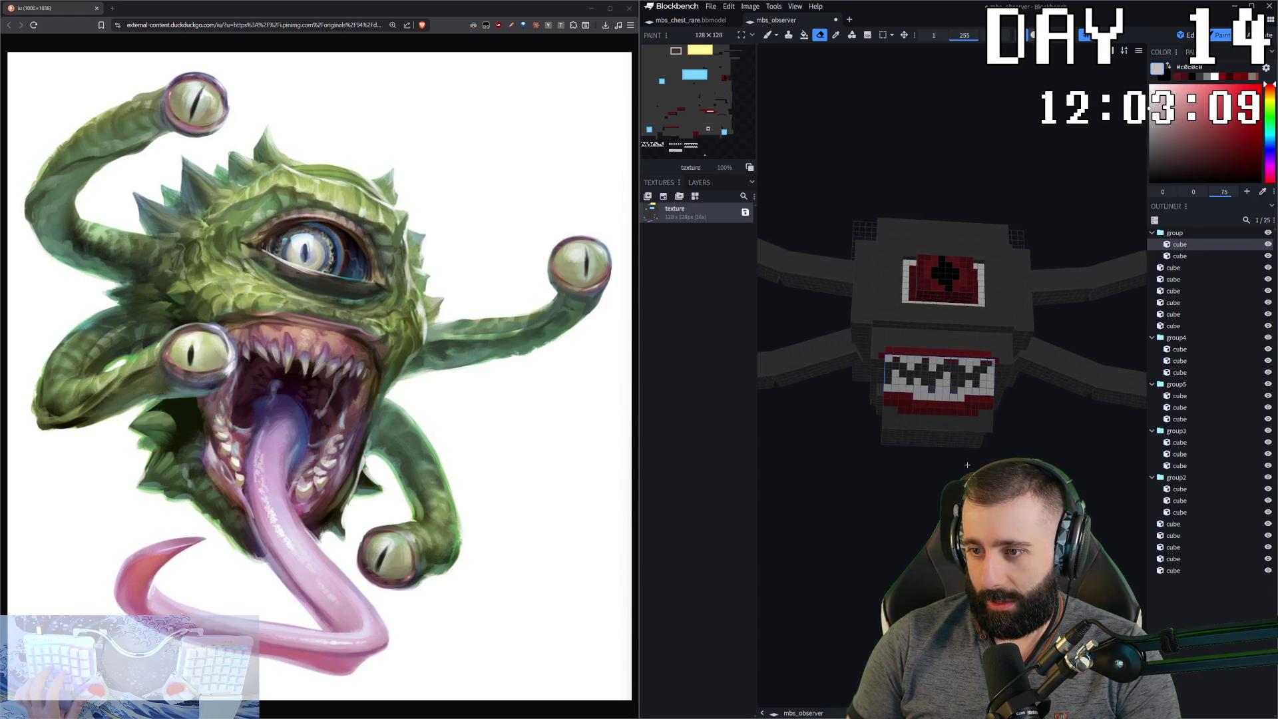
scroll(958, 459, up, 3)
scroll(964, 474, down, 3)
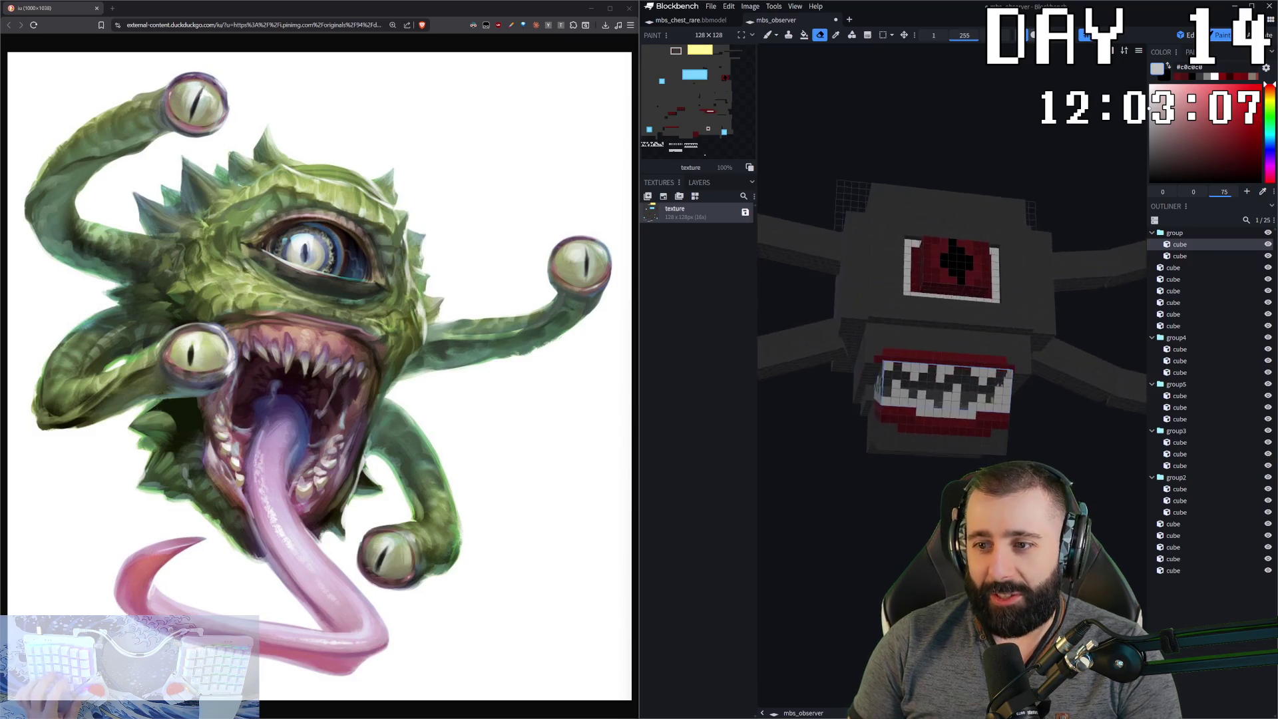
scroll(964, 474, up, 5)
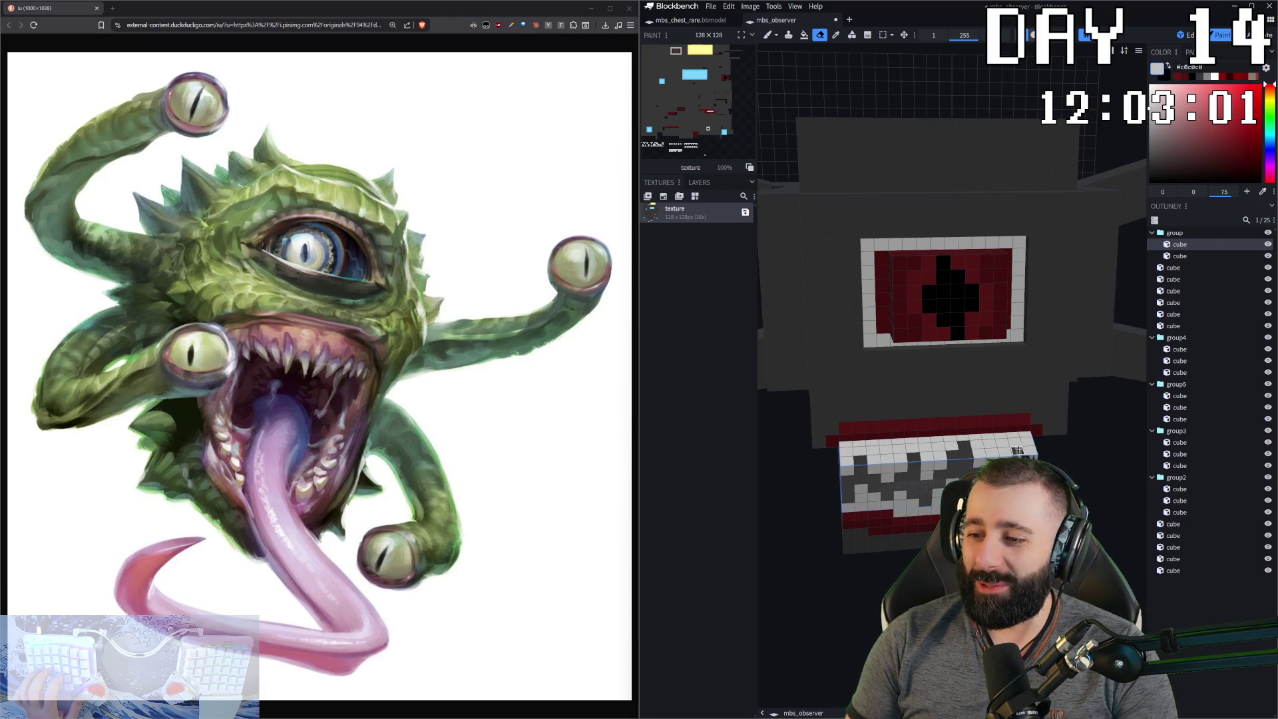
scroll(1016, 447, down, 5)
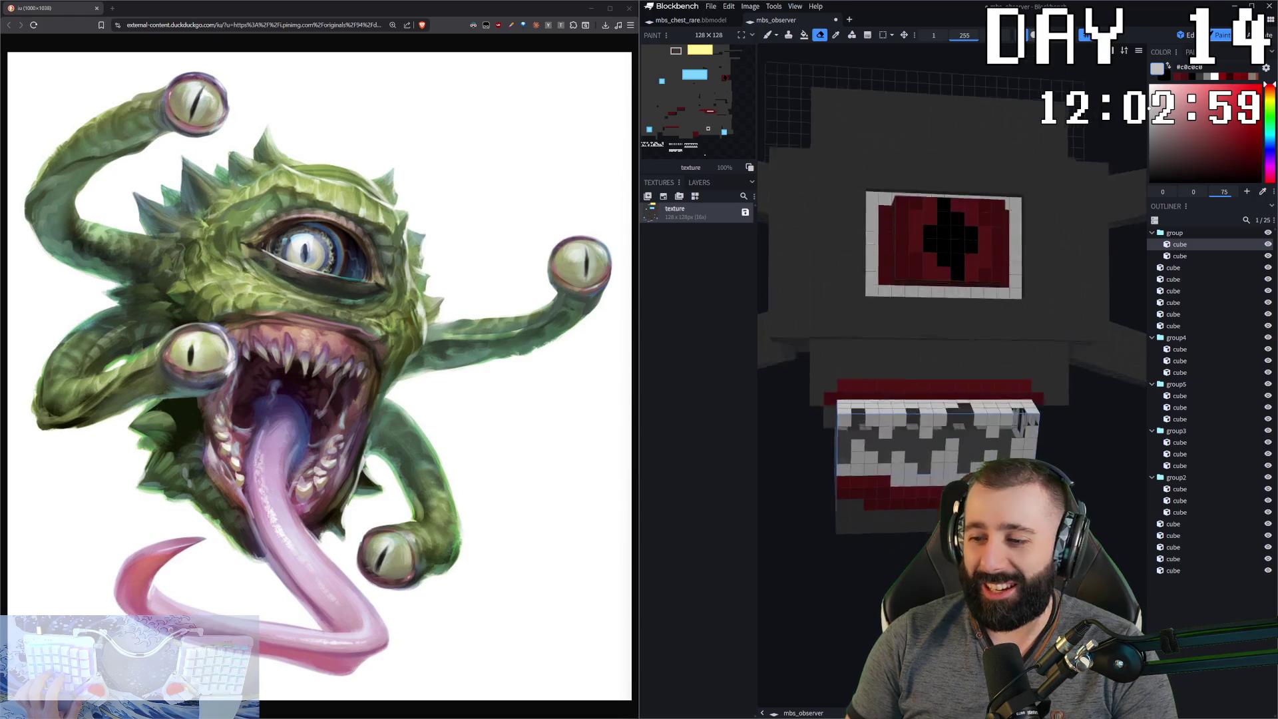
scroll(1005, 286, up, 5)
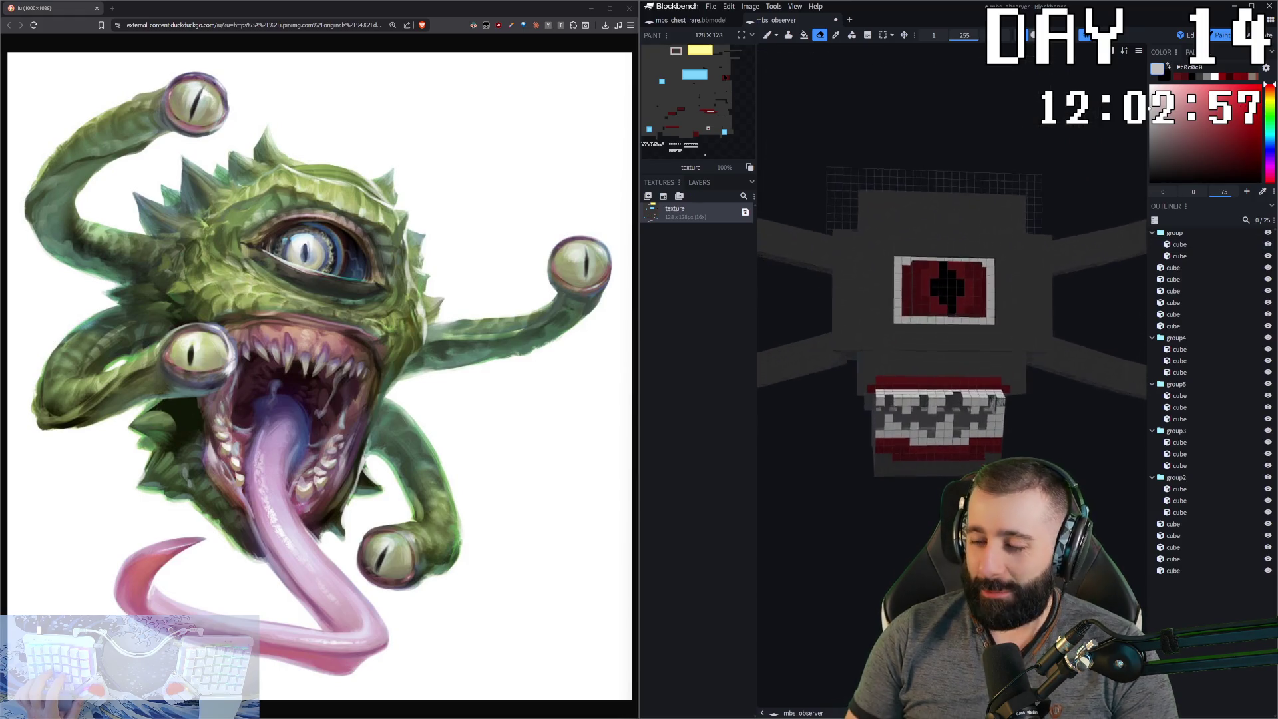
drag(1065, 299, 1065, 413)
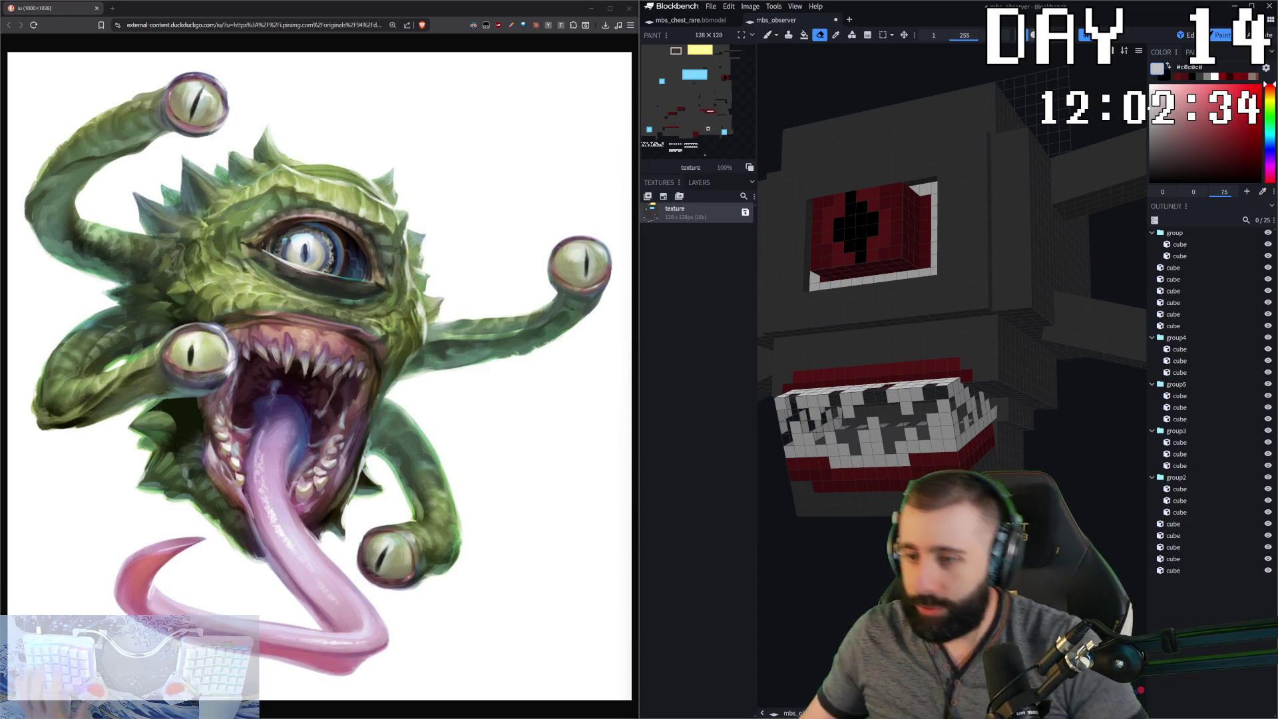
- Paint a #c0c0c0 highlight pixel on top of the main eye's pupil
key(b)
click(1180, 244)
key(KP_1)
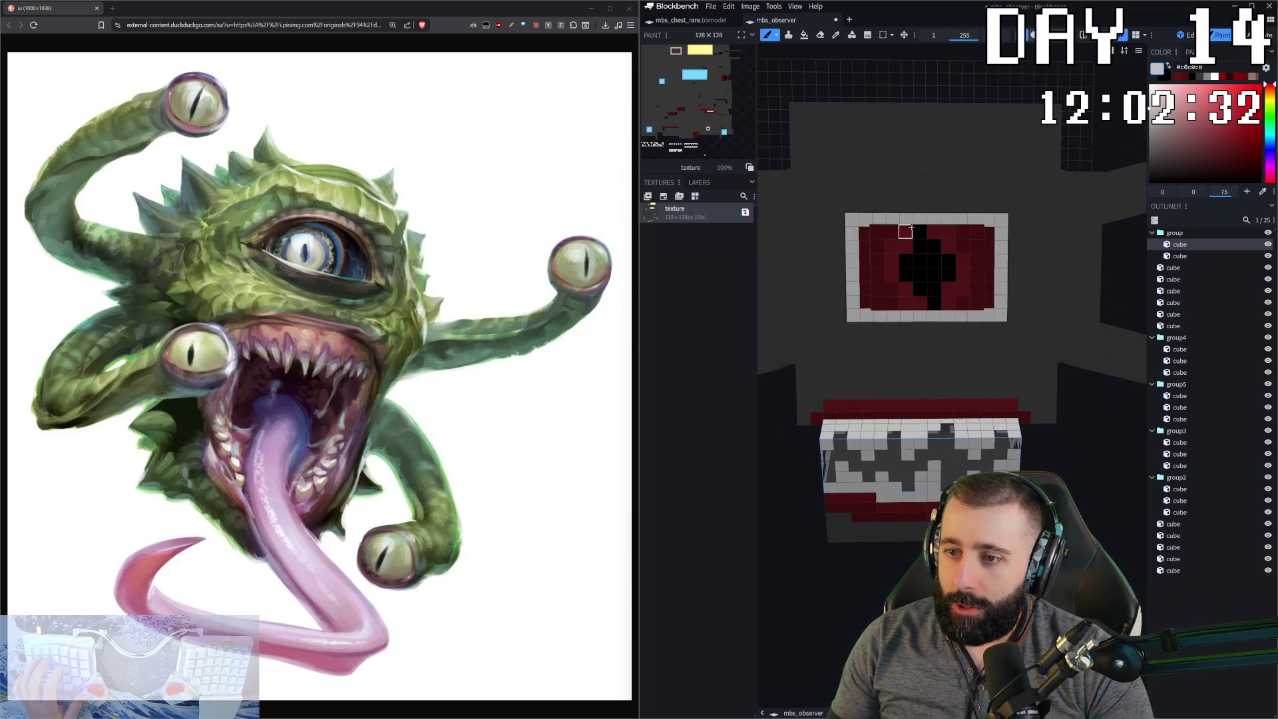
click(918, 231)
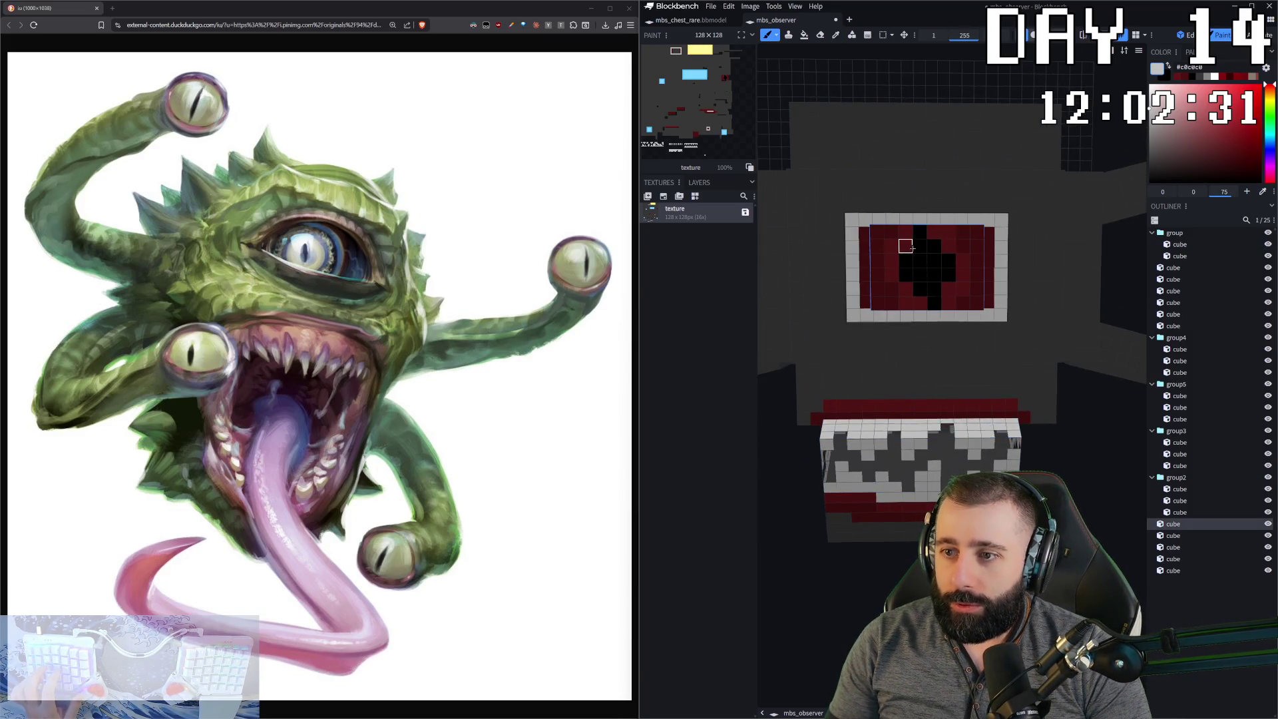
click(919, 247)
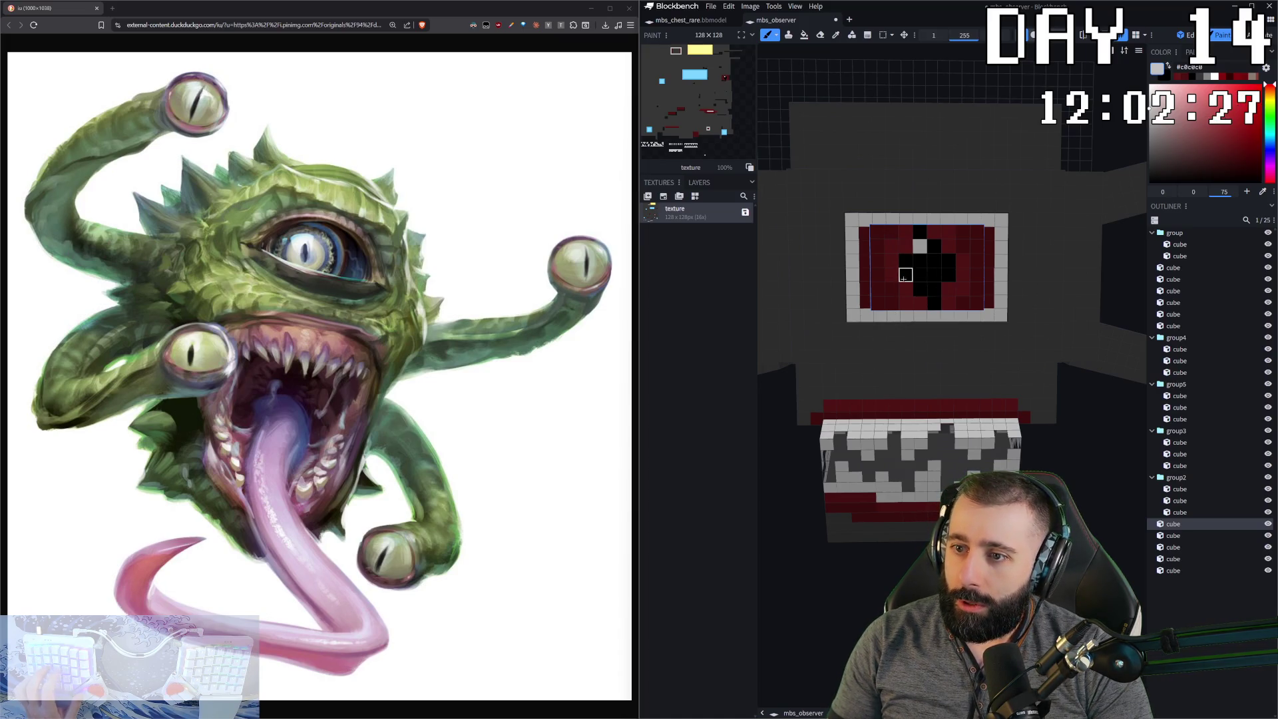
scroll(959, 403, down, 3)
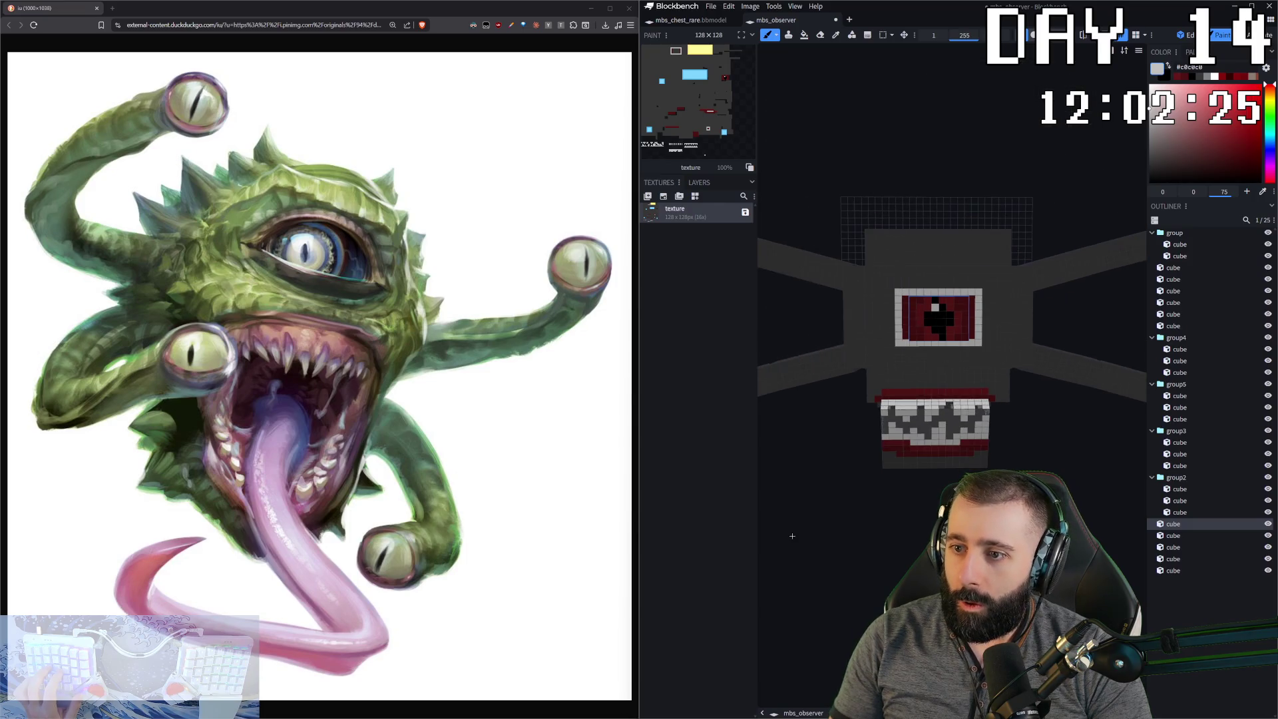
scroll(987, 451, down, 3)
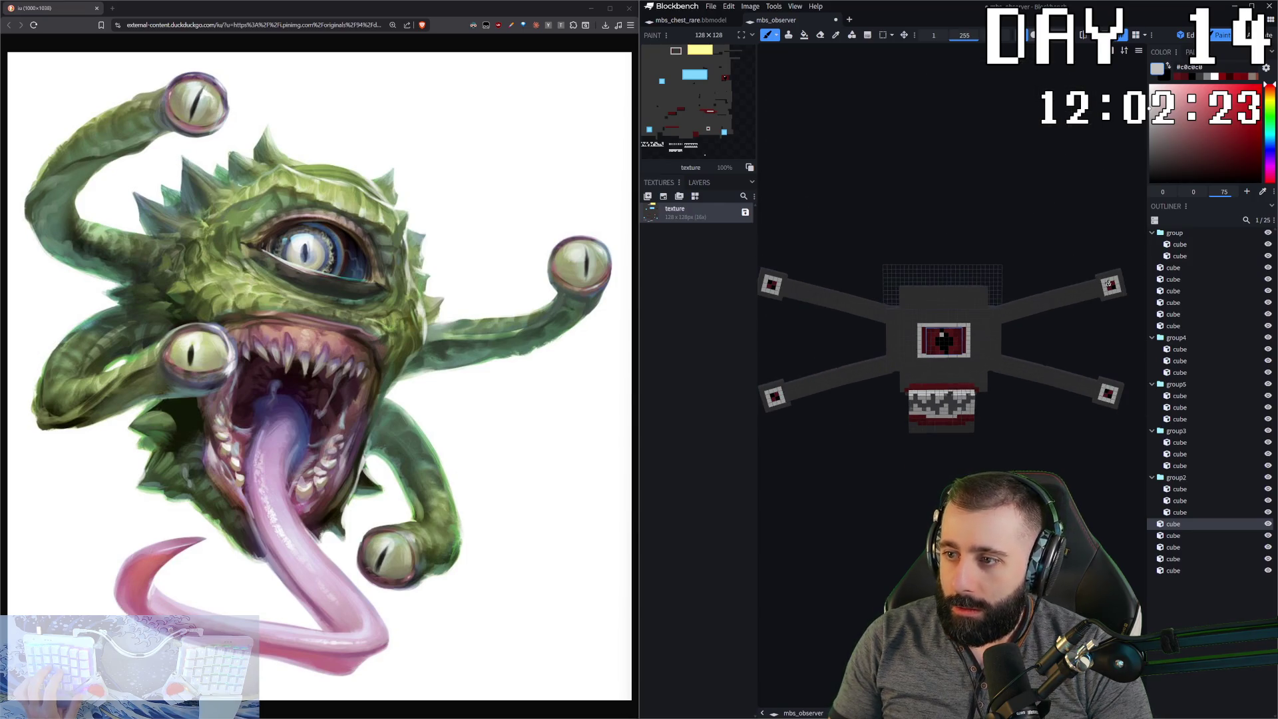
- Select the top-right tentacle-tip eye and inspect the finished model from several angles
click(1108, 285)
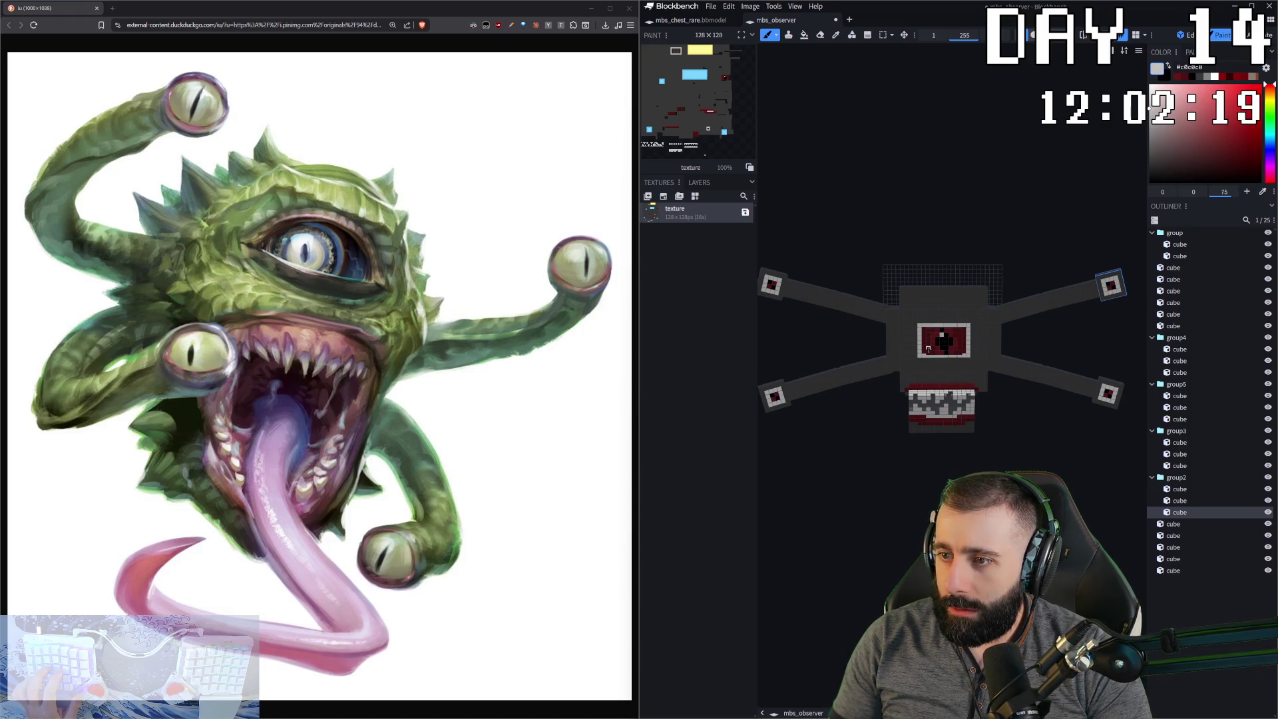
mouse_move(835, 445)
mouse_down()
mouse_move(866, 450)
mouse_move(895, 499)
mouse_up()
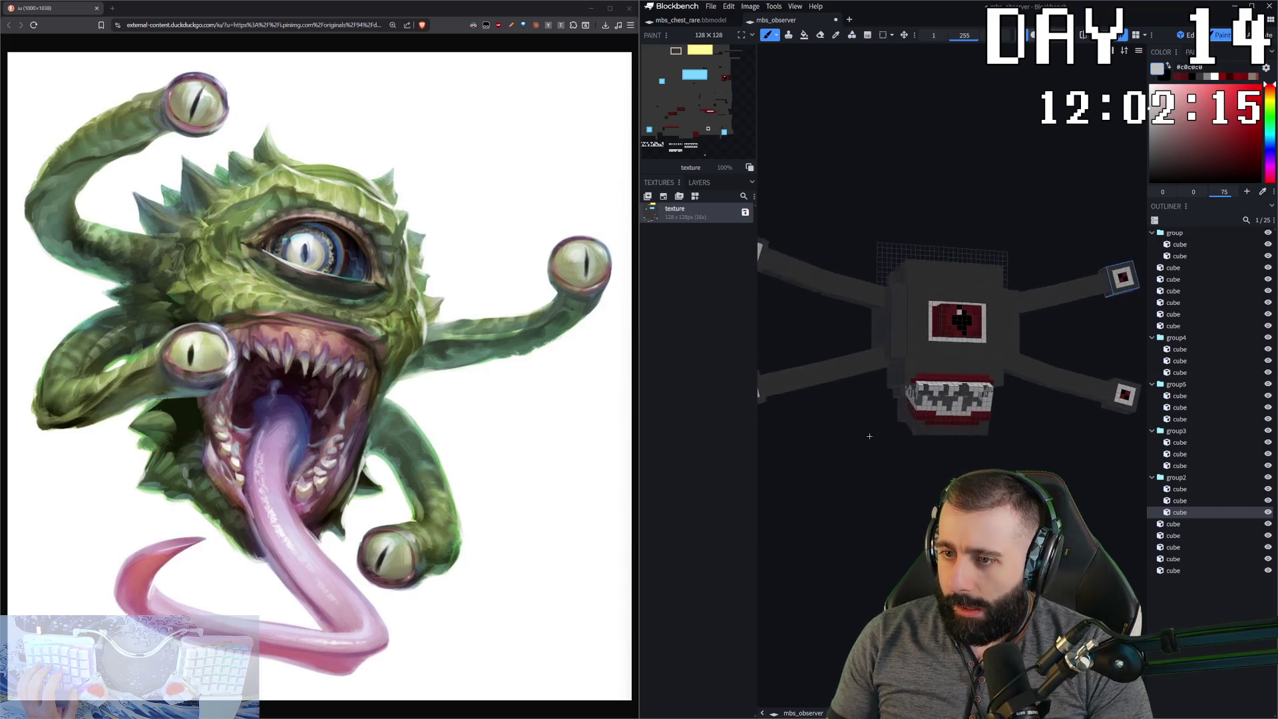
scroll(900, 509, up, 5)
scroll(900, 509, down, 3)
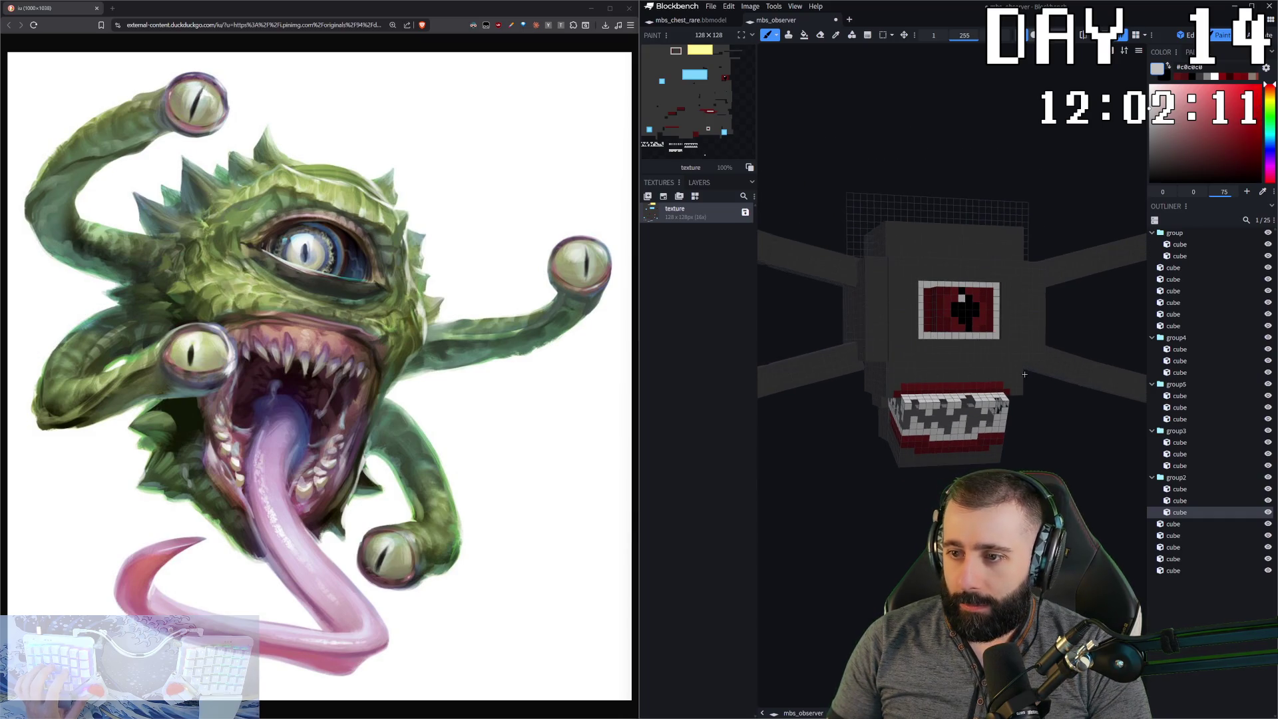
mouse_move(835, 588)
mouse_down()
mouse_move(951, 582)
mouse_move(809, 567)
mouse_move(832, 571)
mouse_up()
scroll(1067, 452, down, 2)
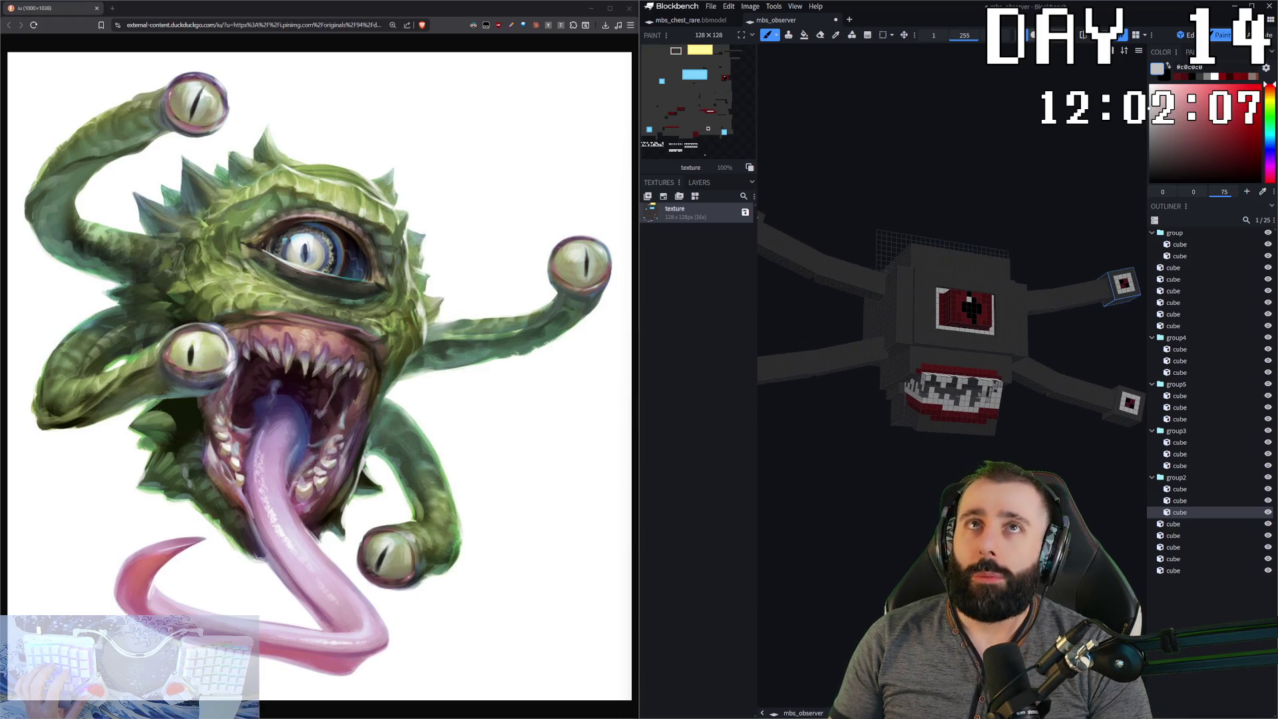
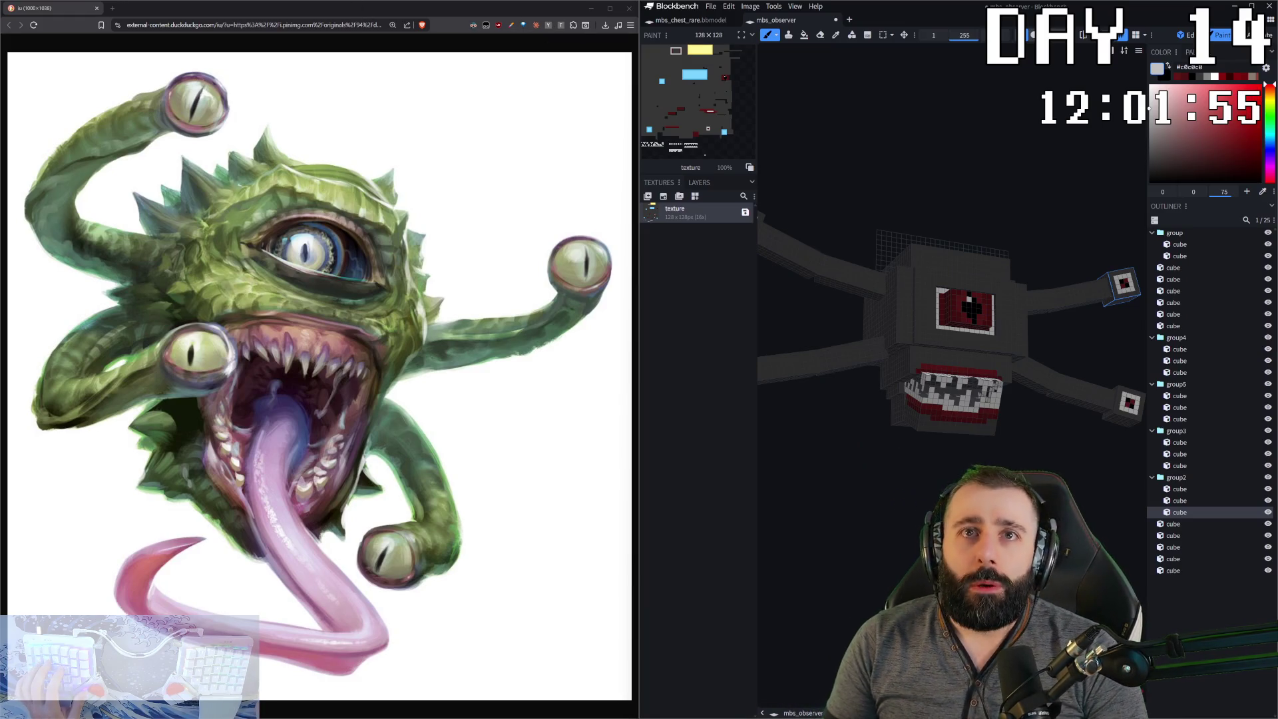
- Open the mbs_creeper model from Recent projects in a new tab and face its front
click(711, 6)
mouse_move(745, 31)
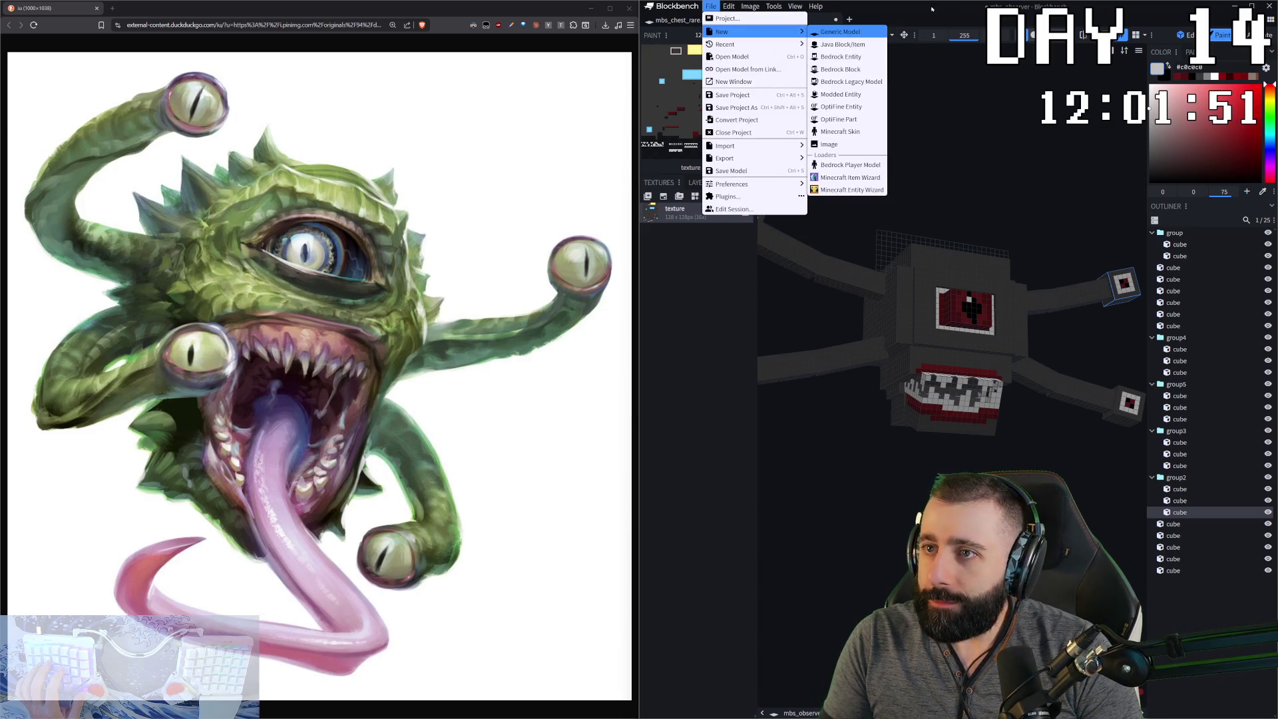
click(849, 19)
scroll(1029, 350, down, 1)
scroll(1030, 349, up, 1)
click(1108, 293)
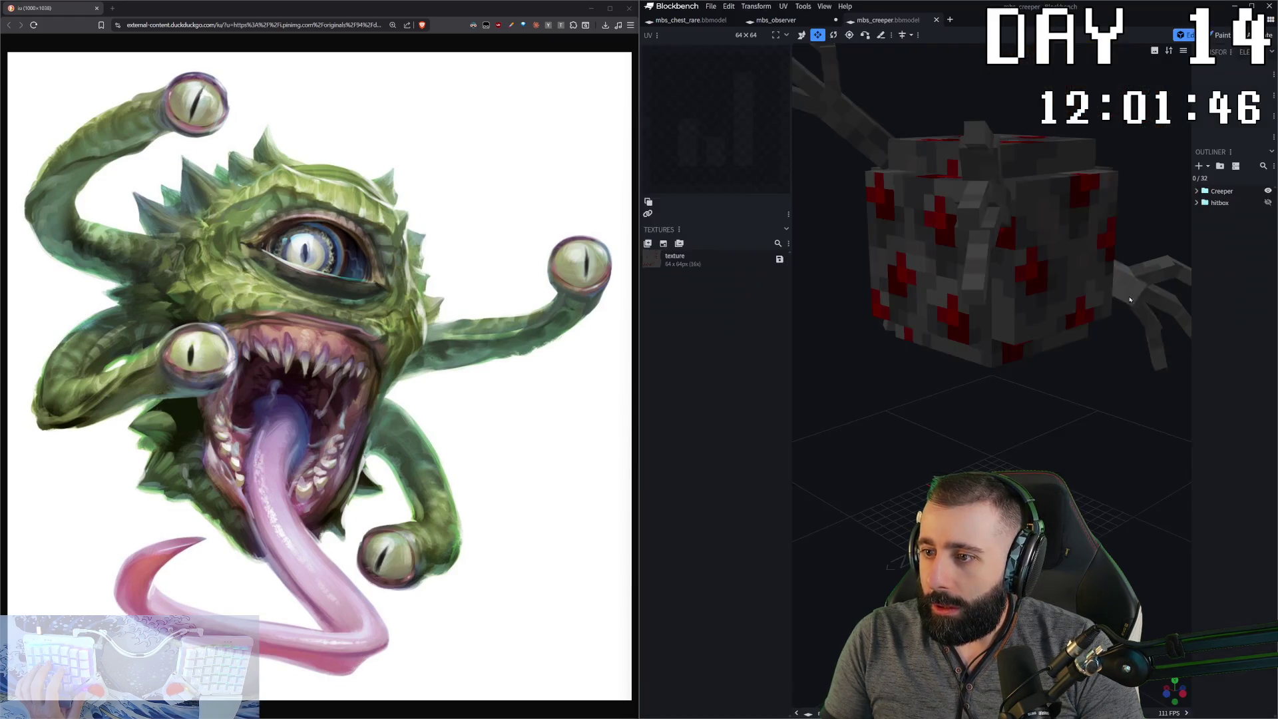
mouse_move(1108, 293)
mouse_down()
mouse_move(1054, 275)
mouse_move(1001, 385)
mouse_move(1070, 381)
mouse_move(1052, 290)
mouse_up()
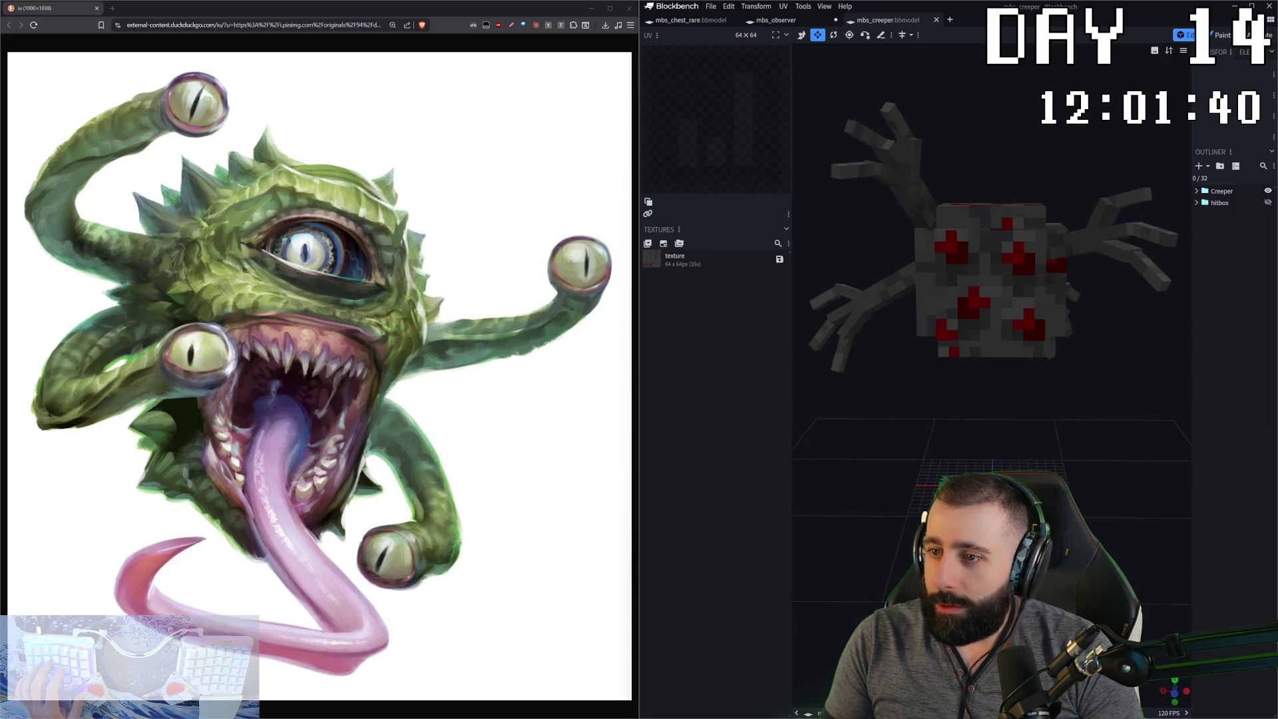
- Sample the creeper's dark red in Paint mode and return to the mbs_observer tab
click(1219, 38)
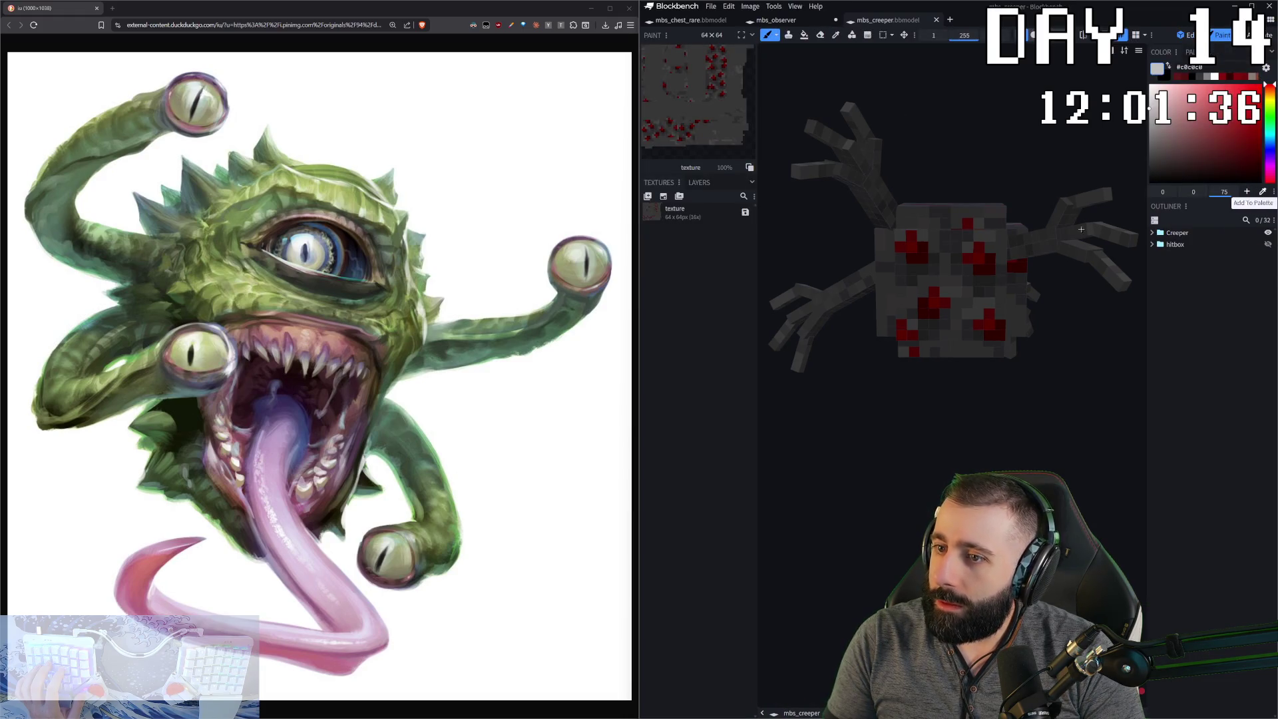
click(911, 247)
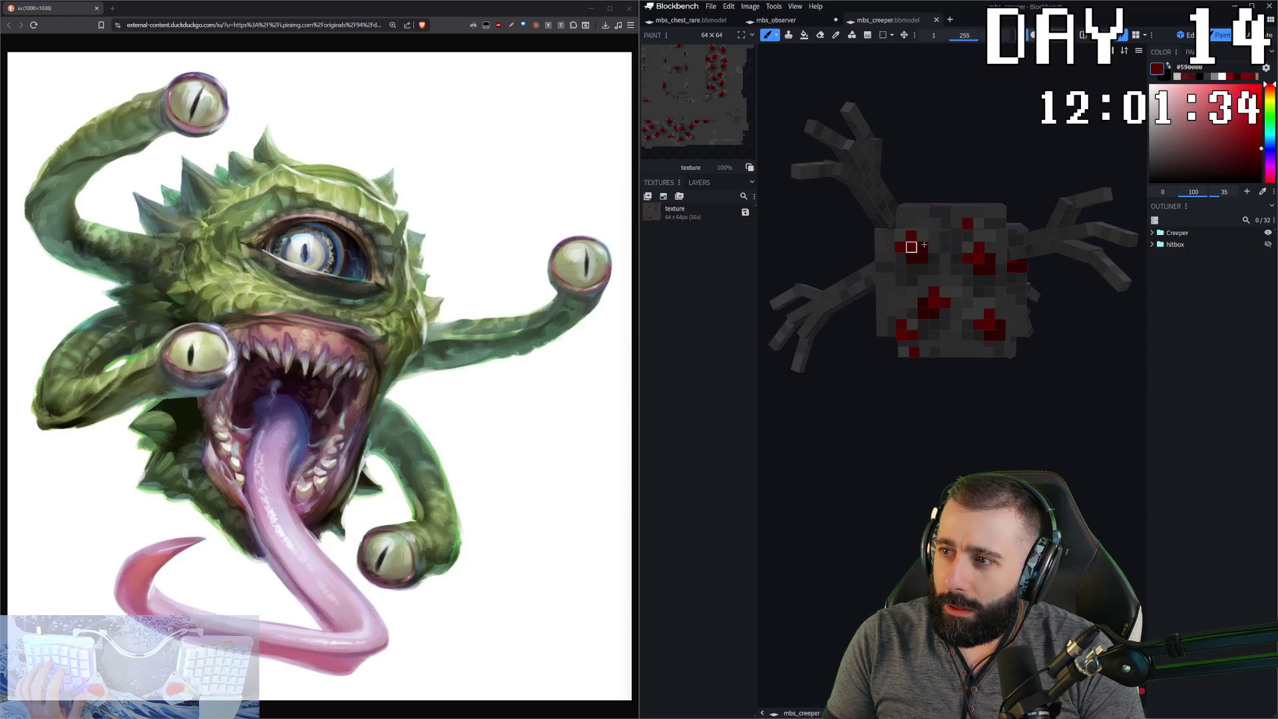
click(1185, 35)
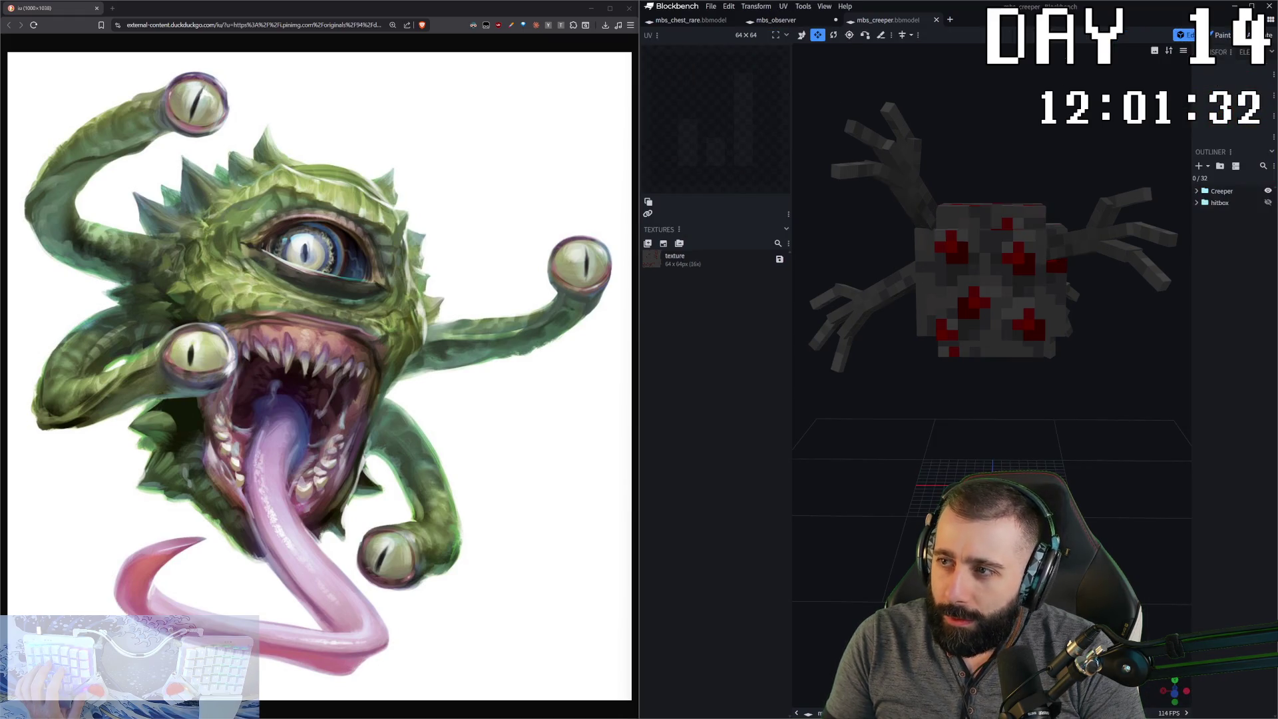
click(796, 21)
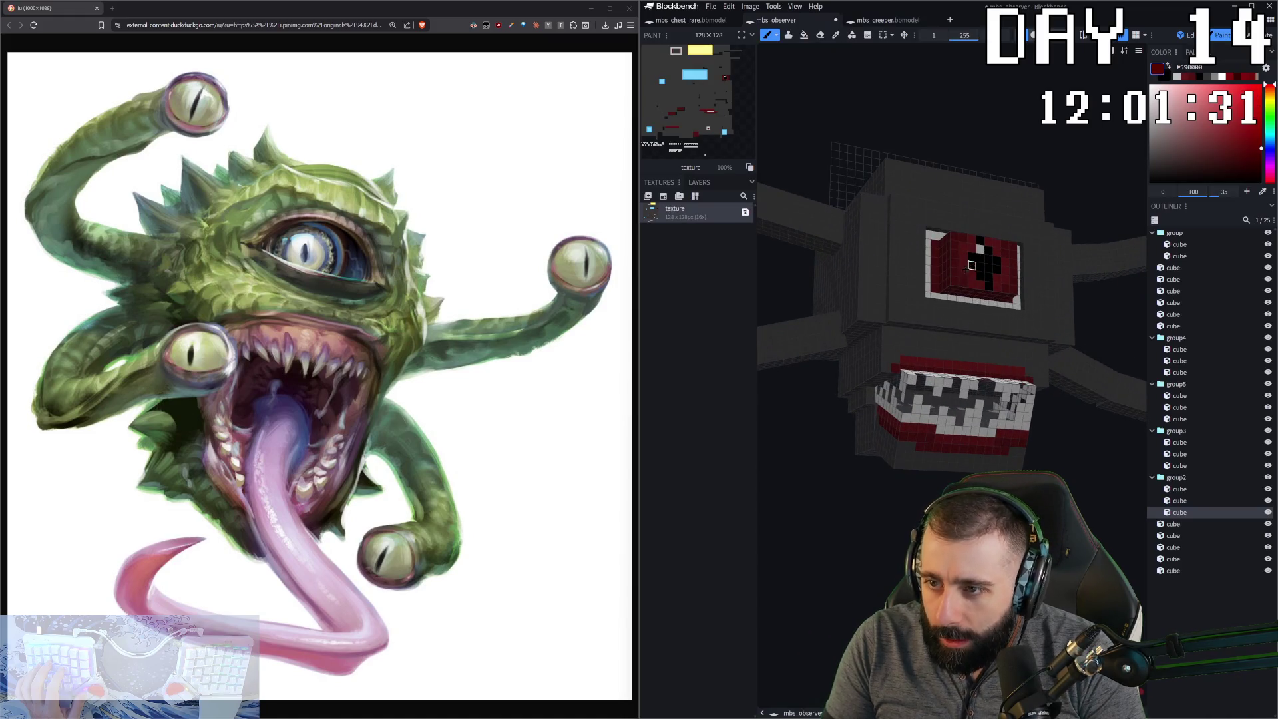
- Paint dark red #590000 pixels into the eye's left and bottom white border, undoing stray strokes
click(955, 272)
scroll(998, 287, up, 3)
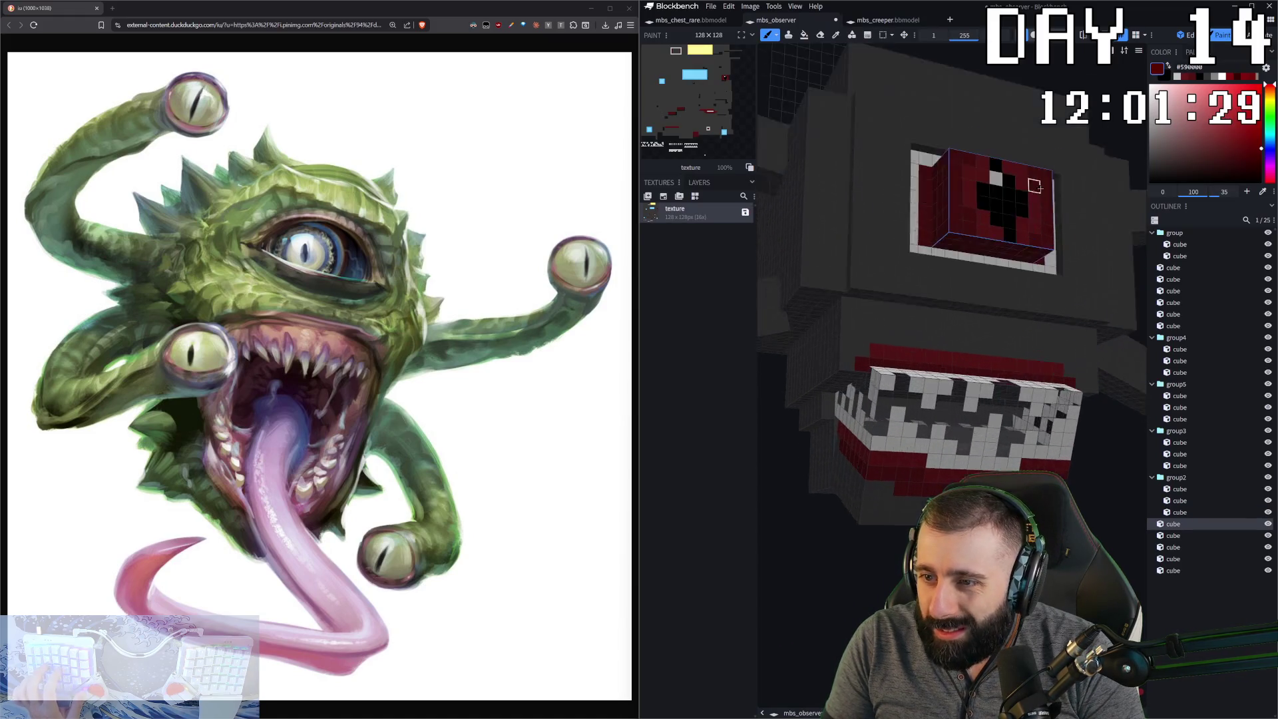
scroll(985, 352, up, 3)
drag(922, 371, 922, 444)
right_drag(943, 478, 1091, 456)
drag(1091, 456, 1084, 399)
drag(875, 193, 863, 193)
key(ctrl+z)
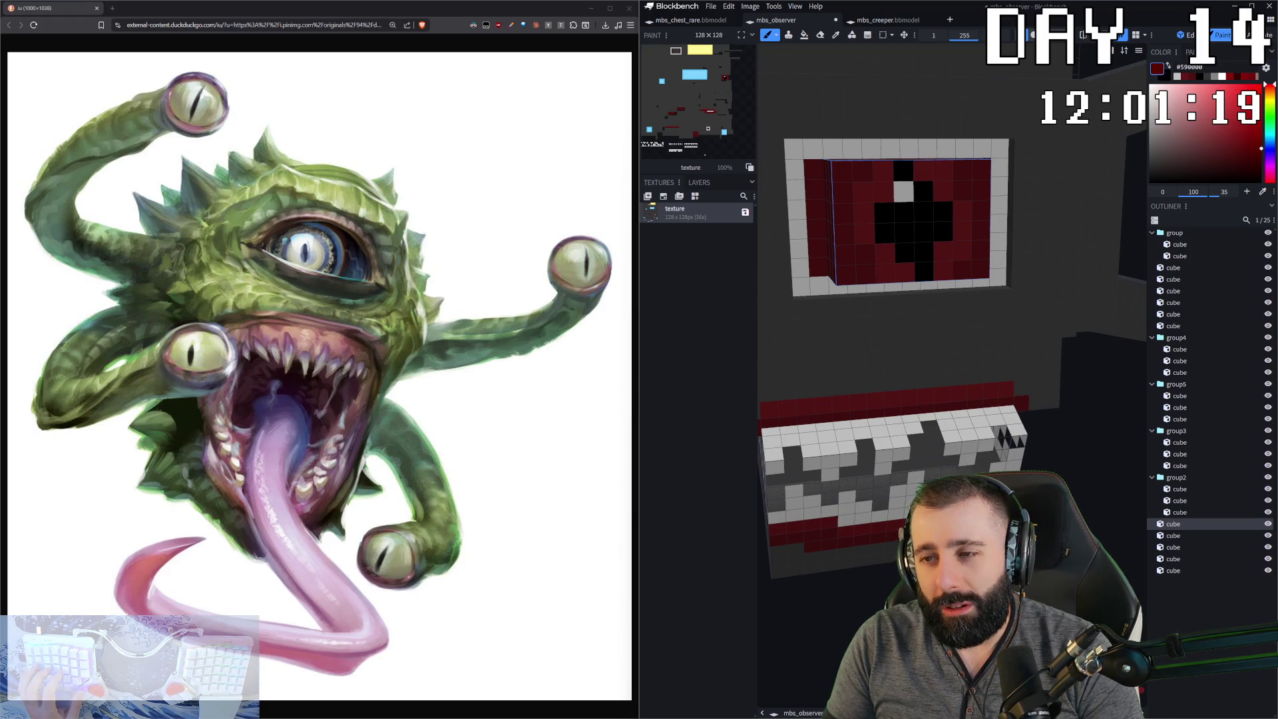
key(KP_1)
key(KP_5)
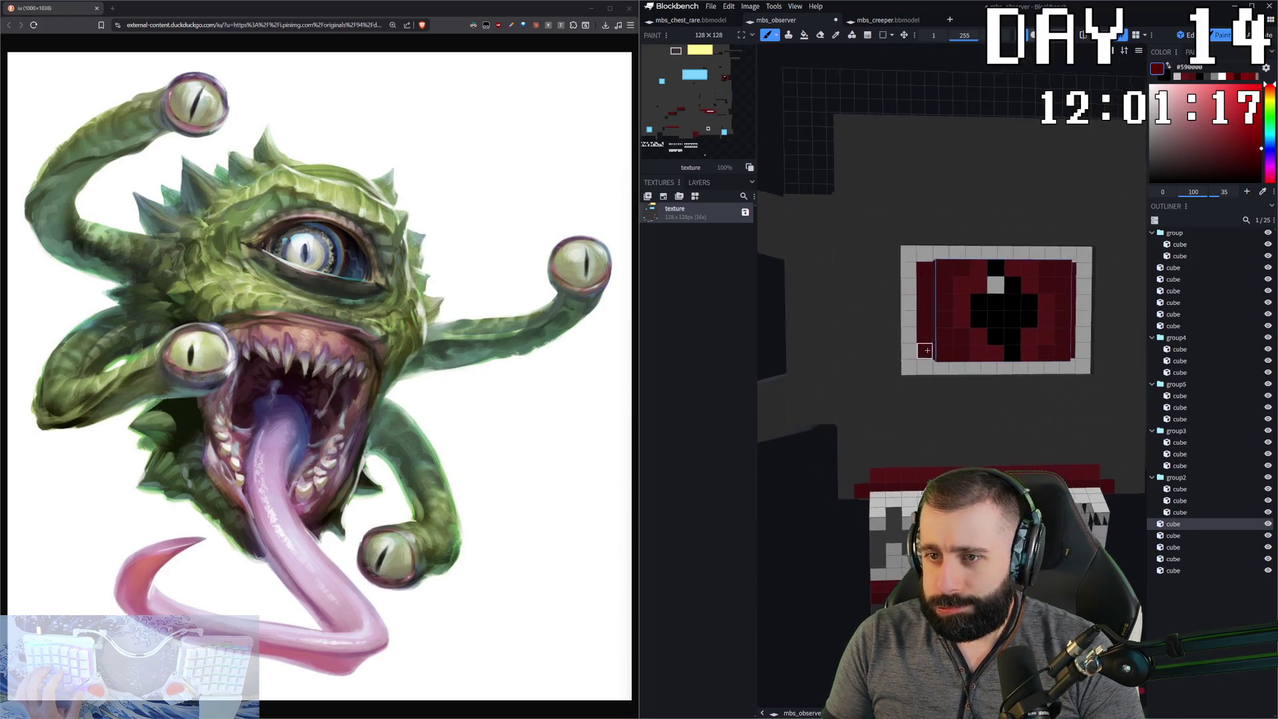
click(919, 288)
key(ctrl+z)
key(ctrl+z)
drag(909, 331, 927, 367)
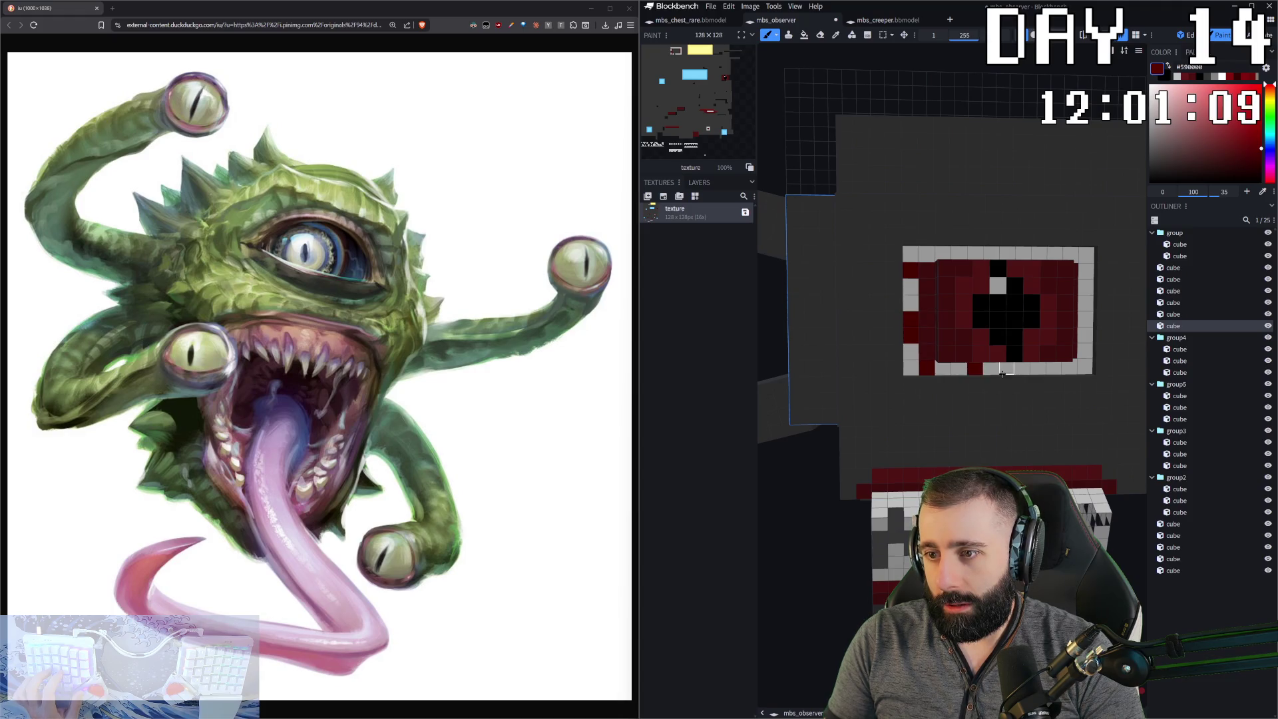
- Add dark red pixels on the mouth and the top row of teeth
middle_drag(1065, 400, 978, 442)
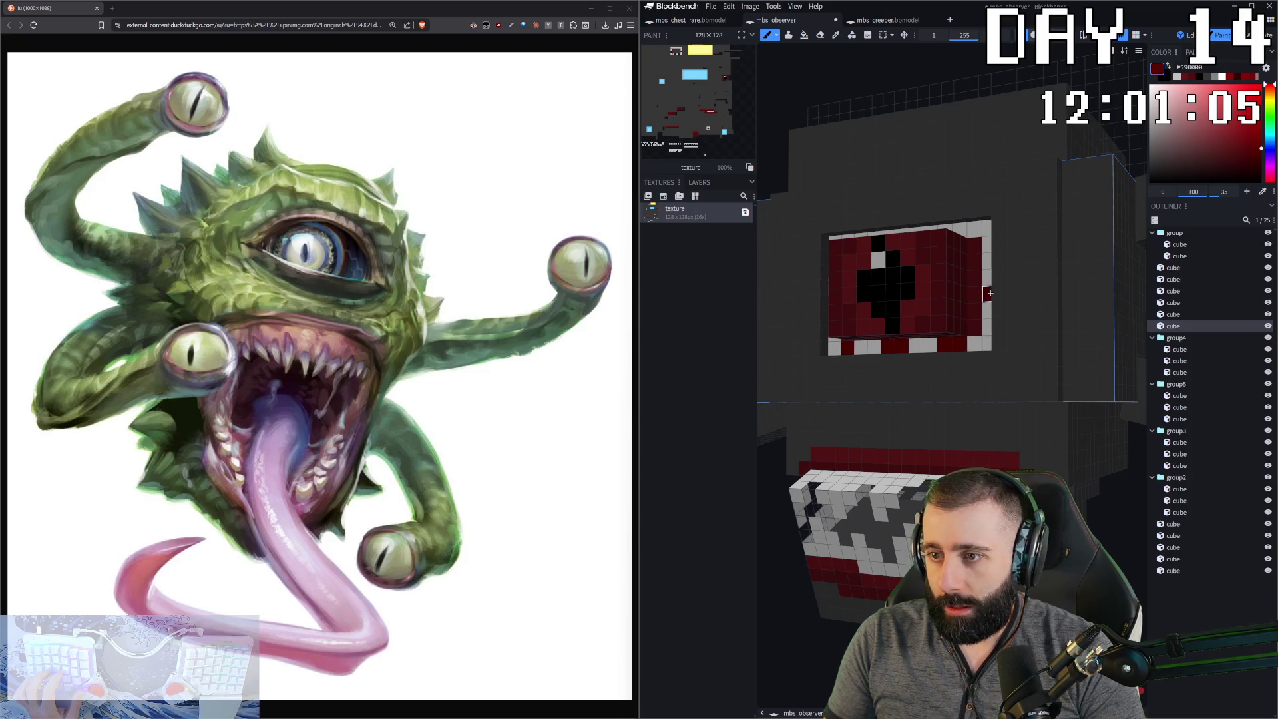
key(KP_1)
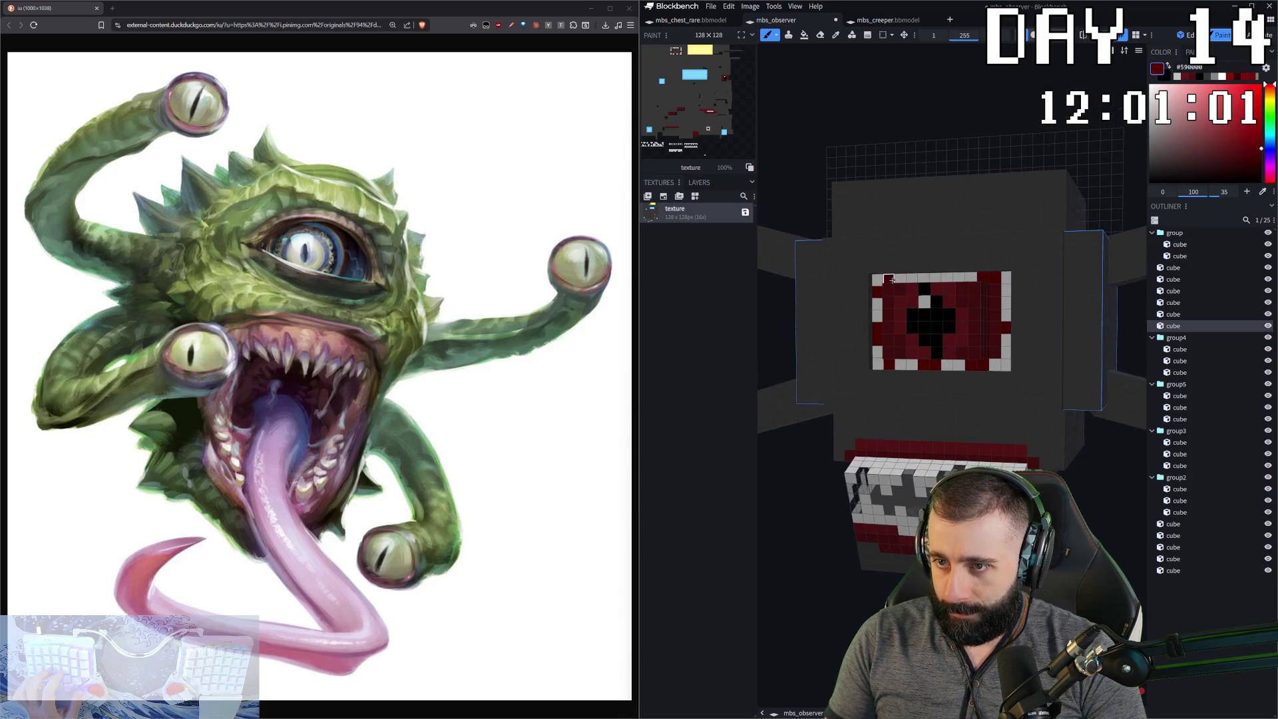
middle_drag(932, 277, 945, 256)
click(992, 452)
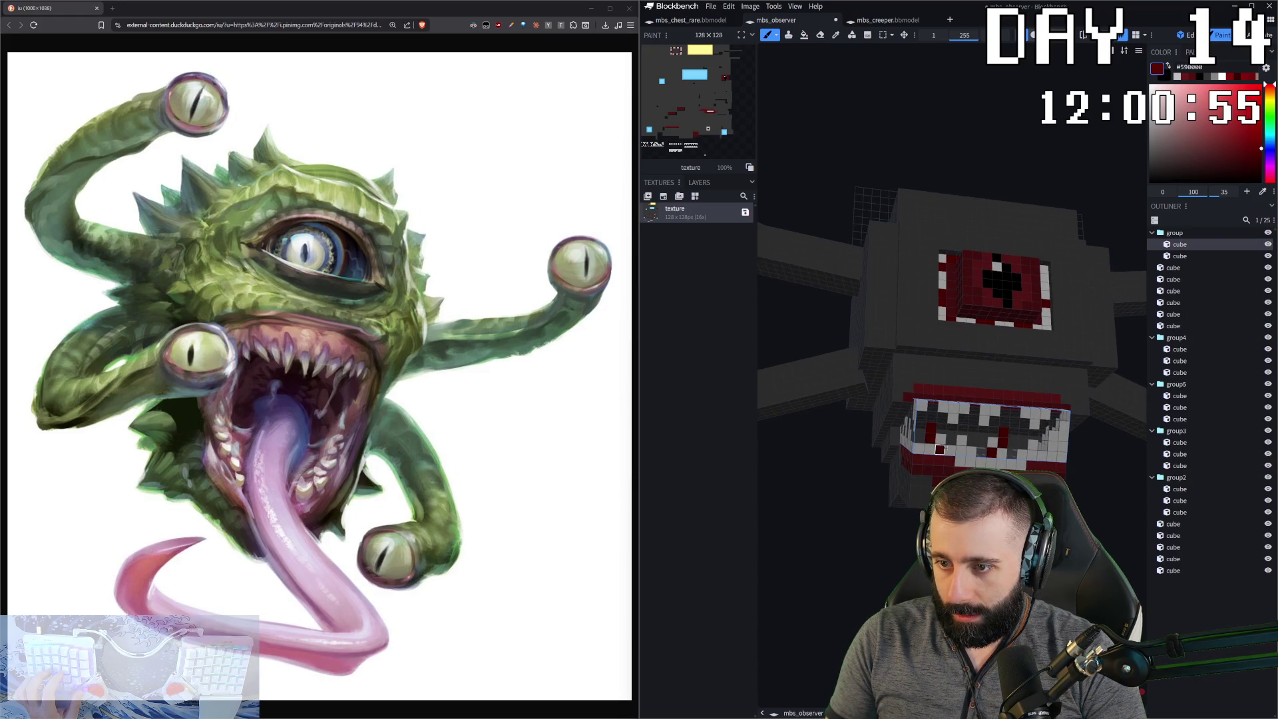
click(953, 408)
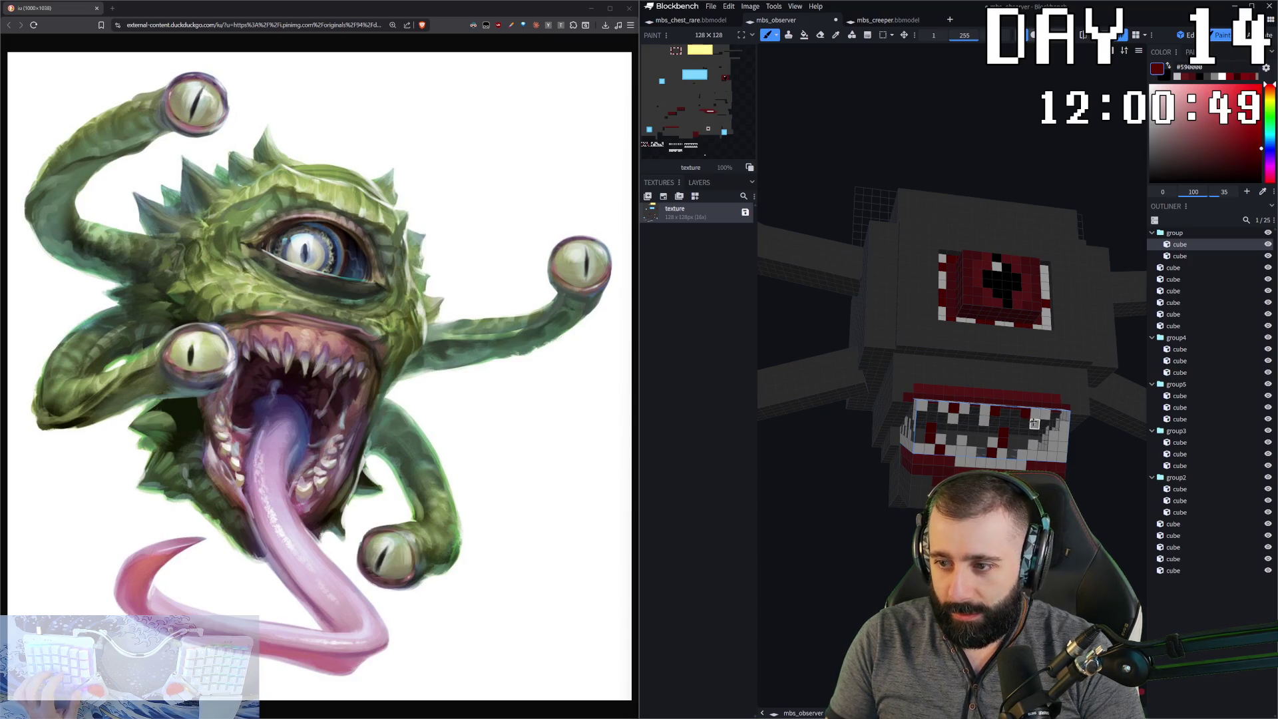
- Check the painted face from several angles and select the cube above the mouth
middle_drag(1063, 425, 946, 455)
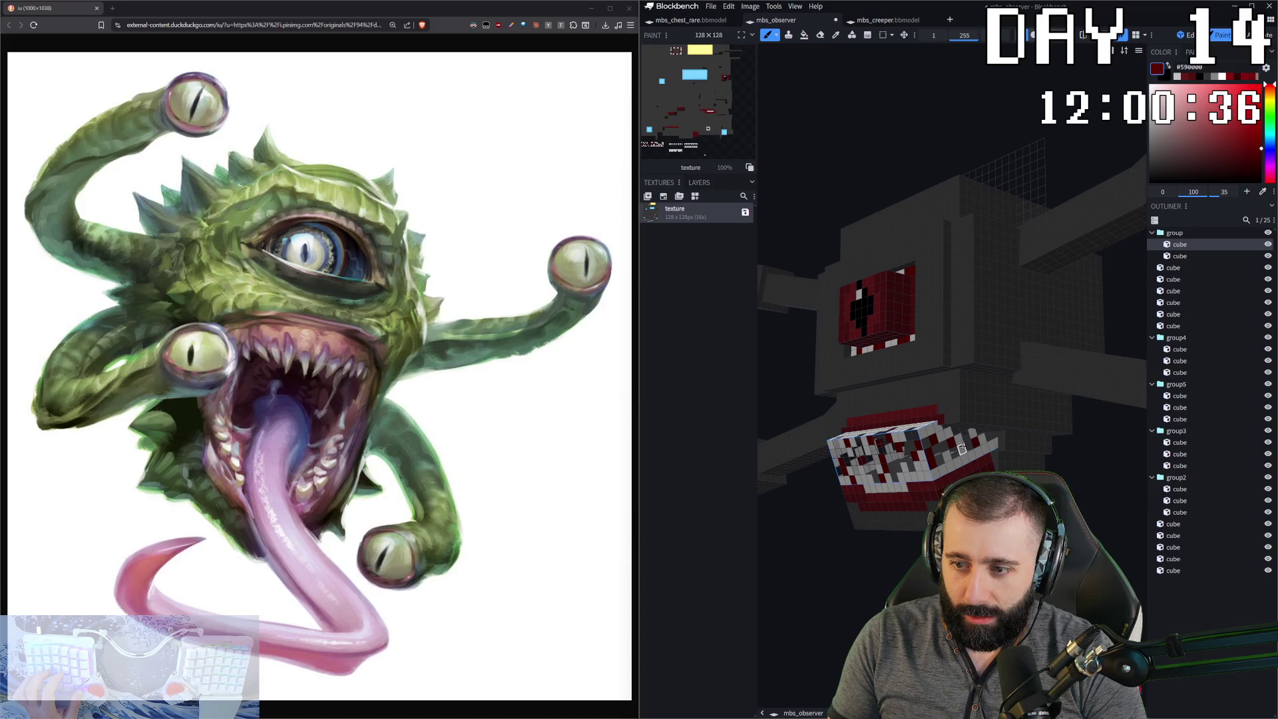
mouse_move(951, 459)
middle_down()
mouse_move(1065, 453)
mouse_move(981, 436)
middle_up()
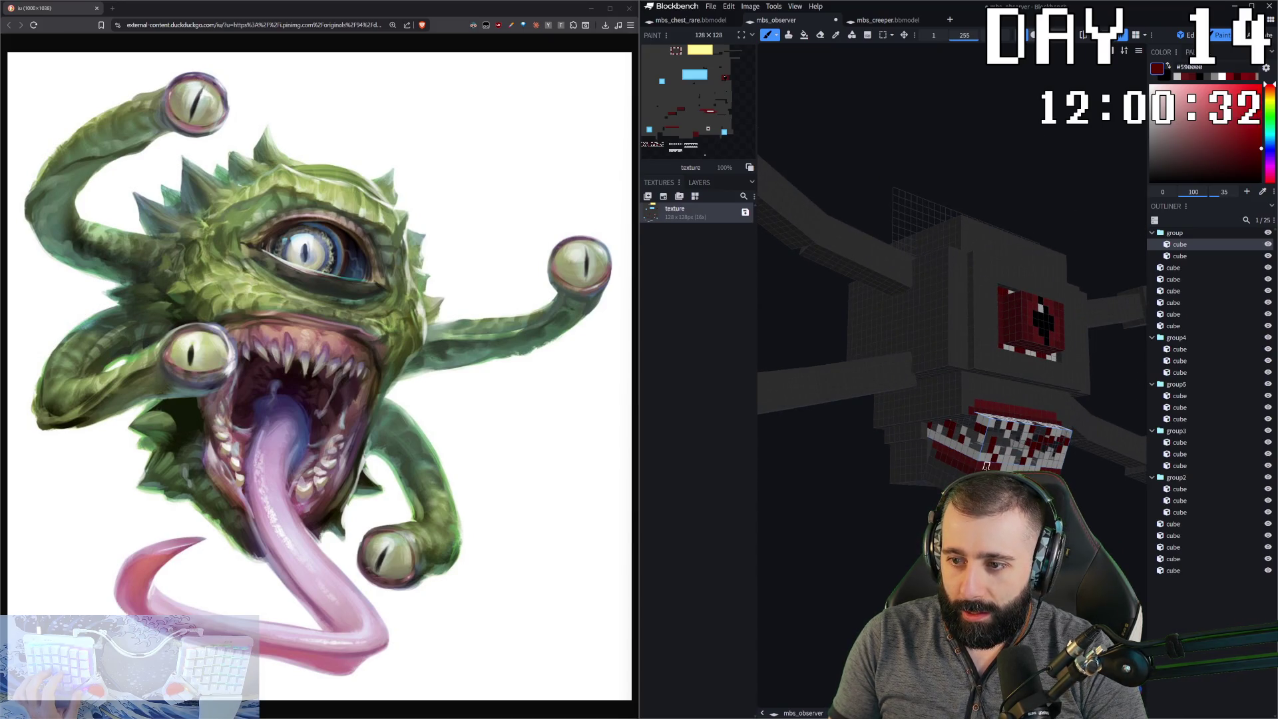
middle_drag(978, 434, 960, 432)
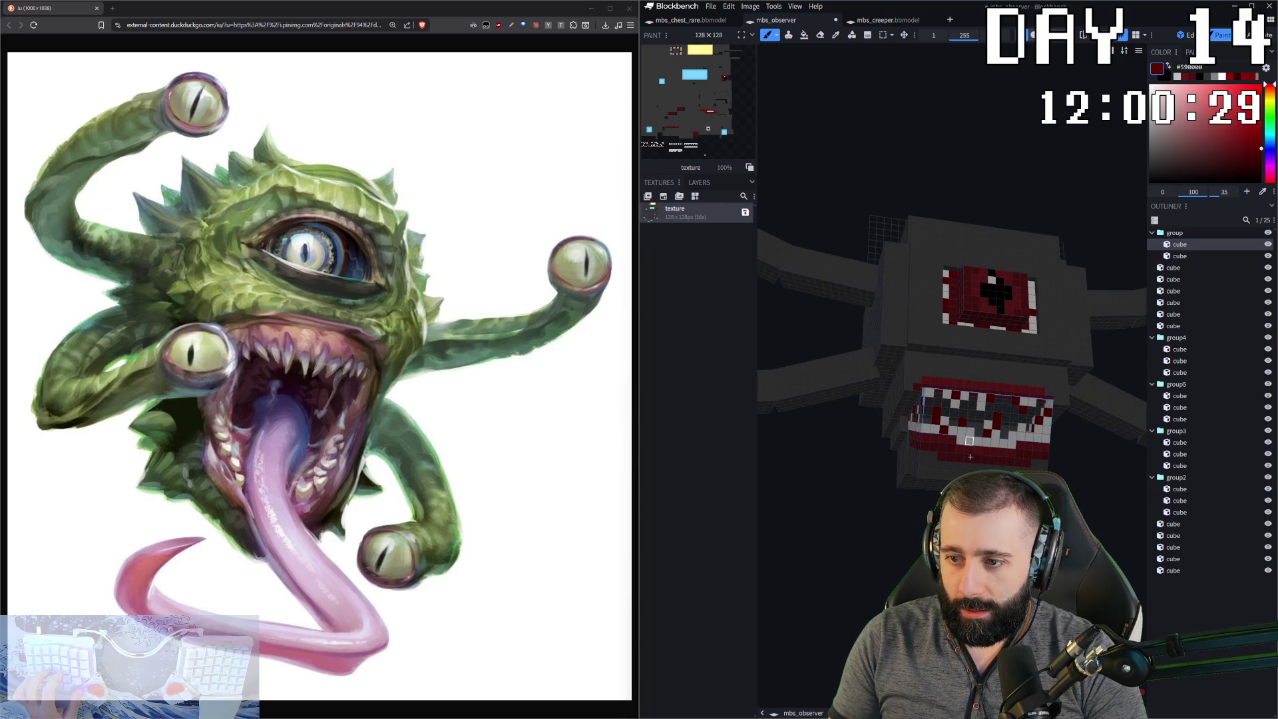
mouse_move(981, 406)
middle_down()
mouse_move(964, 442)
mouse_move(959, 426)
mouse_move(965, 413)
mouse_move(970, 453)
middle_up()
scroll(964, 442, down, 5)
scroll(965, 359, up, 5)
scroll(984, 266, up, 3)
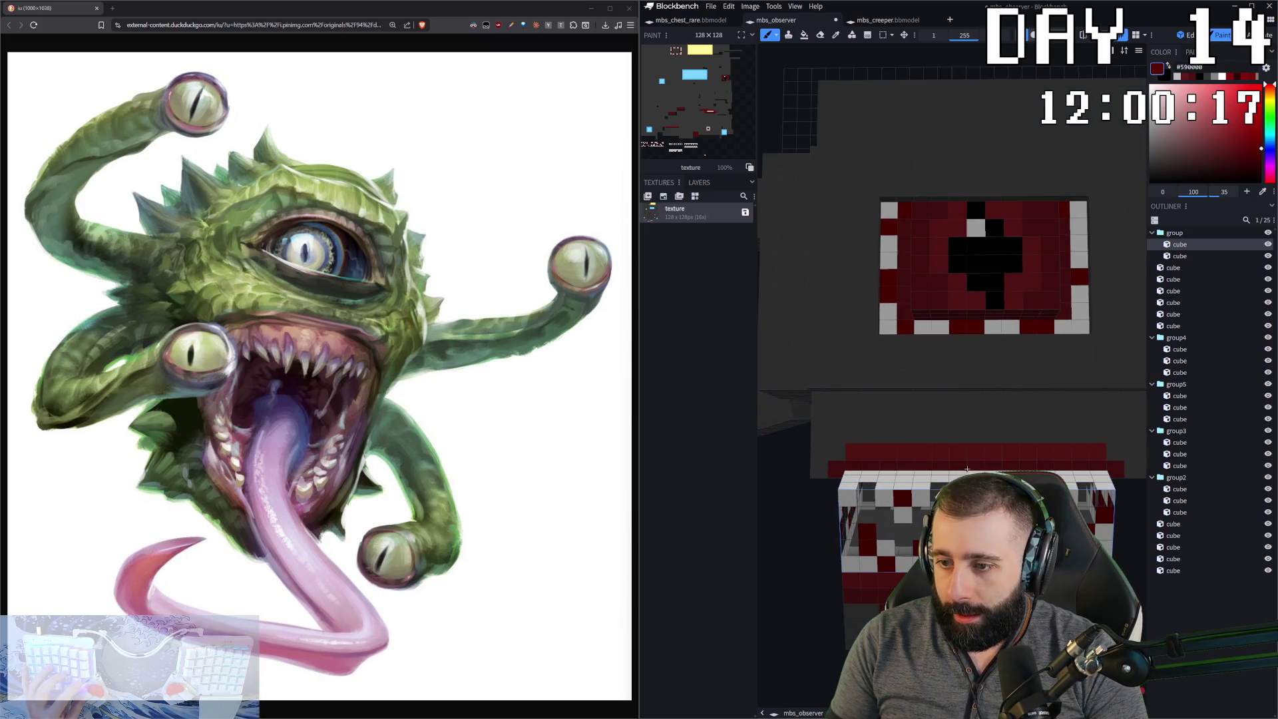
click(892, 436)
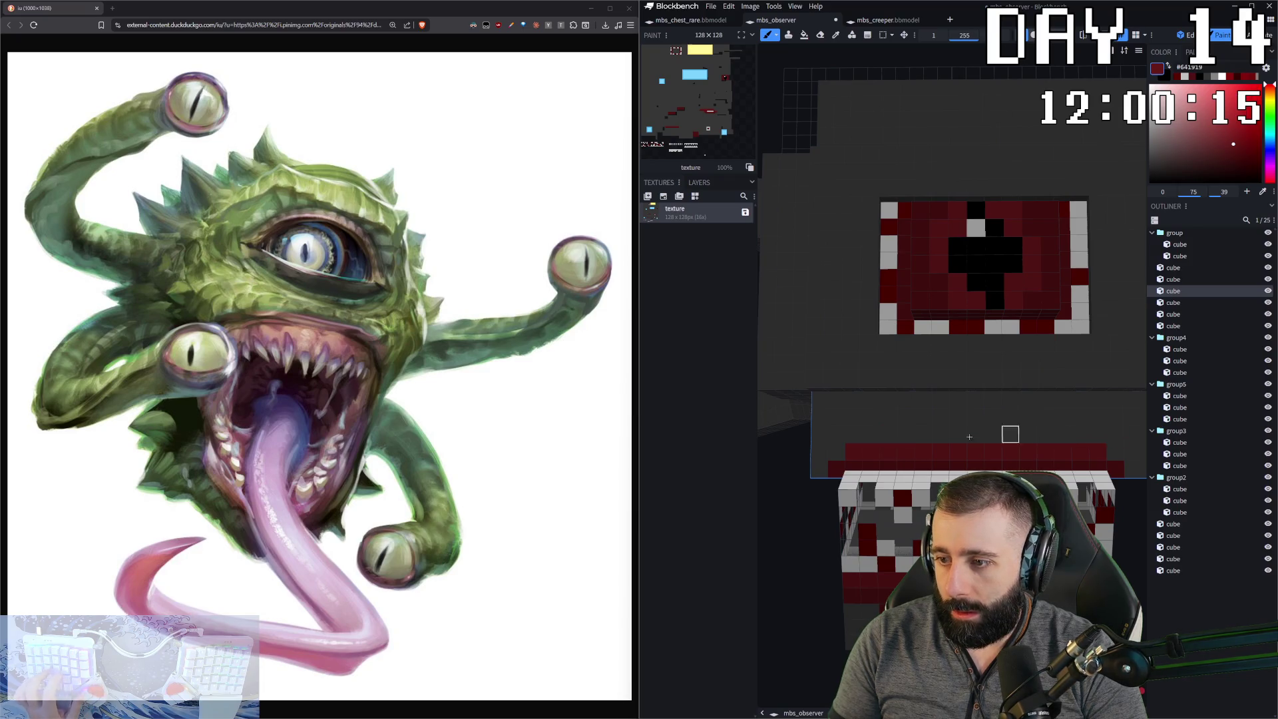
- Shade the strip above the teeth with dark reds #641919 and #4e1212
drag(887, 433, 1078, 433)
key(c)
click(1097, 435)
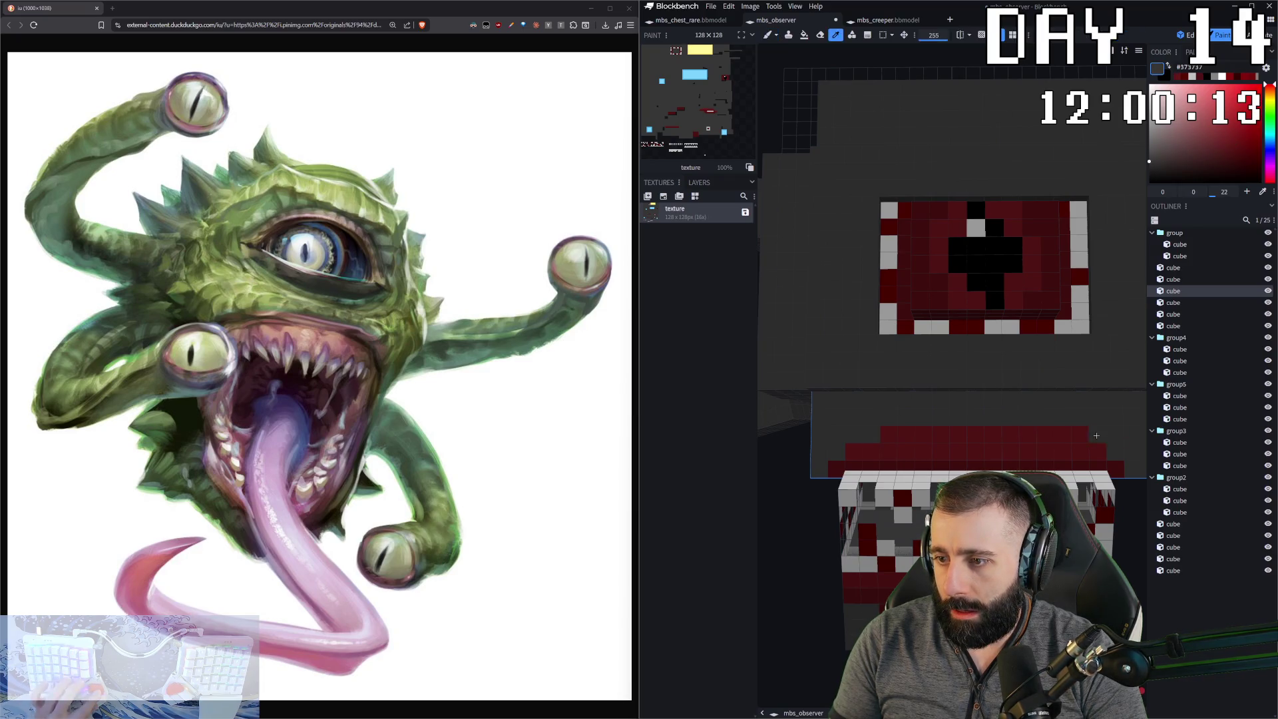
click(922, 451)
key(b)
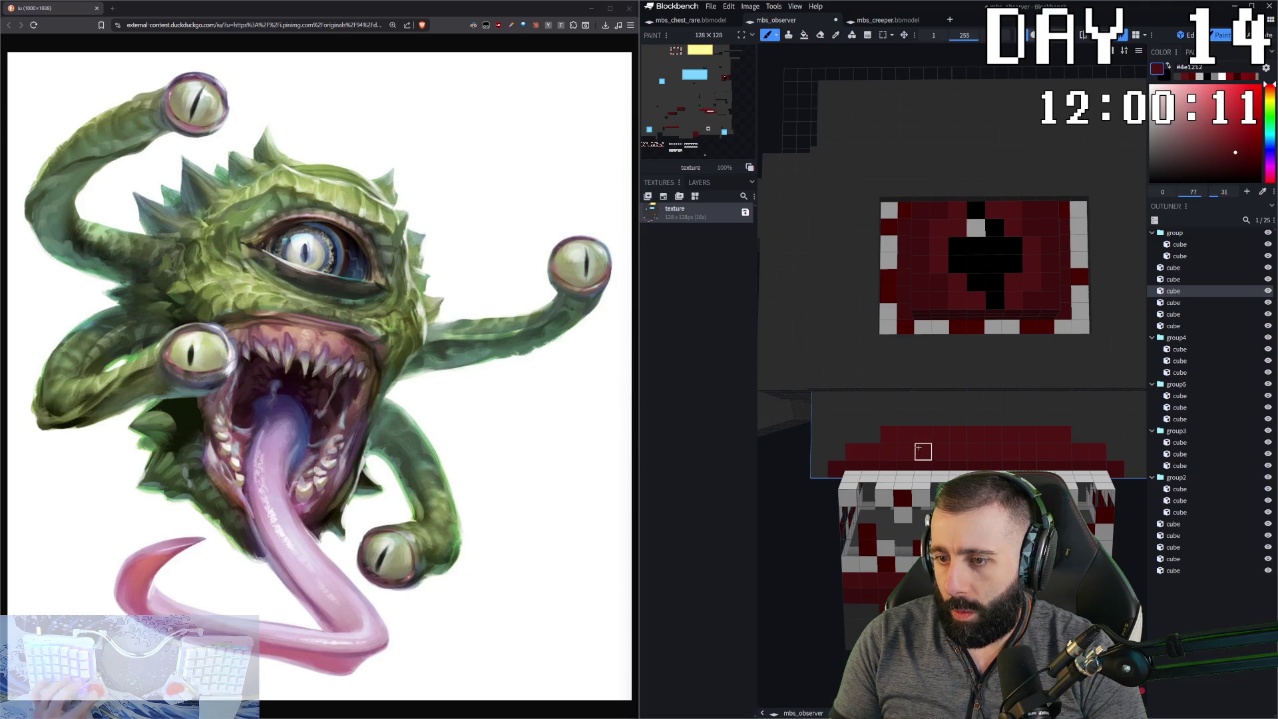
alt+click(1063, 451)
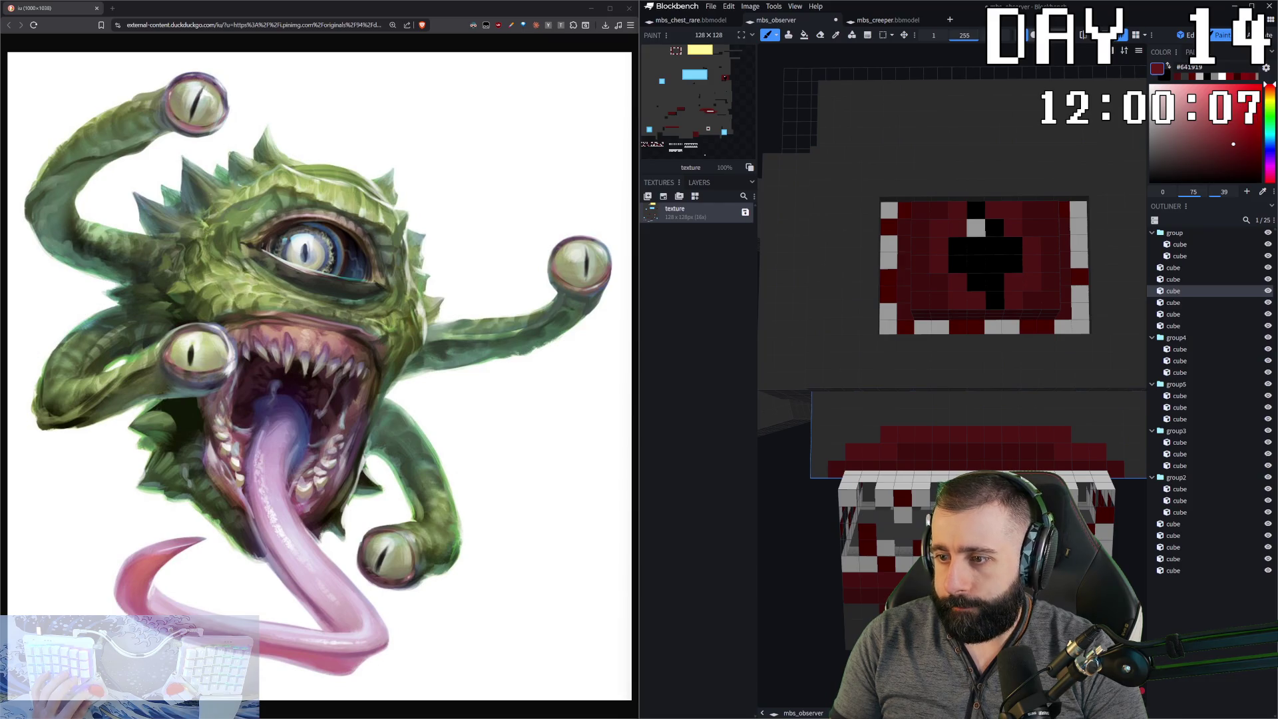
alt+click(940, 457)
- Paint a #c0c0c0 grey line along the lip's bottom row, then switch to mbs_chest_rare
alt+click(931, 326)
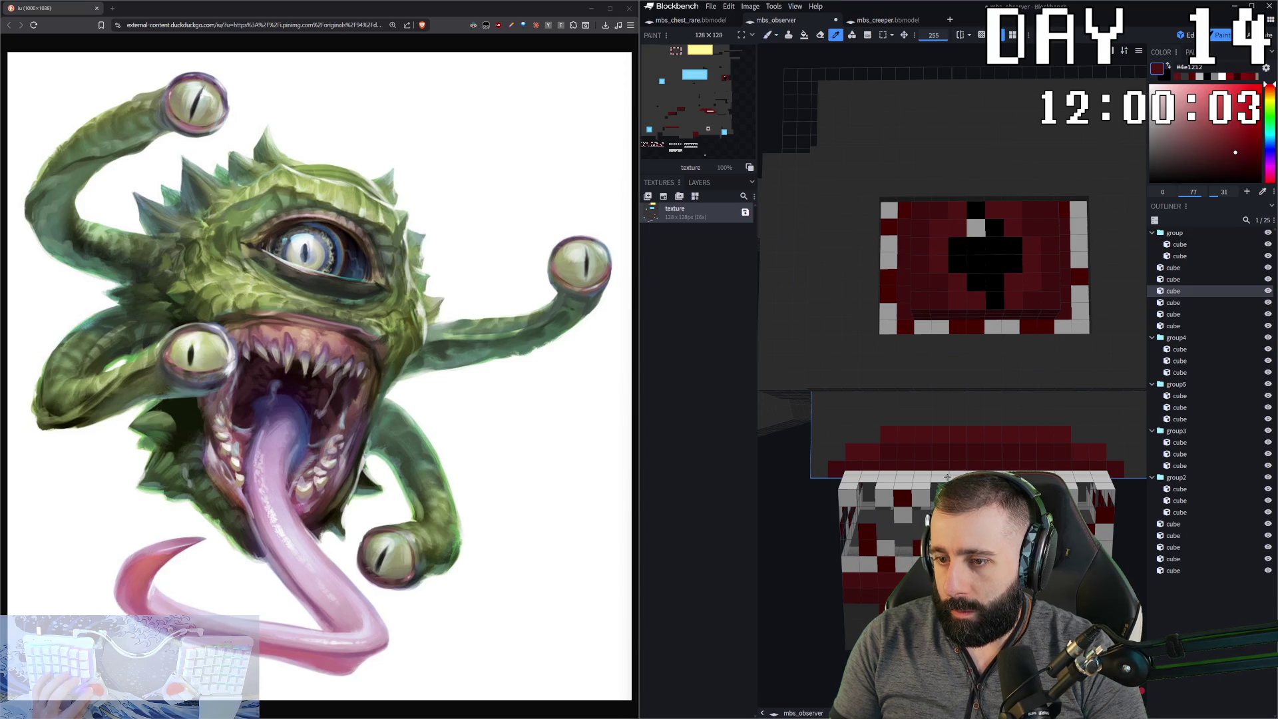
drag(902, 465, 1030, 465)
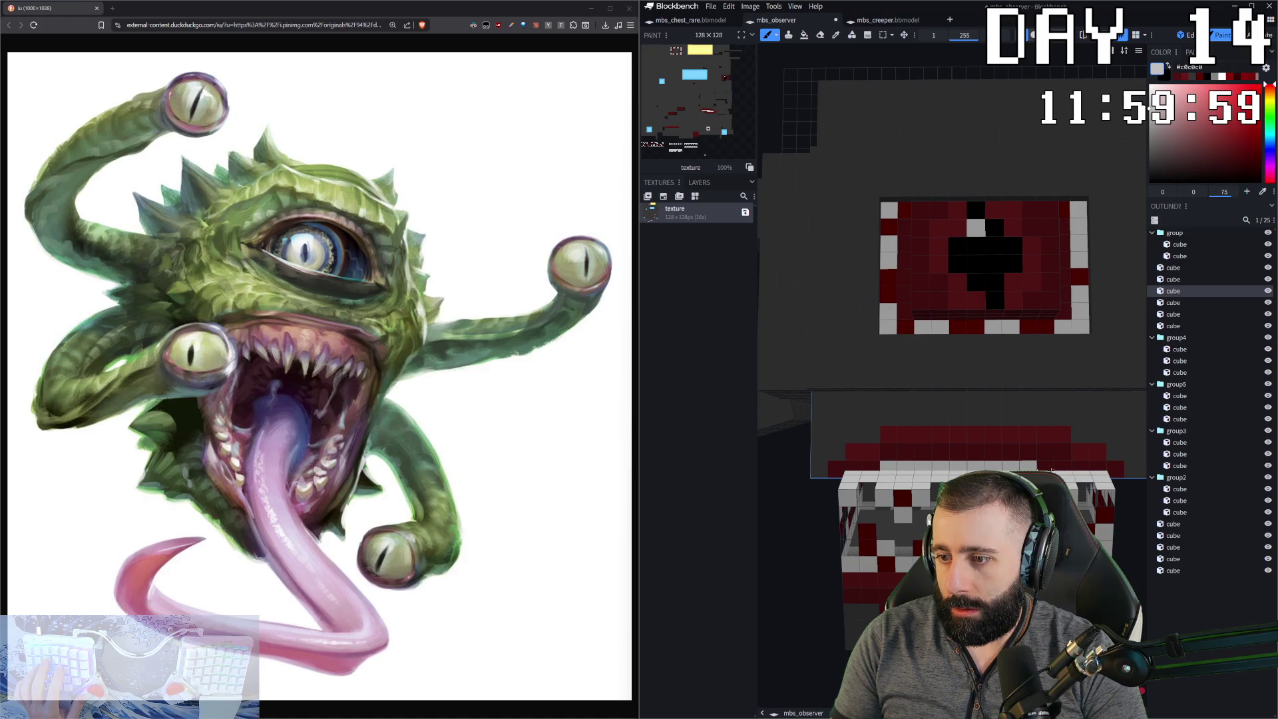
scroll(975, 386, down, 5)
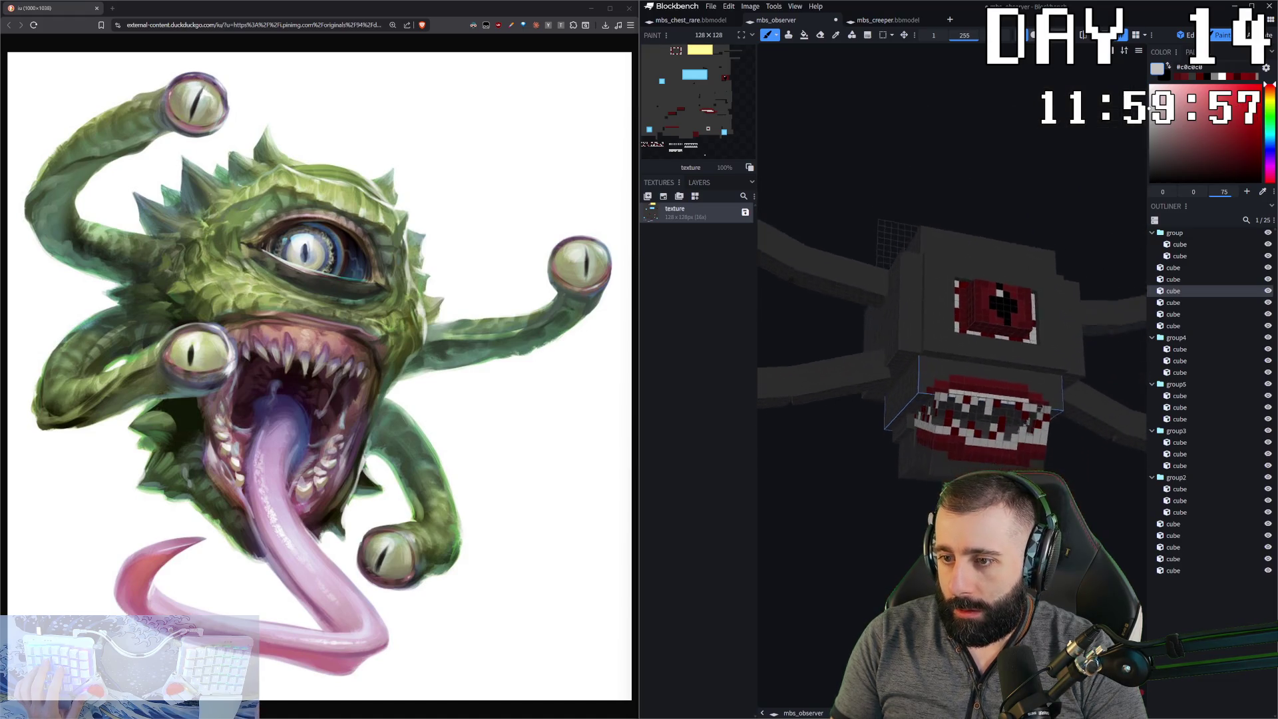
mouse_move(904, 533)
mouse_down()
mouse_move(903, 570)
mouse_move(885, 566)
mouse_move(906, 543)
mouse_up()
scroll(965, 320, up, 5)
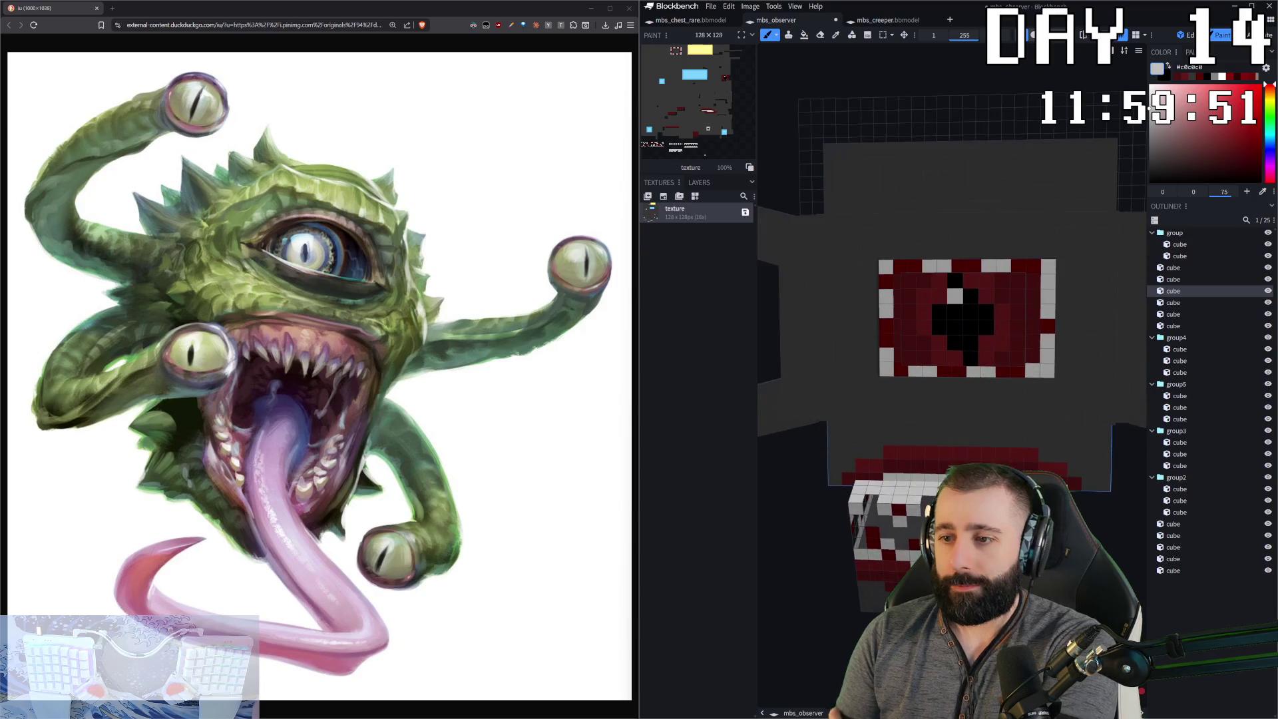
scroll(952, 319, down, 6)
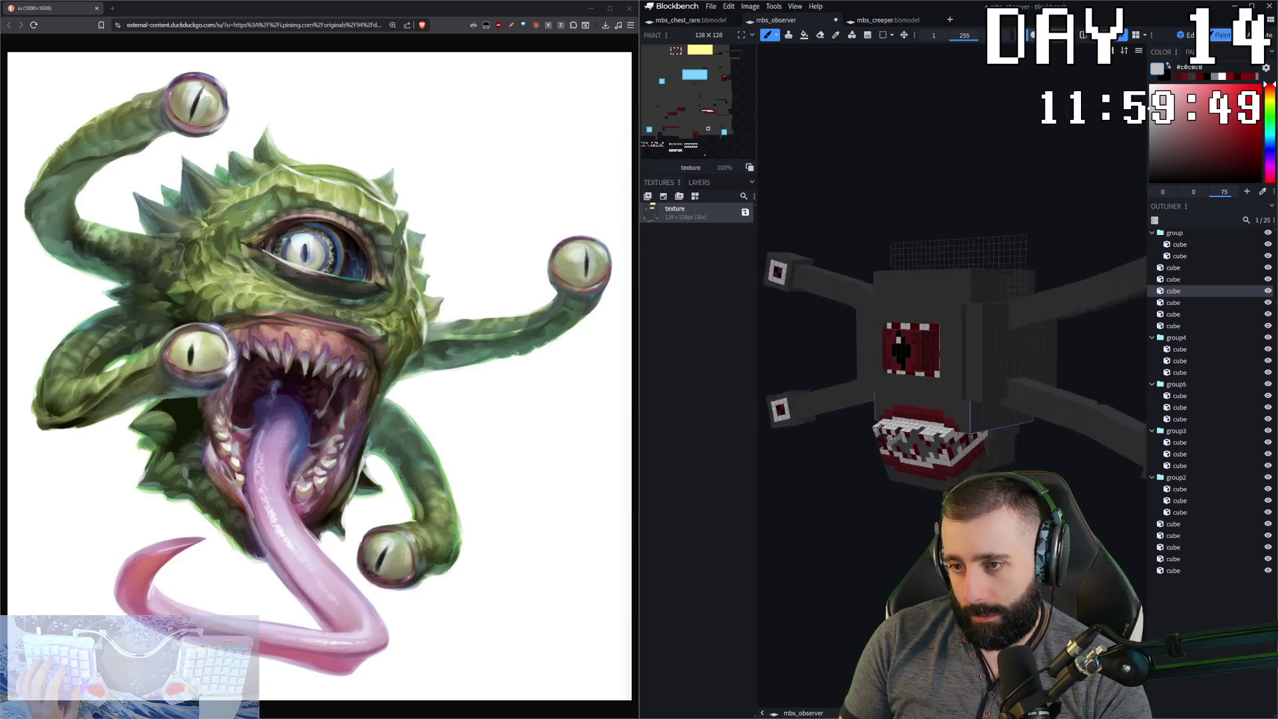
scroll(958, 326, up, 5)
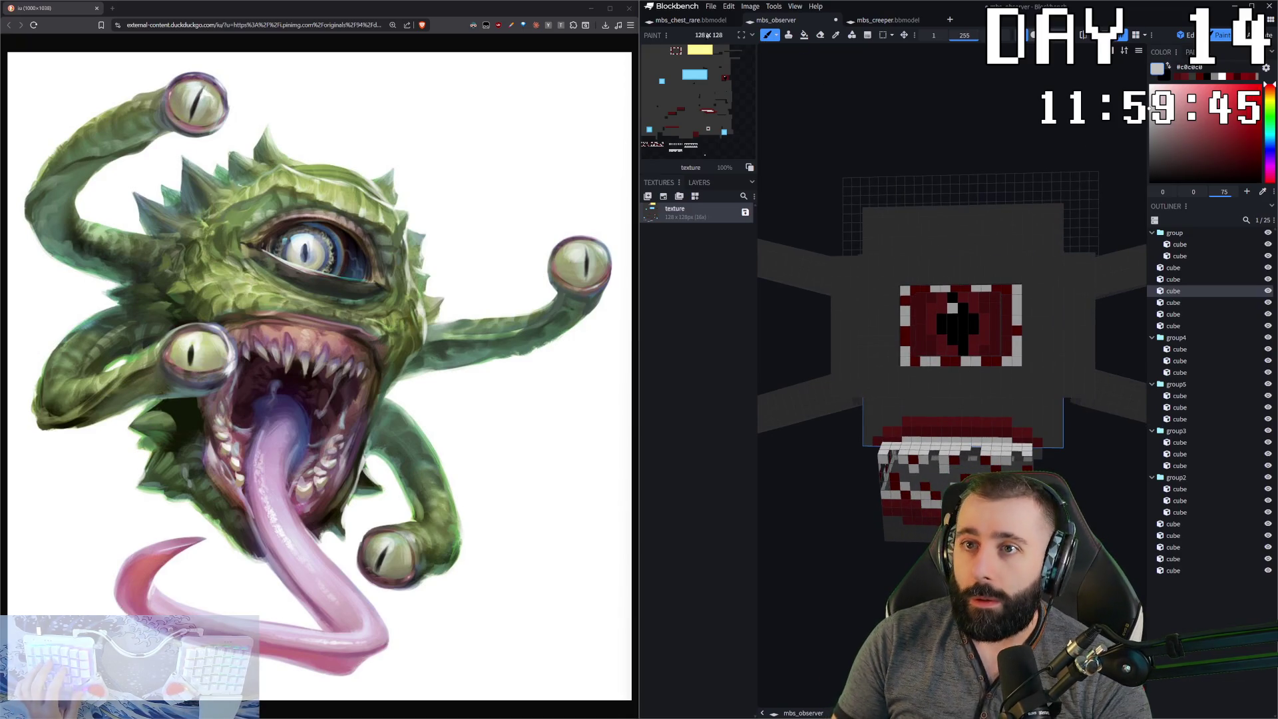
click(690, 20)
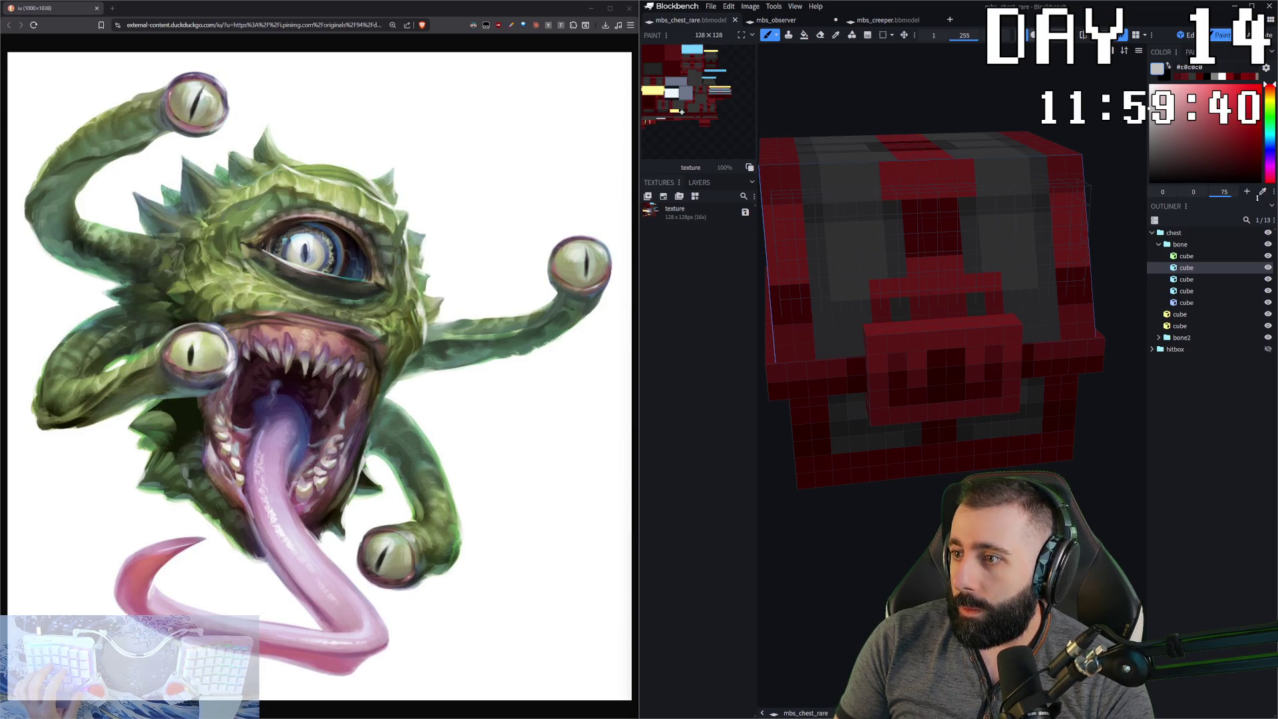
- Pick dark grey #282729 and paint shading along the observer's strip under the eye
ctrl+click(1045, 324)
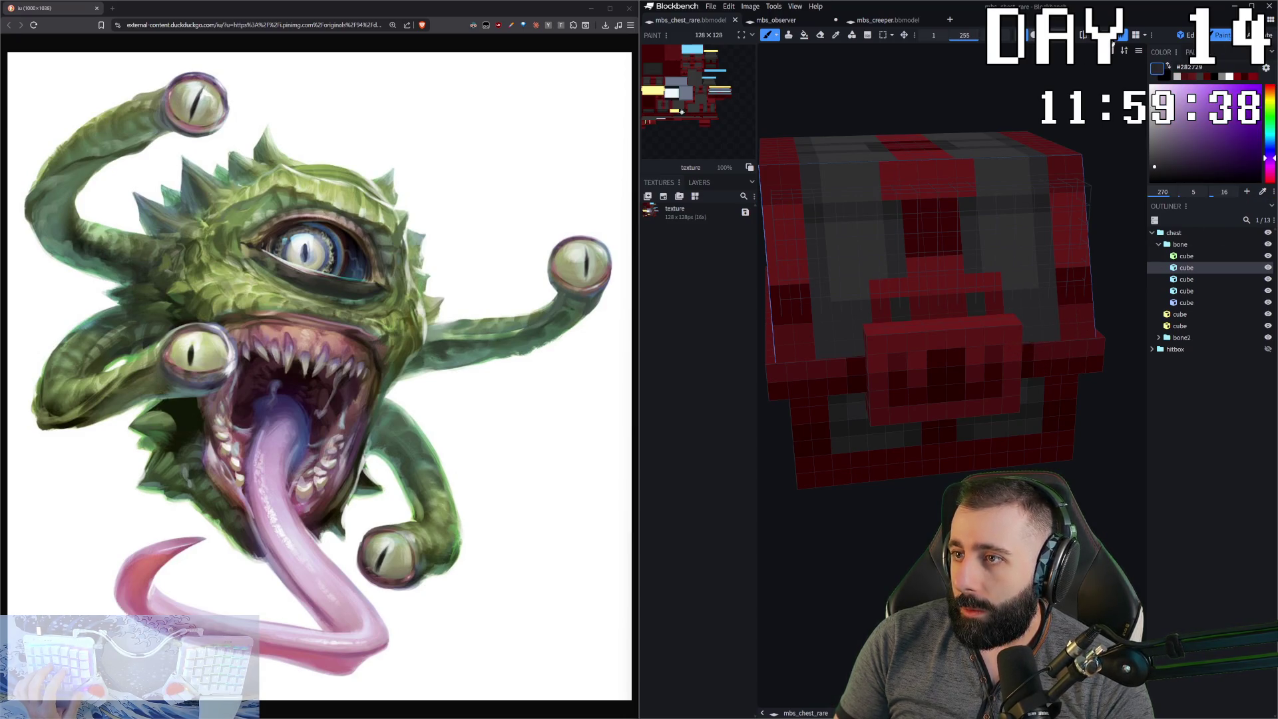
click(776, 20)
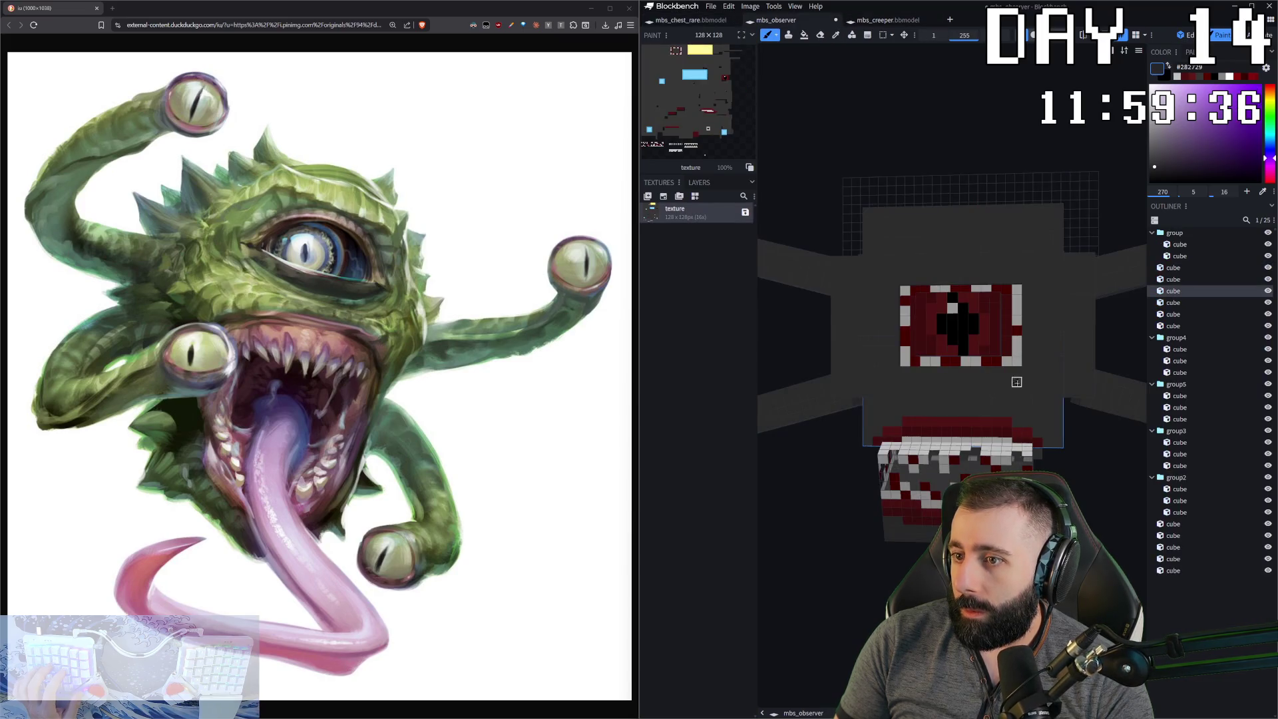
click(892, 383)
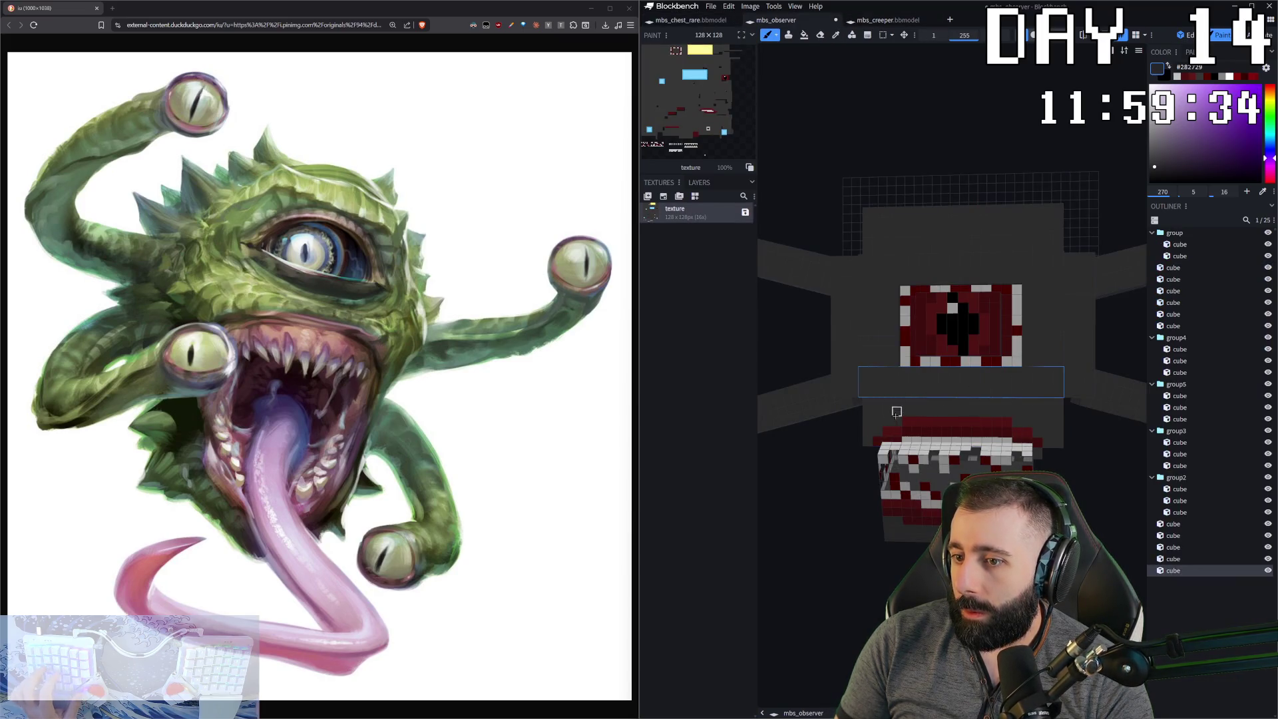
drag(907, 374, 995, 381)
key(ctrl+z)
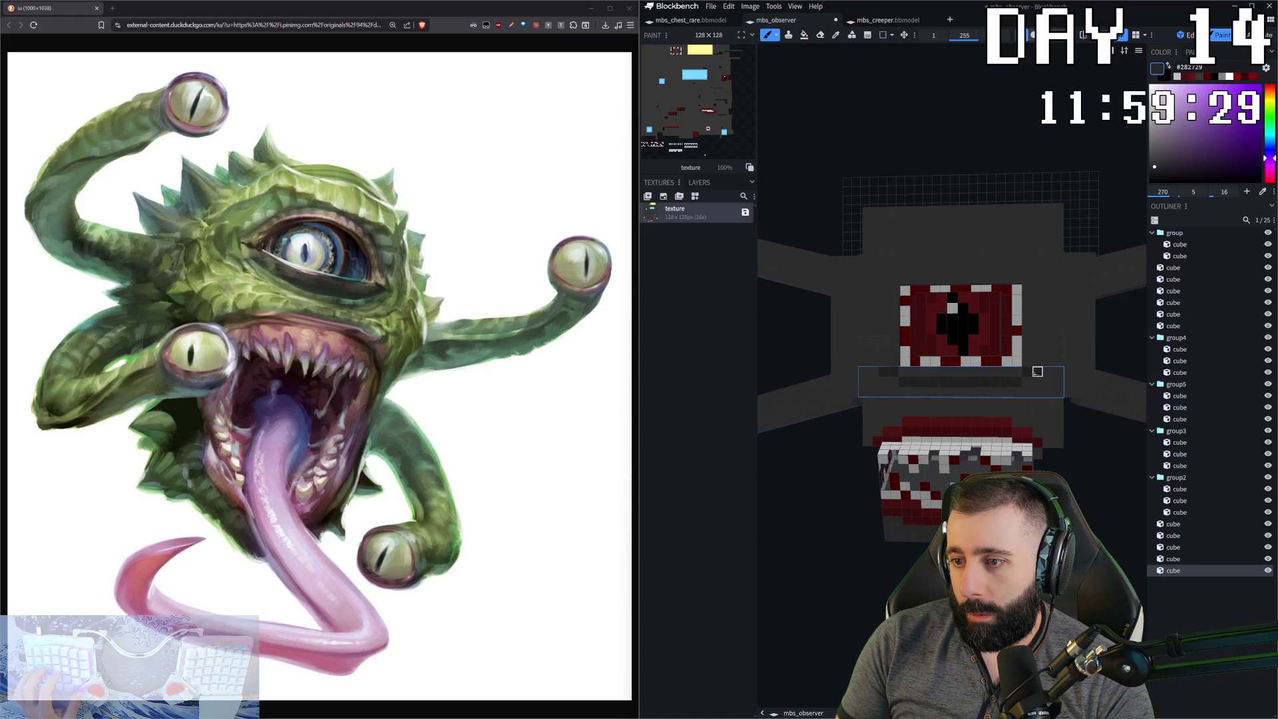
middle_drag(1048, 392, 888, 385)
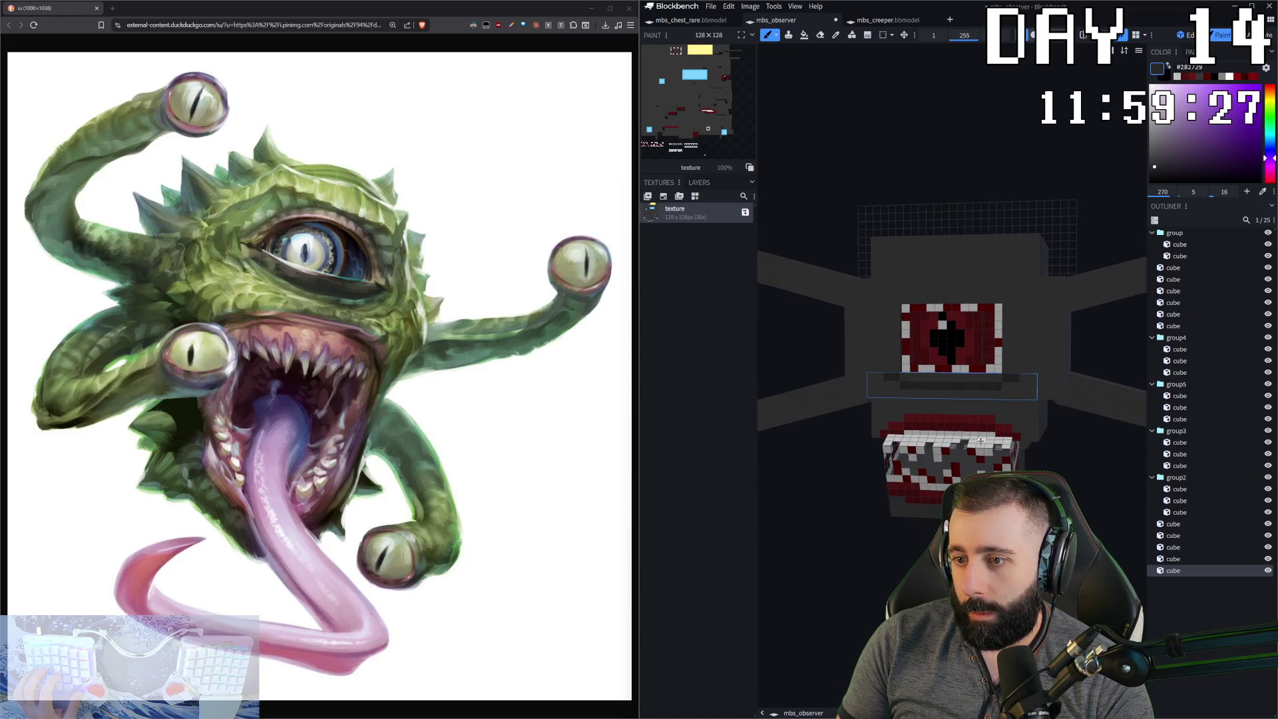
drag(896, 384, 946, 395)
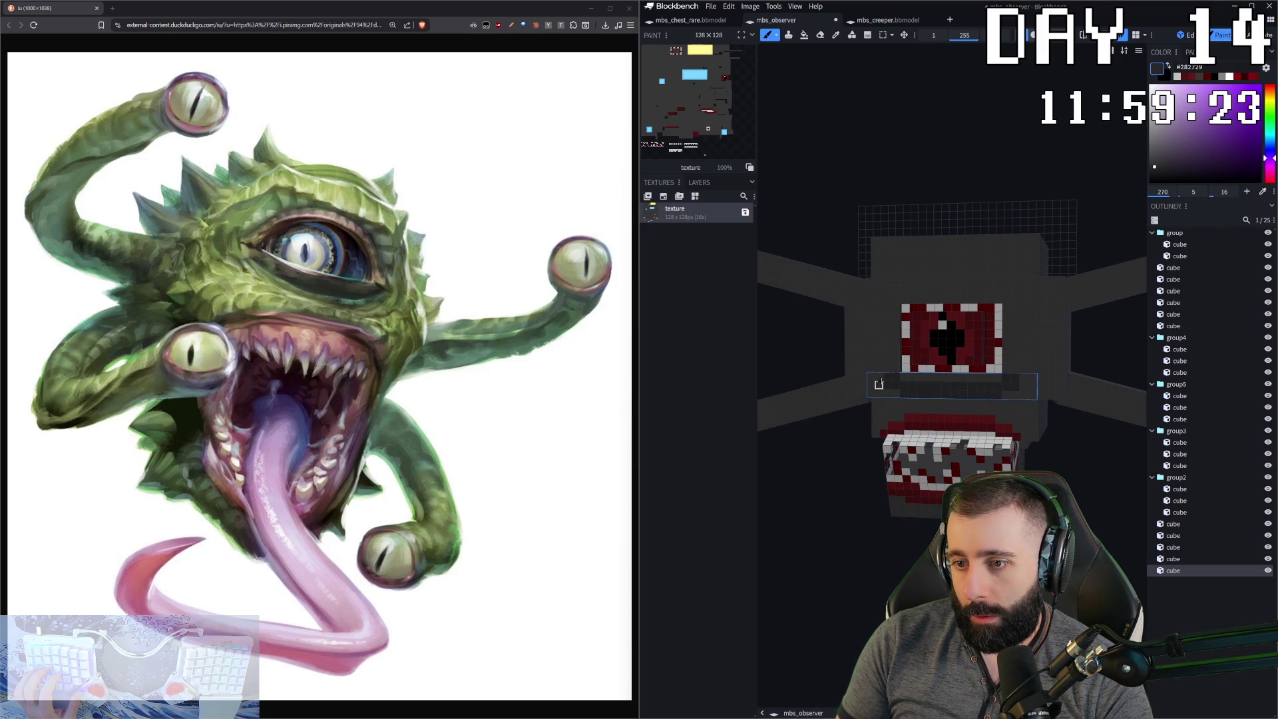
drag(1028, 383, 912, 383)
- Paint dark grey lines on the strip above the eye and the top strip
click(899, 366)
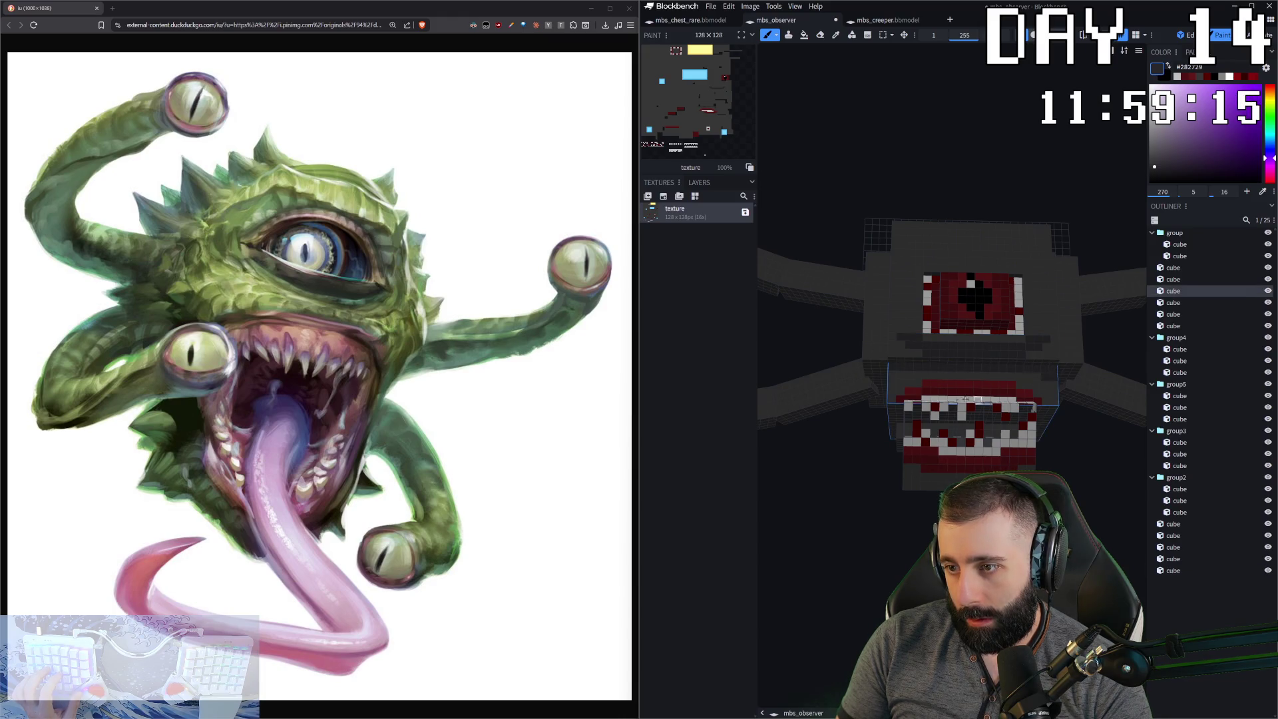
drag(900, 374, 1052, 469)
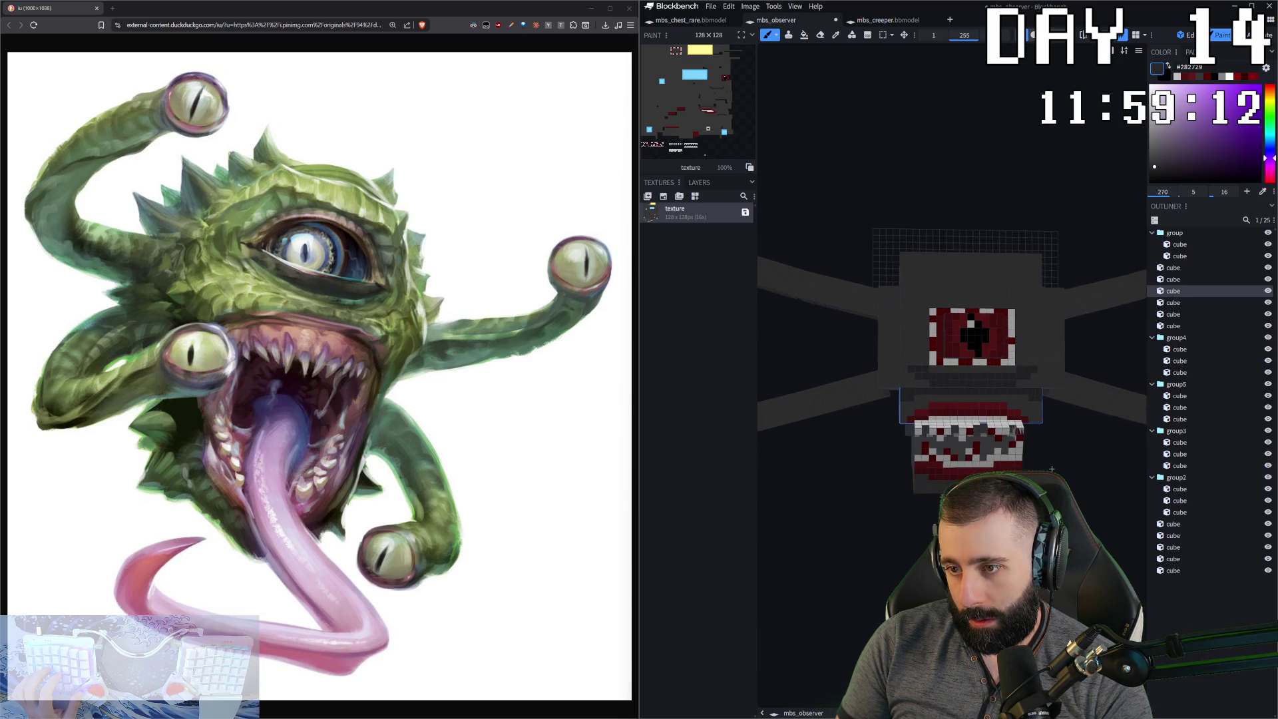
click(947, 290)
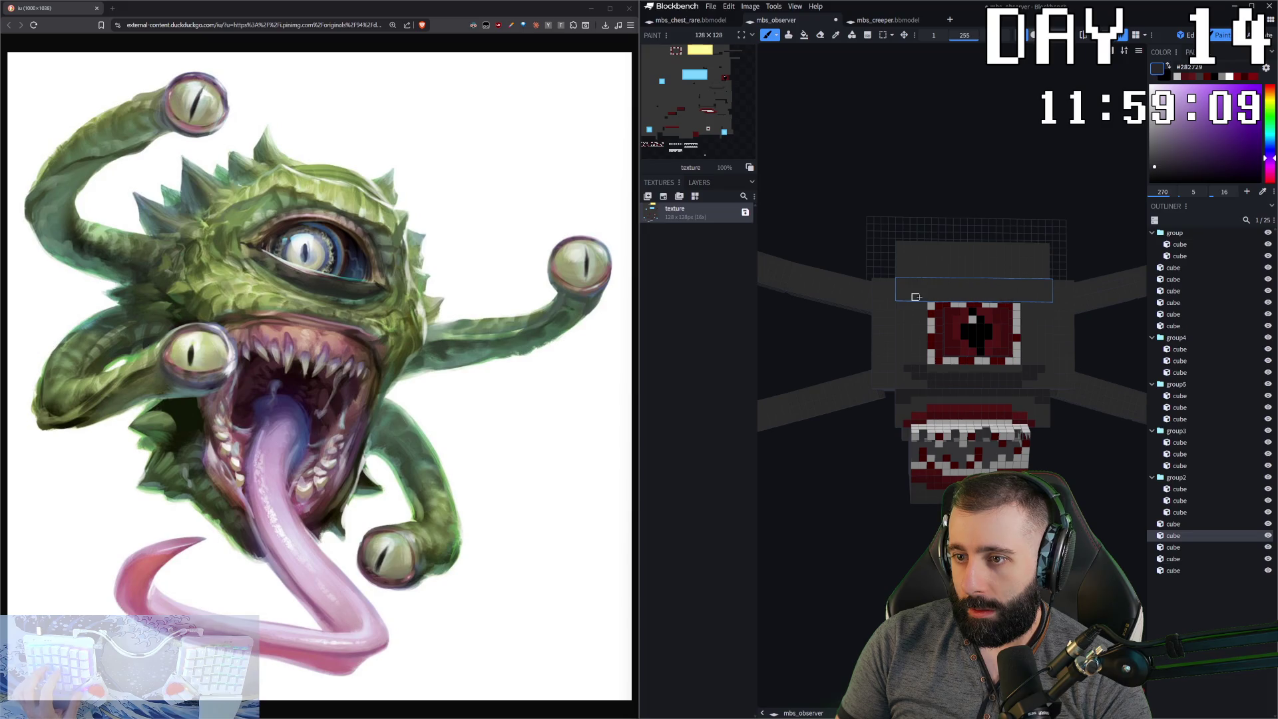
drag(923, 289, 987, 289)
key(ctrl+z)
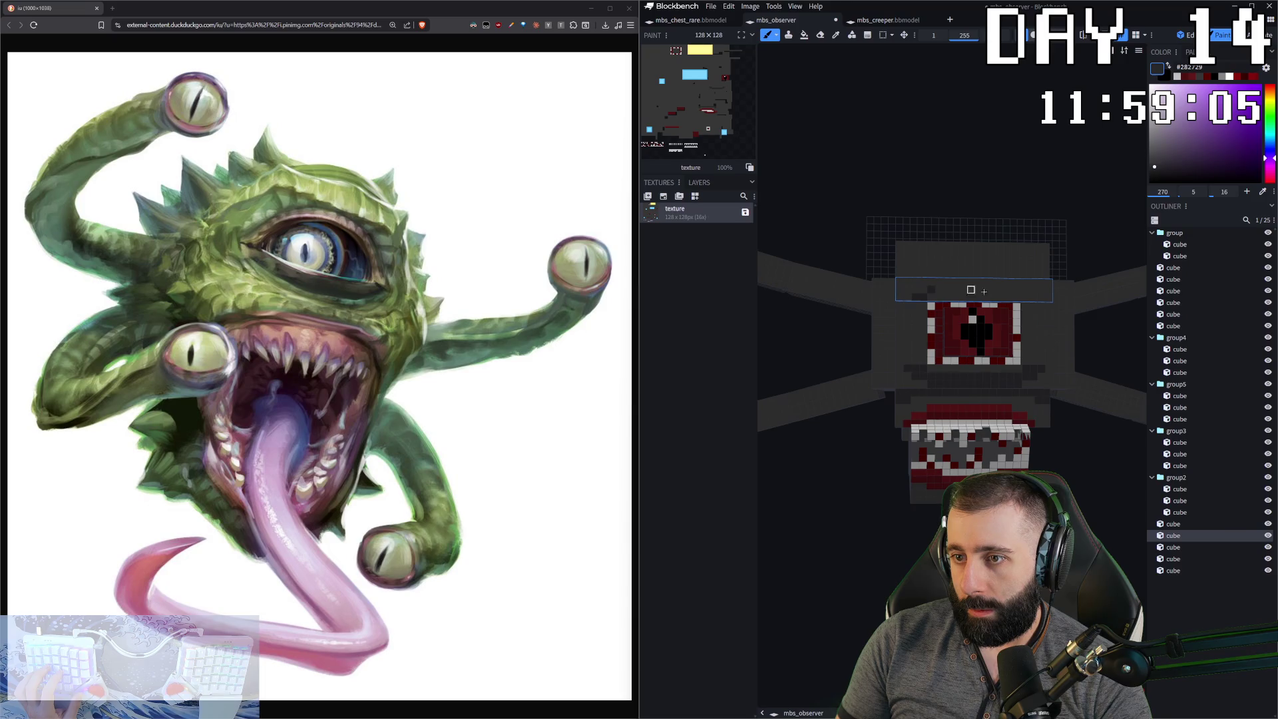
shift+click(1018, 291)
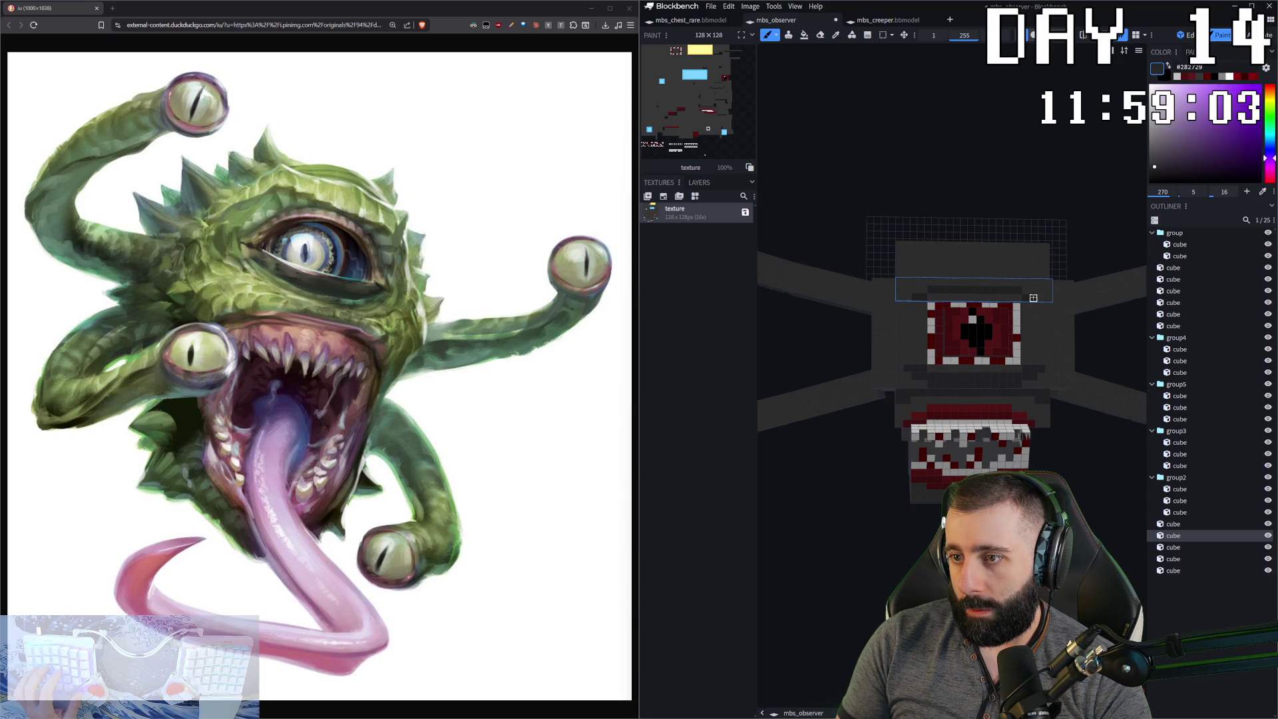
scroll(1033, 298, up, 3)
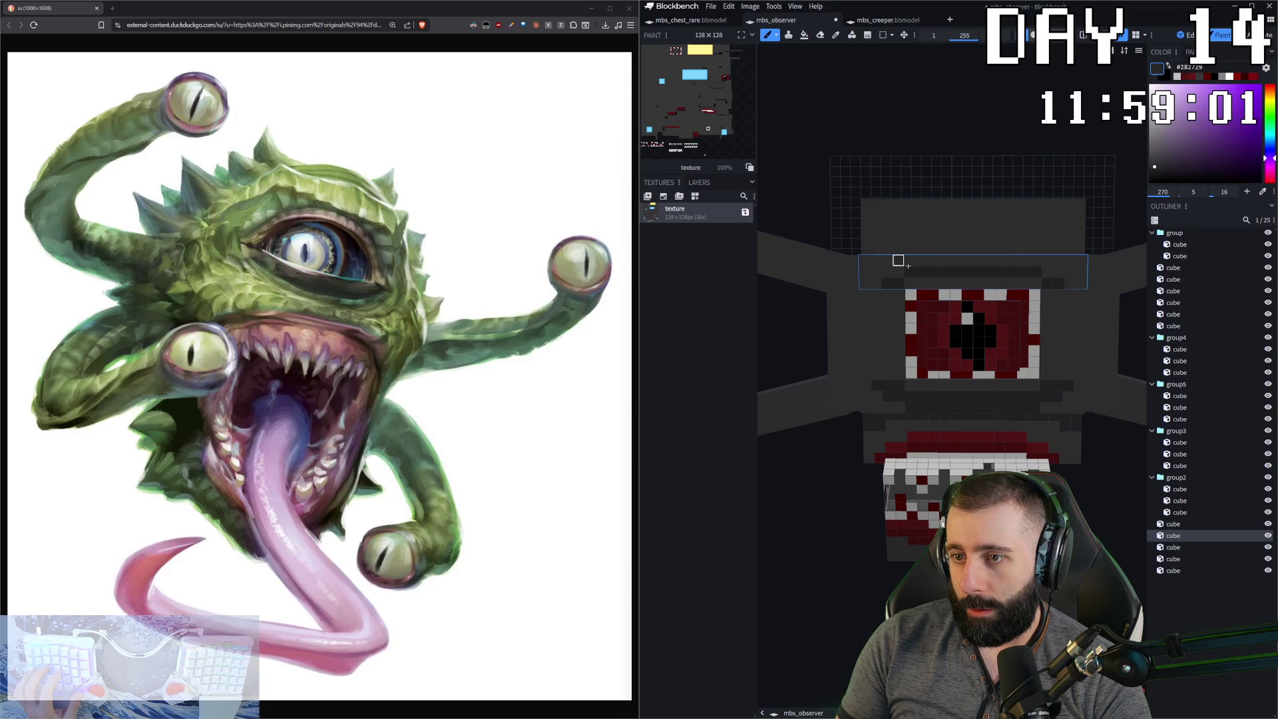
drag(909, 260, 1025, 260)
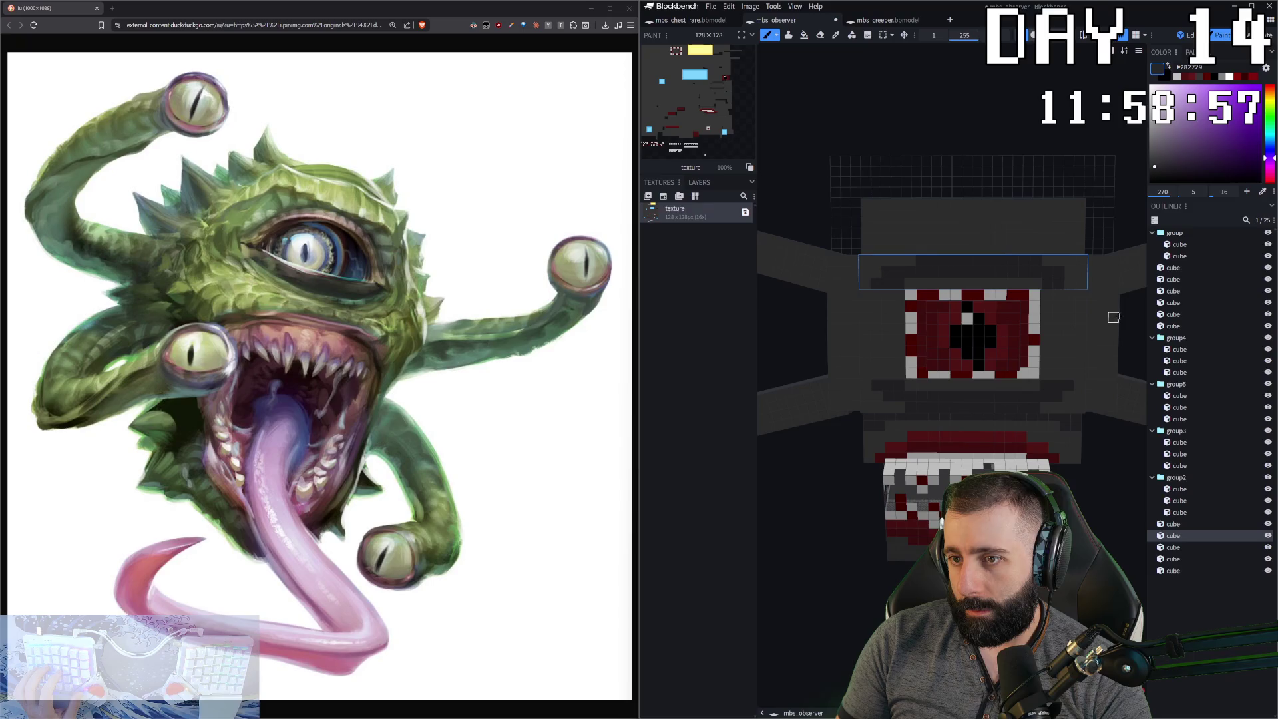
scroll(1069, 283, down, 3)
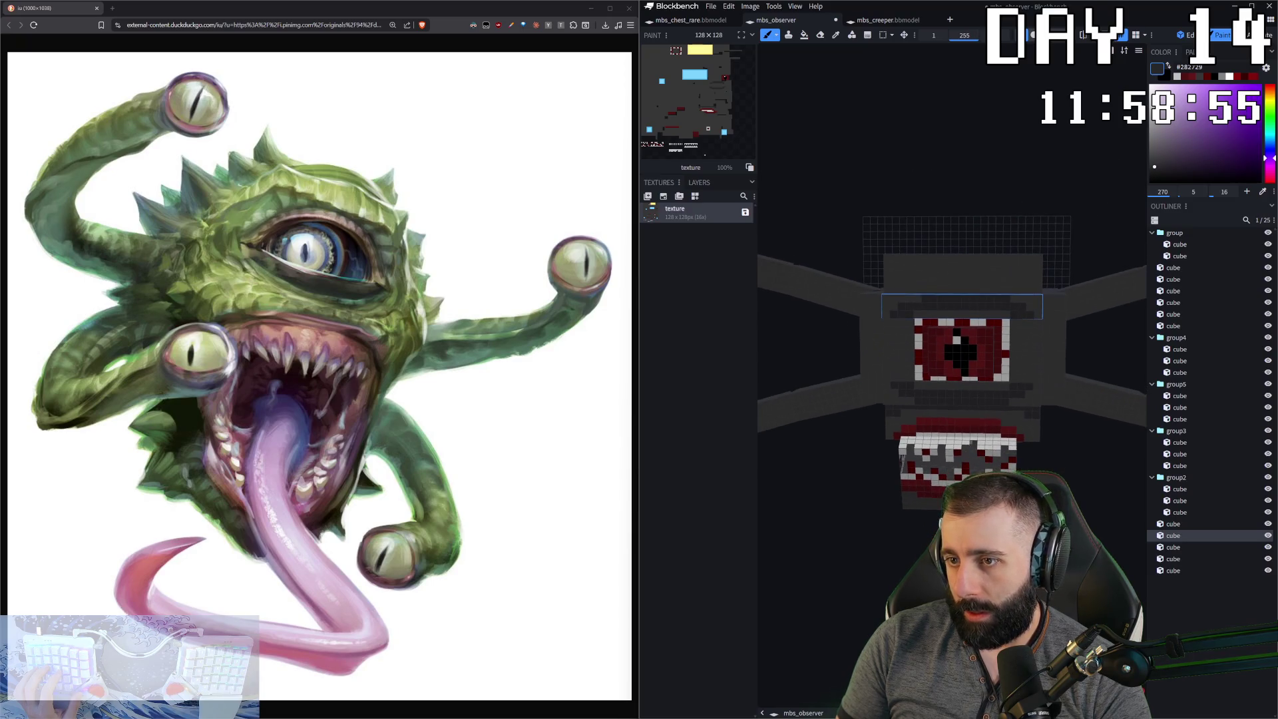
mouse_move(1065, 167)
mouse_down()
mouse_move(972, 213)
mouse_move(972, 265)
mouse_up()
scroll(971, 264, up, 3)
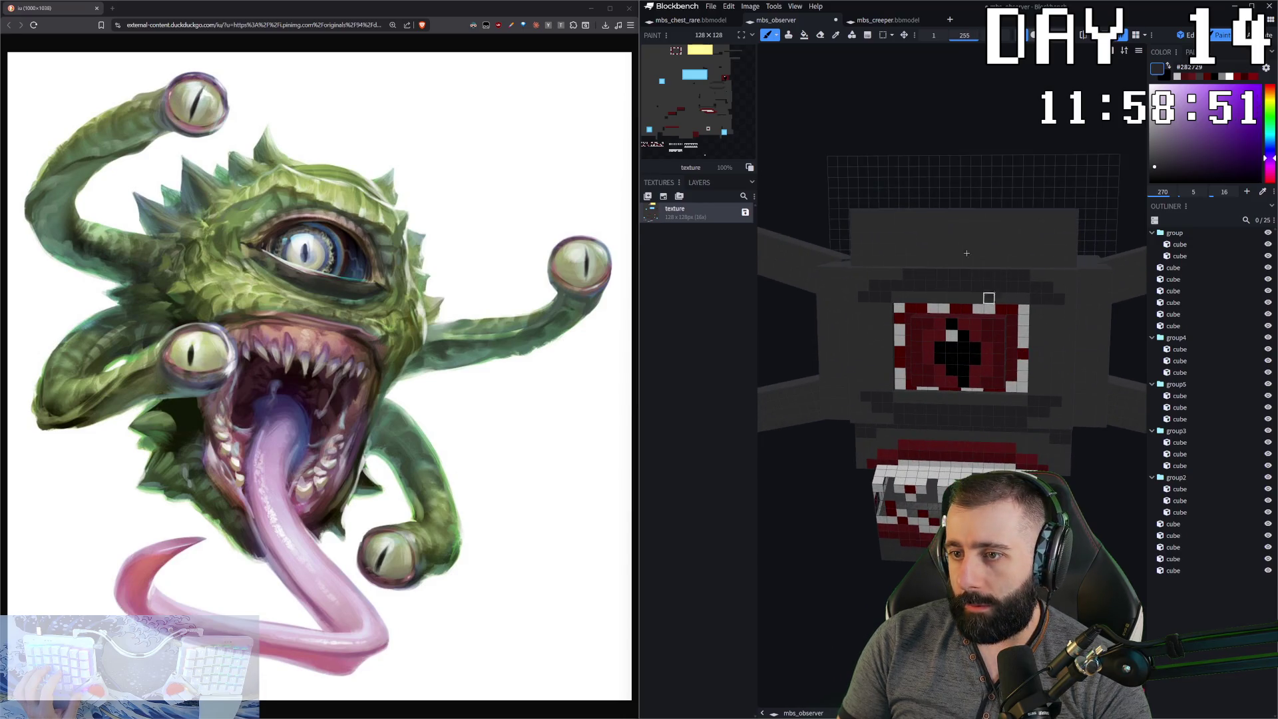
scroll(957, 238, down, 3)
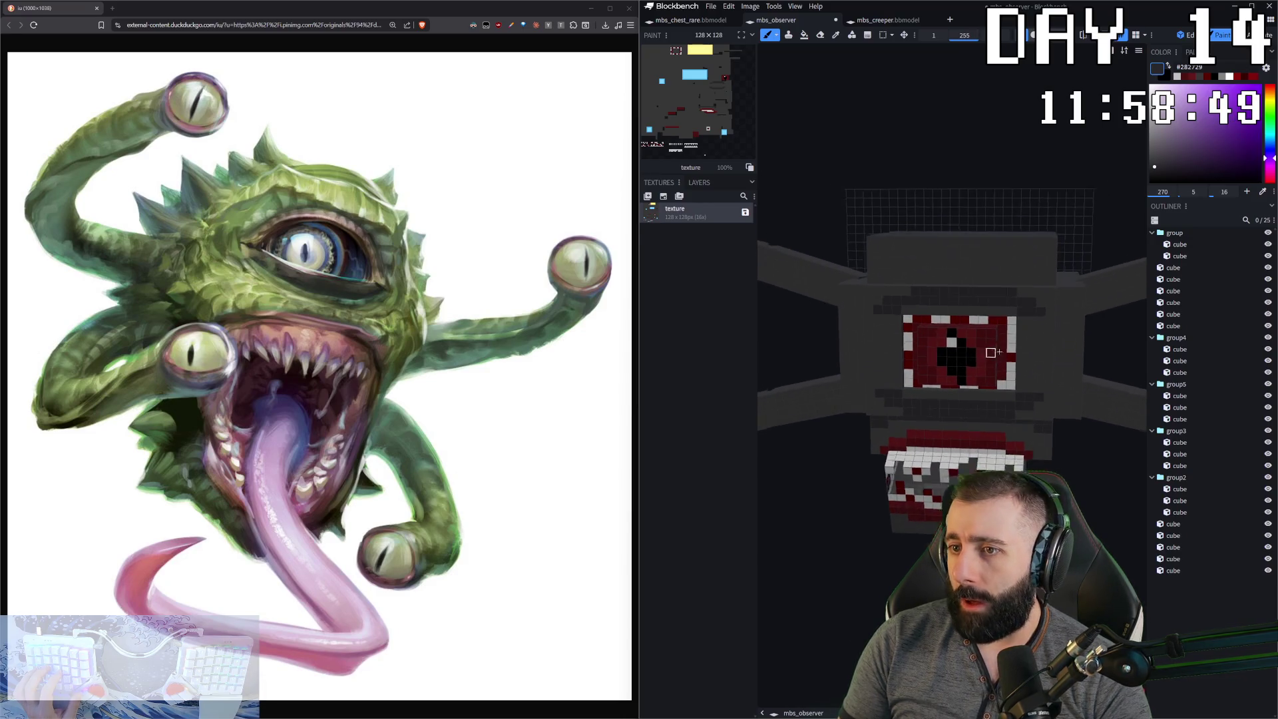
mouse_move(957, 238)
mouse_down()
mouse_move(1018, 256)
mouse_move(979, 279)
mouse_move(905, 395)
mouse_move(891, 473)
mouse_move(971, 392)
mouse_up()
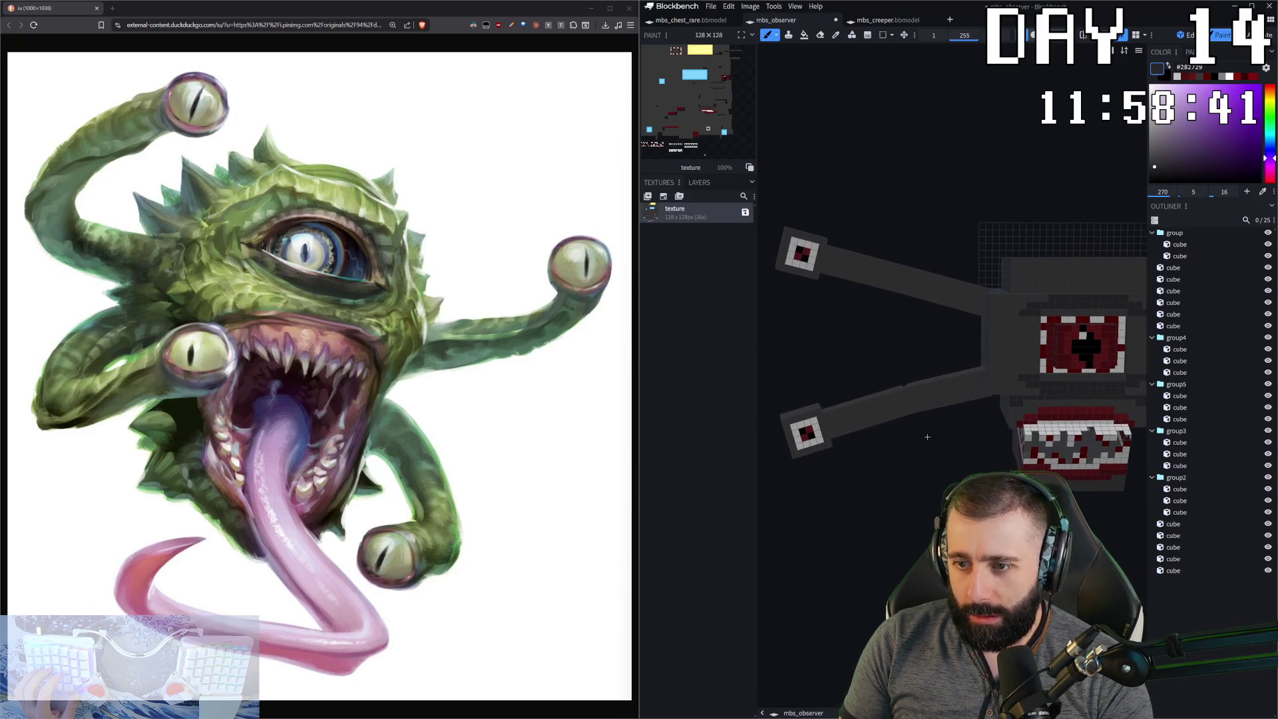
- Shade the inner and outer segments of the upper and lower arms with dark grey
click(967, 398)
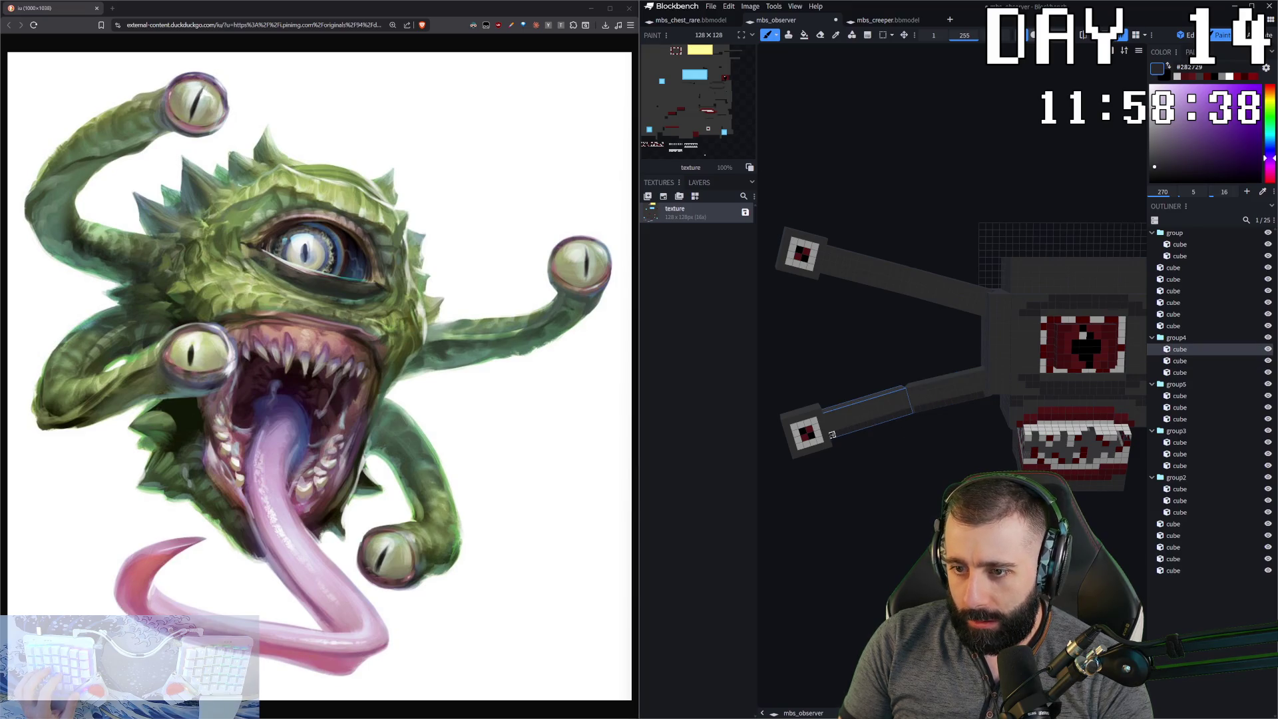
click(829, 272)
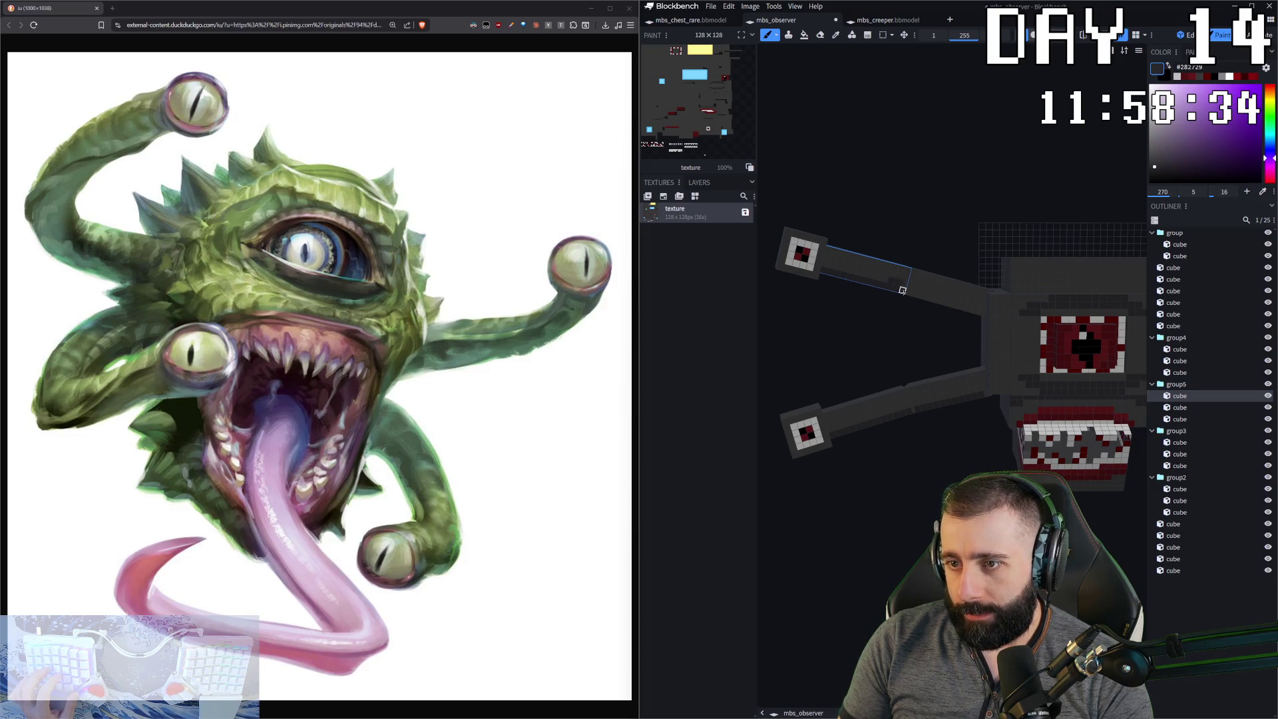
click(963, 306)
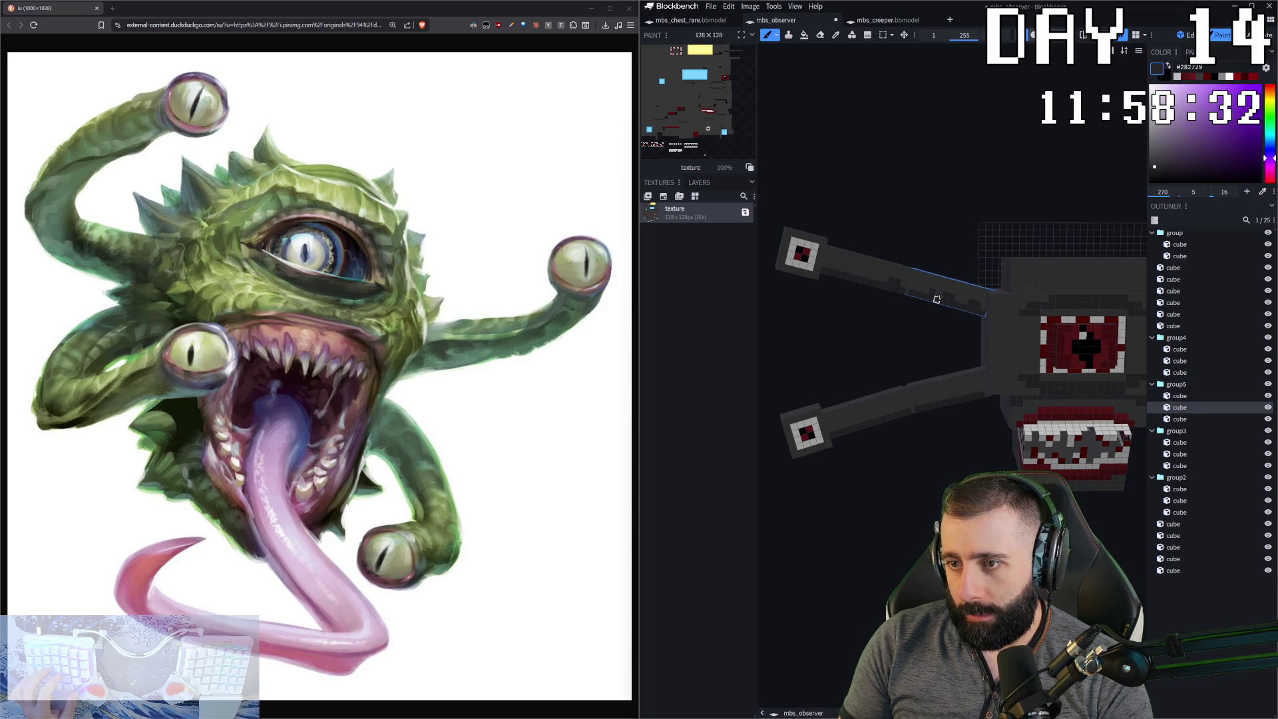
click(857, 279)
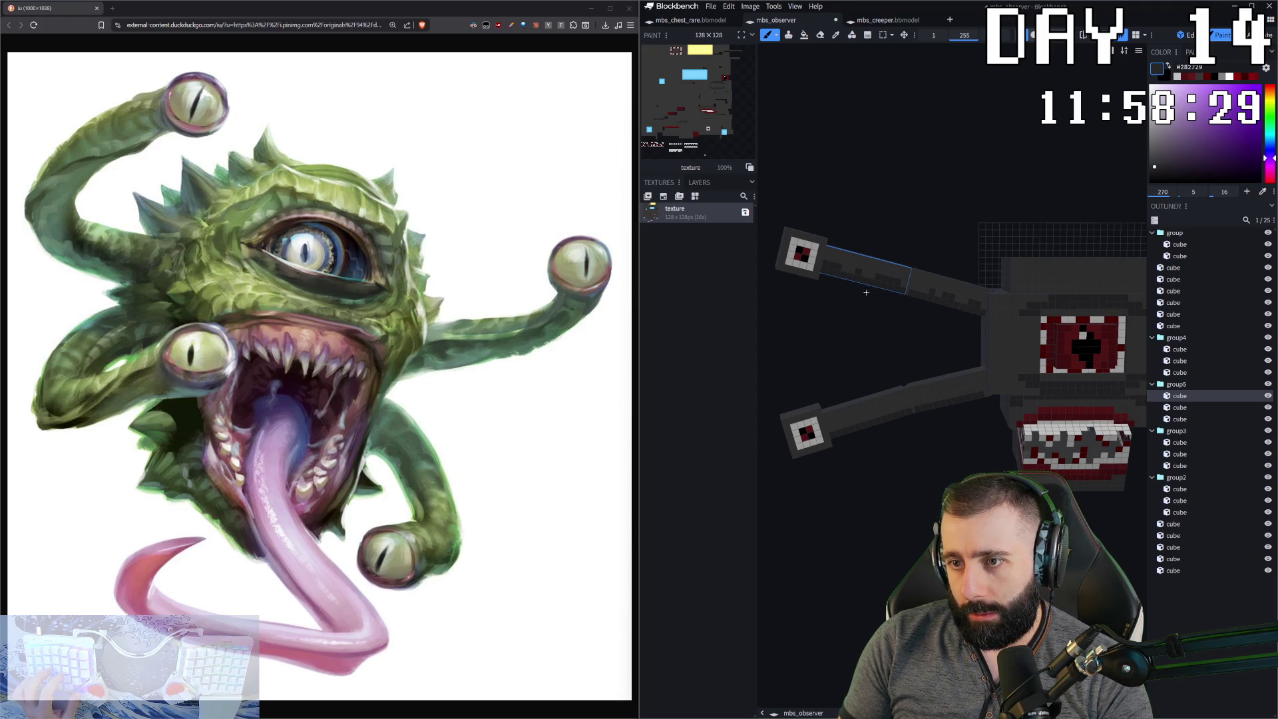
click(871, 423)
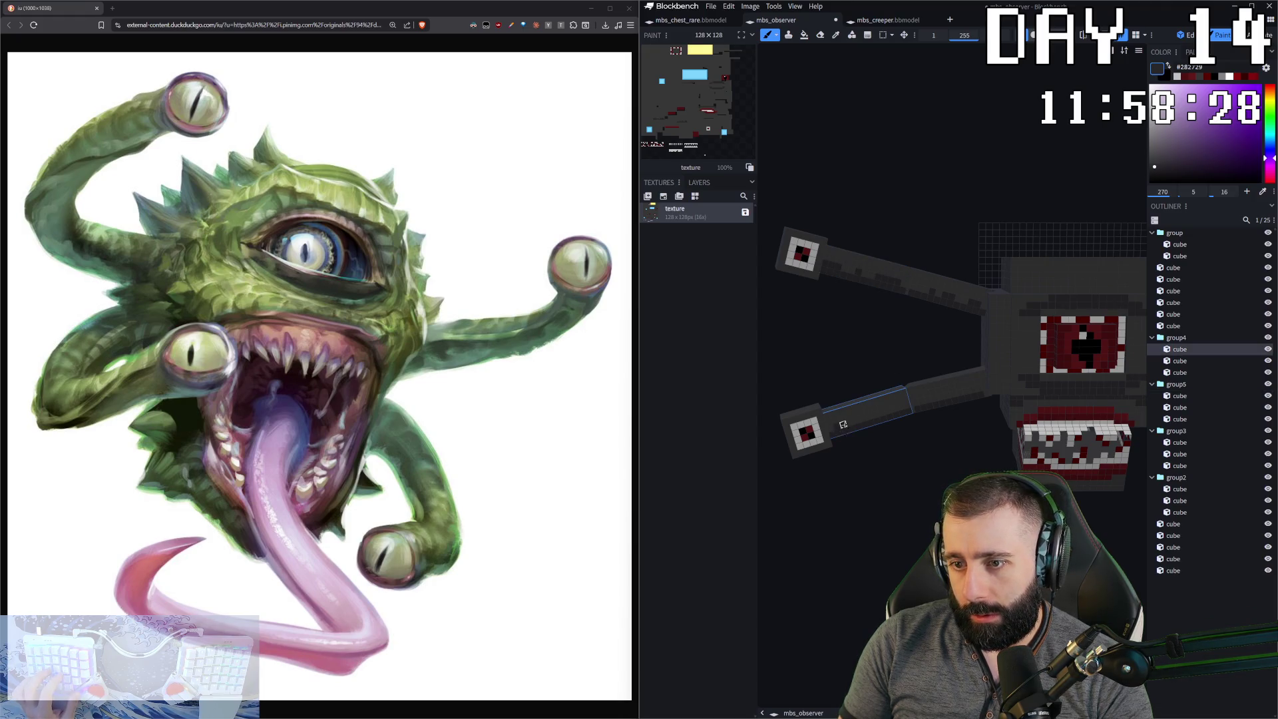
click(926, 394)
drag(976, 440, 812, 439)
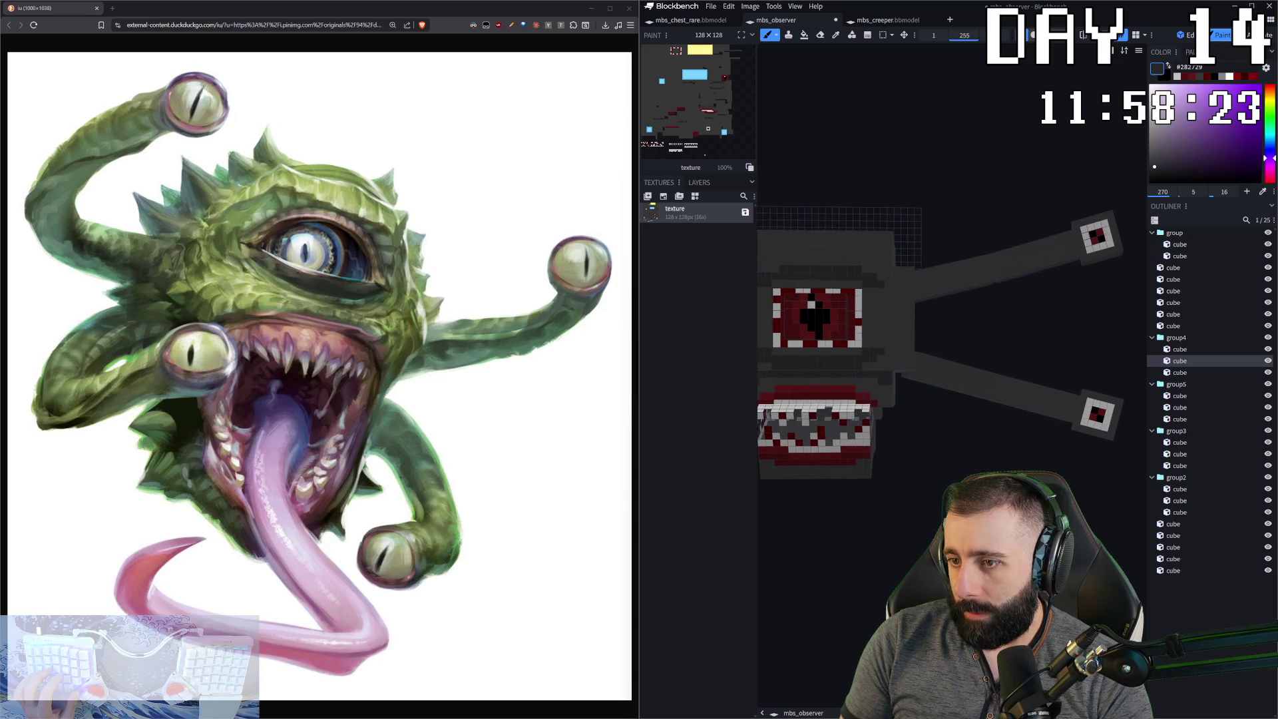
click(918, 377)
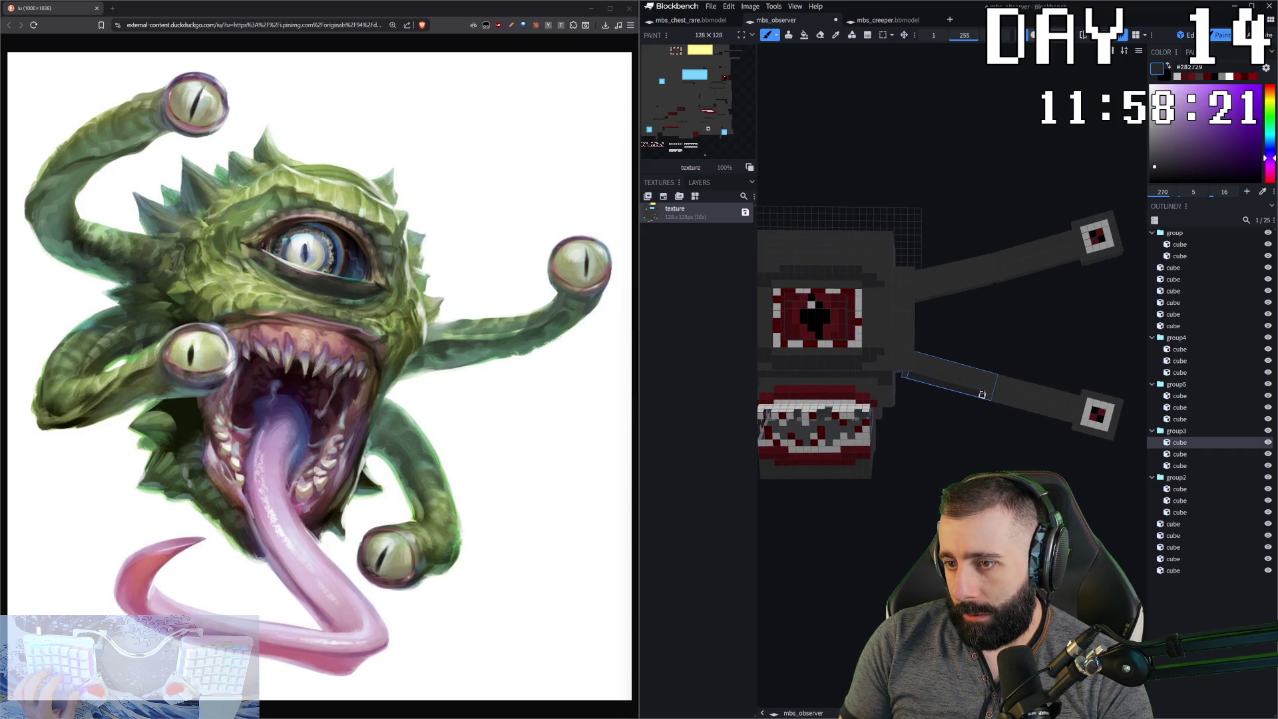
- Sample #373737 from the lower arm's eye, then return to #282729 to finish the lower arm
key(c)
click(1075, 421)
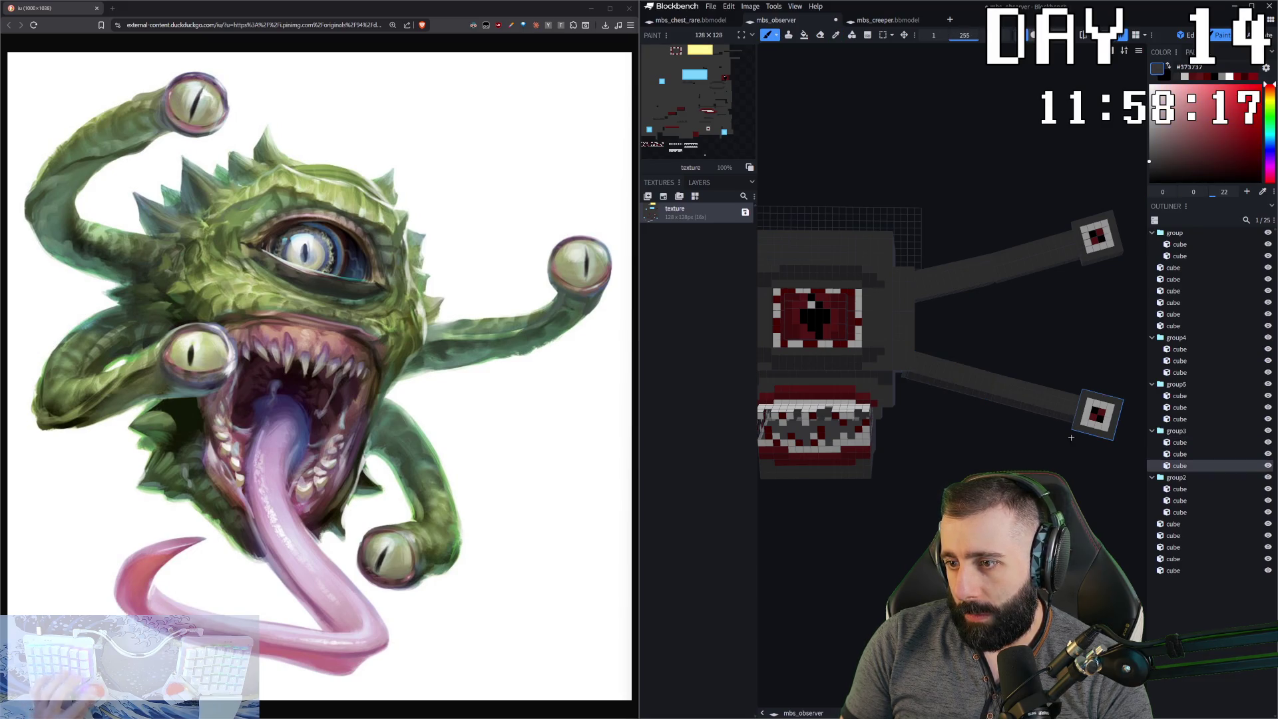
click(1065, 415)
key(b)
click(977, 386)
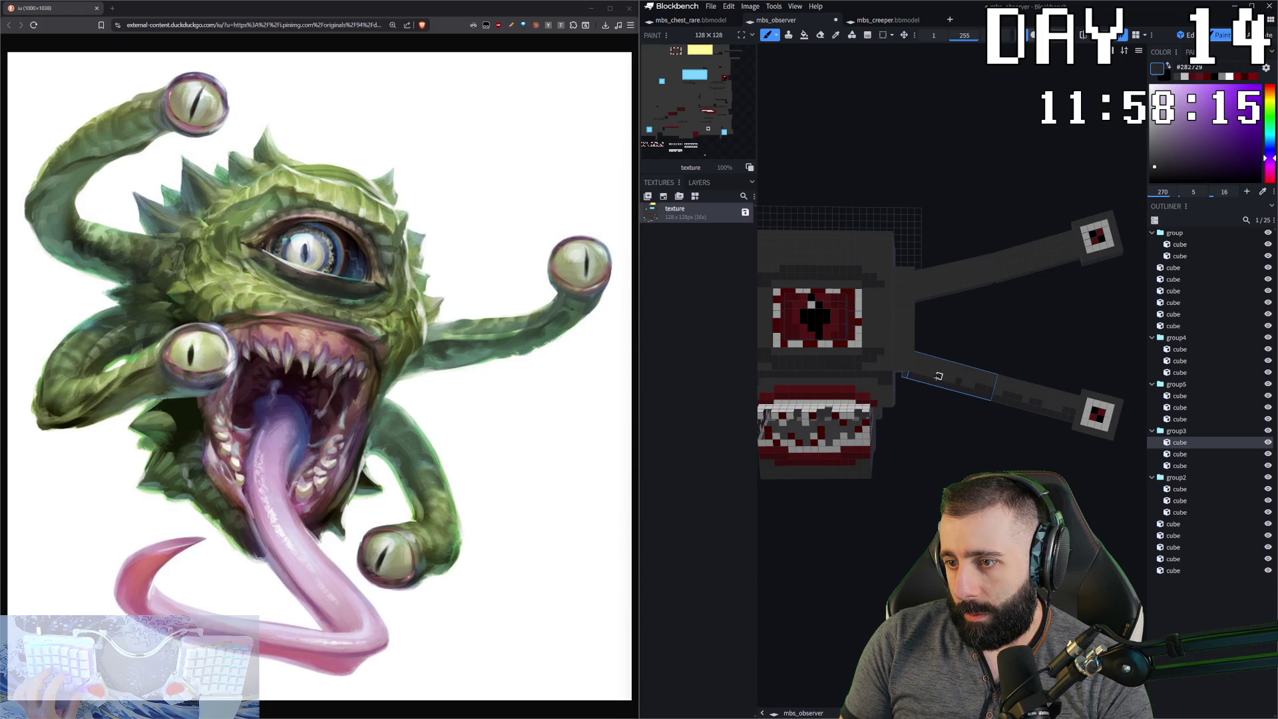
click(910, 293)
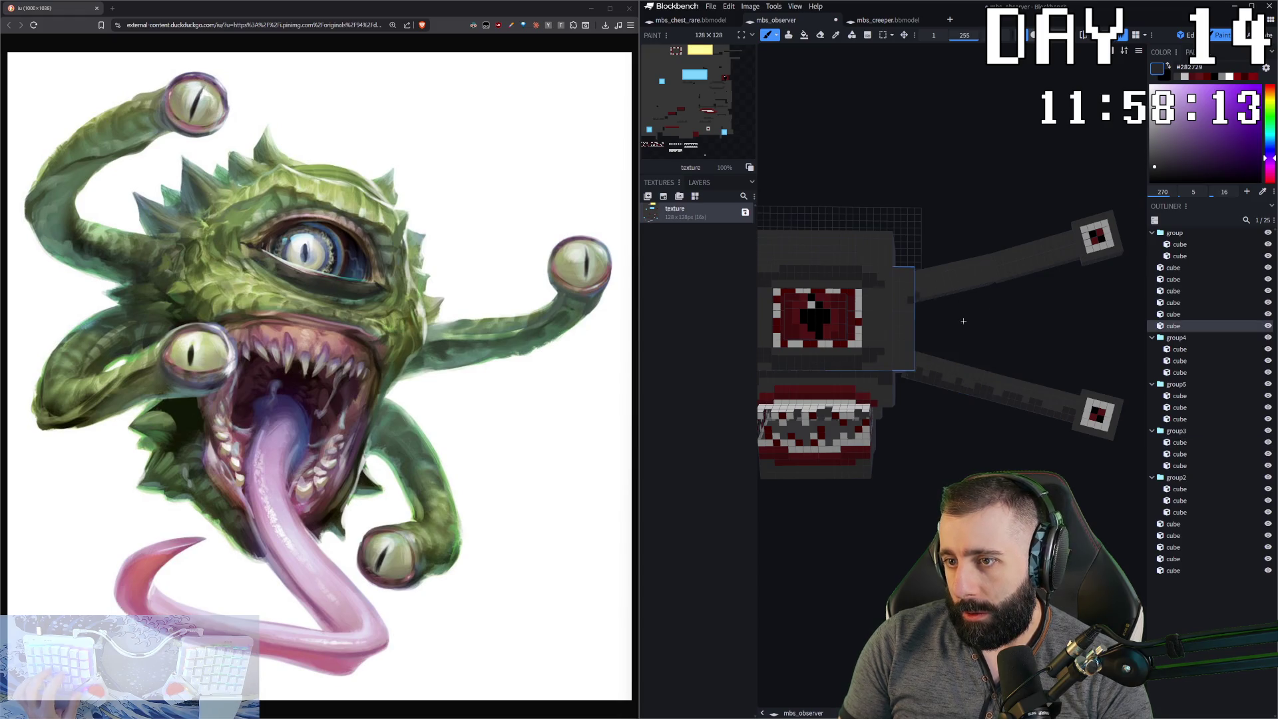
middle_drag(910, 293, 899, 313)
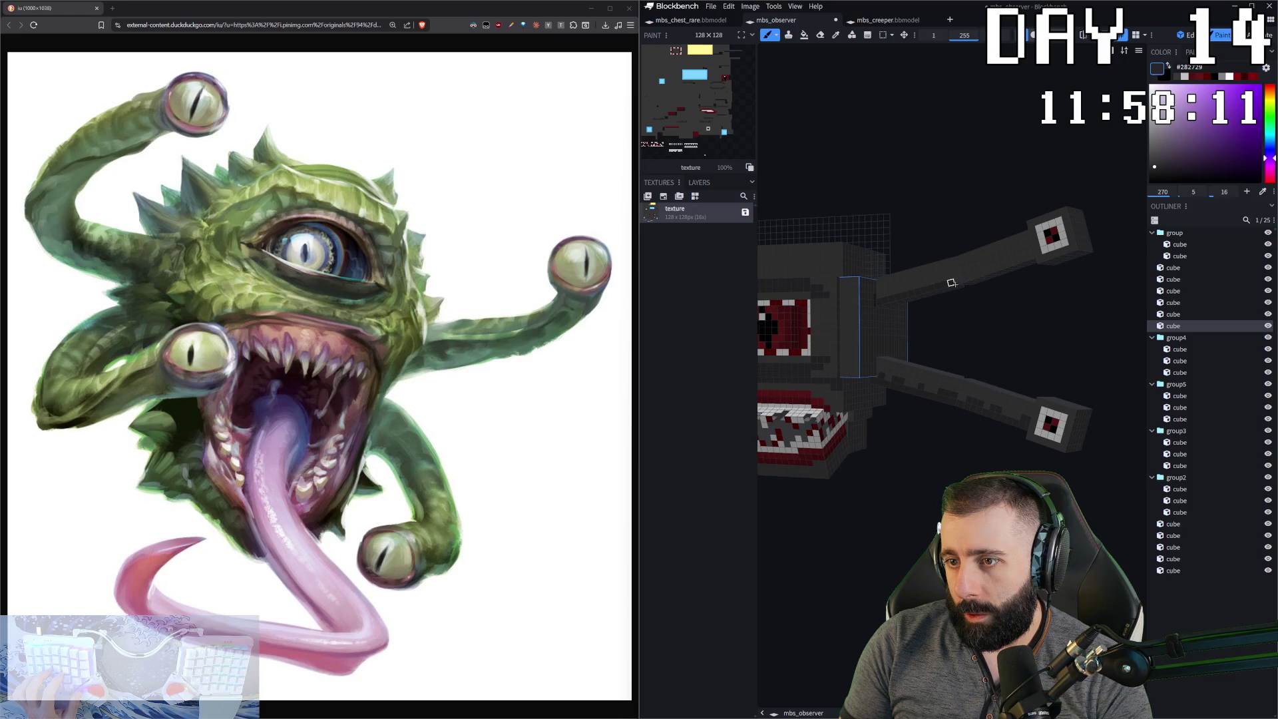
drag(1032, 255, 932, 297)
click(908, 308)
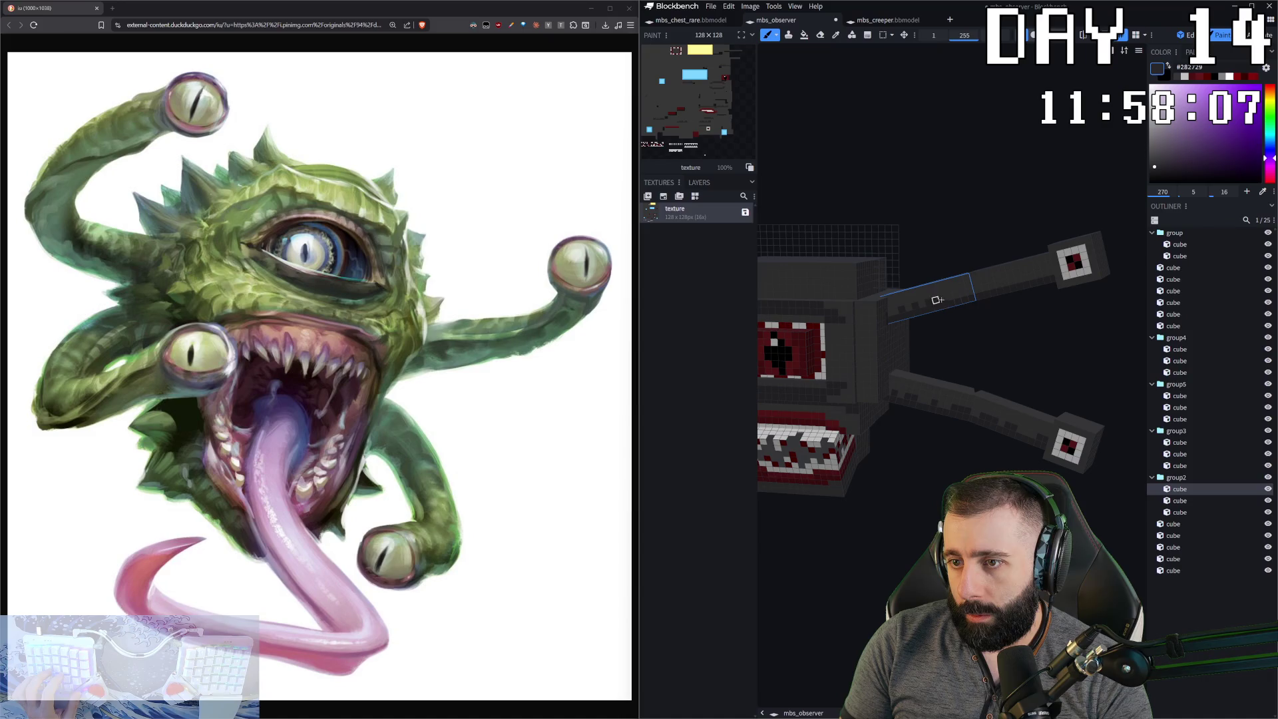
click(992, 285)
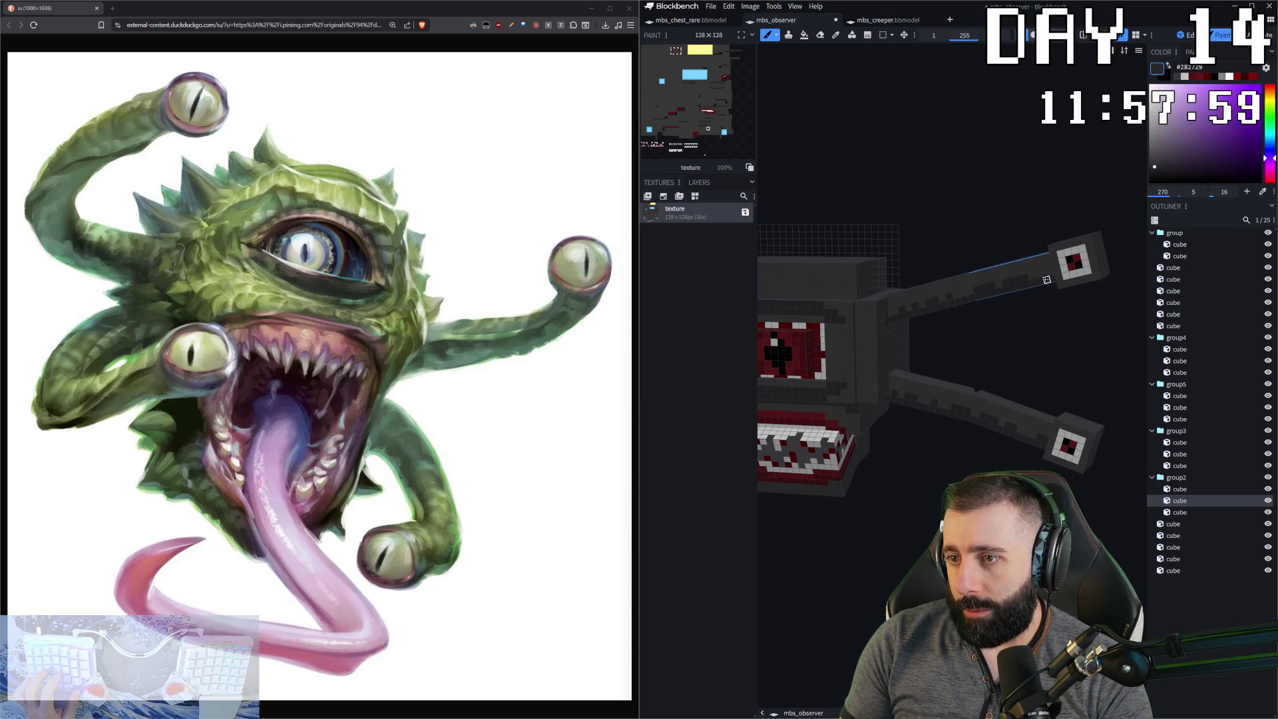
click(963, 293)
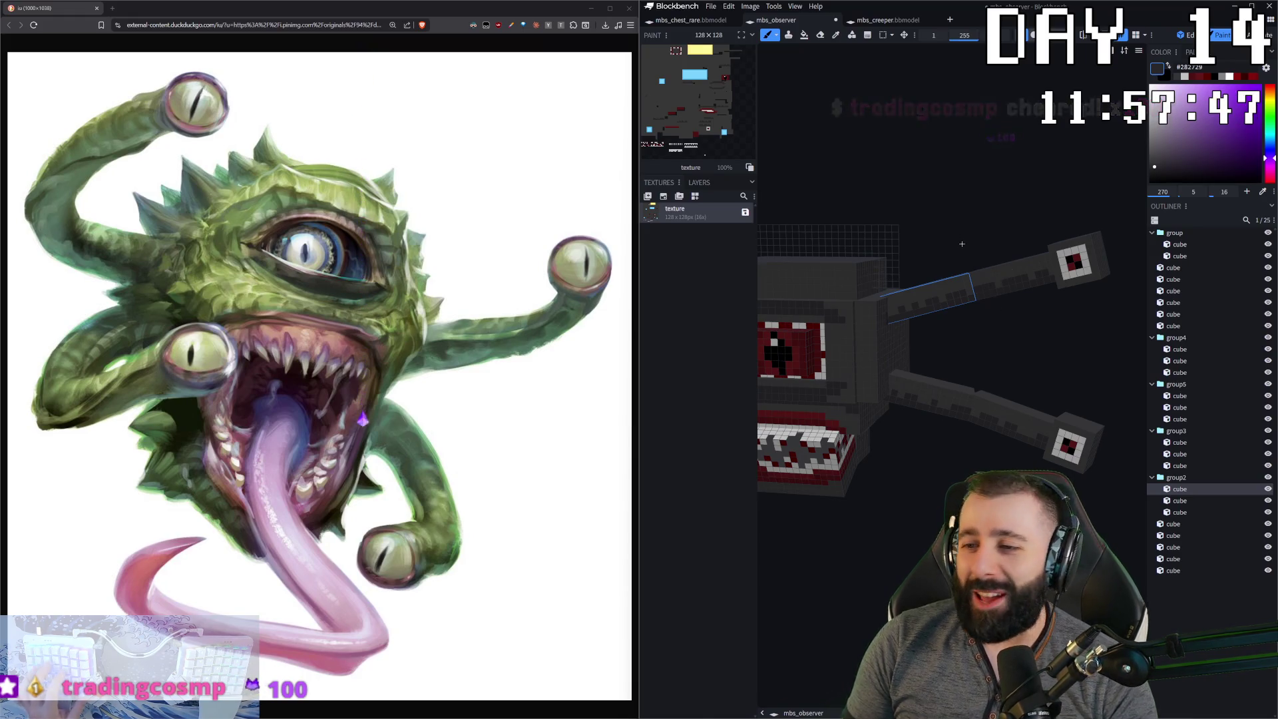
drag(892, 313, 895, 328)
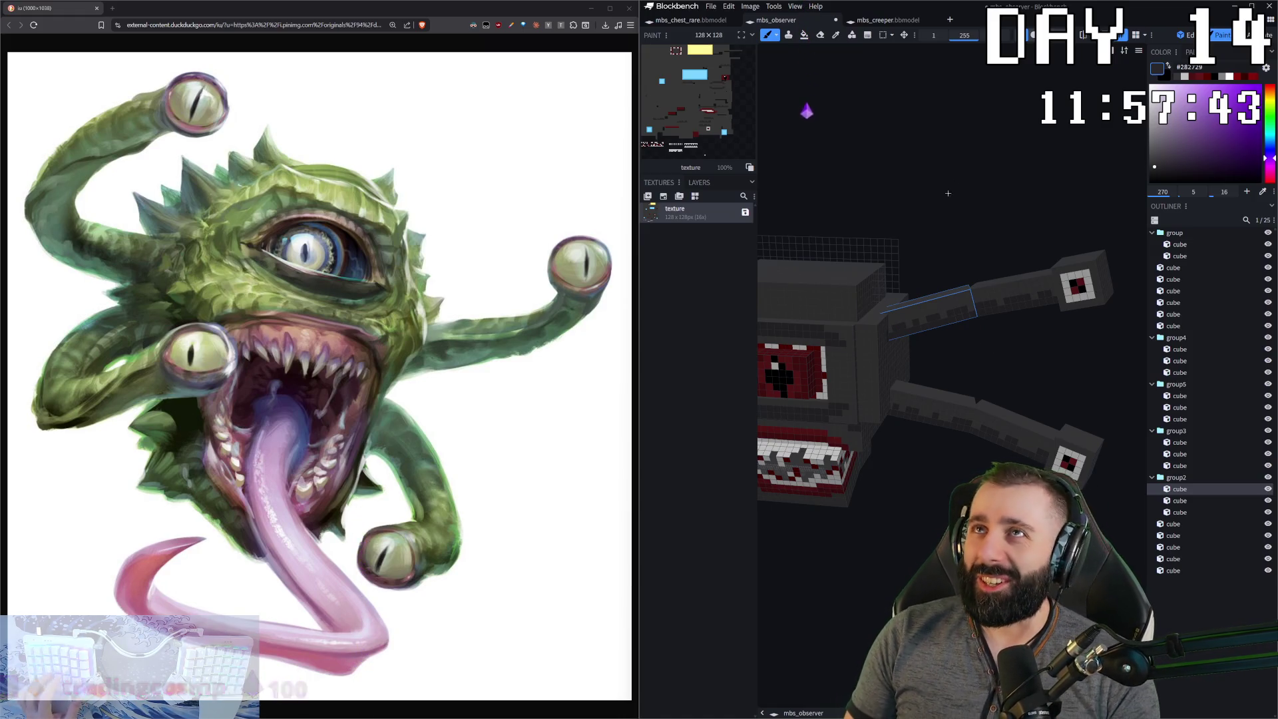
drag(931, 172, 1000, 226)
drag(983, 473, 958, 459)
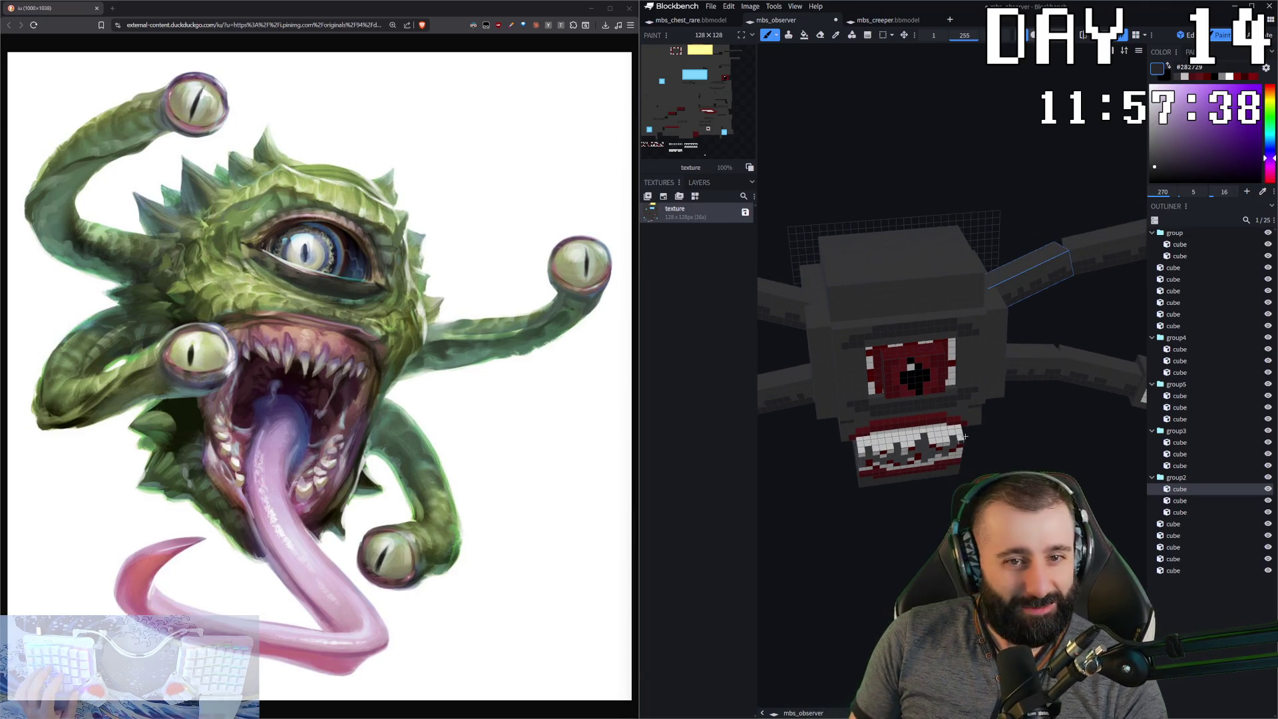
mouse_move(1024, 452)
mouse_down()
mouse_move(1005, 466)
mouse_move(990, 430)
mouse_move(1082, 428)
mouse_move(1039, 399)
mouse_up()
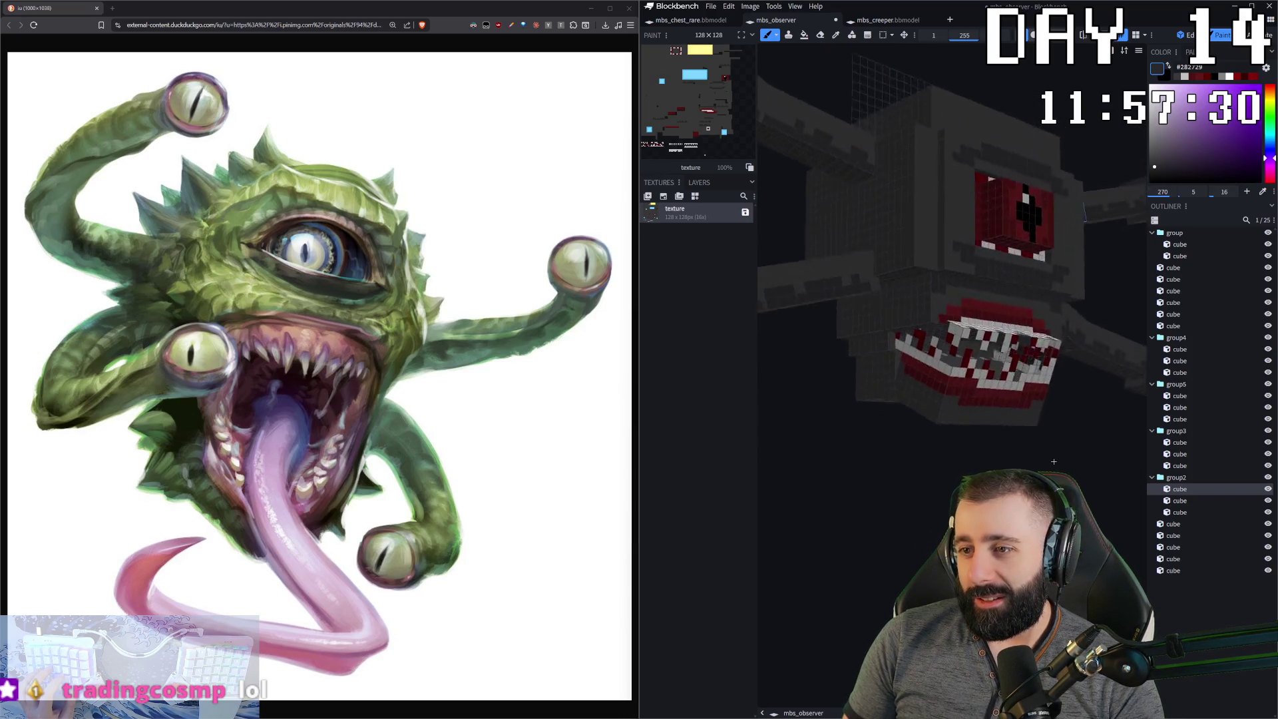
scroll(951, 267, up, 5)
drag(952, 333, 958, 286)
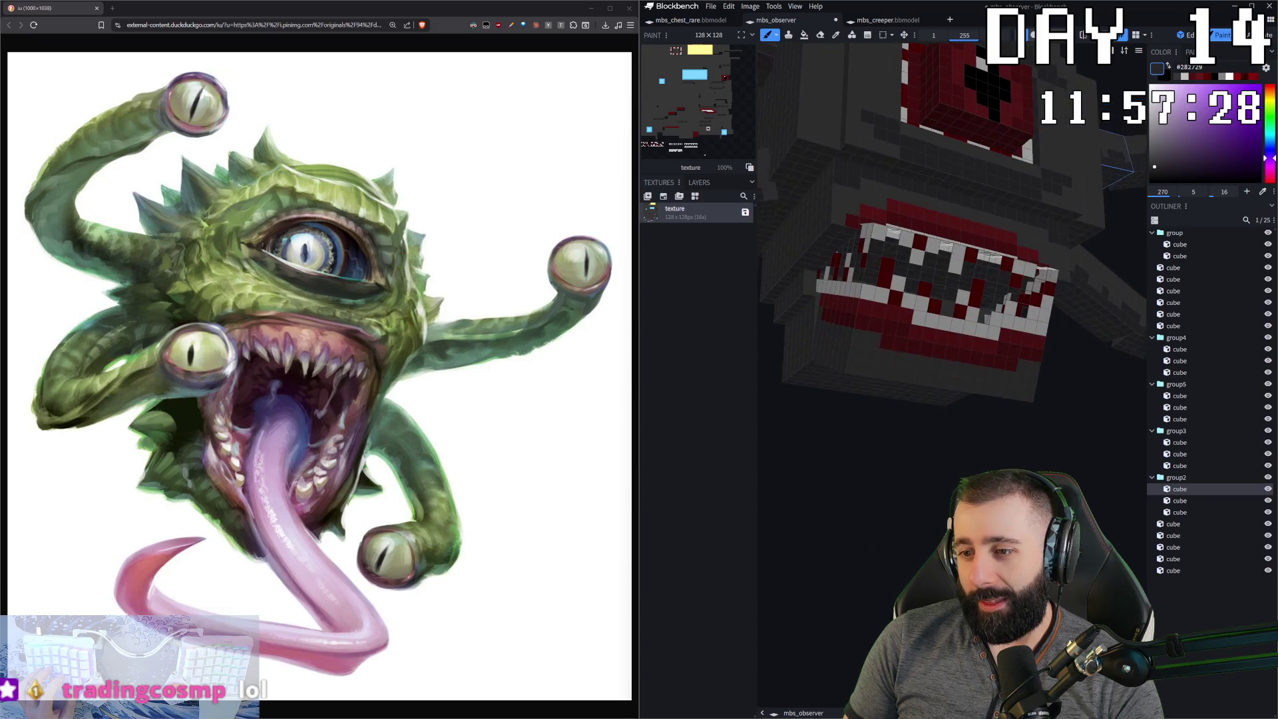
click(868, 369)
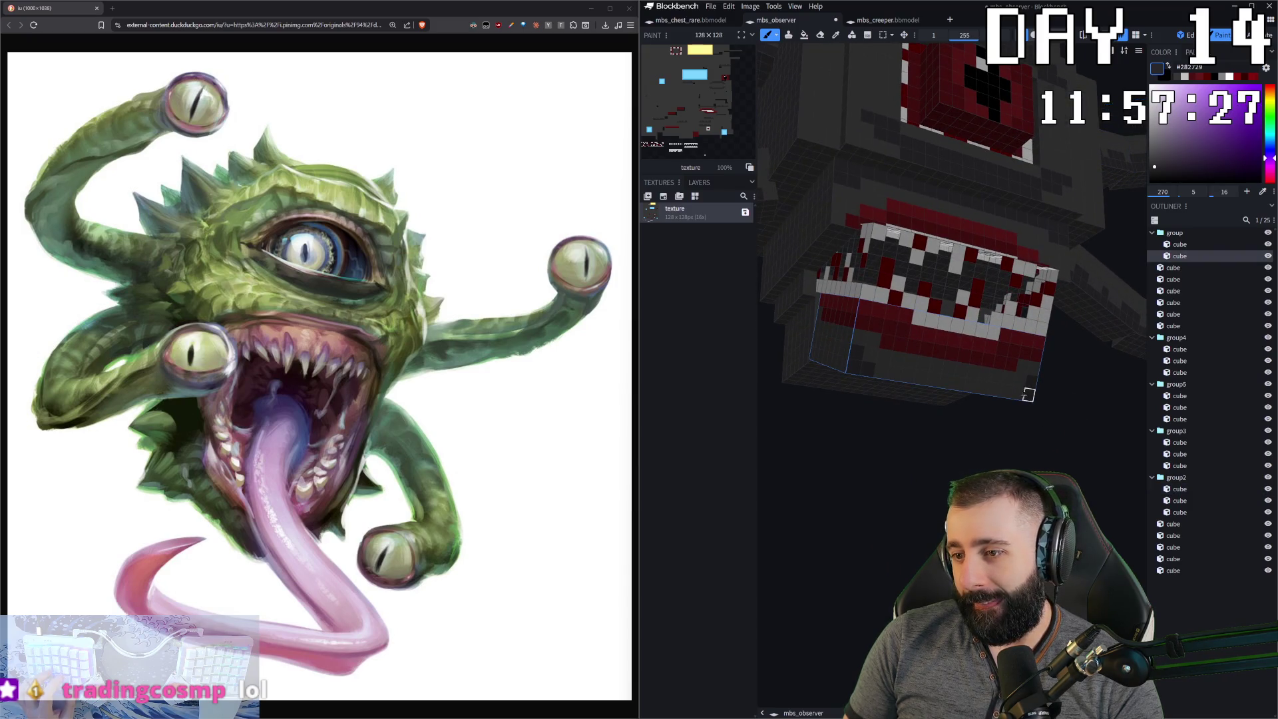
drag(1029, 395, 934, 405)
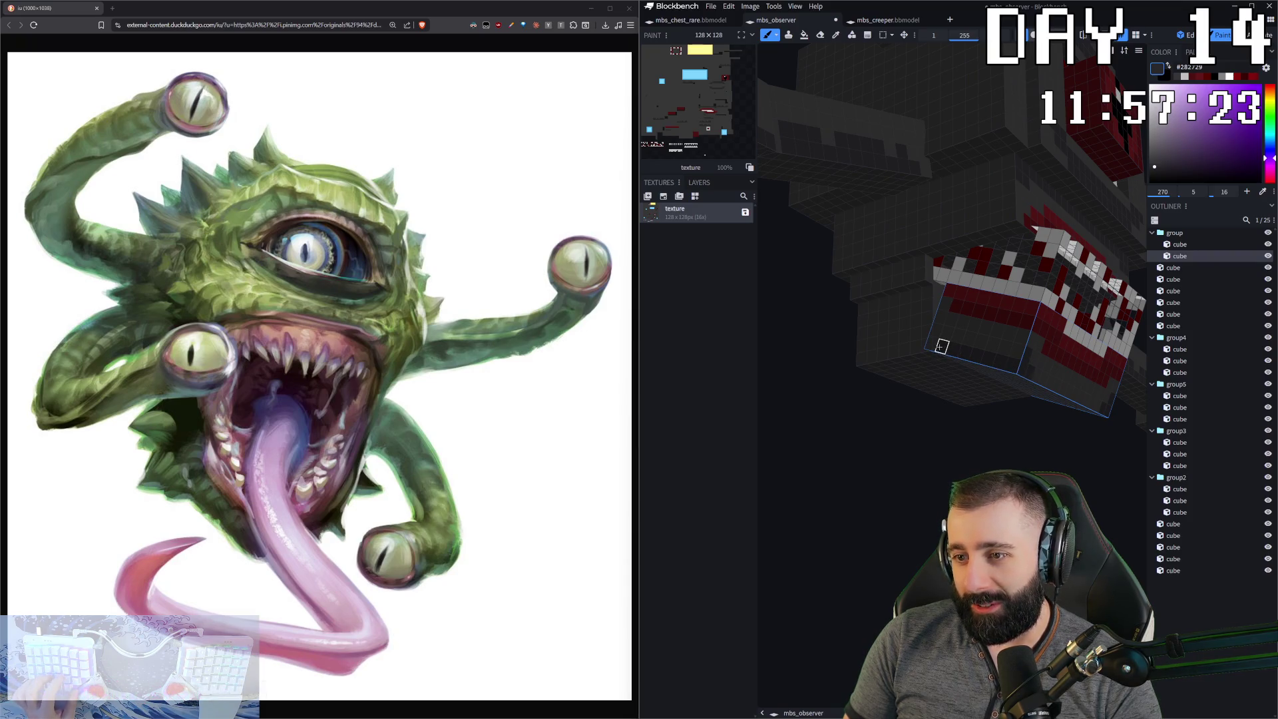
drag(932, 345, 865, 428)
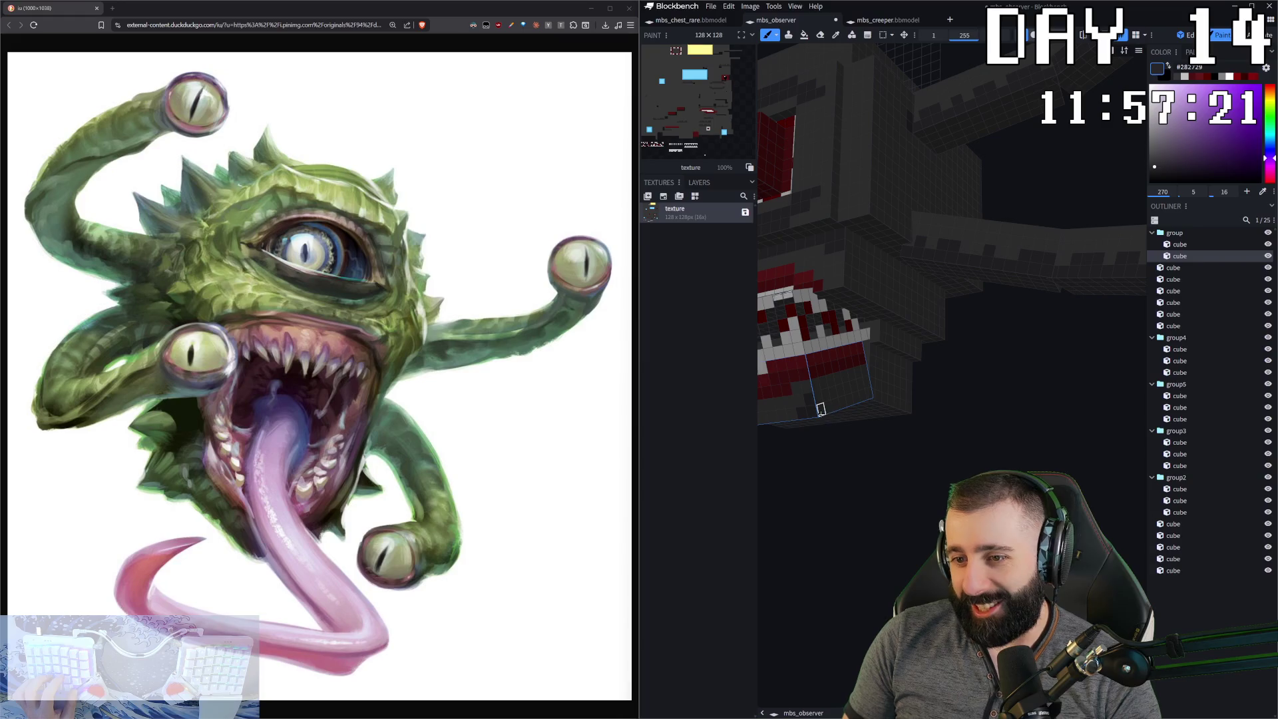
drag(892, 550, 868, 517)
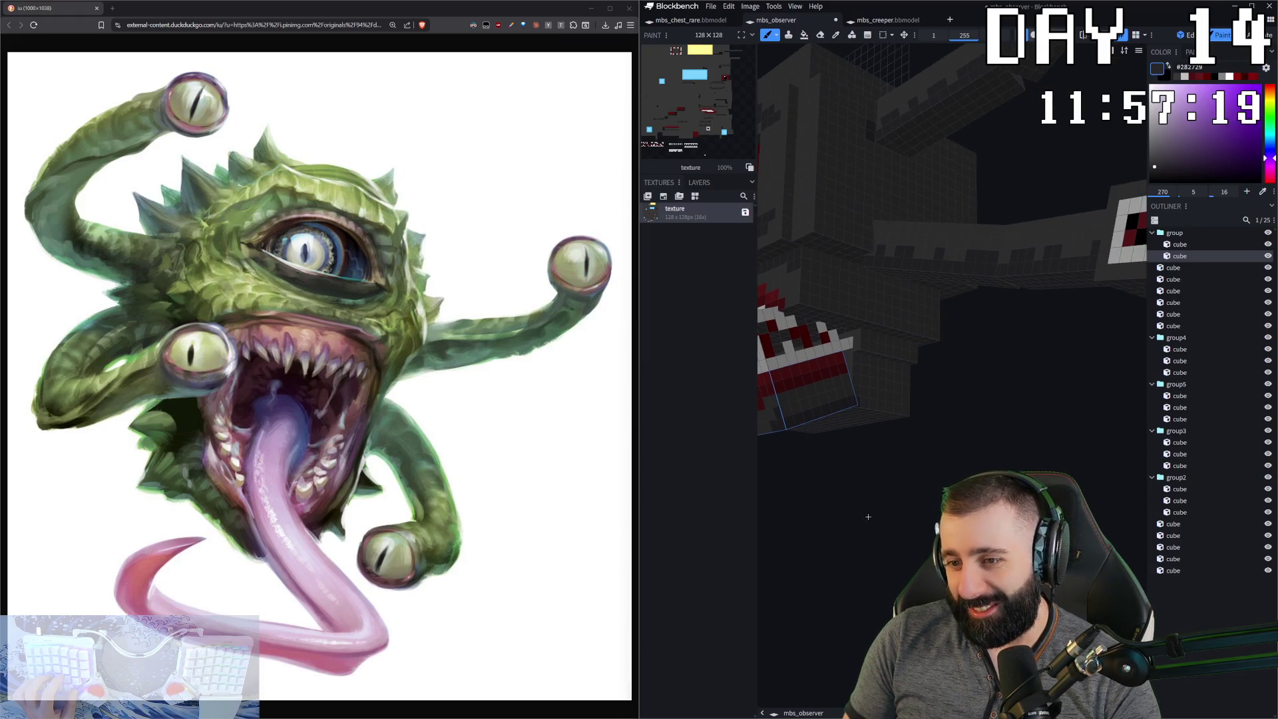
click(865, 402)
mouse_move(894, 415)
mouse_down()
mouse_move(1017, 469)
mouse_move(1009, 423)
mouse_move(976, 399)
mouse_move(968, 370)
mouse_move(864, 368)
mouse_move(865, 426)
mouse_move(944, 440)
mouse_move(944, 492)
mouse_up()
click(973, 354)
scroll(945, 440, down, 10)
scroll(945, 440, up, 8)
- Enable Mirror Painting and paint dark pixels on the top cube's front face in front view
scroll(922, 200, up, 4)
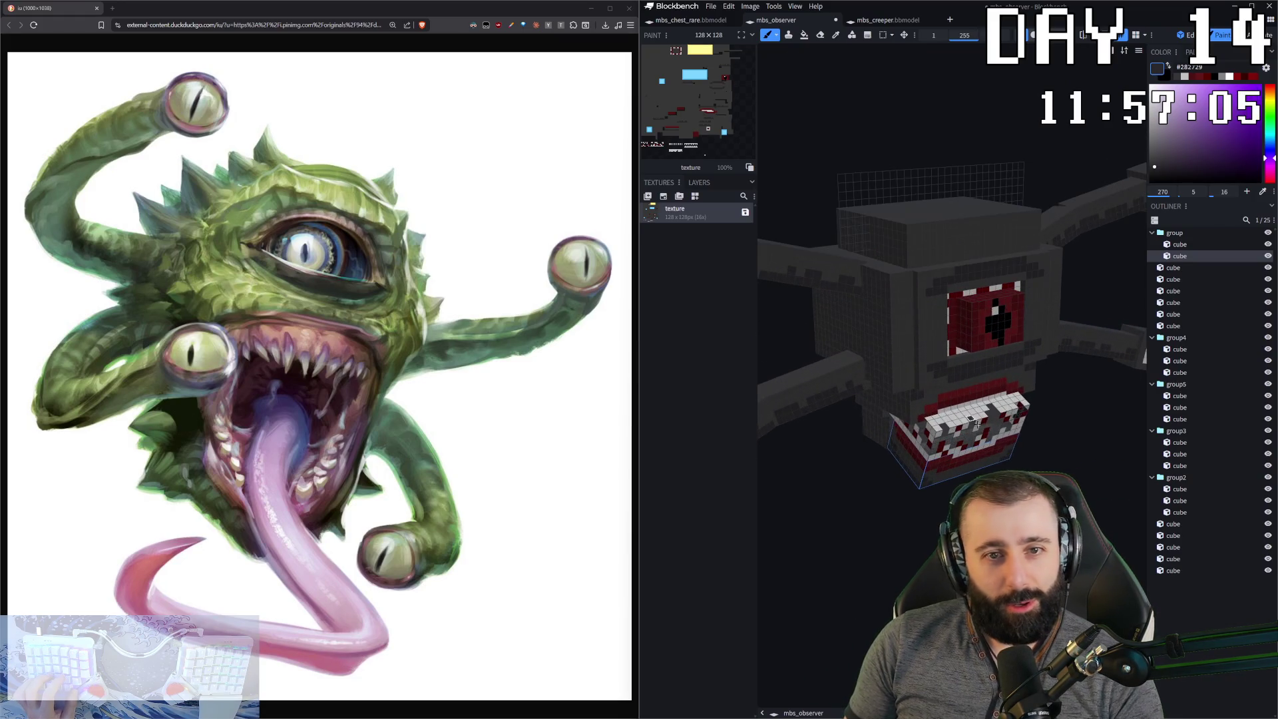
click(911, 255)
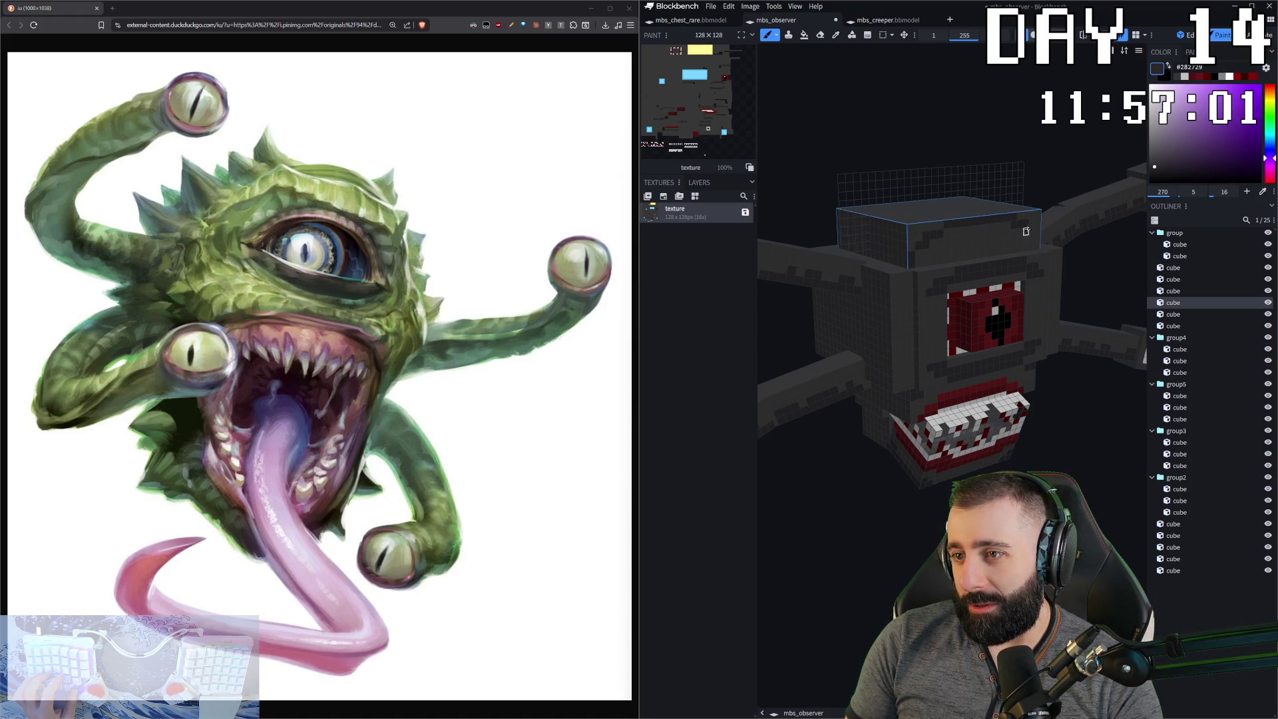
key(KP_1)
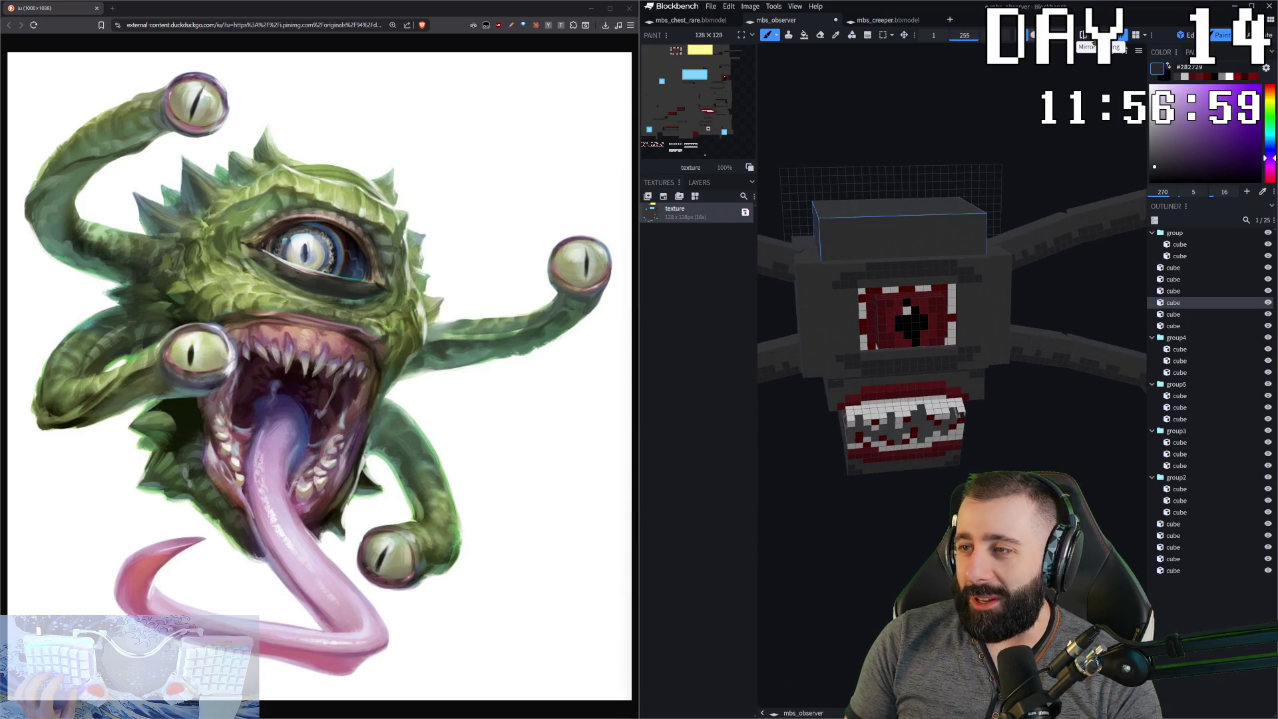
click(1090, 37)
drag(862, 230, 896, 245)
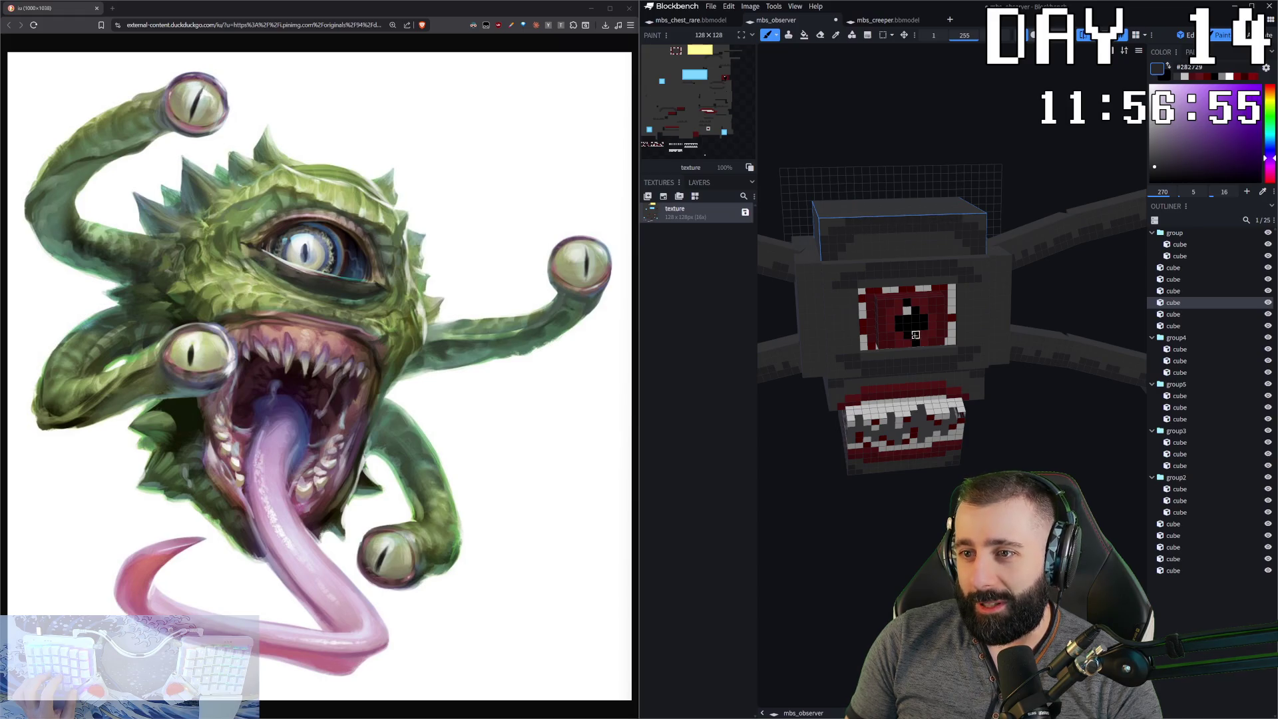
scroll(858, 289, down, 4)
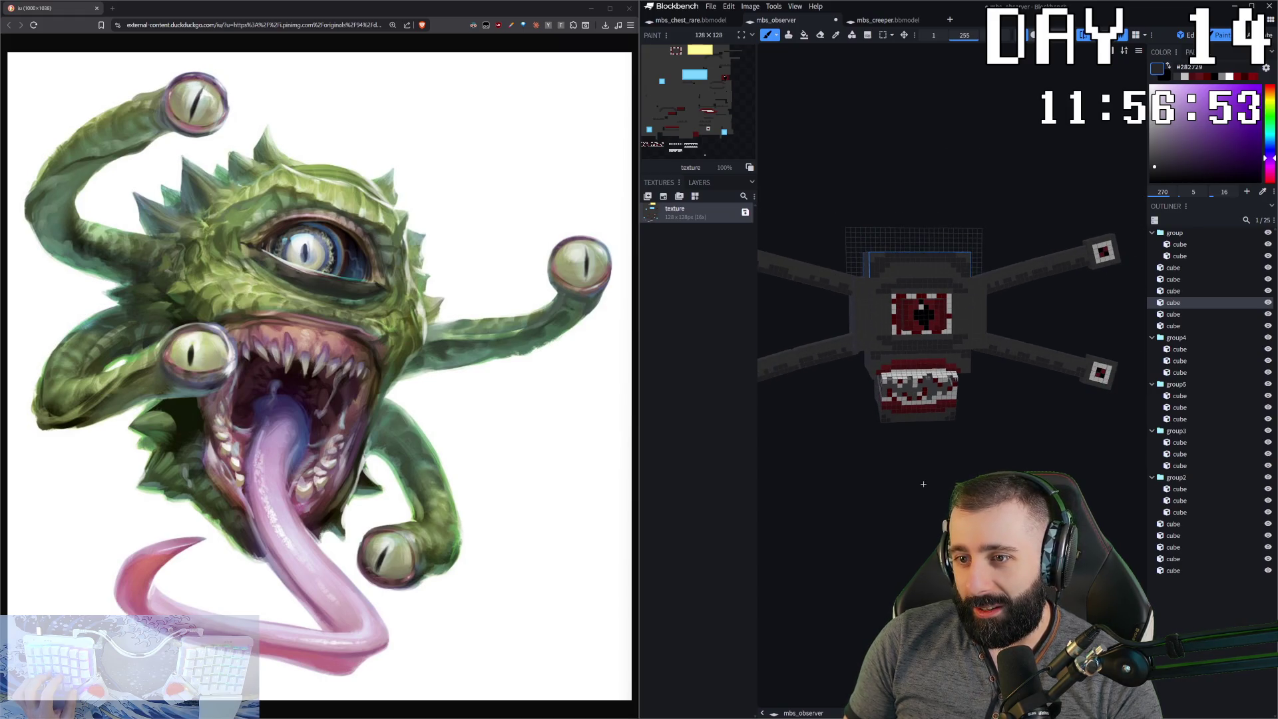
click(862, 291)
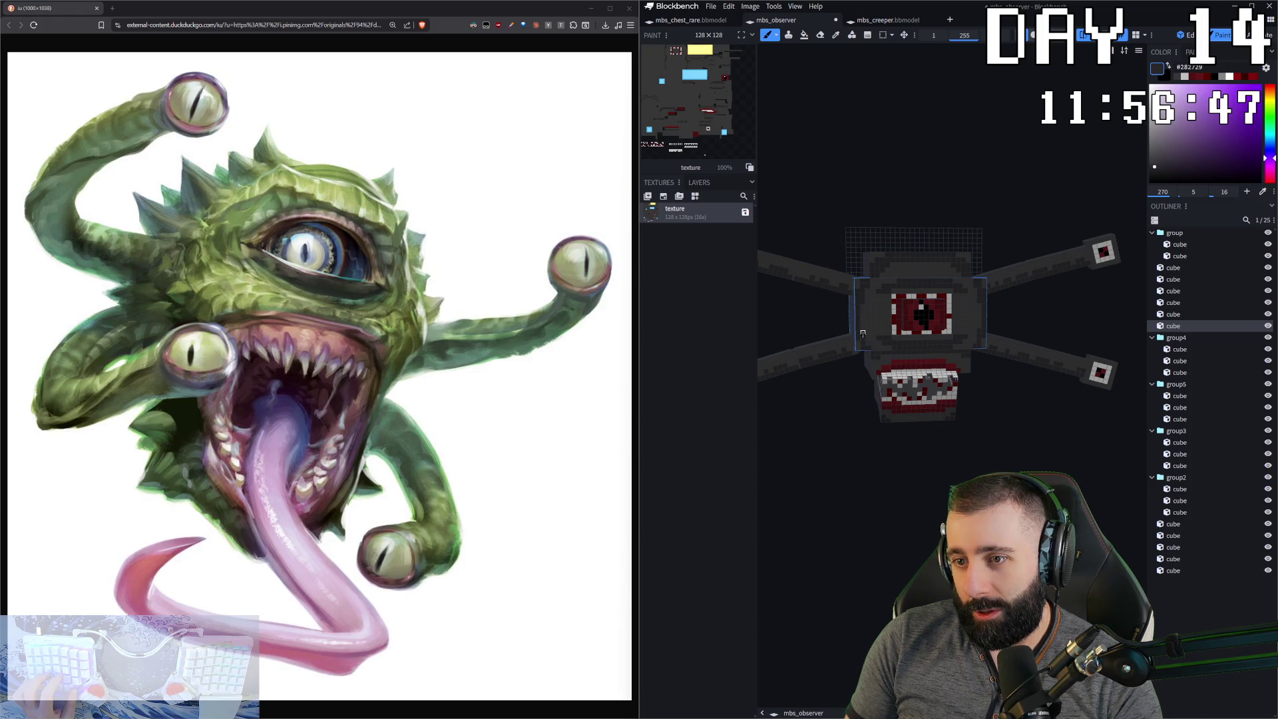
mouse_move(888, 482)
mouse_down()
mouse_move(832, 460)
mouse_move(932, 363)
mouse_move(993, 398)
mouse_move(1001, 373)
mouse_up()
click(938, 357)
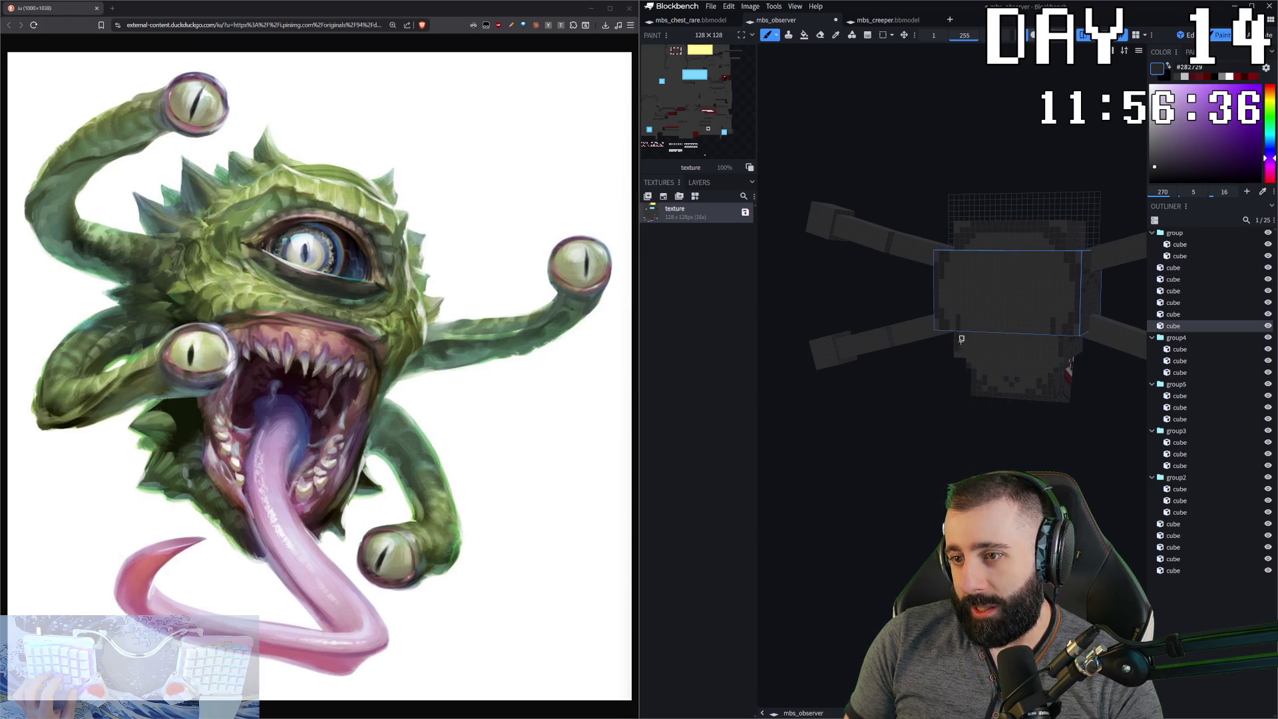
- Paint dark pixels across the back face of the head's large cube
drag(957, 317, 1004, 378)
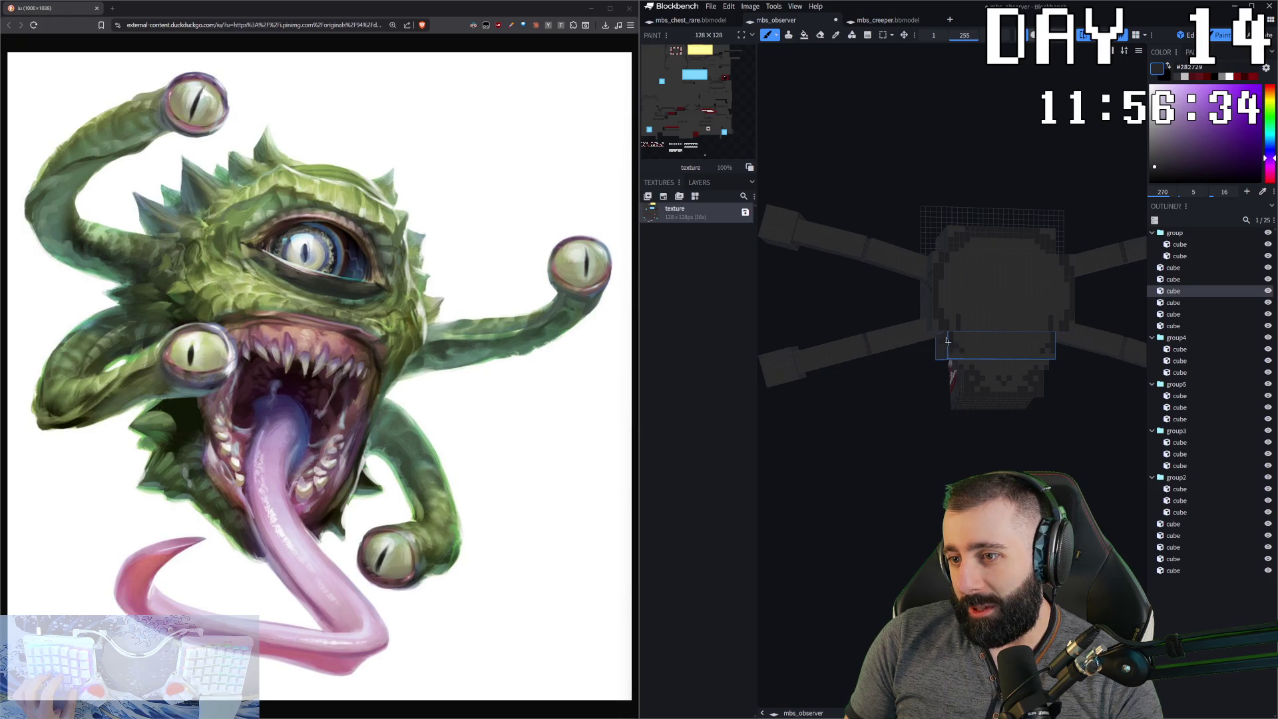
click(969, 289)
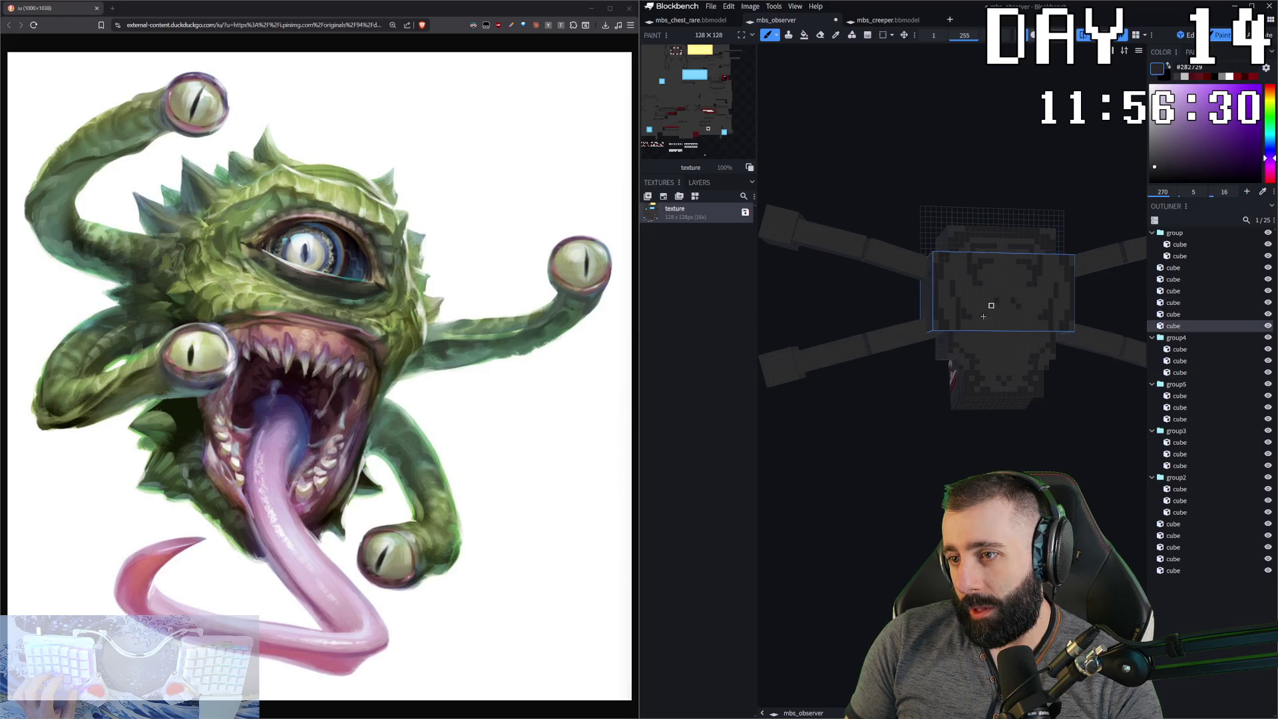
click(993, 361)
click(1029, 322)
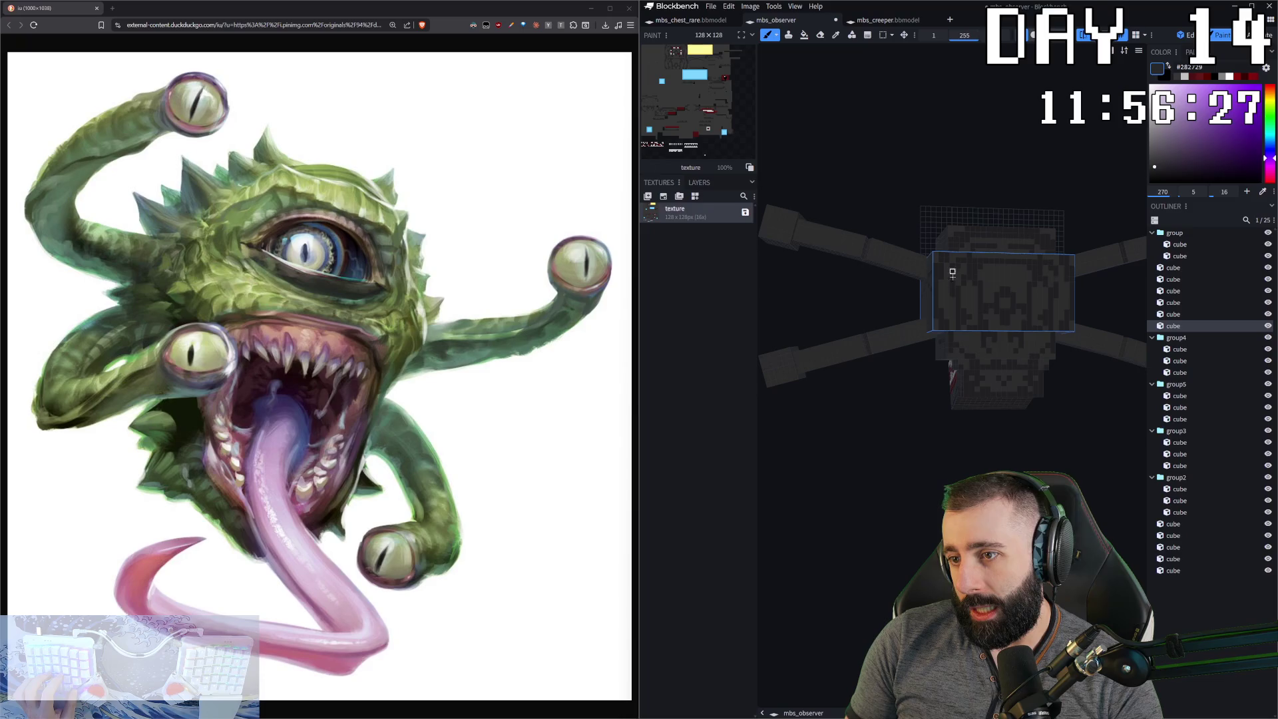
mouse_move(1077, 388)
mouse_down()
mouse_move(1021, 350)
mouse_move(1046, 385)
mouse_up()
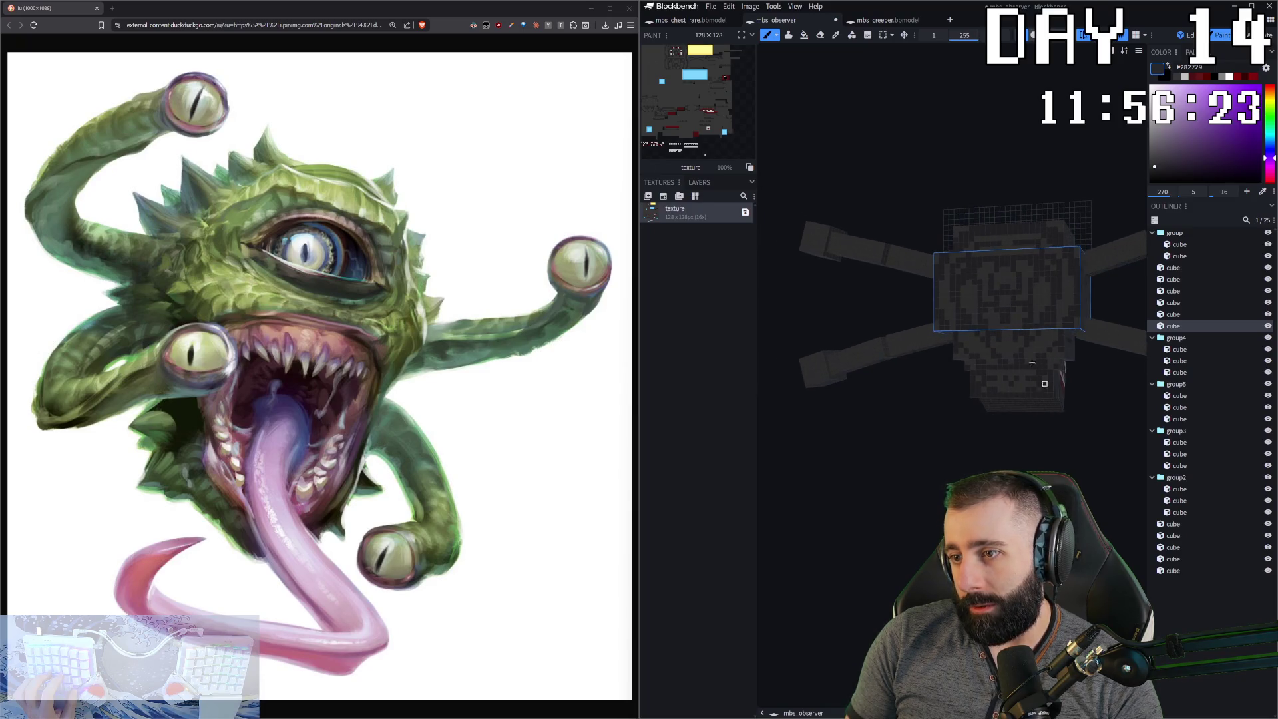
drag(1016, 437, 1001, 311)
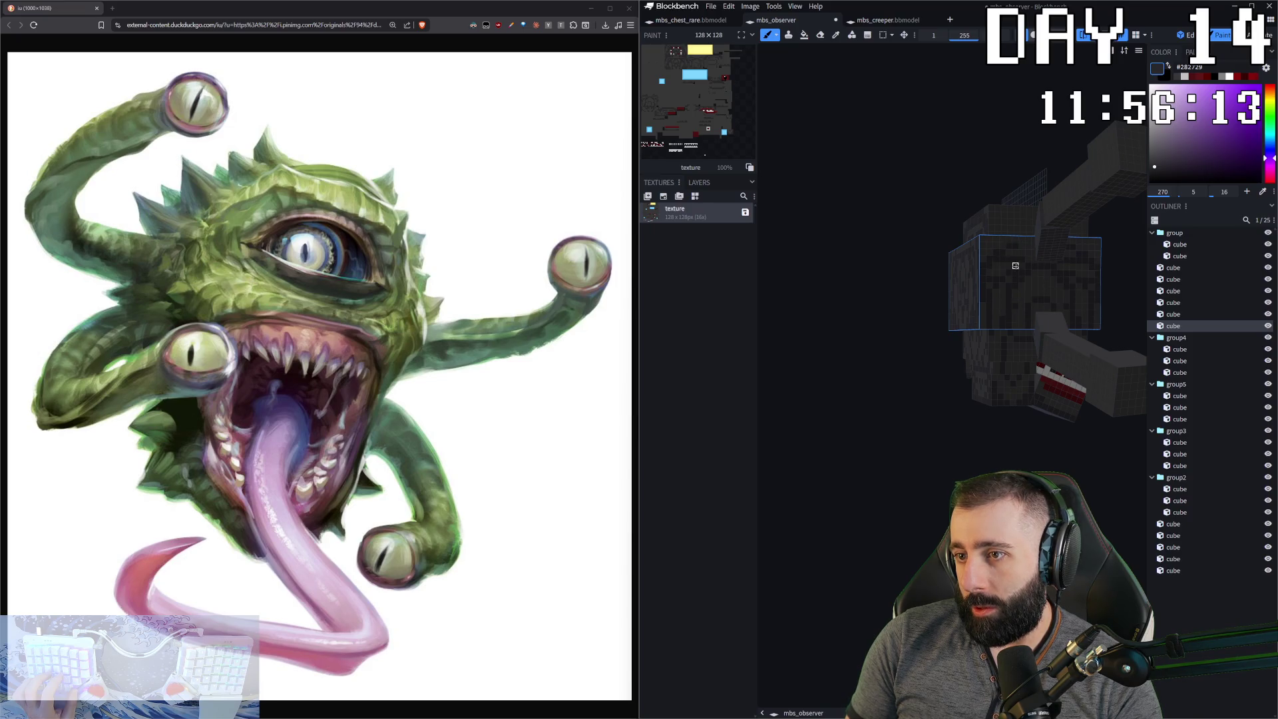
mouse_move(986, 306)
middle_down()
mouse_move(992, 324)
mouse_move(1013, 249)
middle_up()
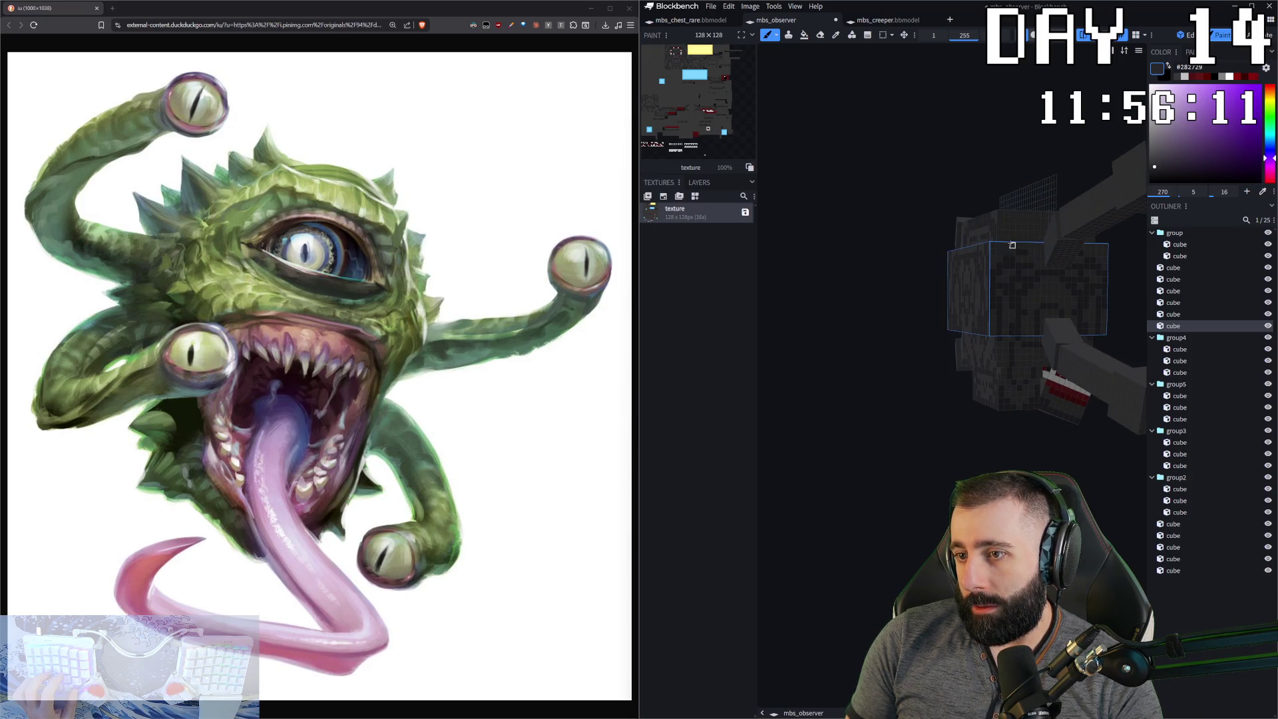
- Apply the dark pattern to the head's top face
click(1007, 233)
middle_drag(890, 469, 843, 470)
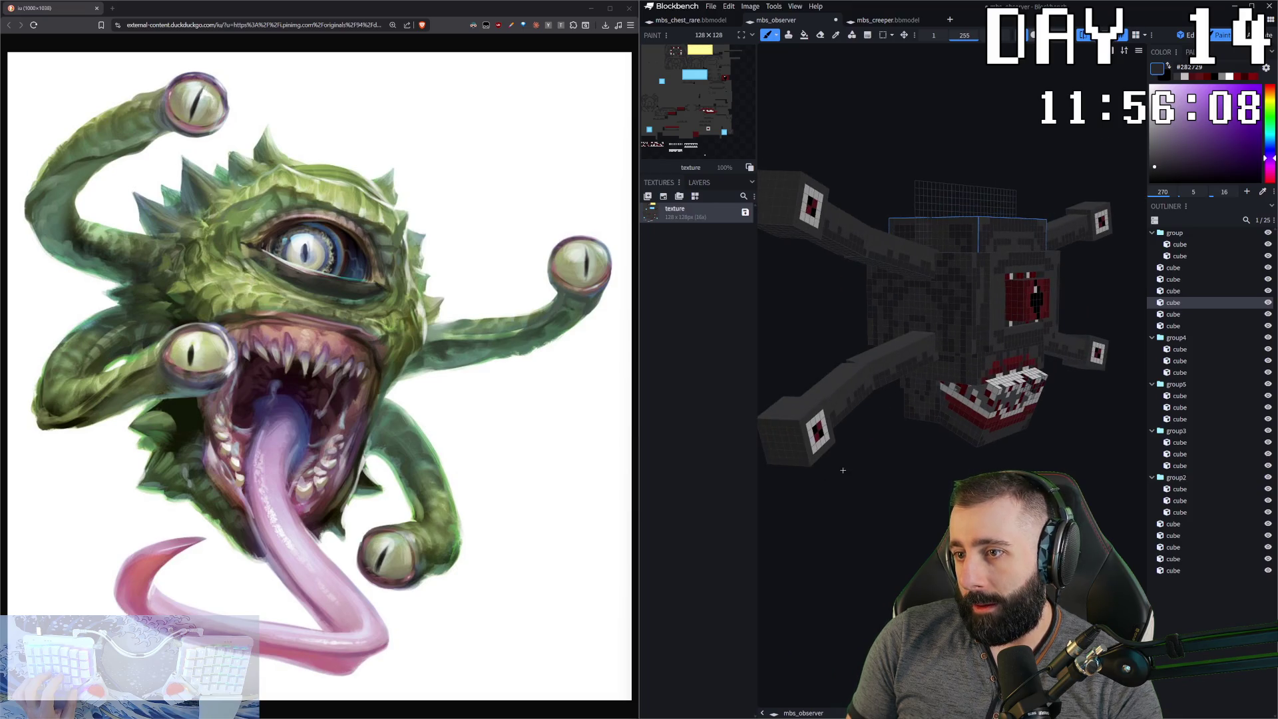
click(930, 228)
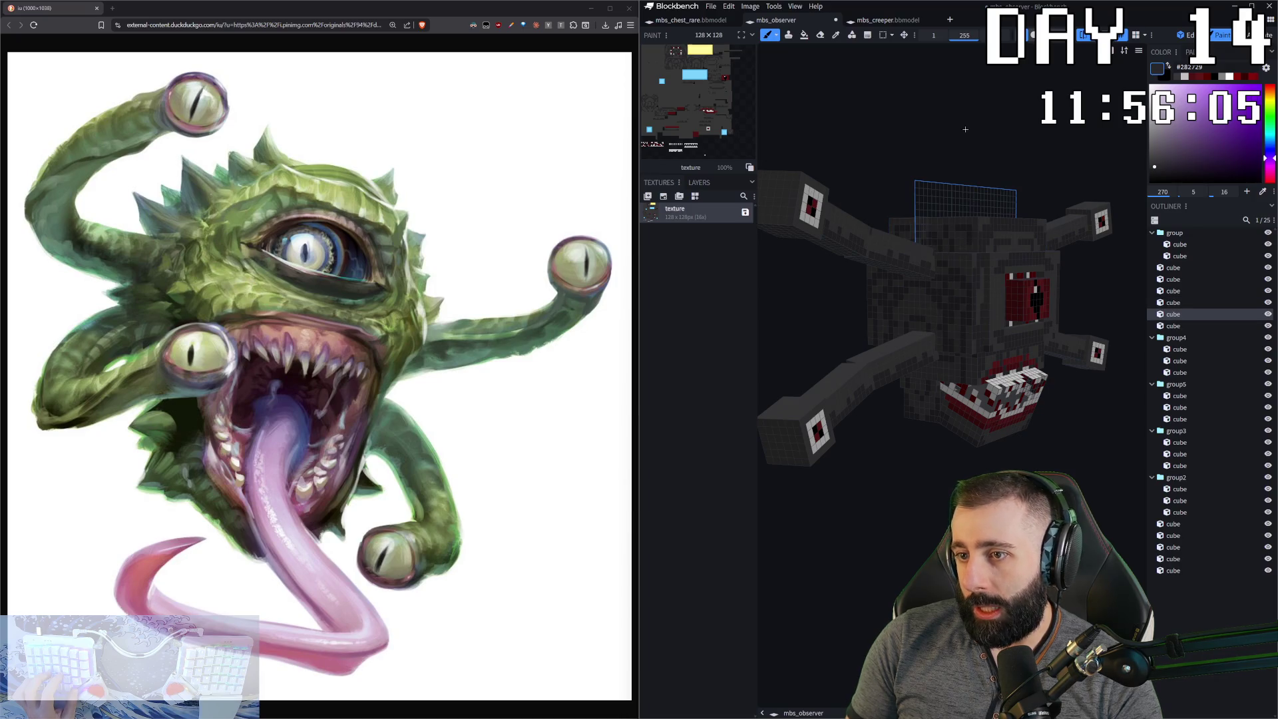
middle_drag(964, 134, 935, 249)
key(ctrl+z)
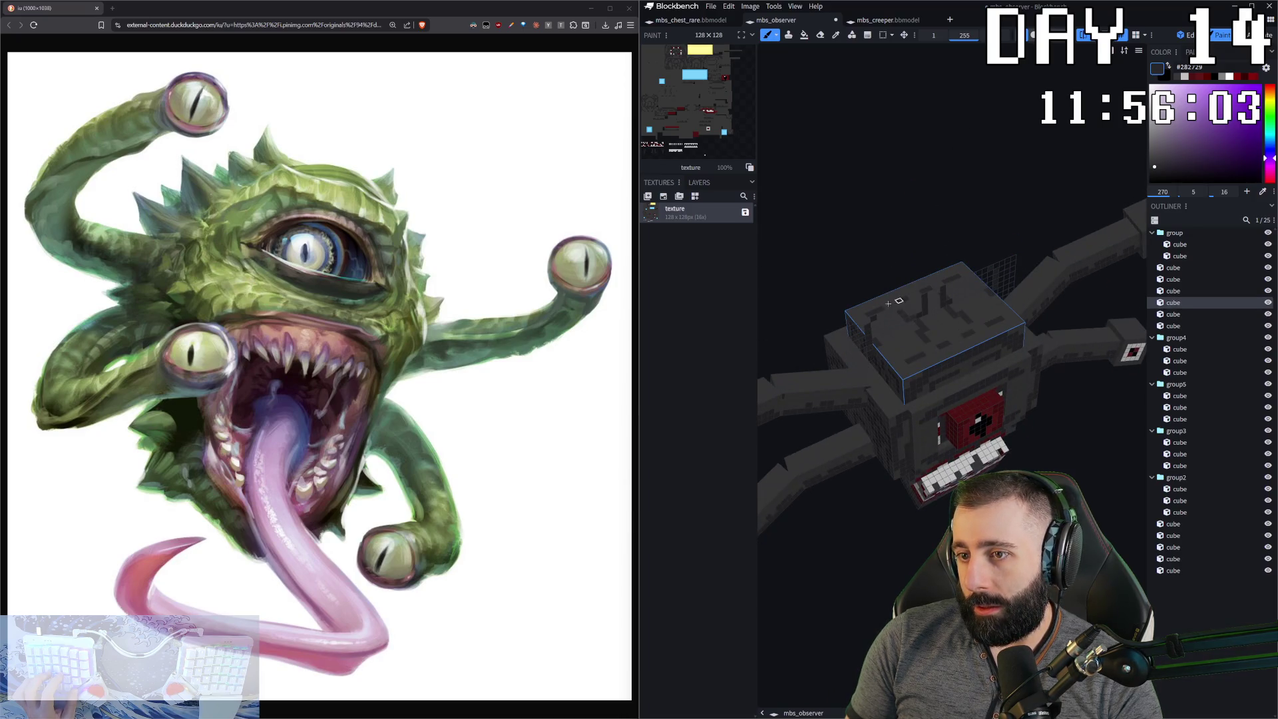
mouse_move(912, 302)
middle_down()
mouse_move(911, 211)
mouse_move(892, 313)
mouse_move(883, 283)
mouse_move(923, 245)
middle_up()
middle_drag(901, 142, 854, 394)
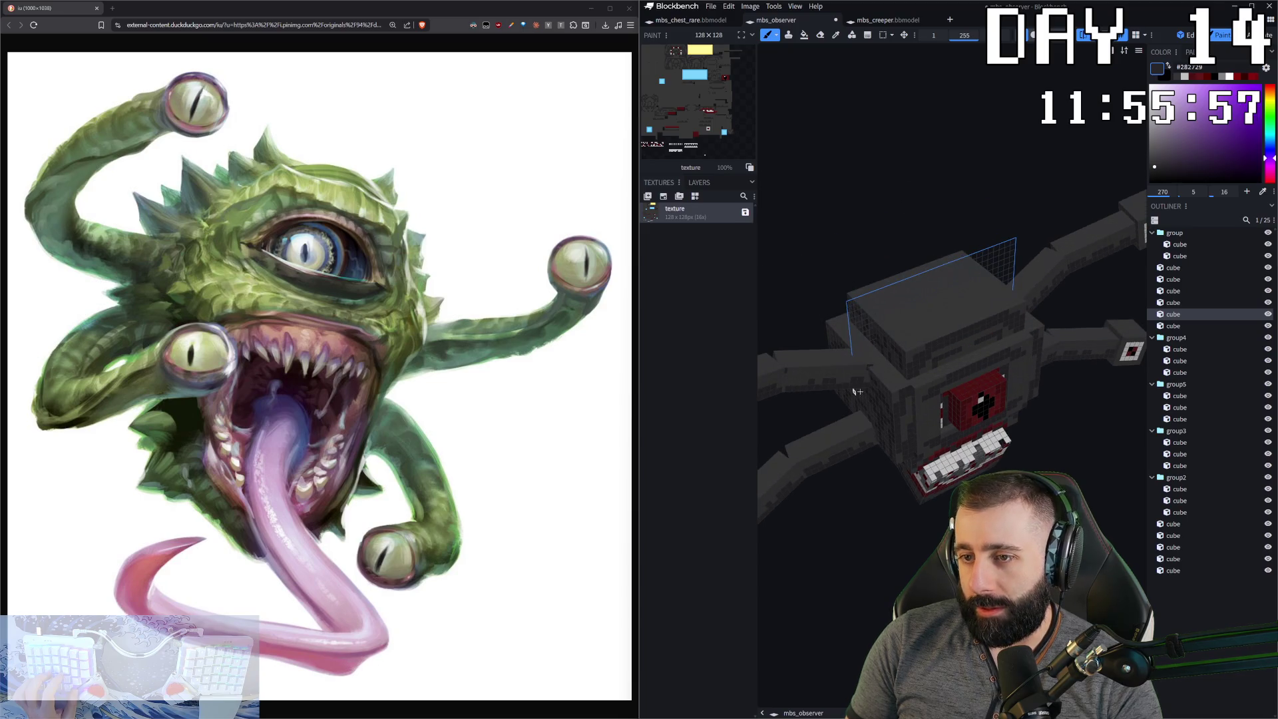
click(918, 384)
click(850, 336)
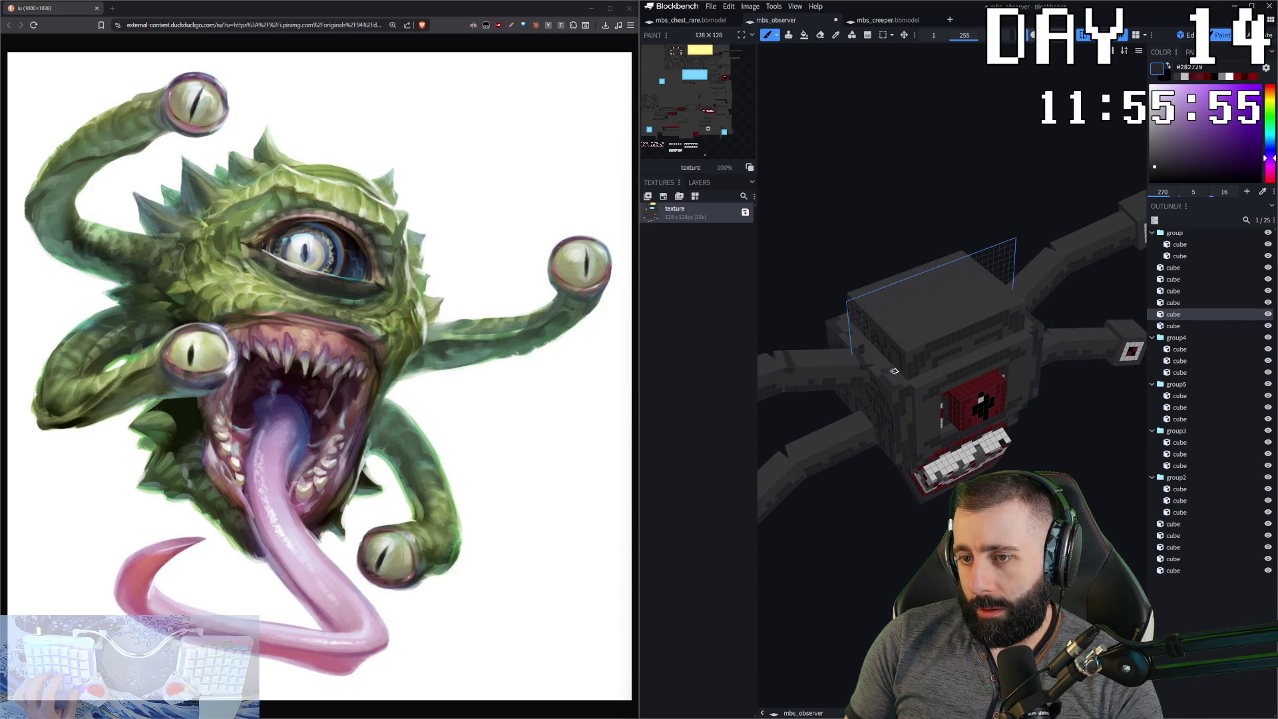
click(874, 359)
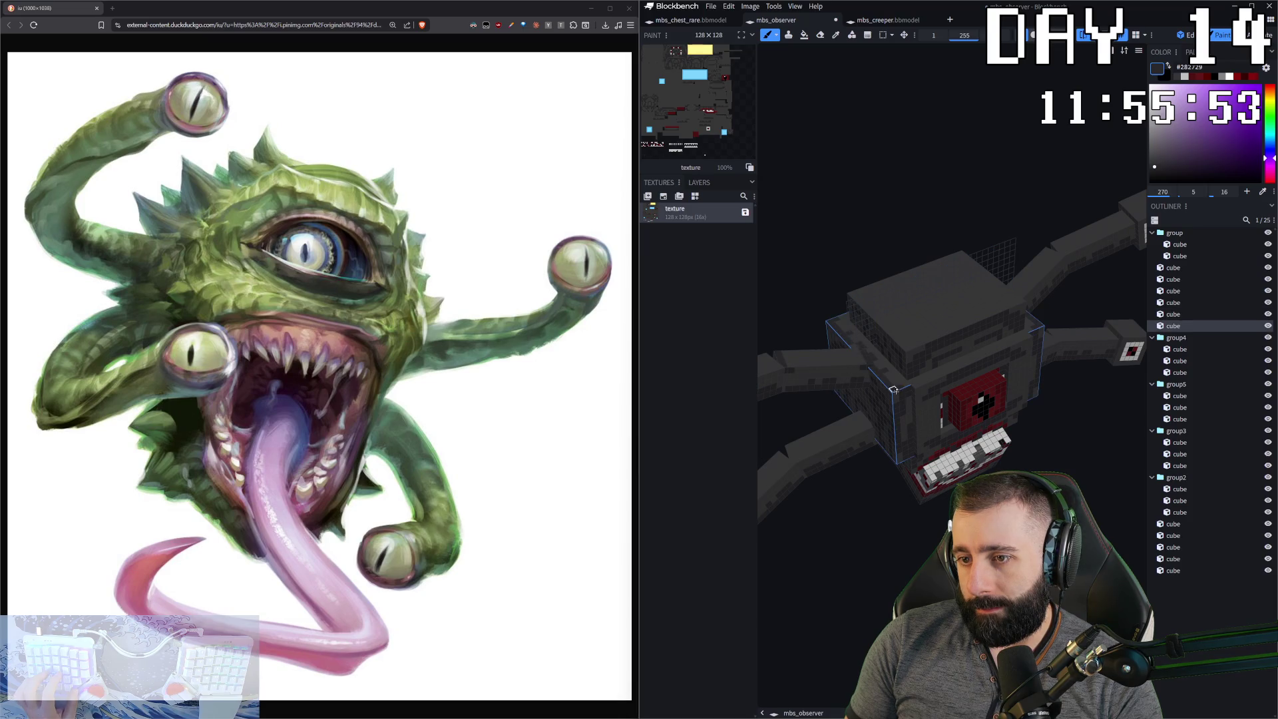
click(939, 382)
- Select the head's top bar, left pillar and bar above the eye in front view
mouse_move(972, 360)
middle_down()
mouse_move(1042, 458)
mouse_move(1015, 340)
middle_up()
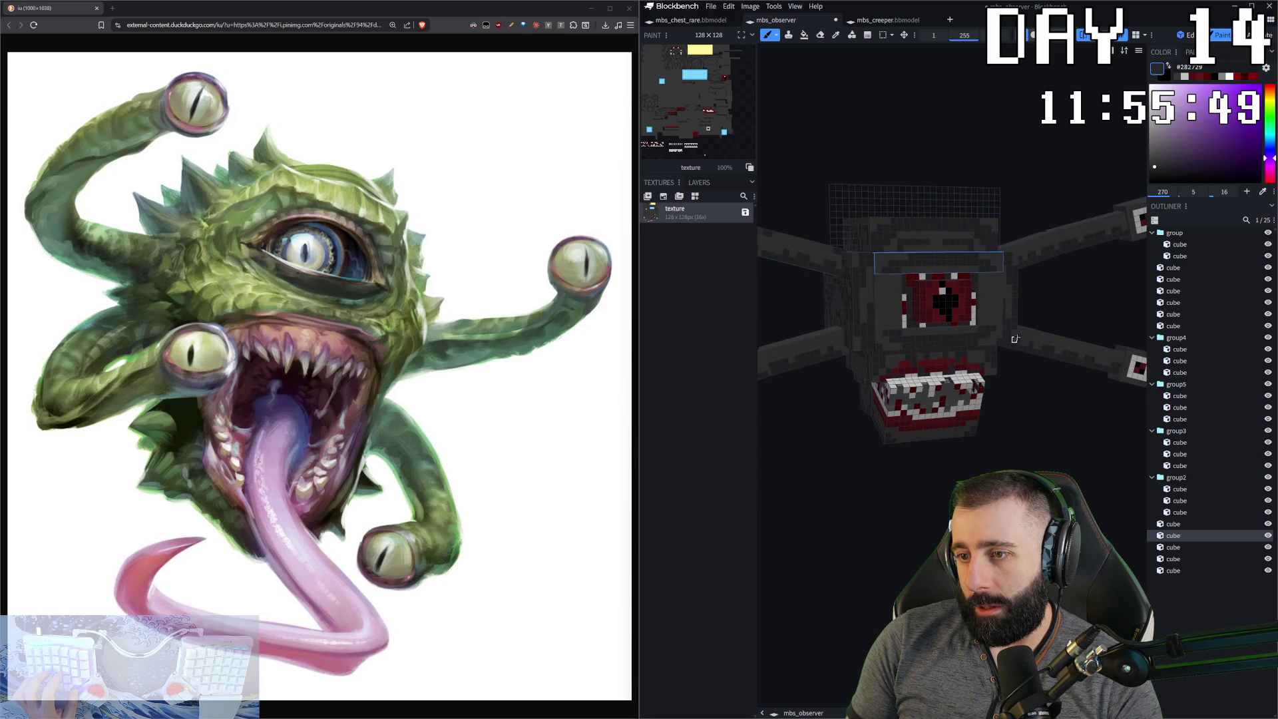
scroll(994, 290, up, 3)
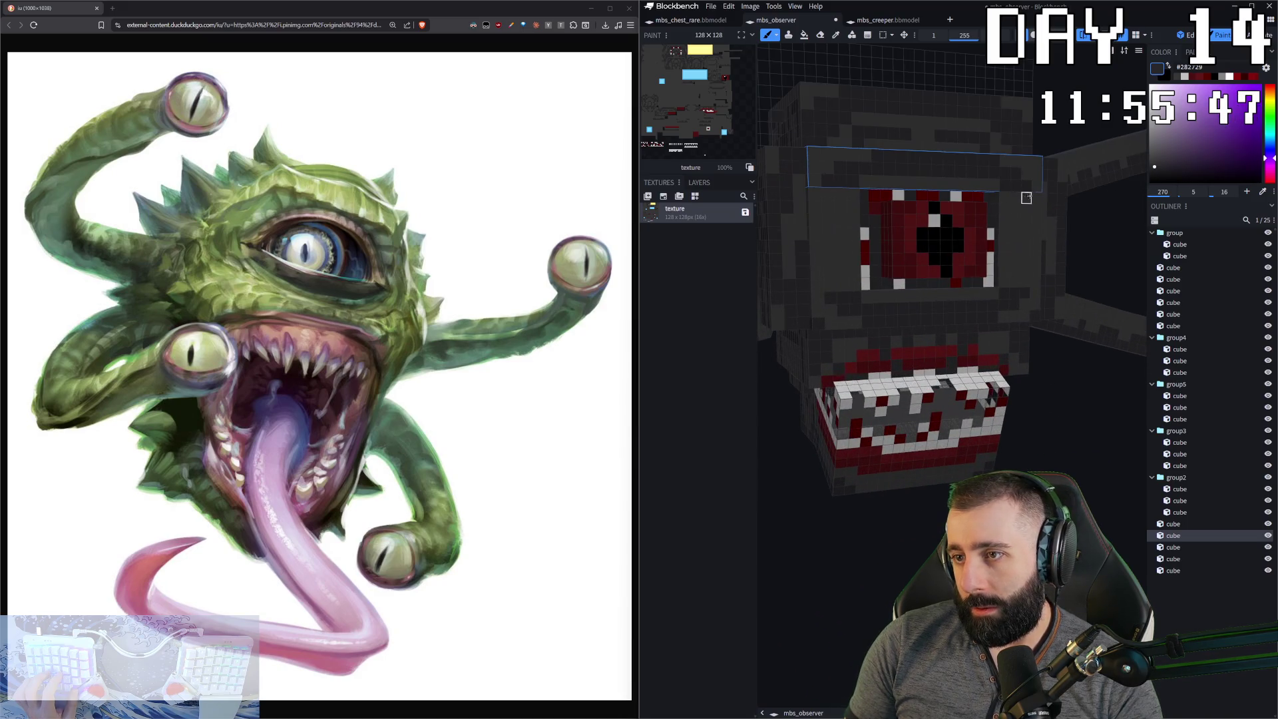
click(1015, 234)
mouse_move(1015, 234)
middle_down()
mouse_move(995, 201)
mouse_move(881, 540)
middle_up()
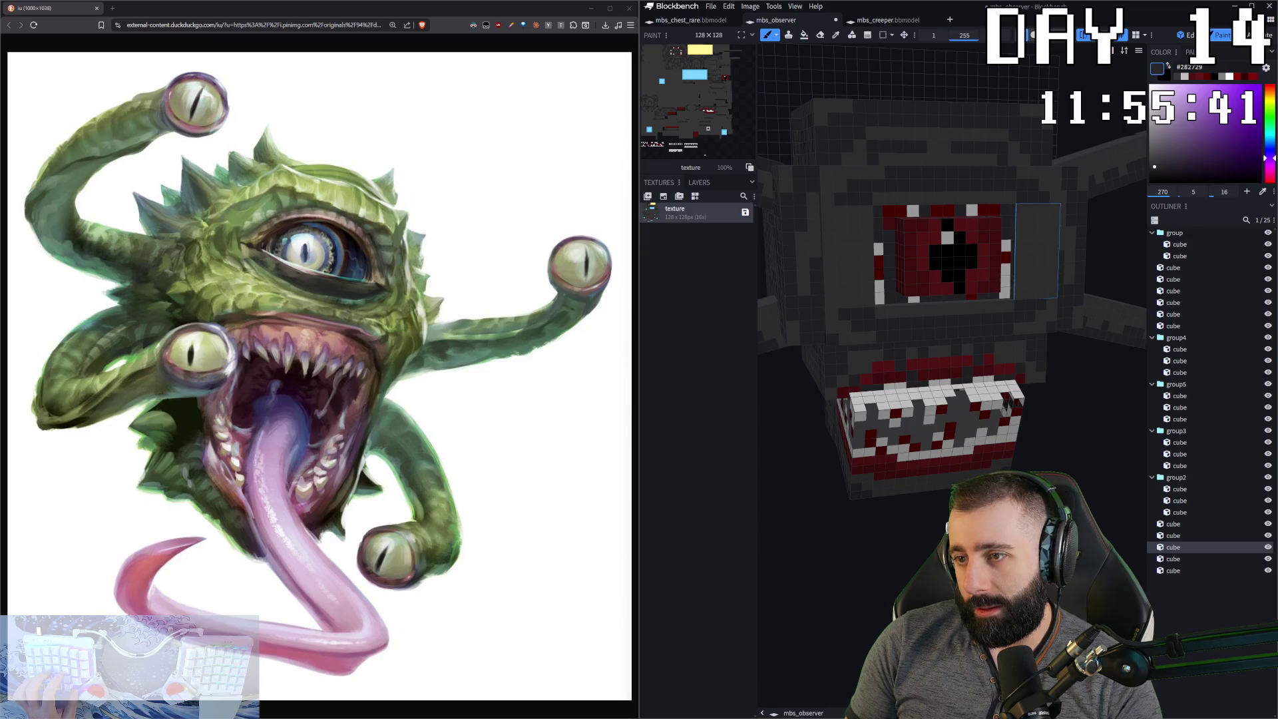
scroll(952, 266, up, 2)
scroll(952, 300, down, 5)
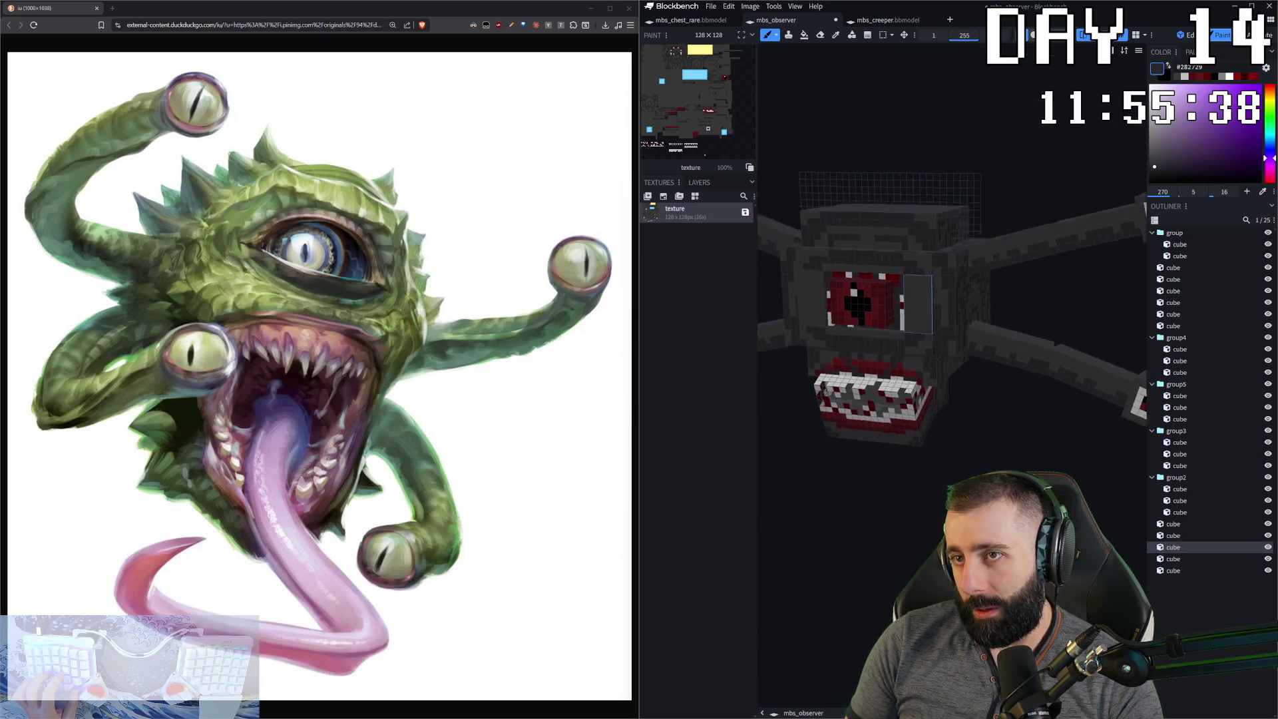
key(KP_1)
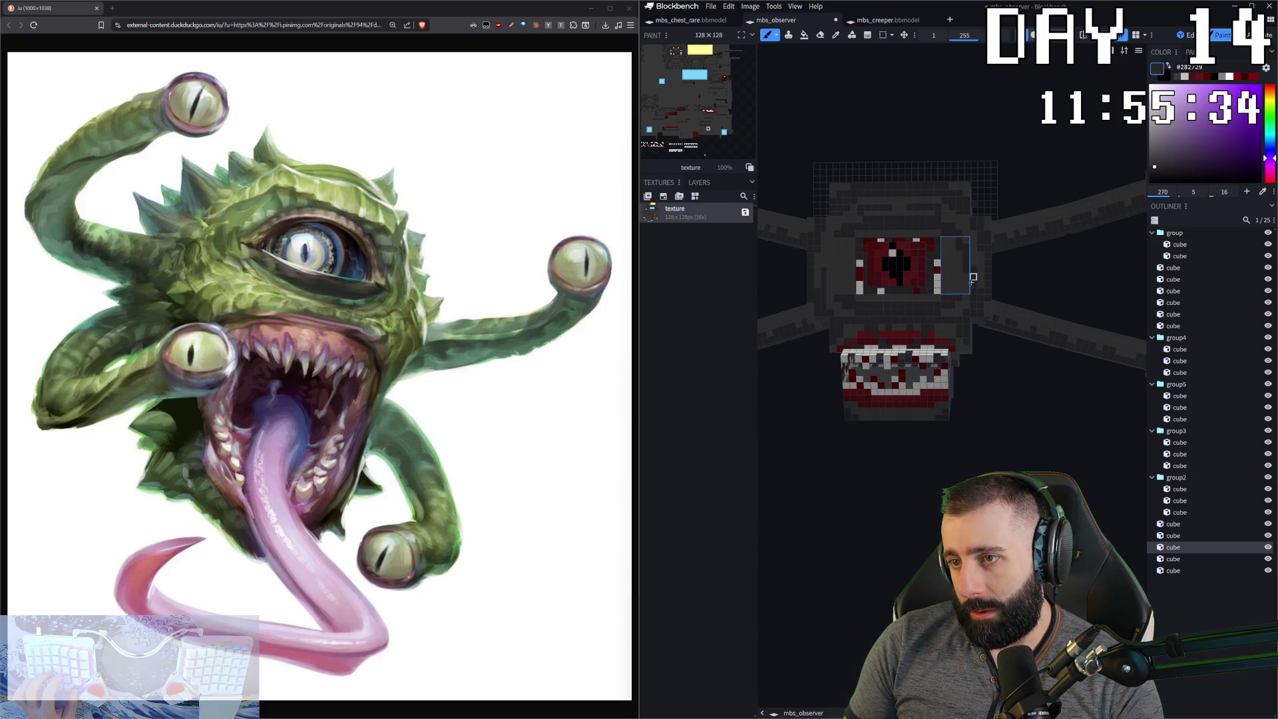
click(962, 228)
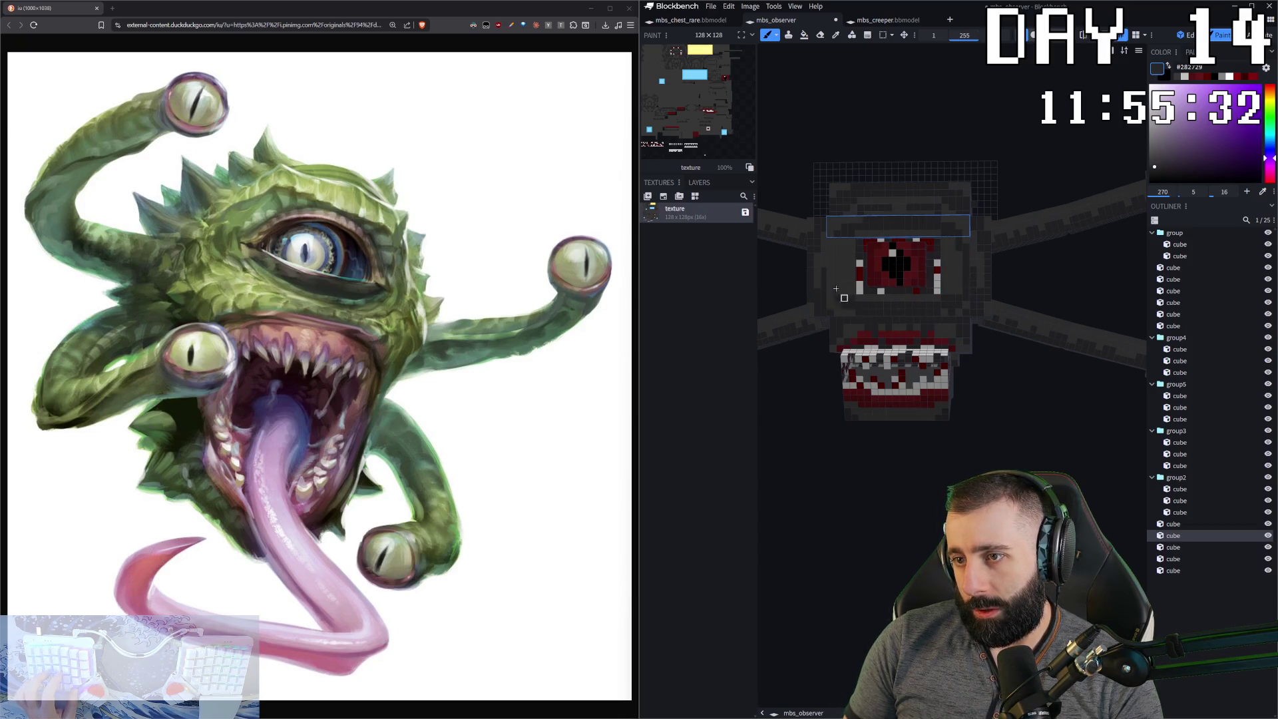
click(837, 240)
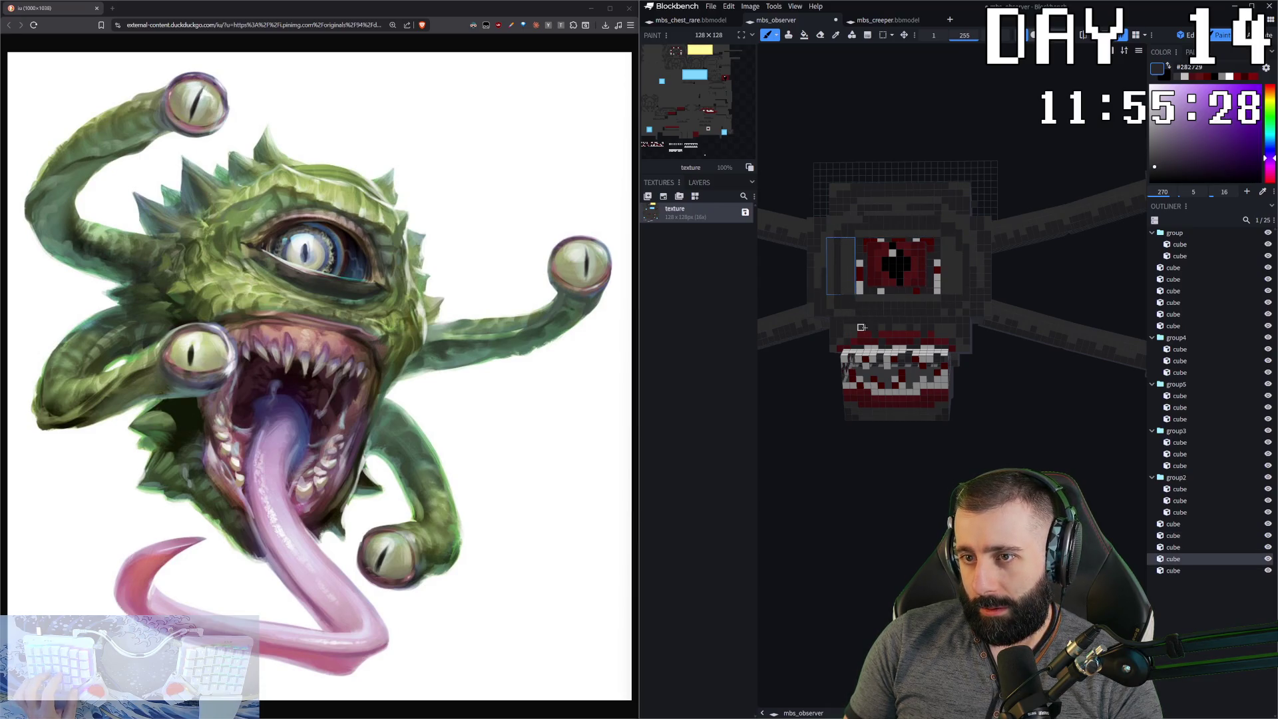
click(830, 277)
scroll(950, 464, down, 5)
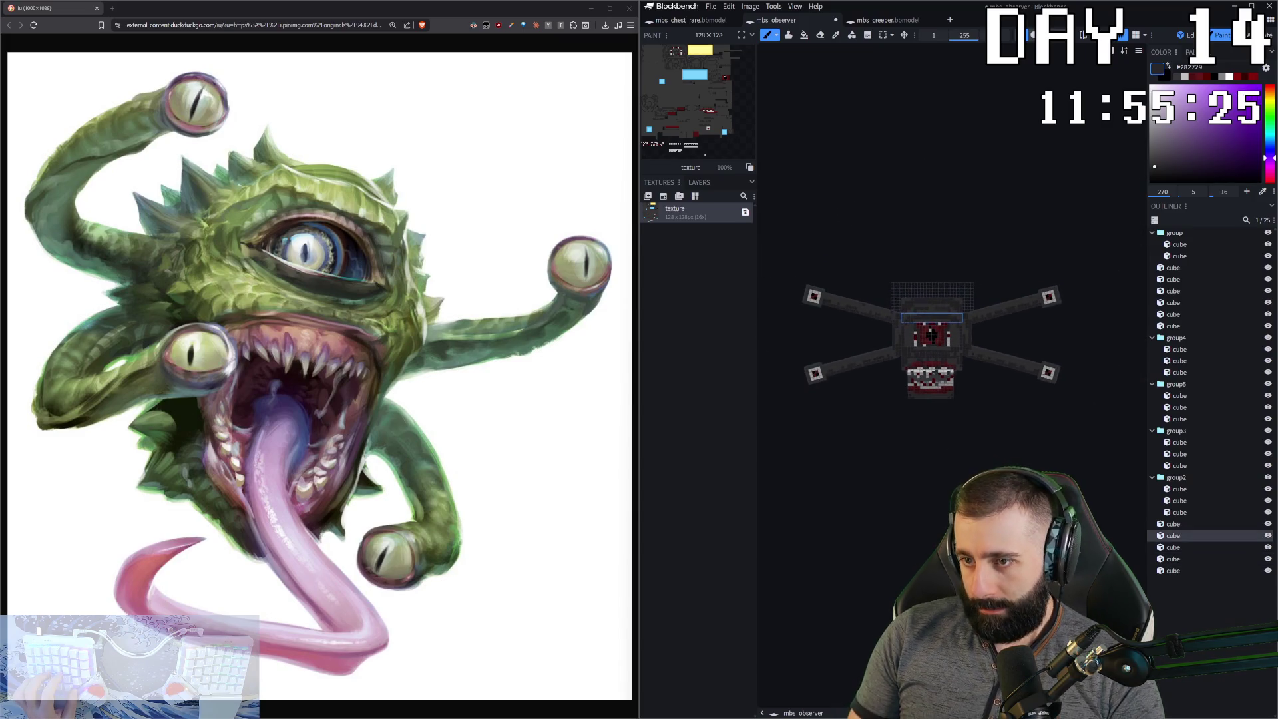
scroll(916, 472, up, 5)
drag(917, 472, 994, 455)
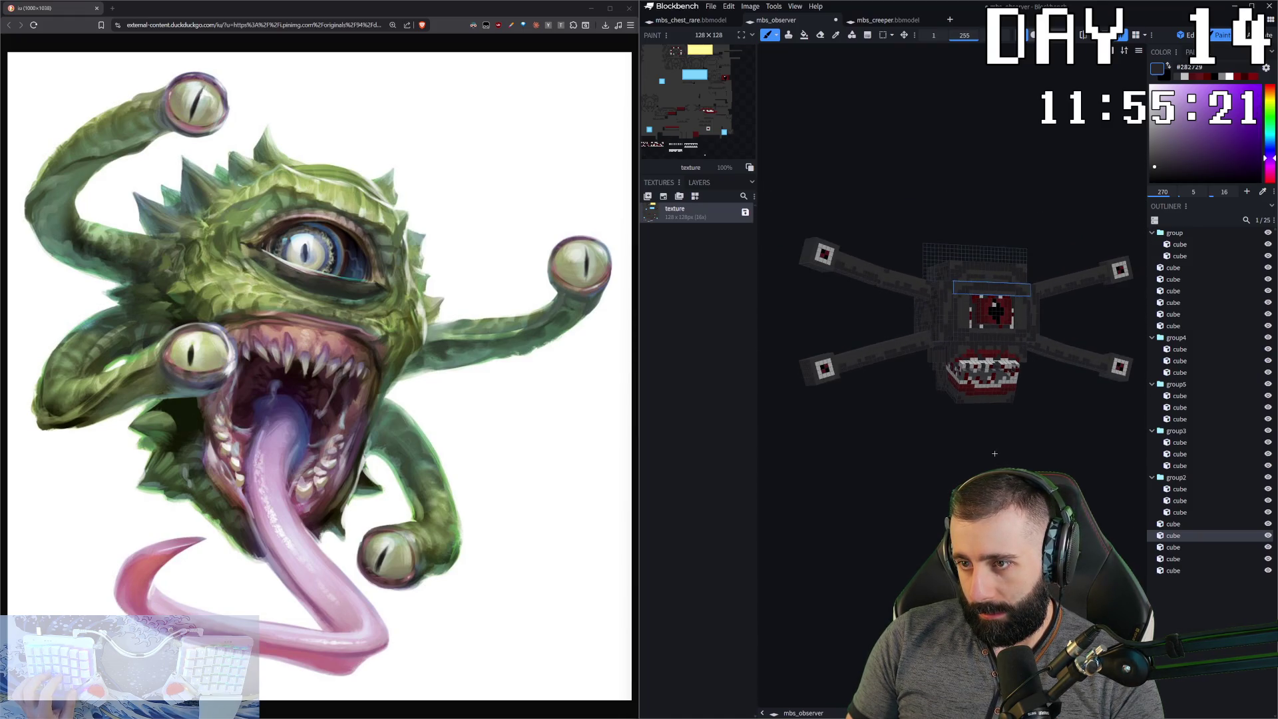
- Select the strip below the eye and sample #373737 from the dark body surface
scroll(973, 314, up, 1)
scroll(966, 306, up, 2)
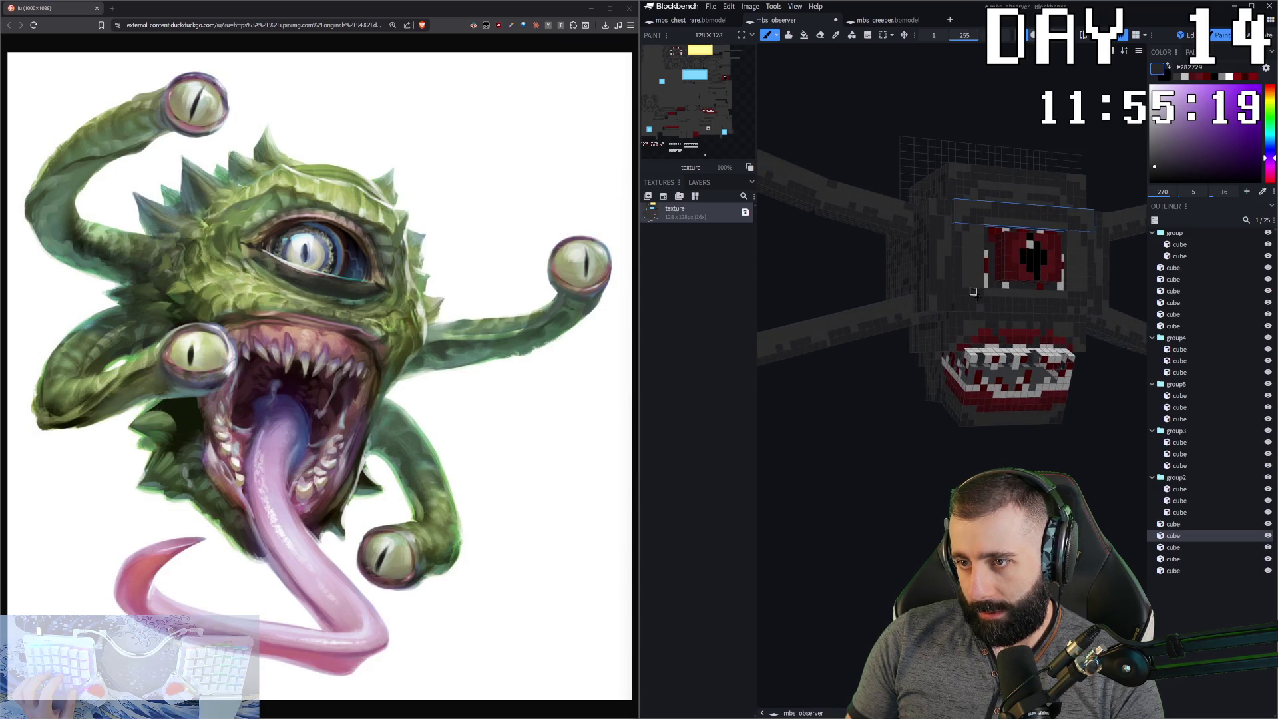
scroll(973, 291, up, 2)
click(972, 283)
click(971, 273)
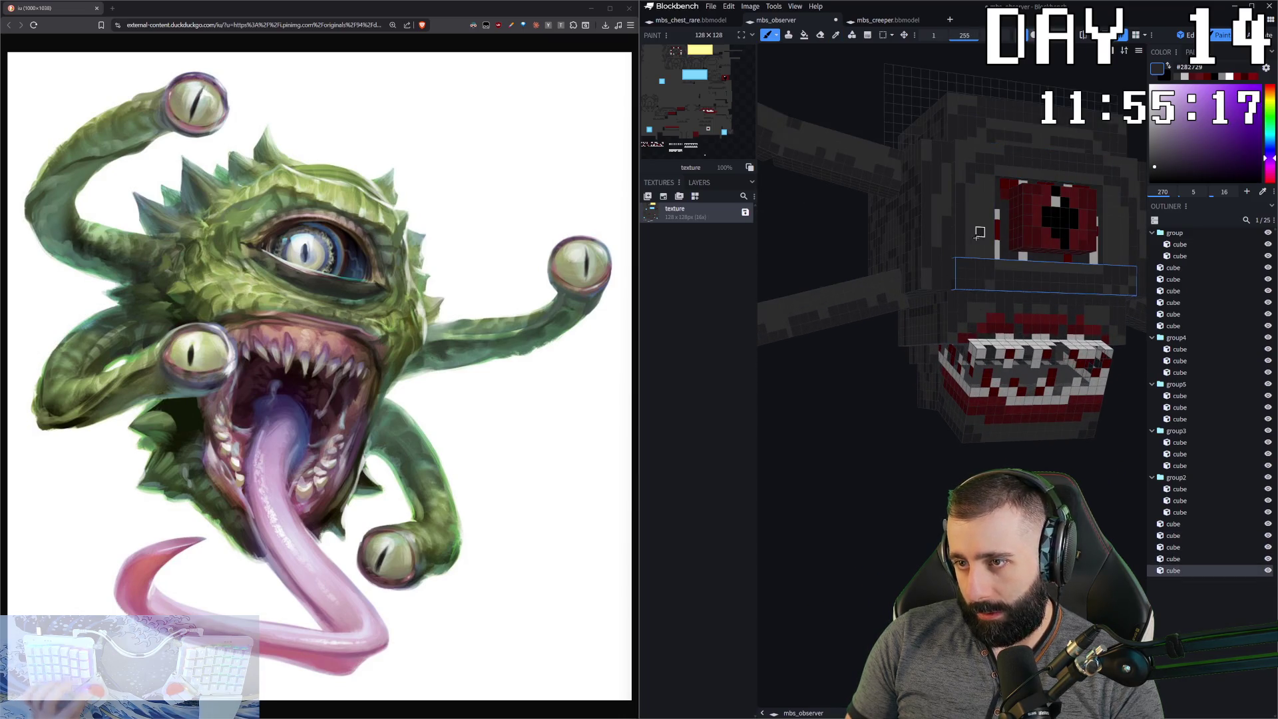
ctrl+click(981, 297)
drag(981, 296, 915, 294)
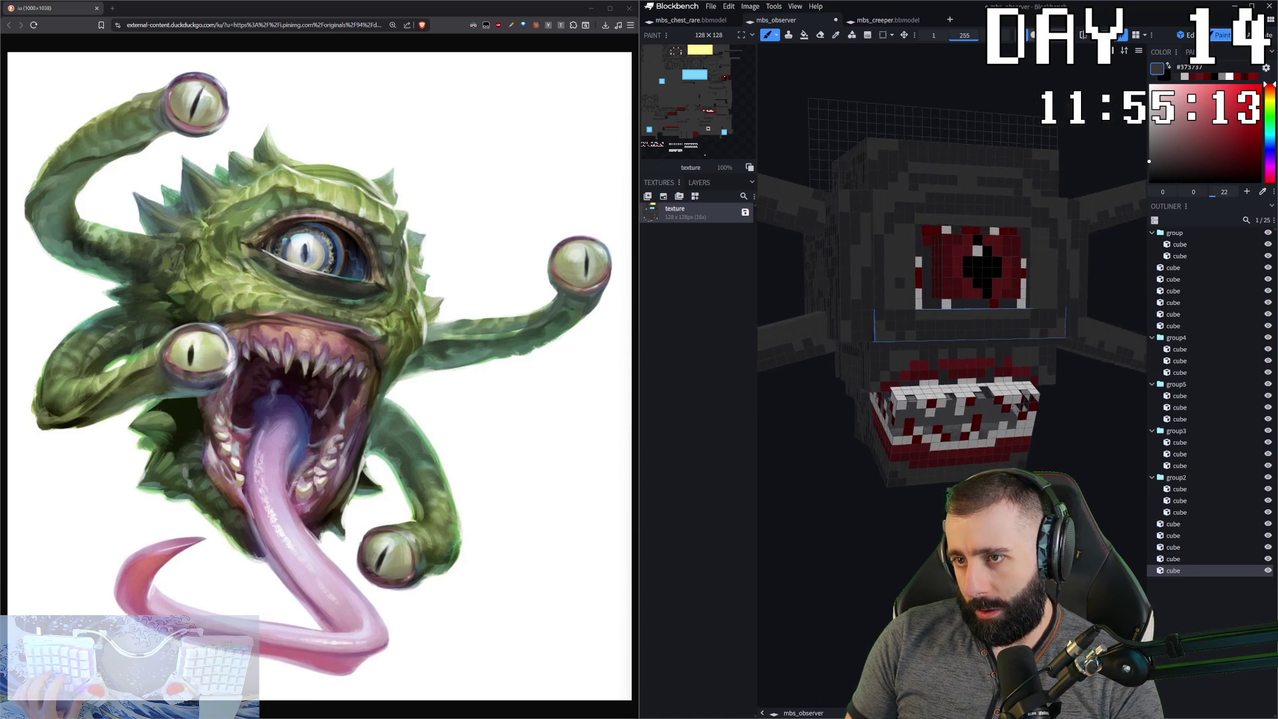
- Sample dark grey from the front body cube and select the flat cube on top of the head
scroll(921, 319, down, 4)
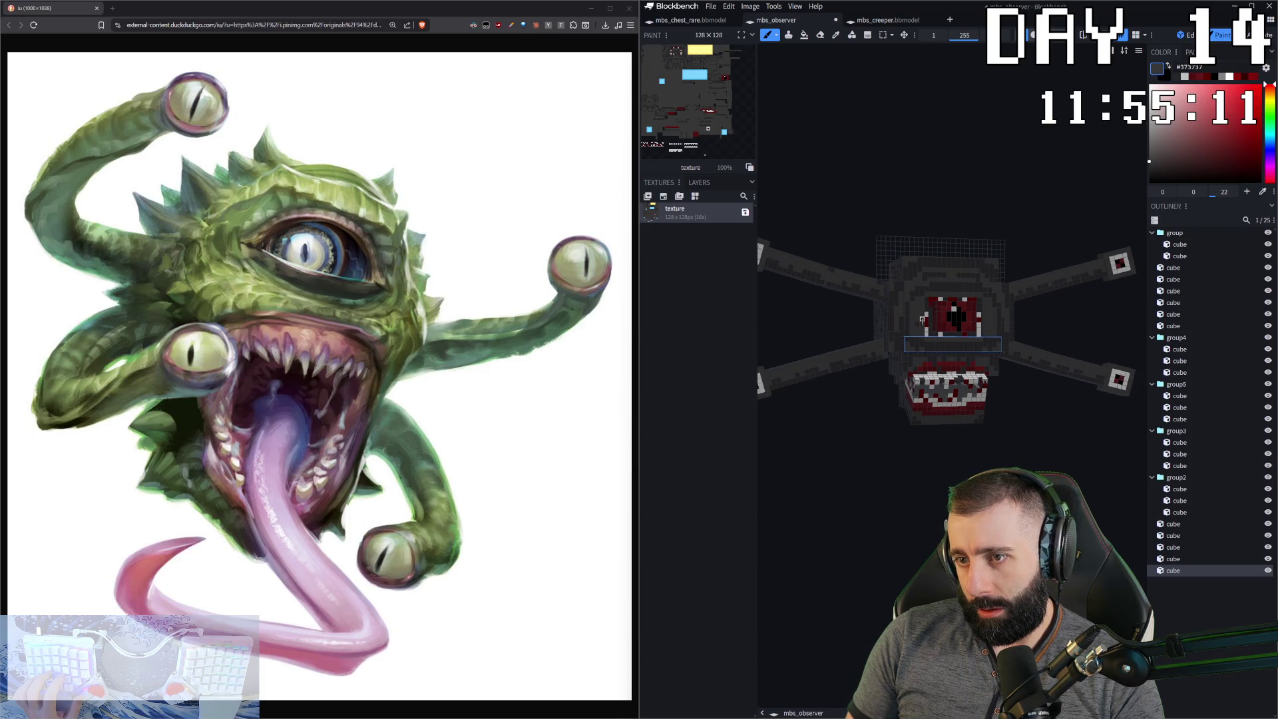
scroll(922, 319, down, 3)
mouse_move(922, 319)
mouse_down()
mouse_move(925, 360)
mouse_move(886, 346)
mouse_up()
scroll(885, 346, up, 3)
mouse_move(758, 393)
mouse_down()
mouse_move(860, 279)
mouse_move(863, 298)
mouse_up()
scroll(860, 266, up, 3)
key(c)
click(860, 263)
key(b)
scroll(862, 174, up, 2)
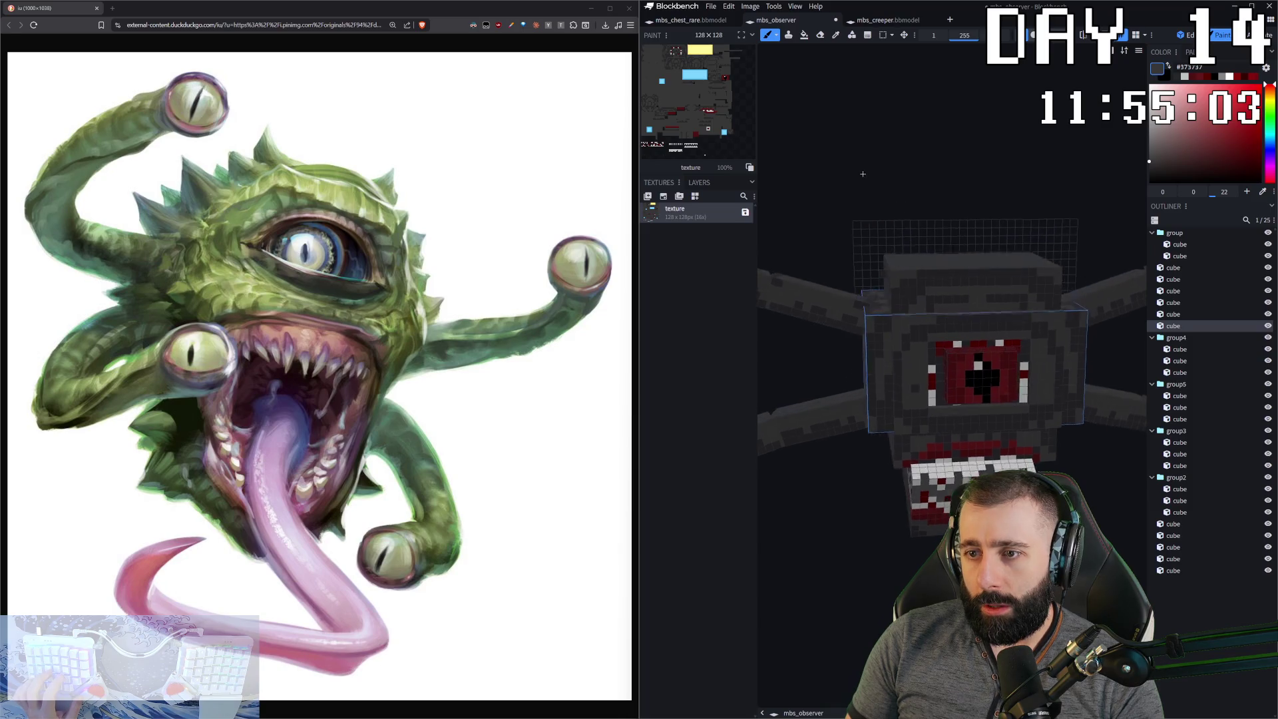
click(903, 296)
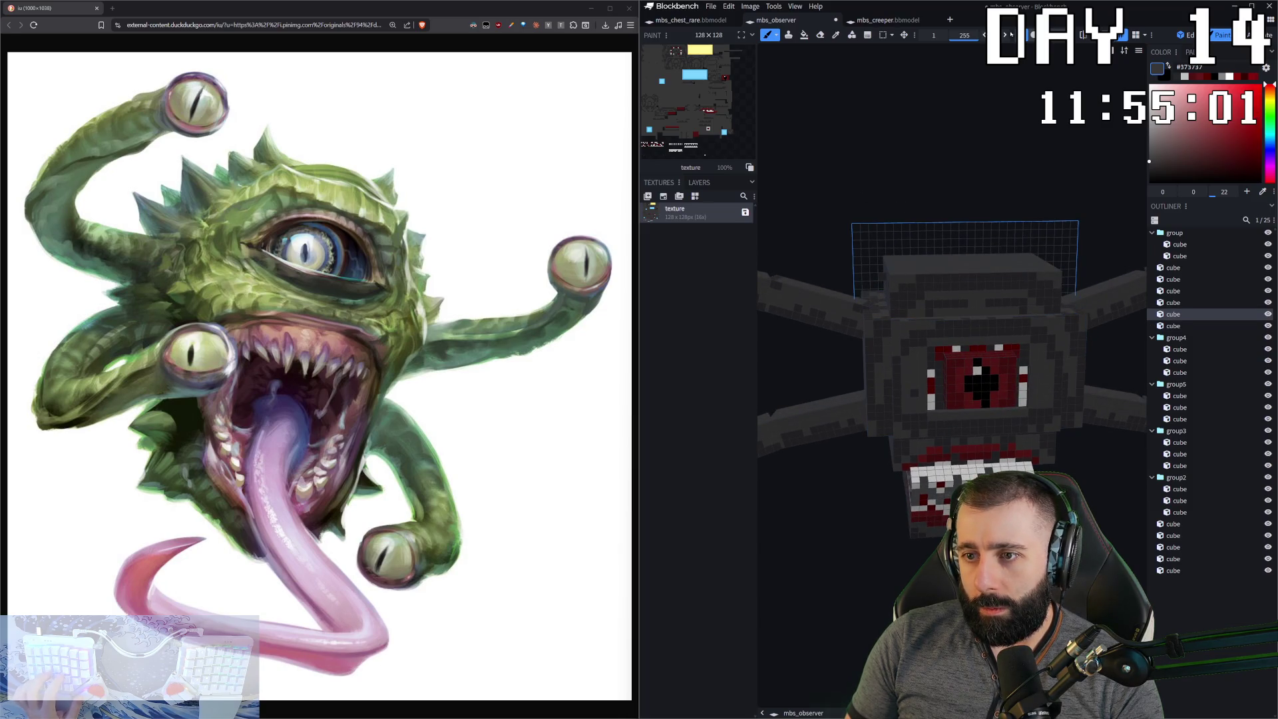
- With Mirror Painting on, paint dark grey #373737 spike pixels along the top cube's edge and face
click(1084, 35)
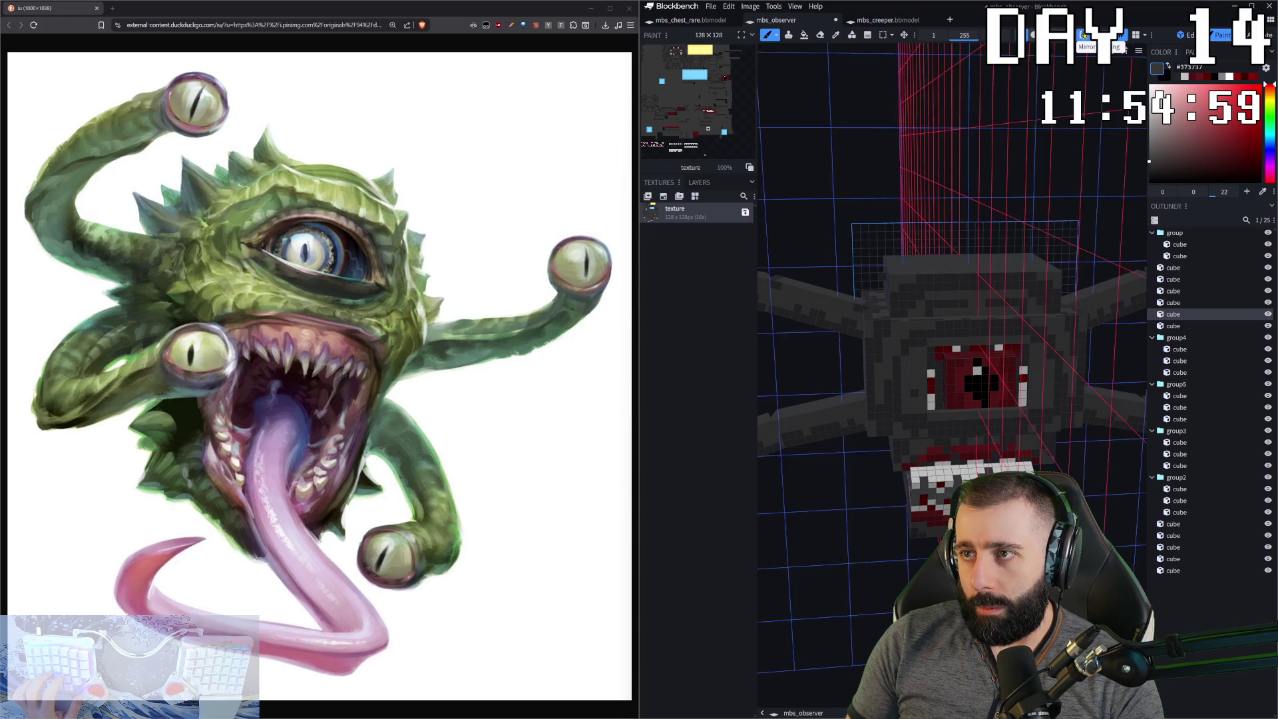
scroll(874, 293, up, 5)
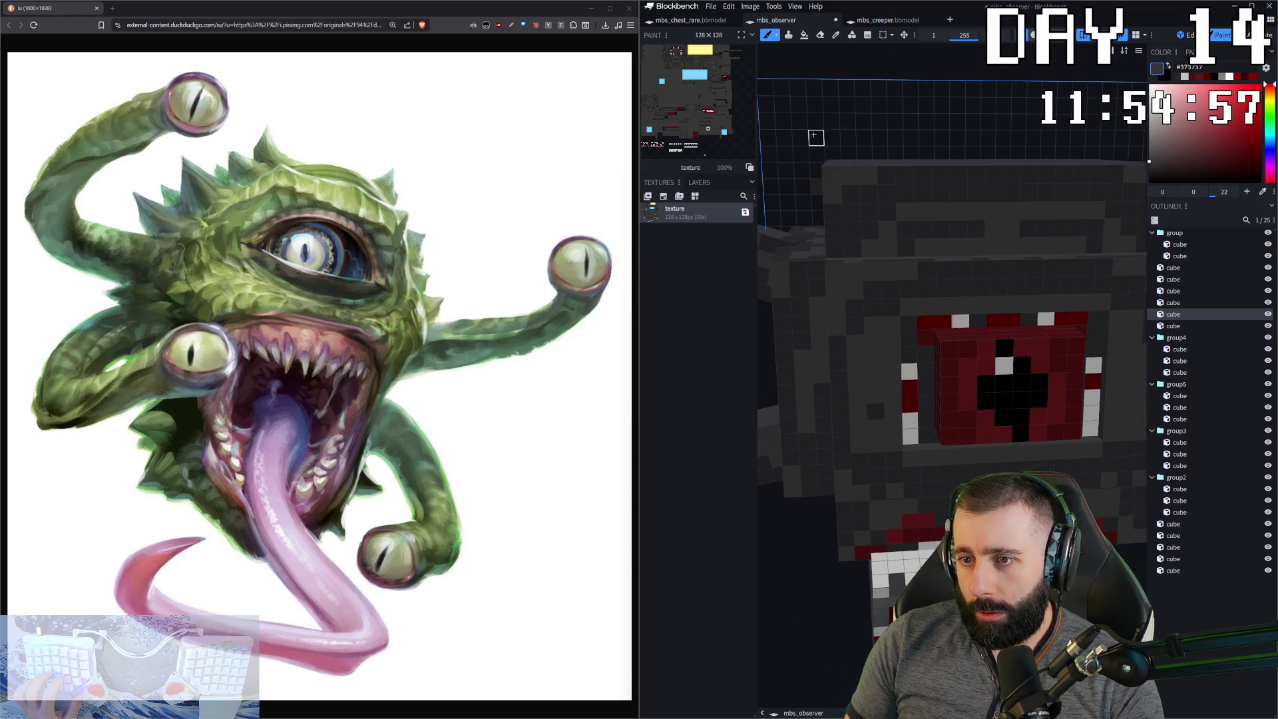
key(e)
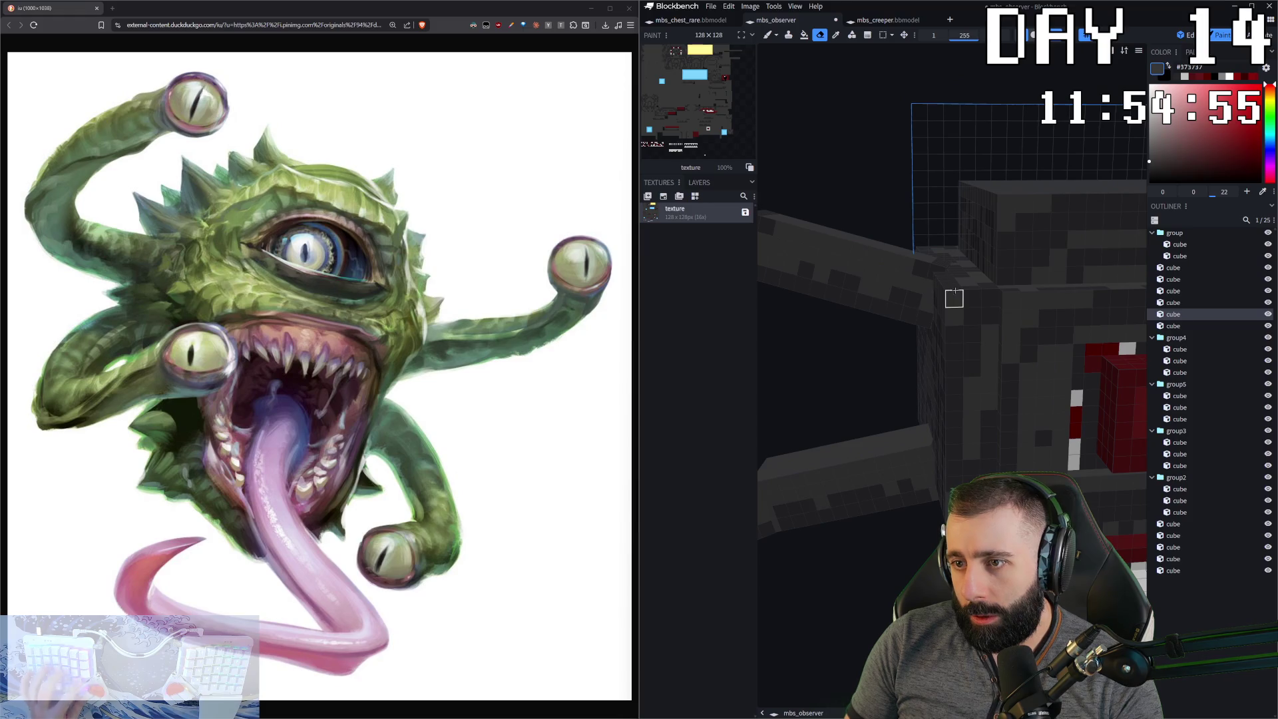
key(b)
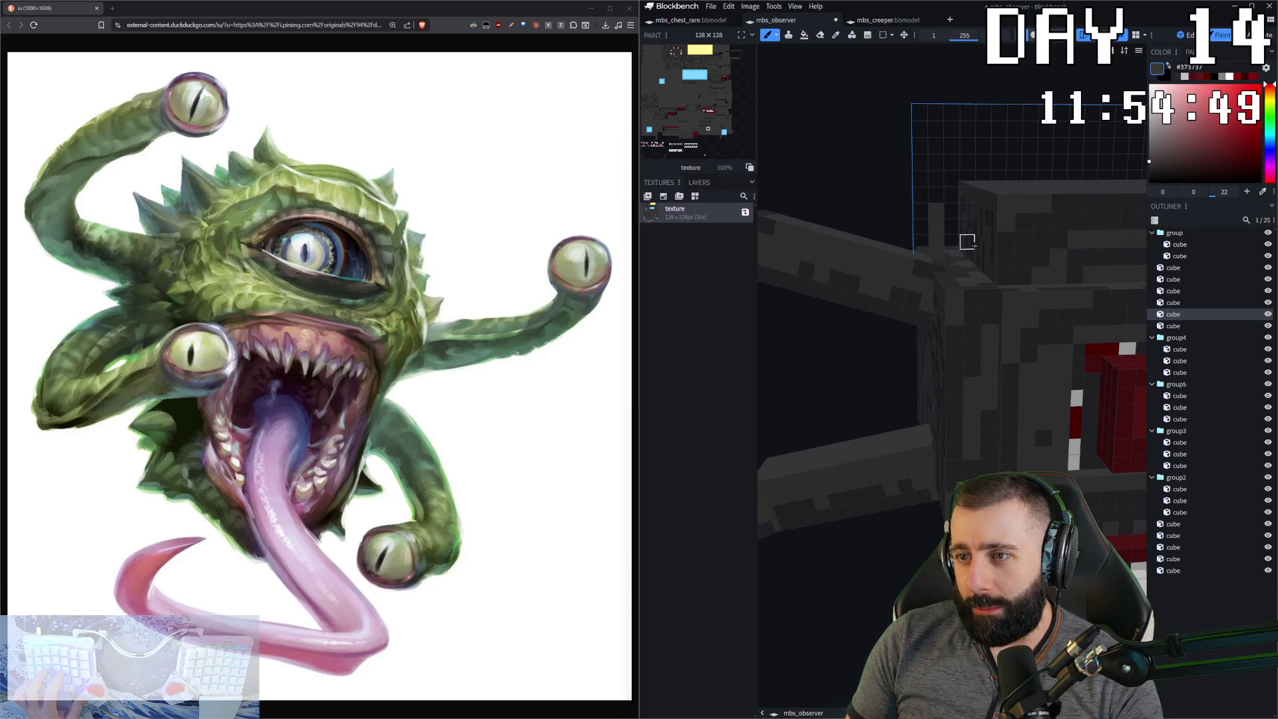
mouse_move(922, 213)
mouse_down()
mouse_move(964, 257)
mouse_move(952, 220)
mouse_move(921, 193)
mouse_move(935, 143)
mouse_move(975, 155)
mouse_up()
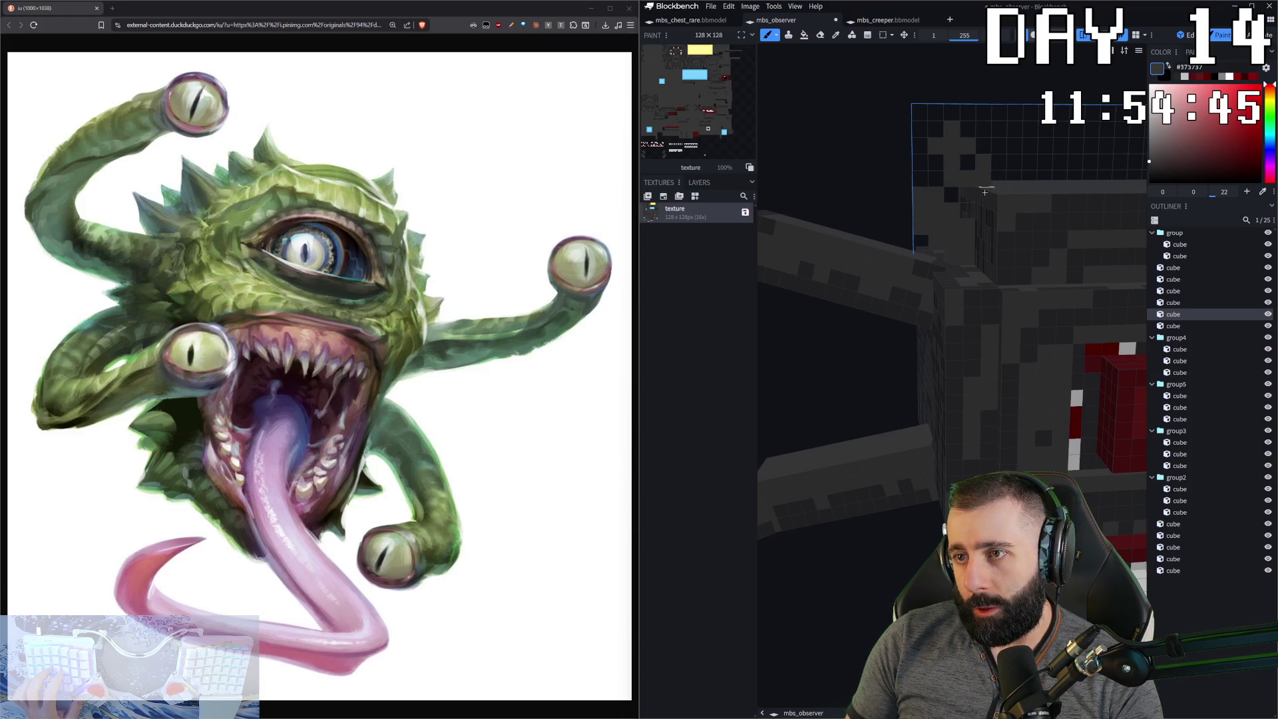
click(990, 190)
middle_drag(983, 178, 923, 236)
click(936, 204)
mouse_move(936, 204)
mouse_down()
mouse_move(901, 205)
mouse_move(901, 177)
mouse_move(921, 220)
mouse_move(933, 202)
mouse_move(953, 235)
mouse_up()
- Undo the stray brush strokes on the top cube, switching between eraser and brush
scroll(942, 247, down, 3)
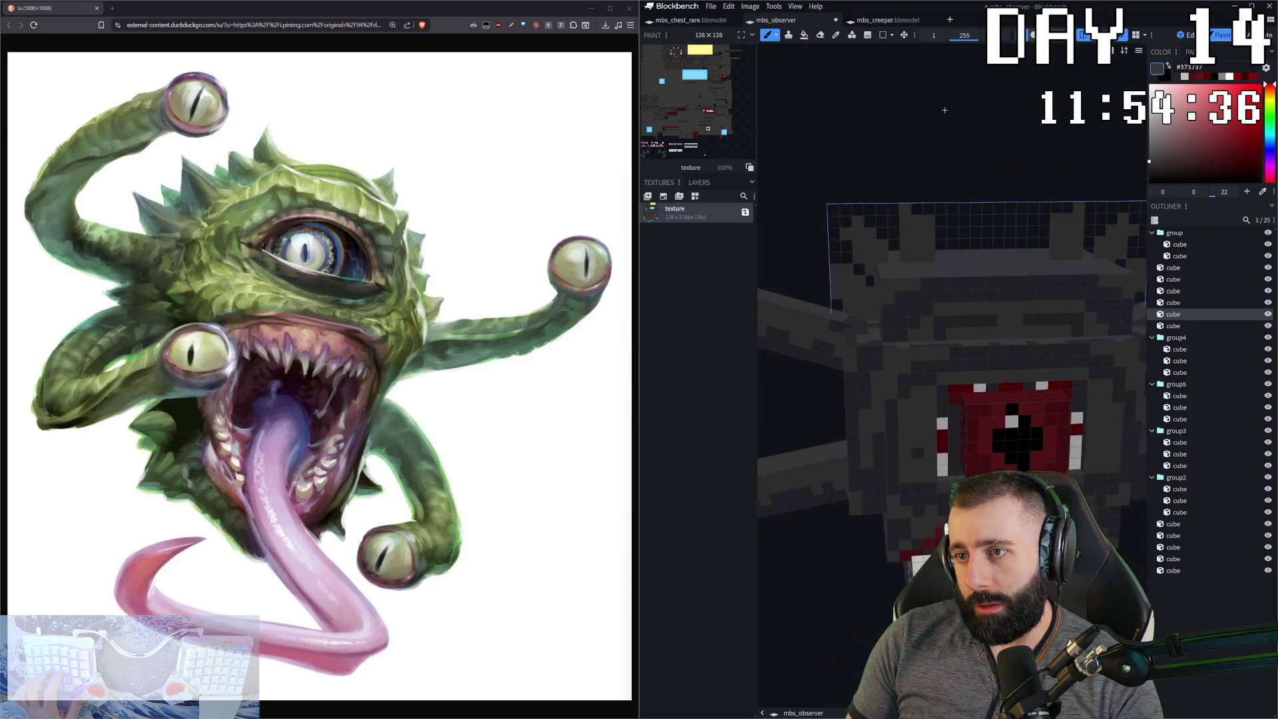
scroll(918, 167, up, 3)
key(e)
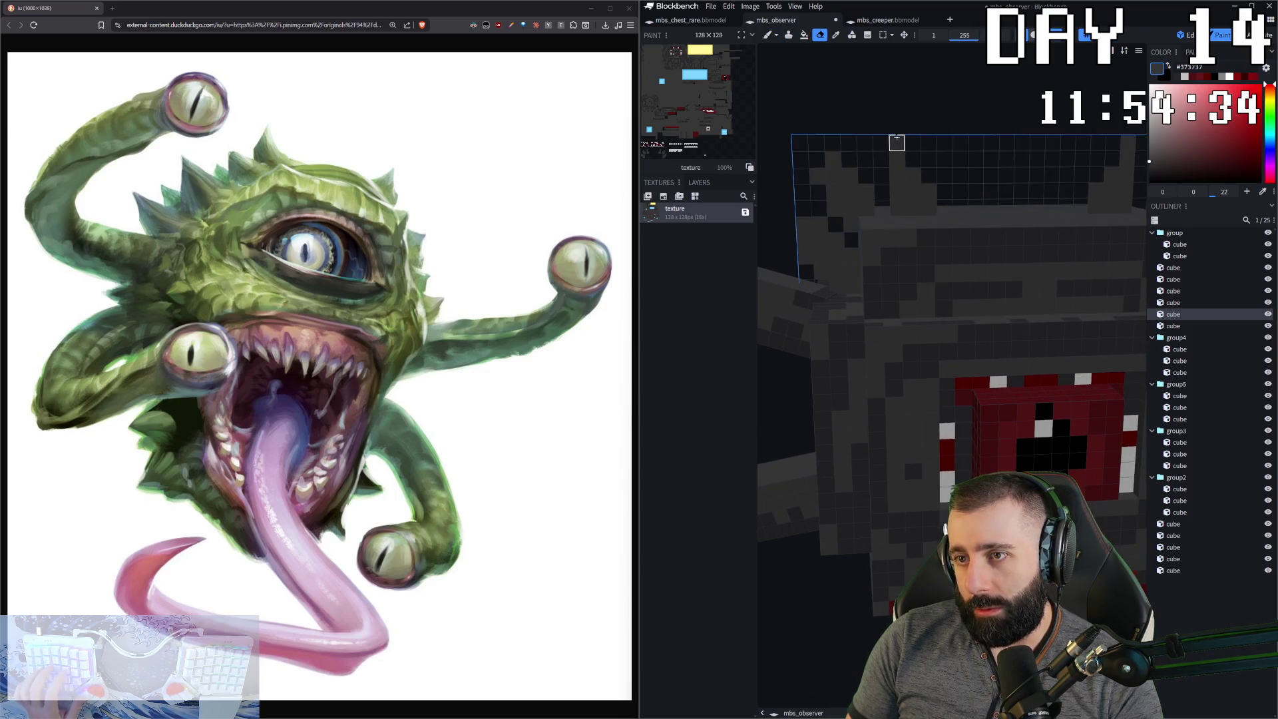
mouse_move(942, 106)
mouse_down()
mouse_move(947, 198)
mouse_move(901, 183)
mouse_move(901, 203)
mouse_up()
key(b)
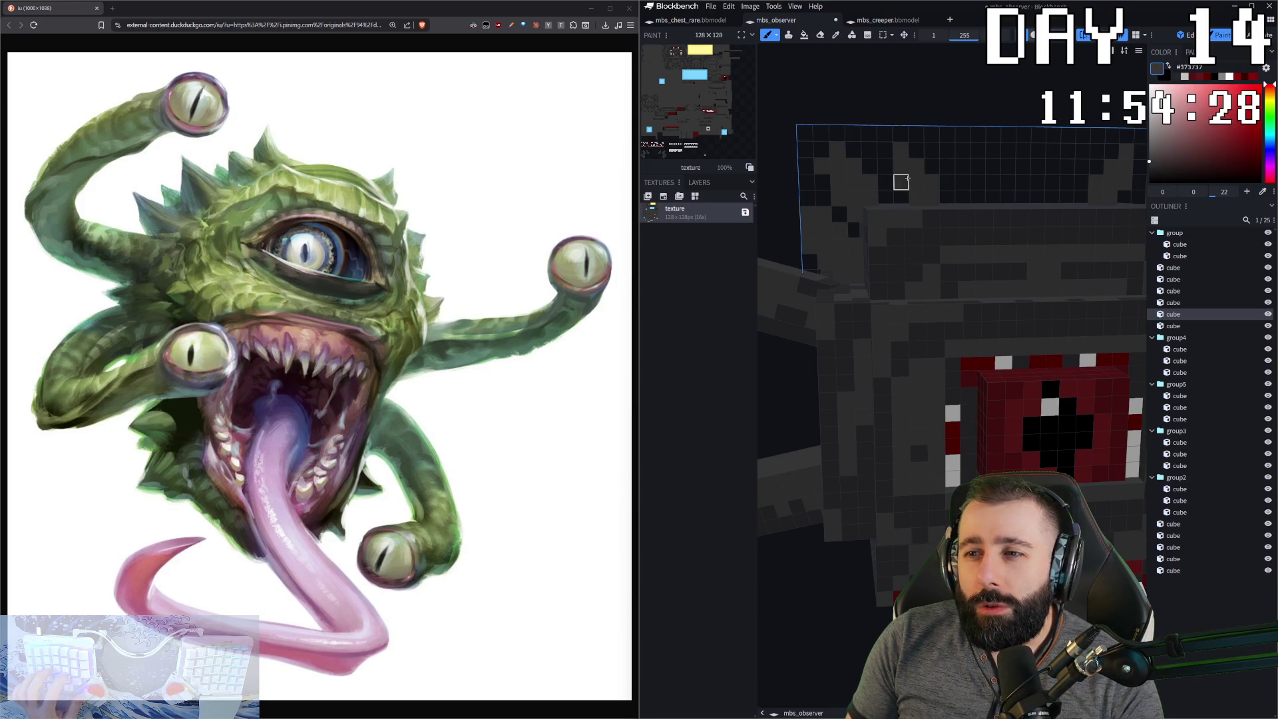
key(ctrl+z)
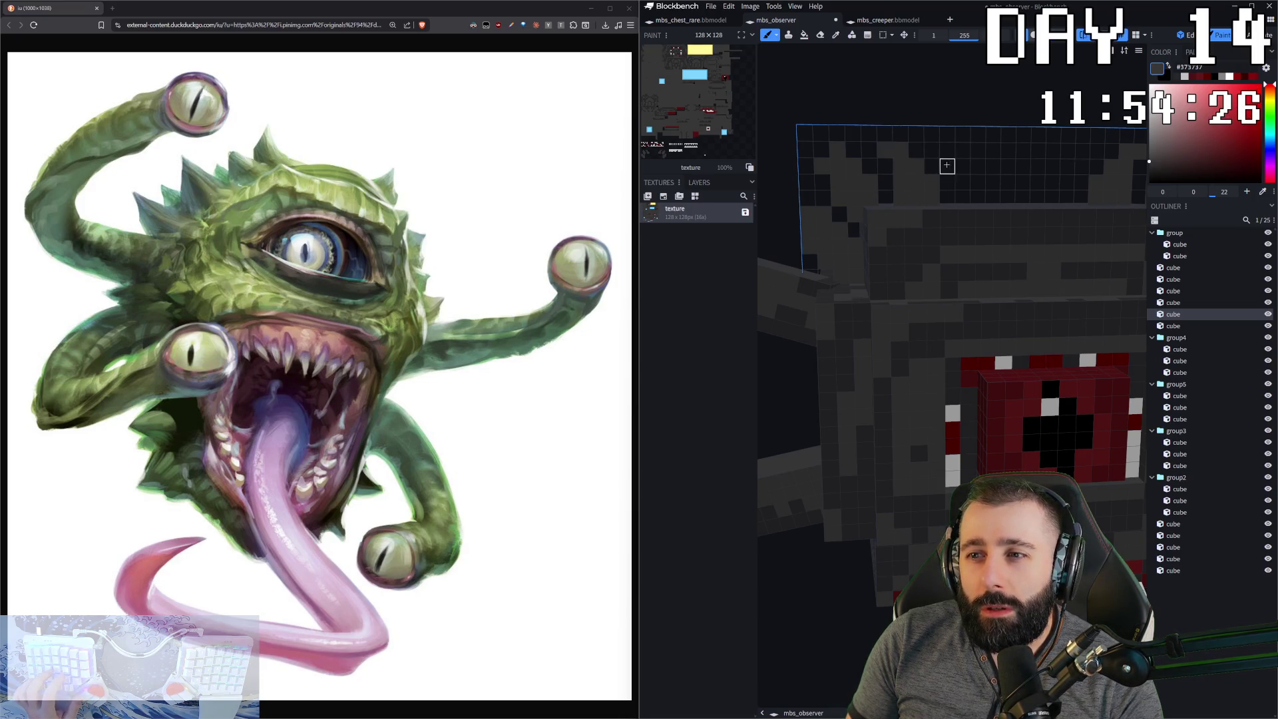
key(e)
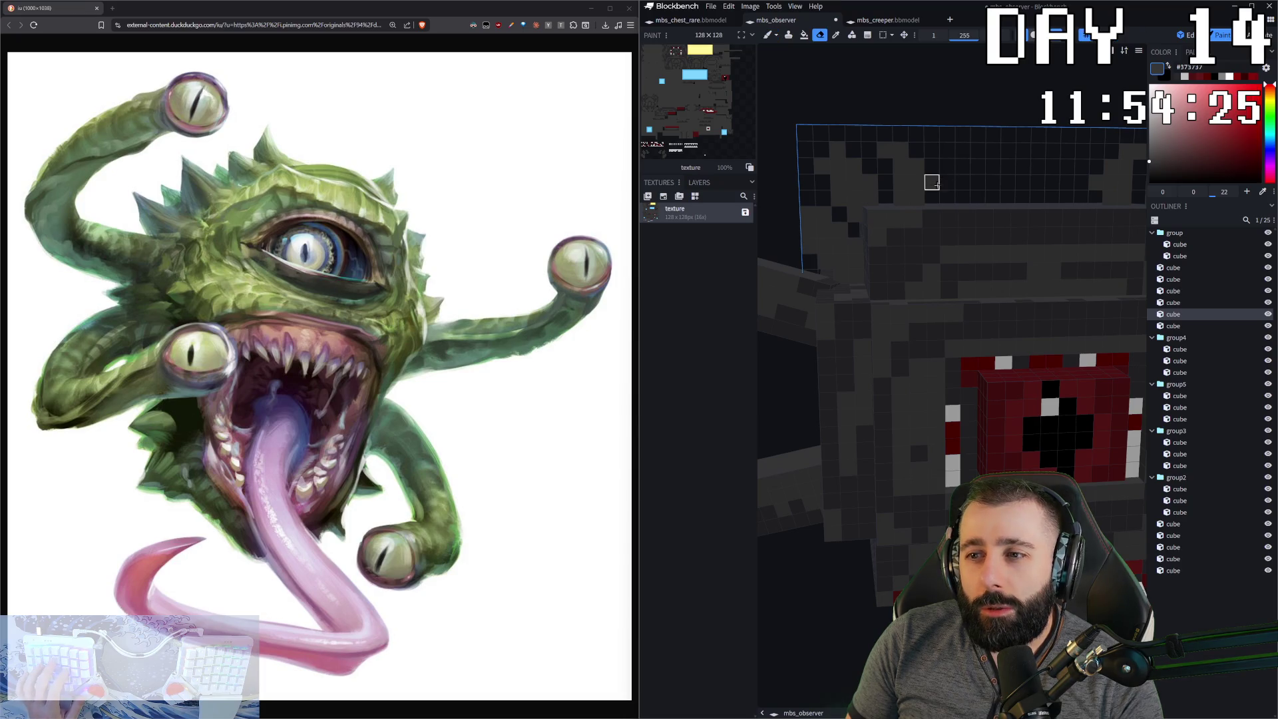
key(b)
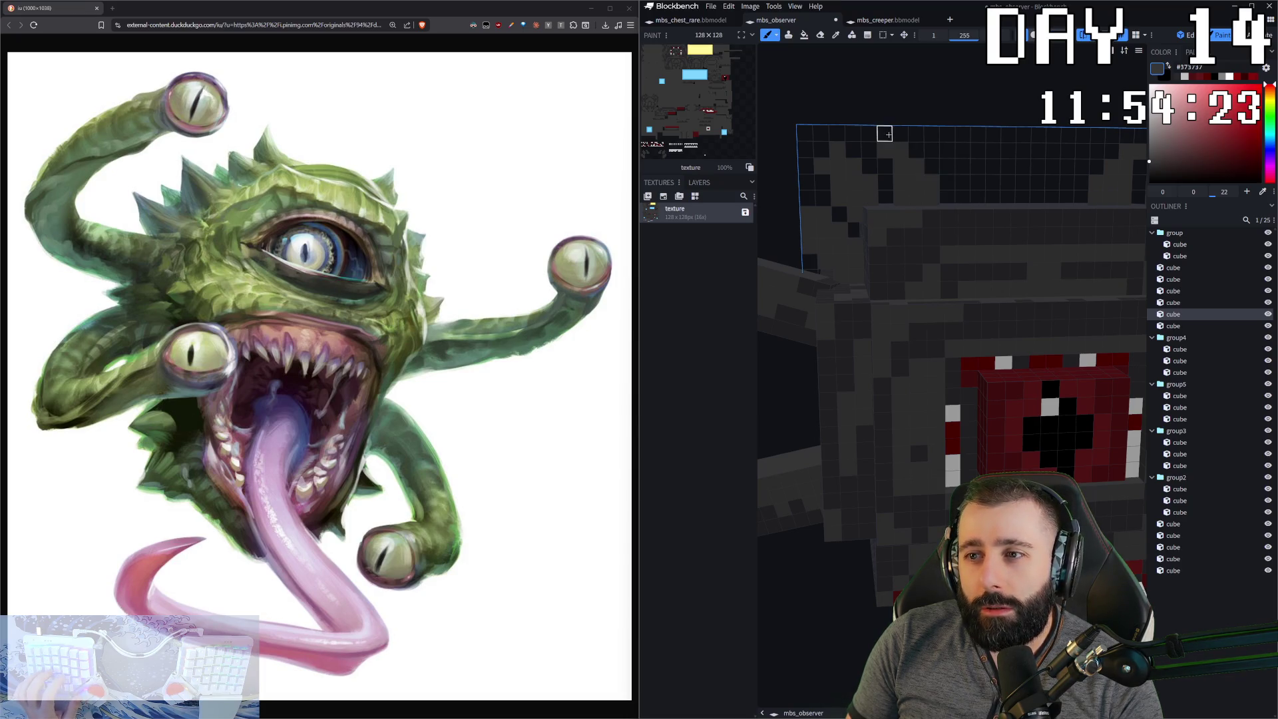
- Turn the observer so its eye stalks point left, with the eraser ready
middle_drag(901, 150, 889, 146)
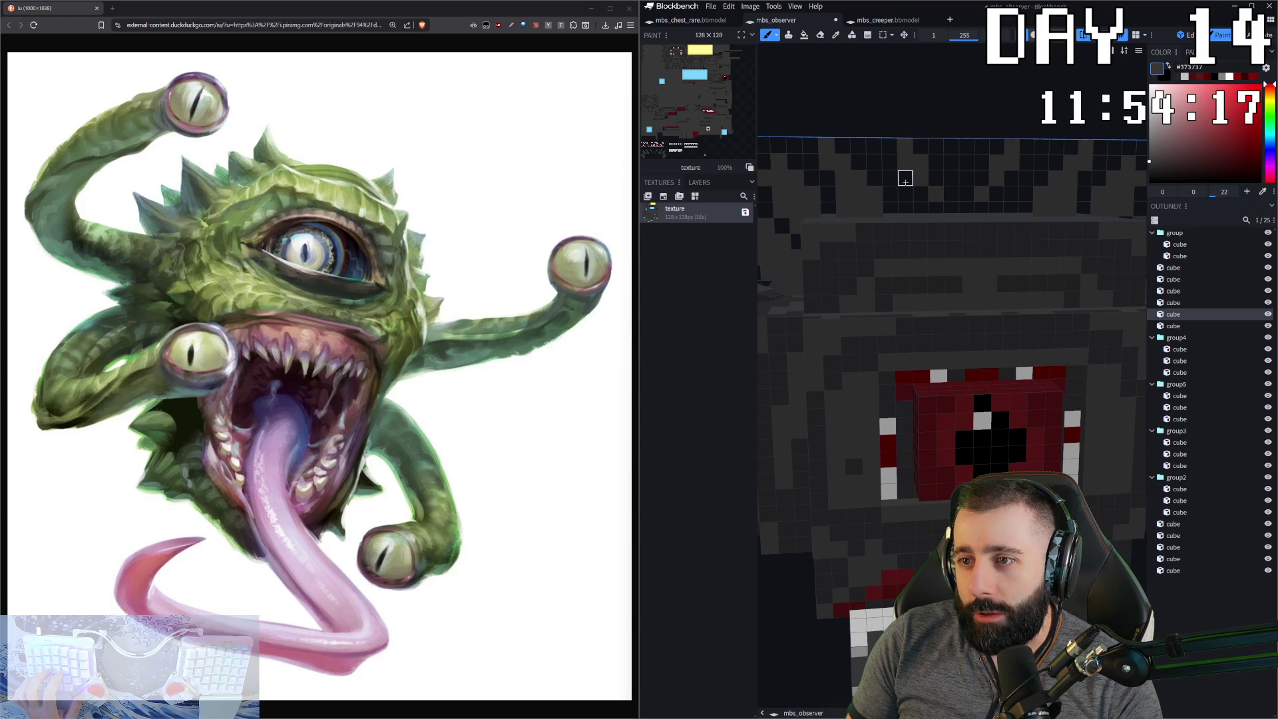
scroll(988, 266, down, 3)
drag(1052, 200, 1066, 189)
right_drag(1067, 188, 952, 200)
key(e)
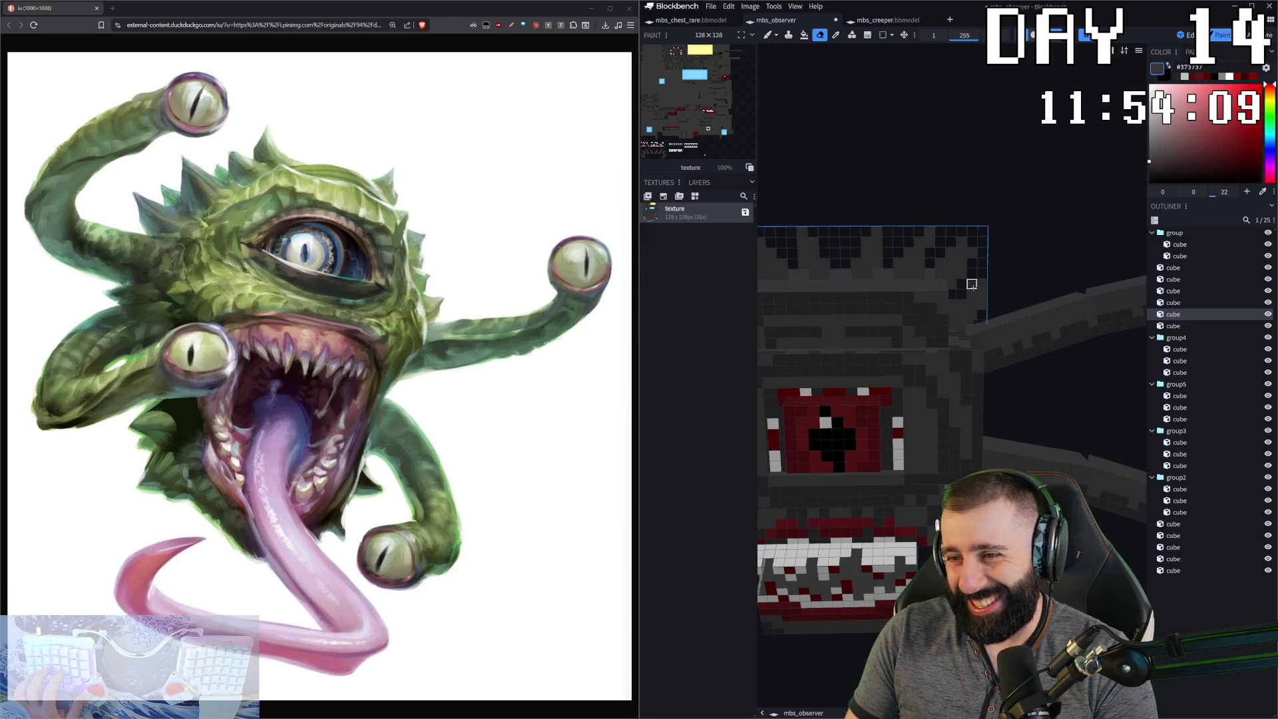
scroll(972, 284, down, 5)
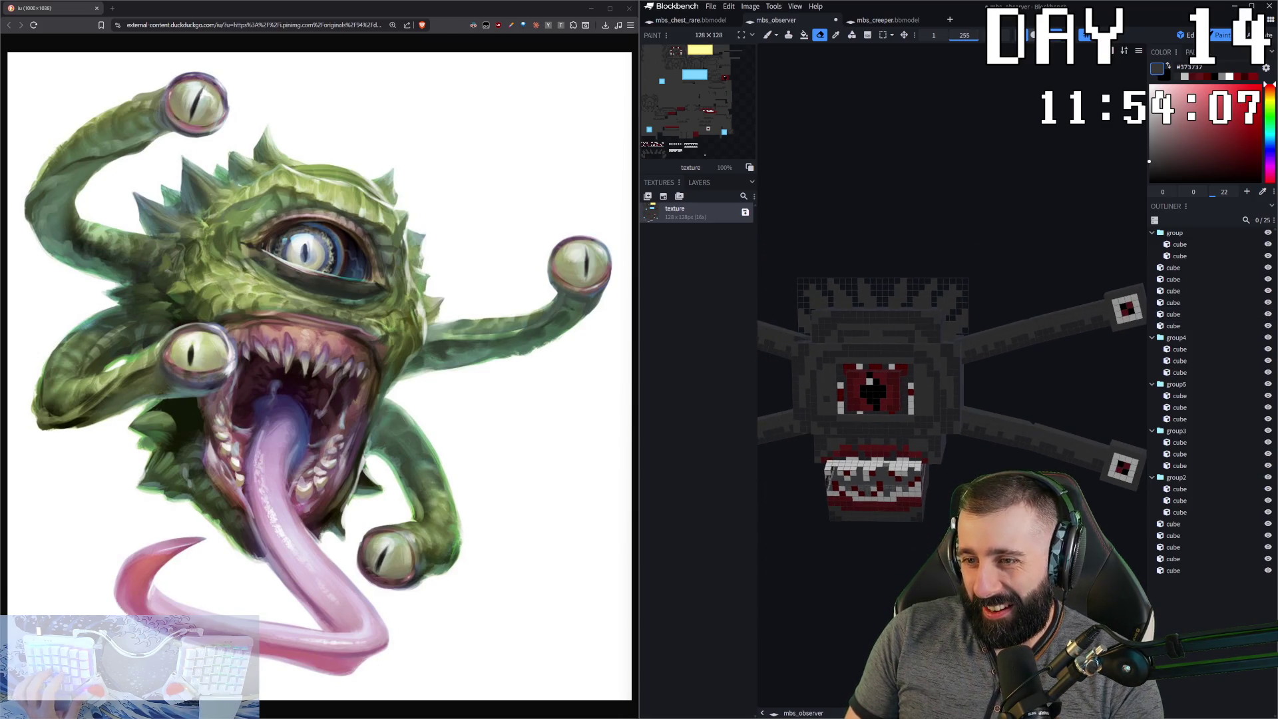
scroll(885, 393, down, 3)
drag(885, 392, 986, 383)
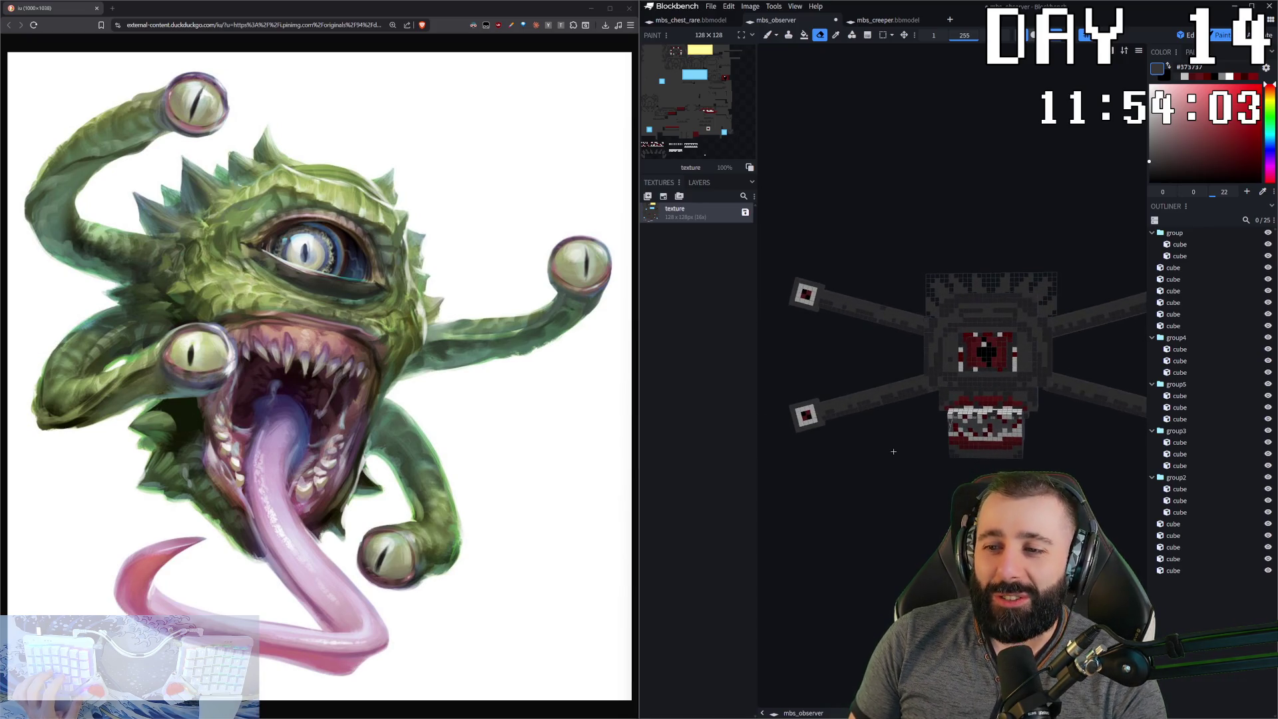
scroll(850, 272, up, 5)
scroll(850, 272, up, 3)
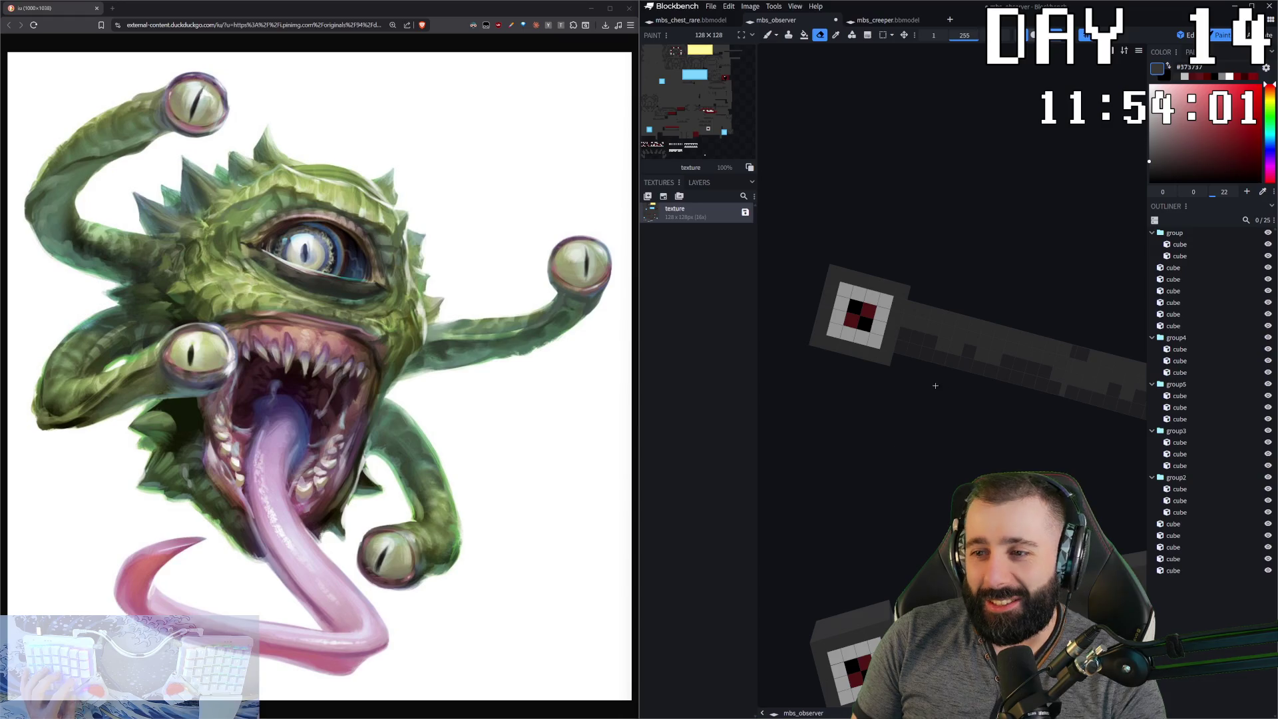
- Sample the near-black #282729 from an eye stalk and return to the front view
key(c)
click(900, 357)
key(b)
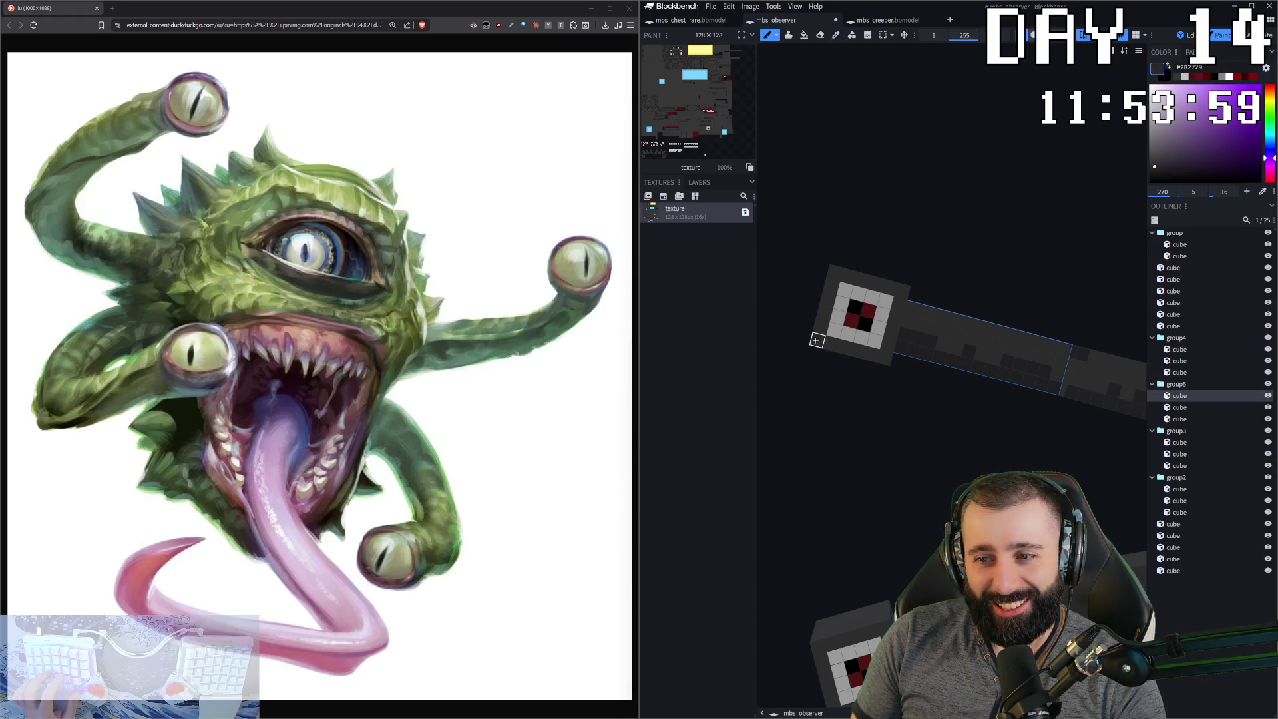
click(816, 340)
drag(816, 340, 835, 523)
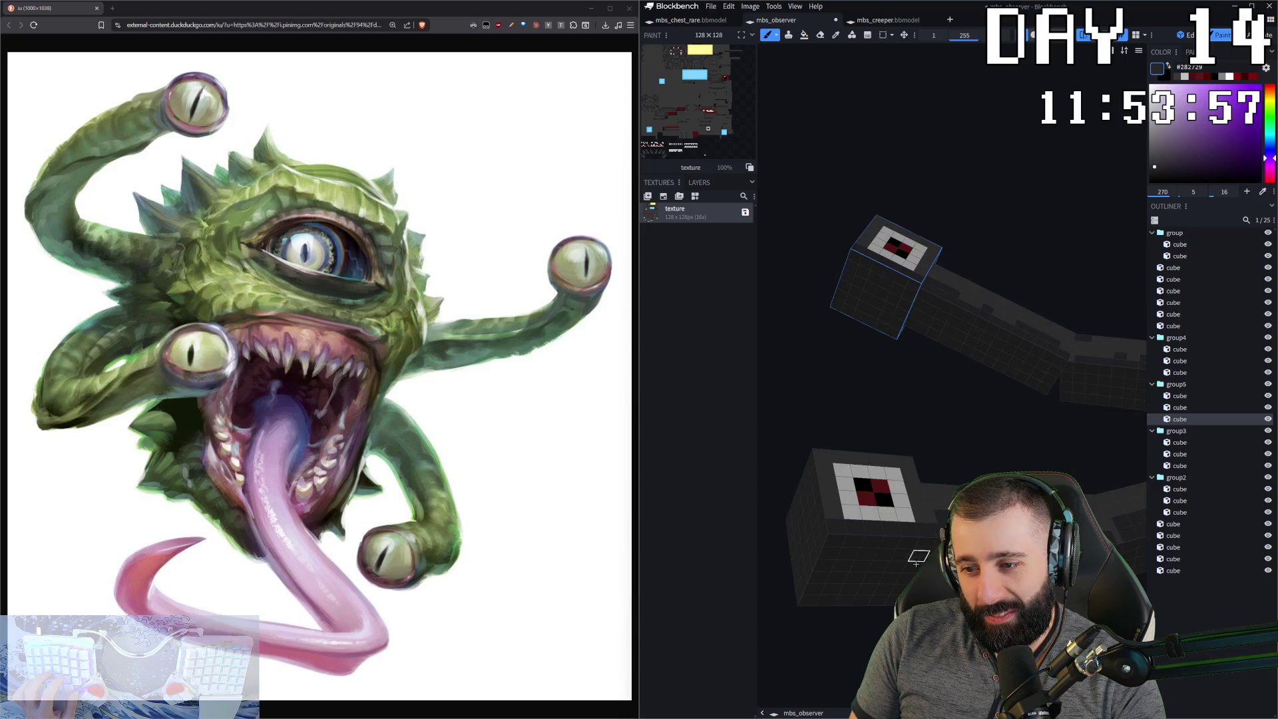
scroll(901, 556, down, 3)
right_click(682, 638)
key(Escape)
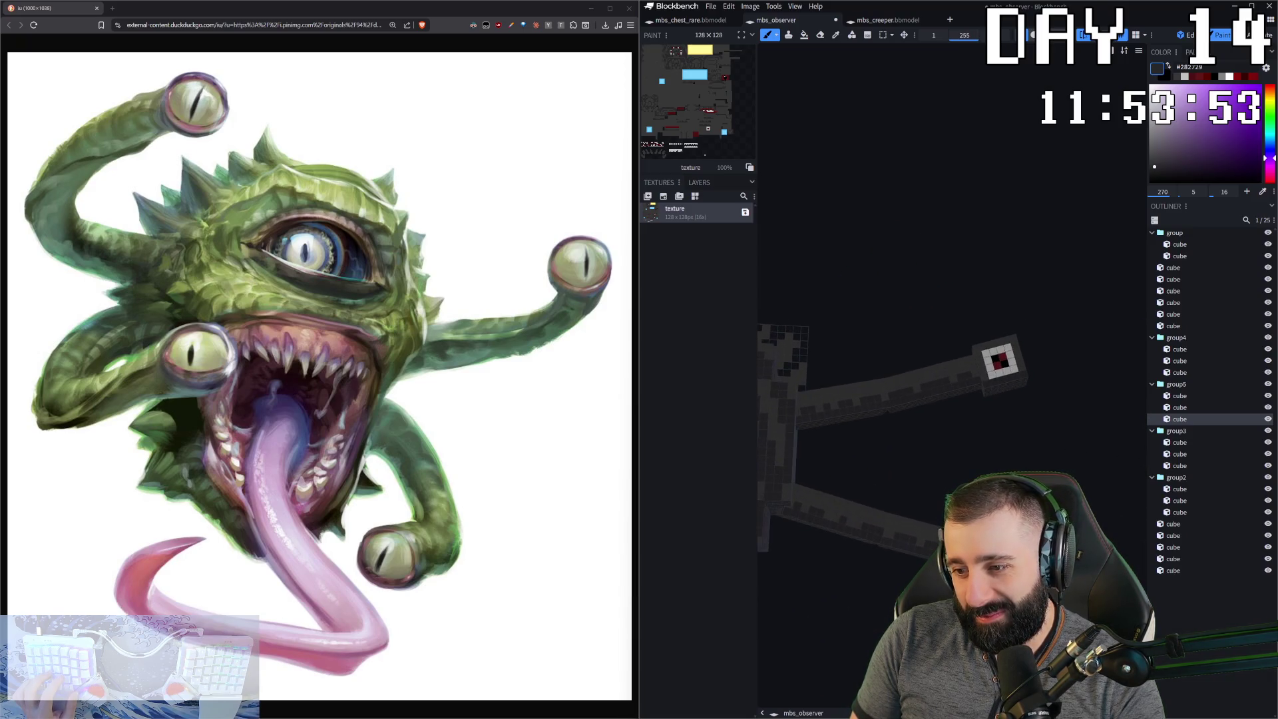
key(KP_1)
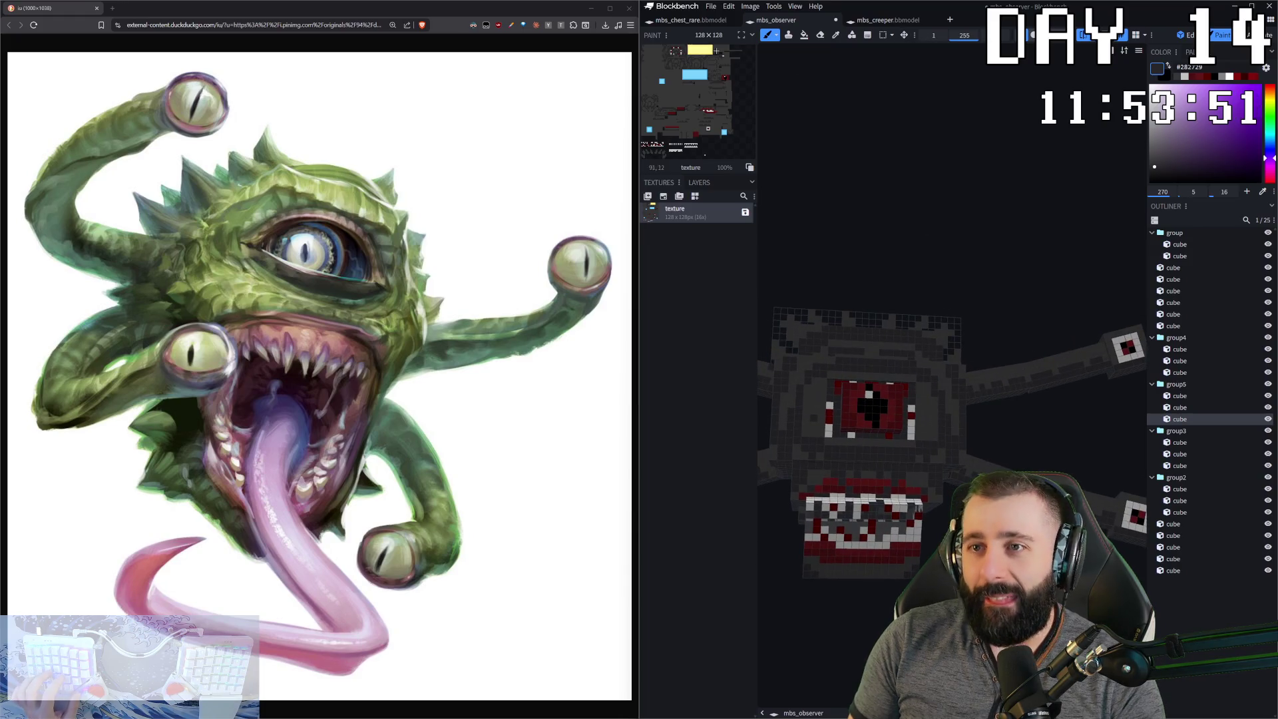
- Sample near-black #171717 from the mbs_chest_rare model
click(689, 20)
drag(978, 399, 1077, 430)
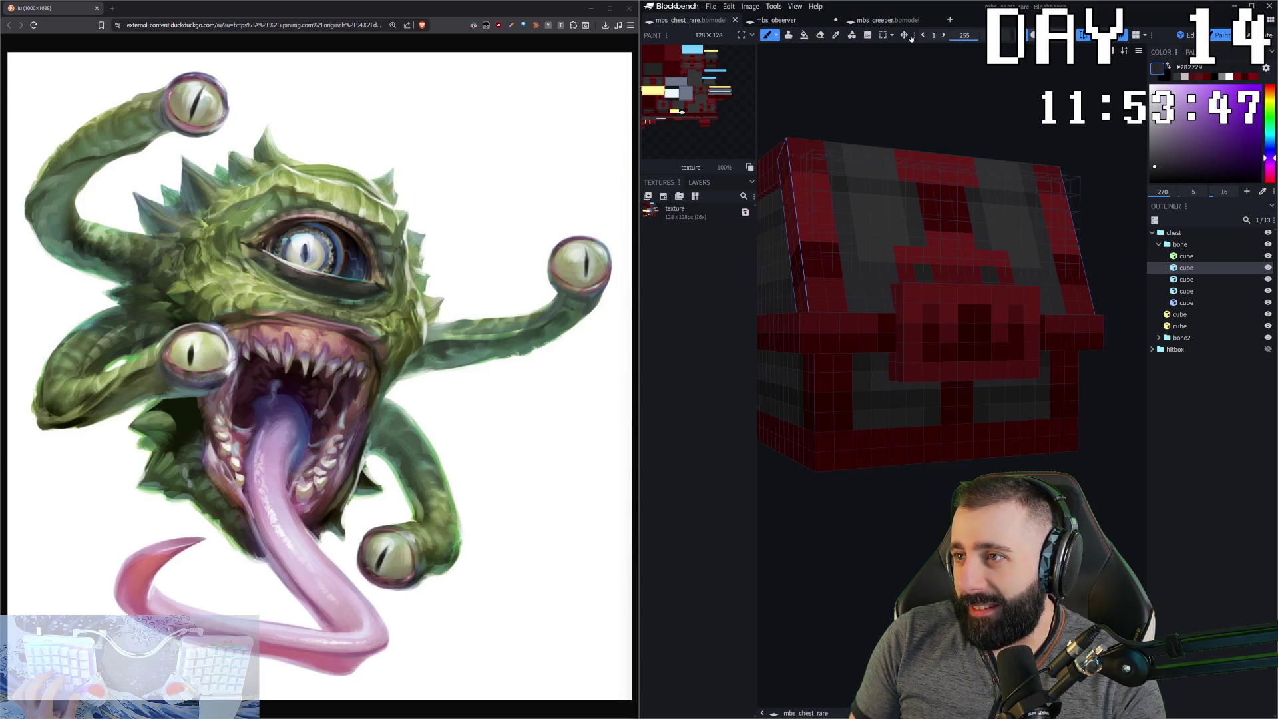
alt+click(893, 419)
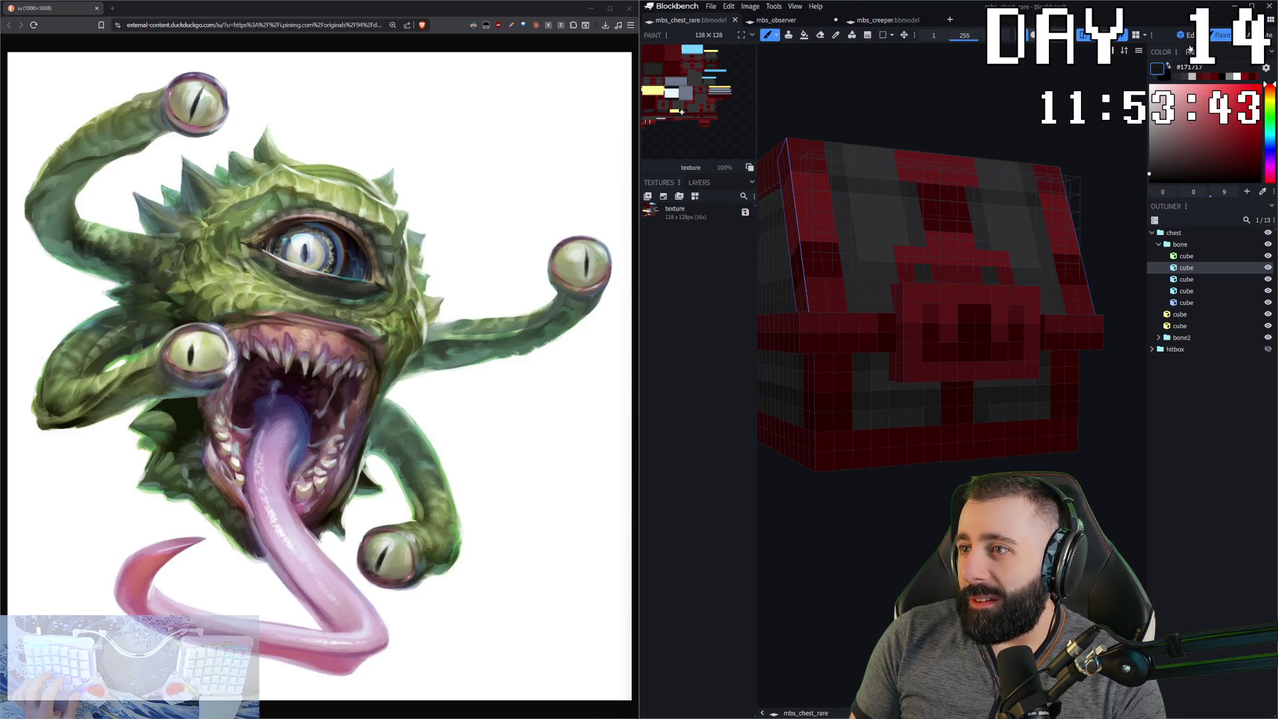
- Return to the mbs_observer model in Edit mode, turned to face its front
click(1191, 37)
click(775, 20)
mouse_move(859, 506)
mouse_down()
mouse_move(883, 545)
mouse_move(929, 539)
mouse_up()
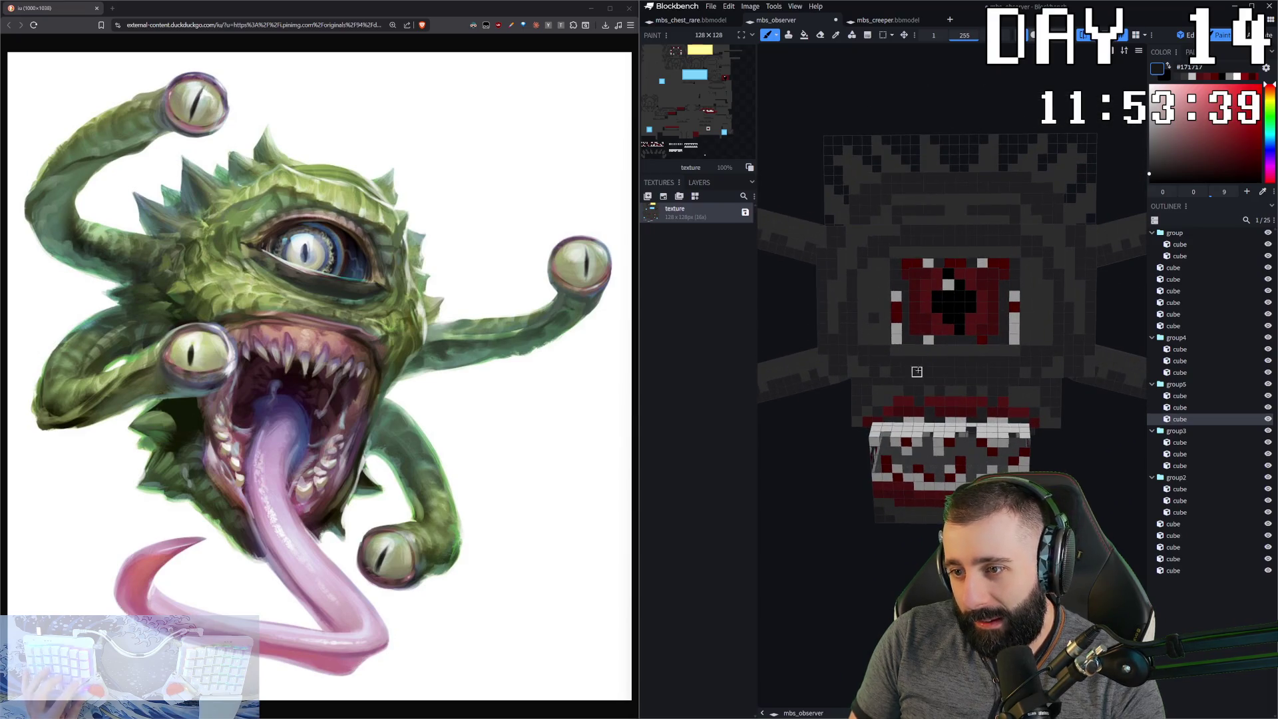
click(896, 361)
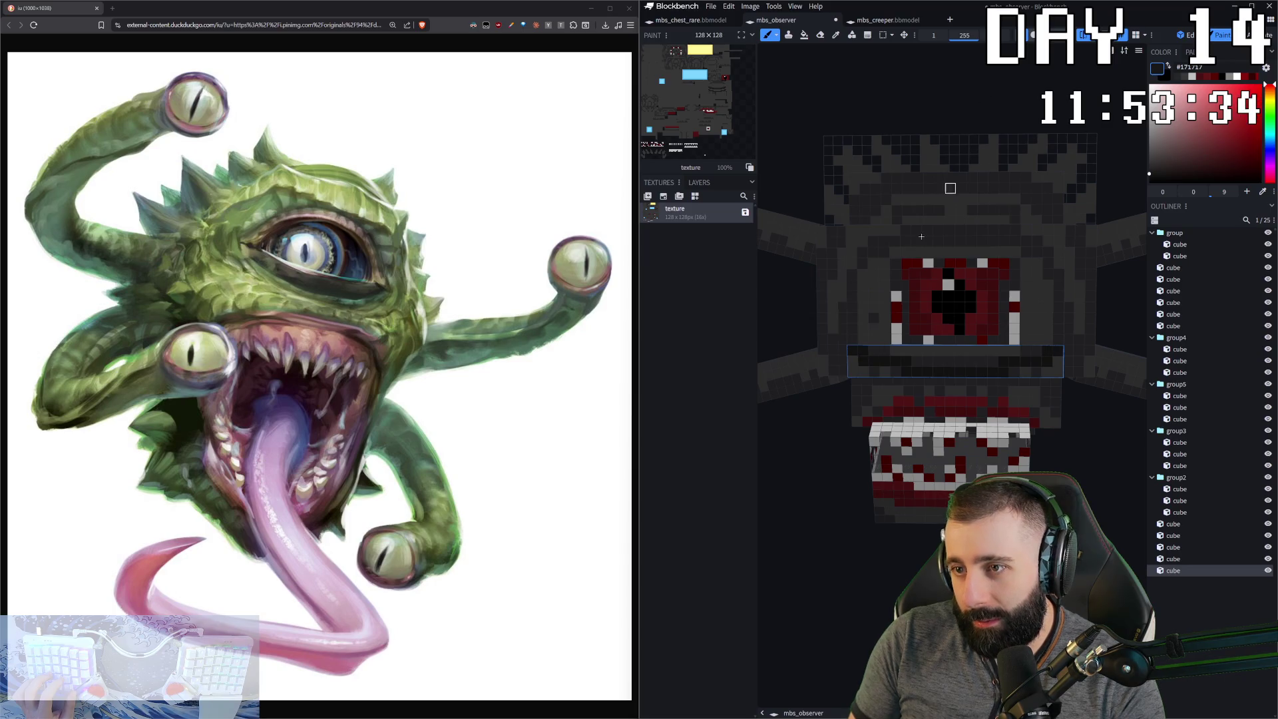
click(938, 241)
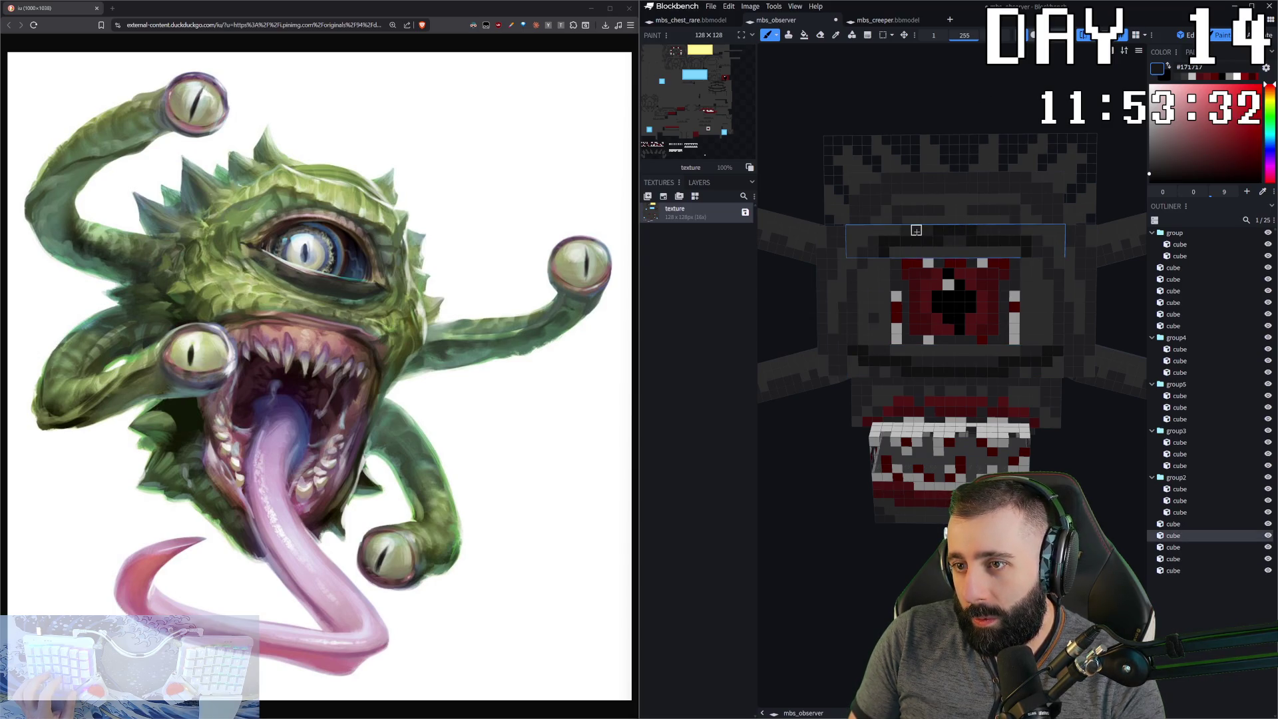
click(869, 303)
scroll(911, 399, down, 1)
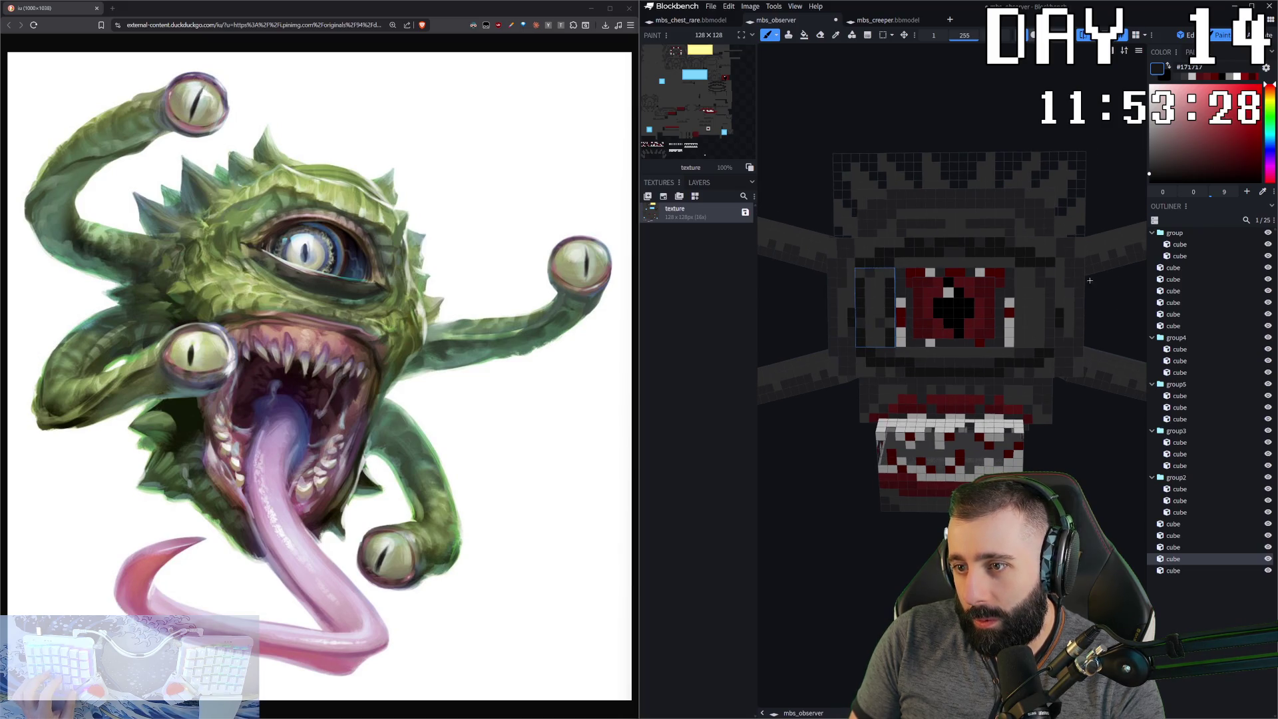
click(1050, 285)
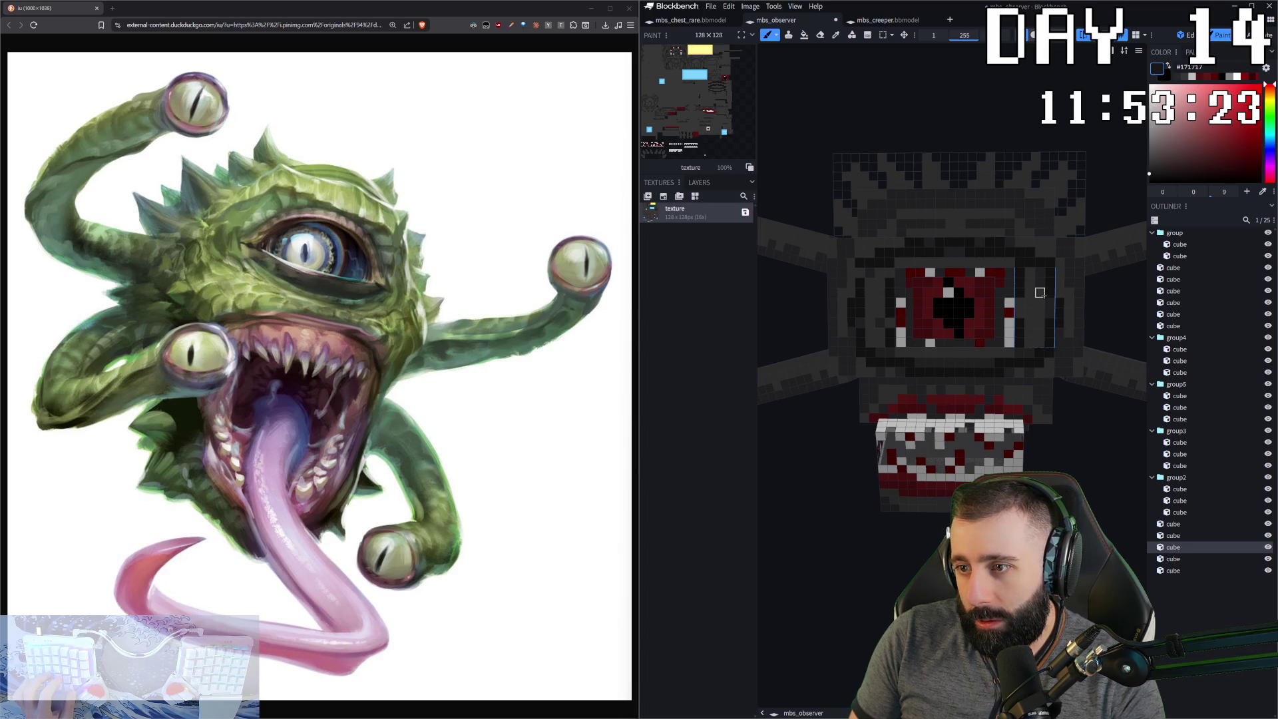
scroll(1062, 373, up, 2)
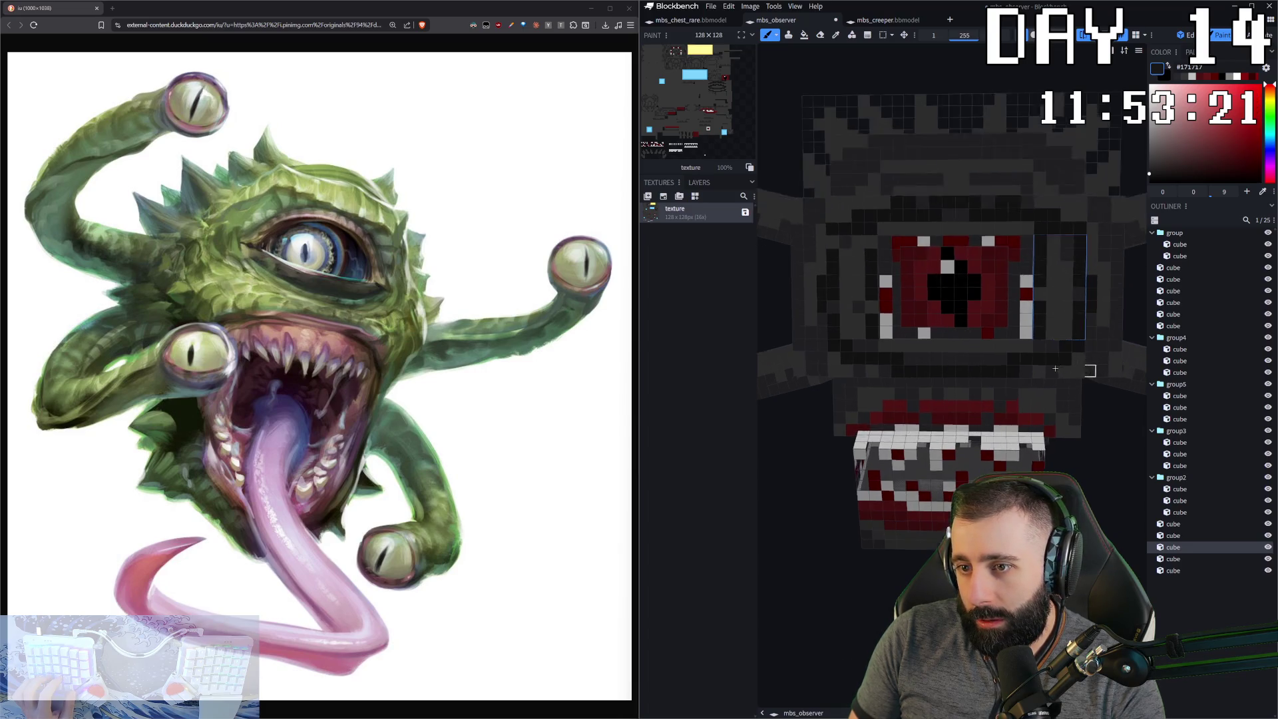
scroll(1112, 444, down, 4)
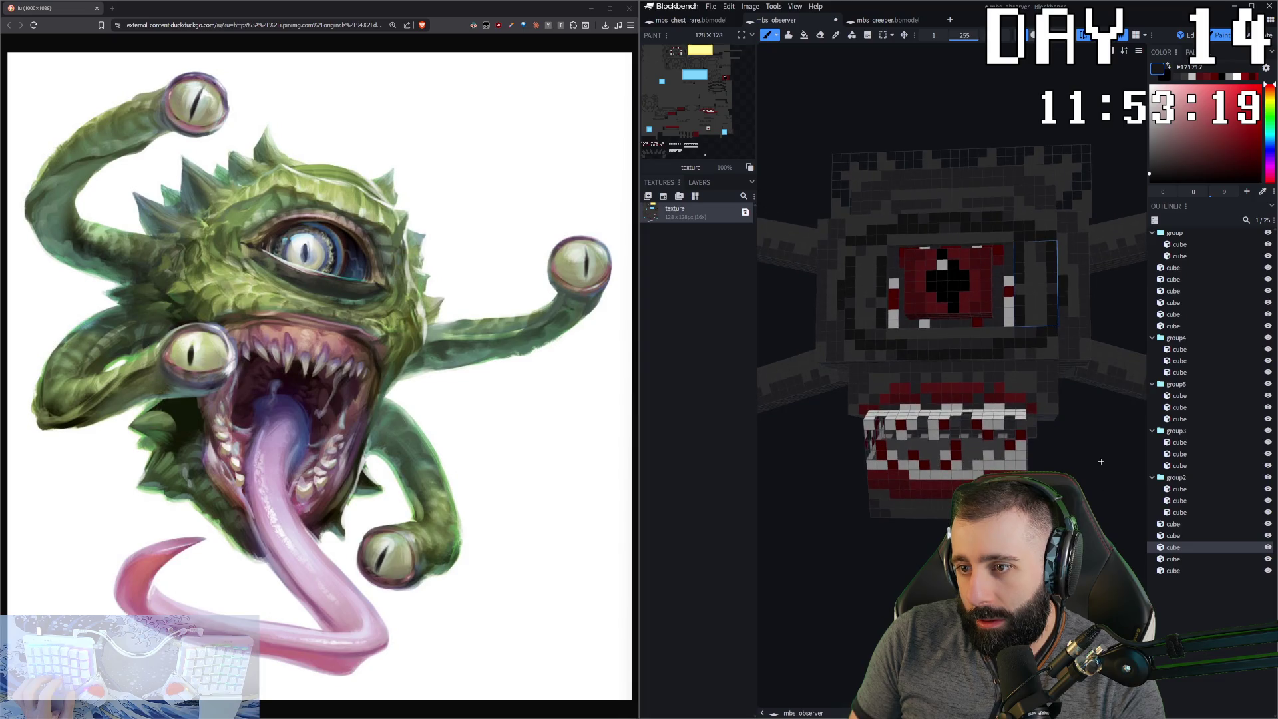
click(906, 466)
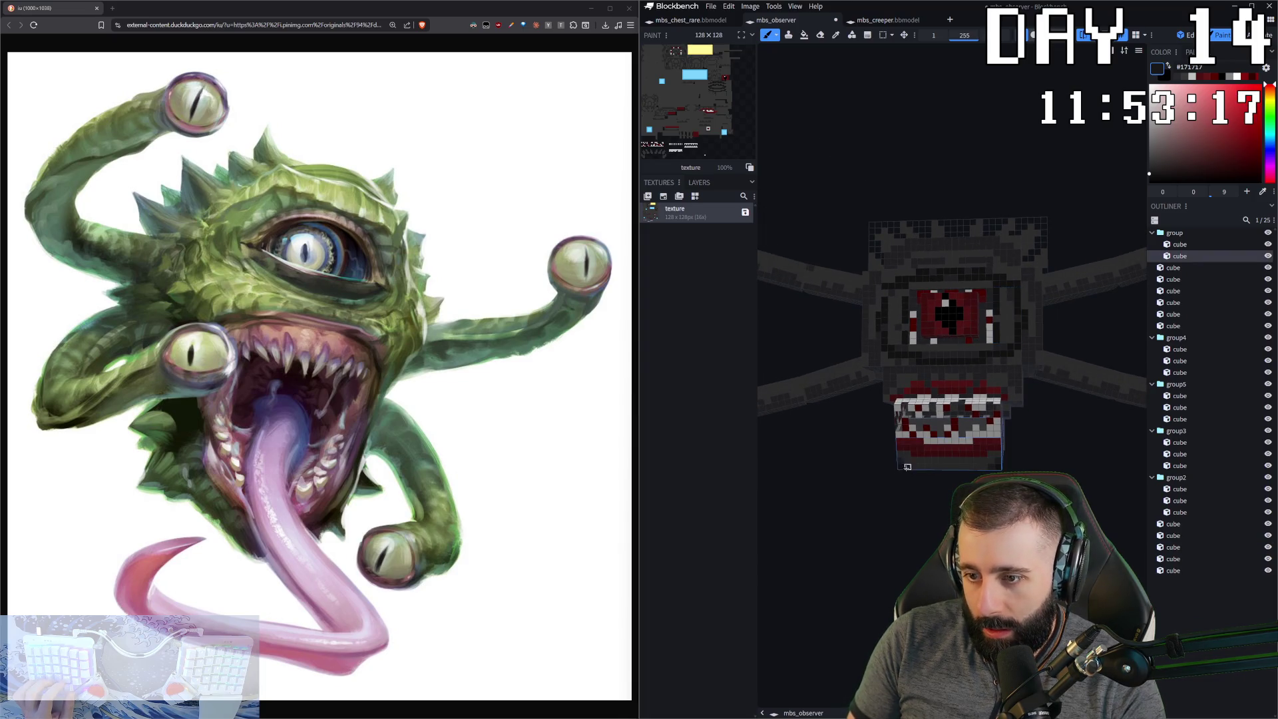
mouse_move(1038, 409)
mouse_down()
mouse_move(982, 451)
mouse_move(1017, 458)
mouse_move(913, 434)
mouse_up()
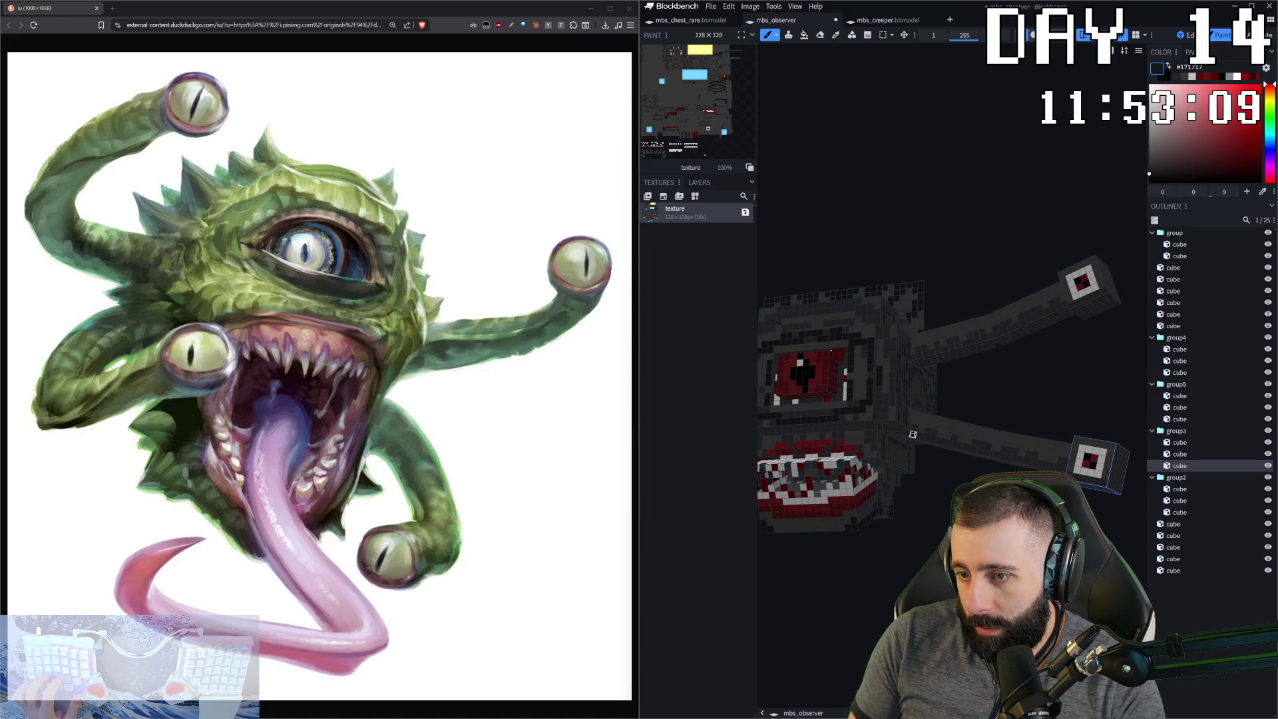
click(939, 441)
click(1032, 462)
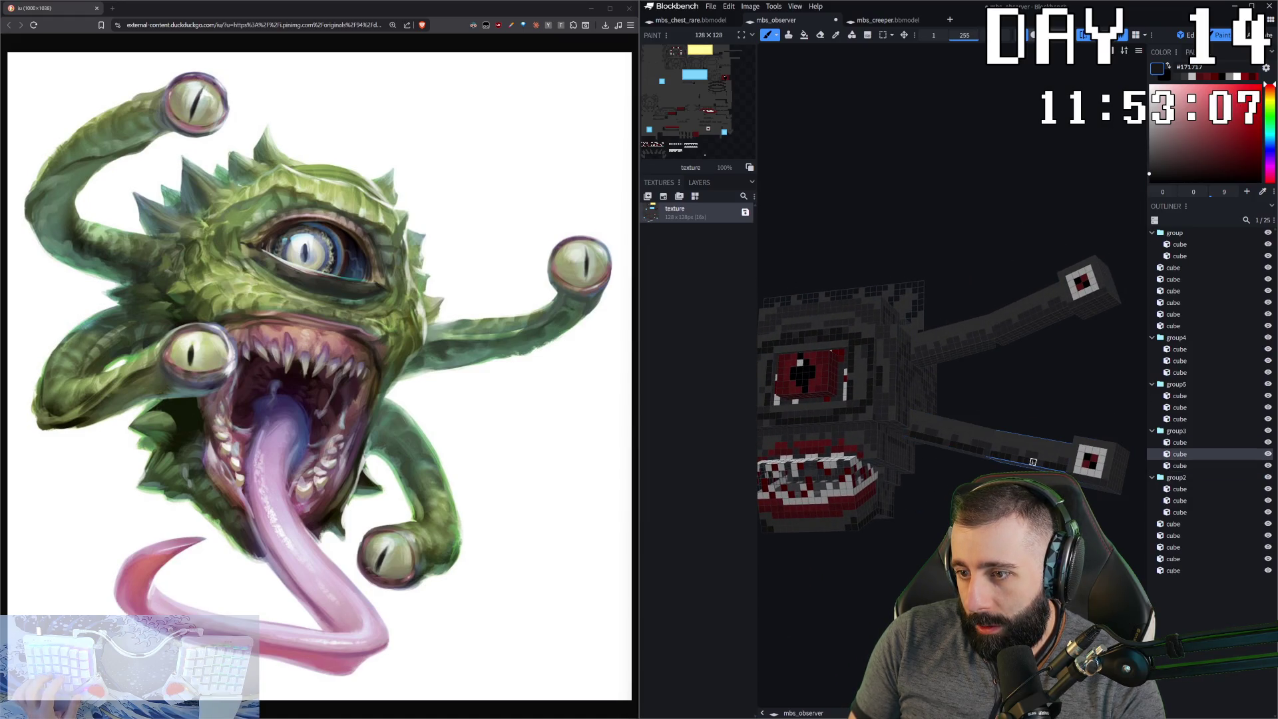
click(919, 355)
click(1028, 320)
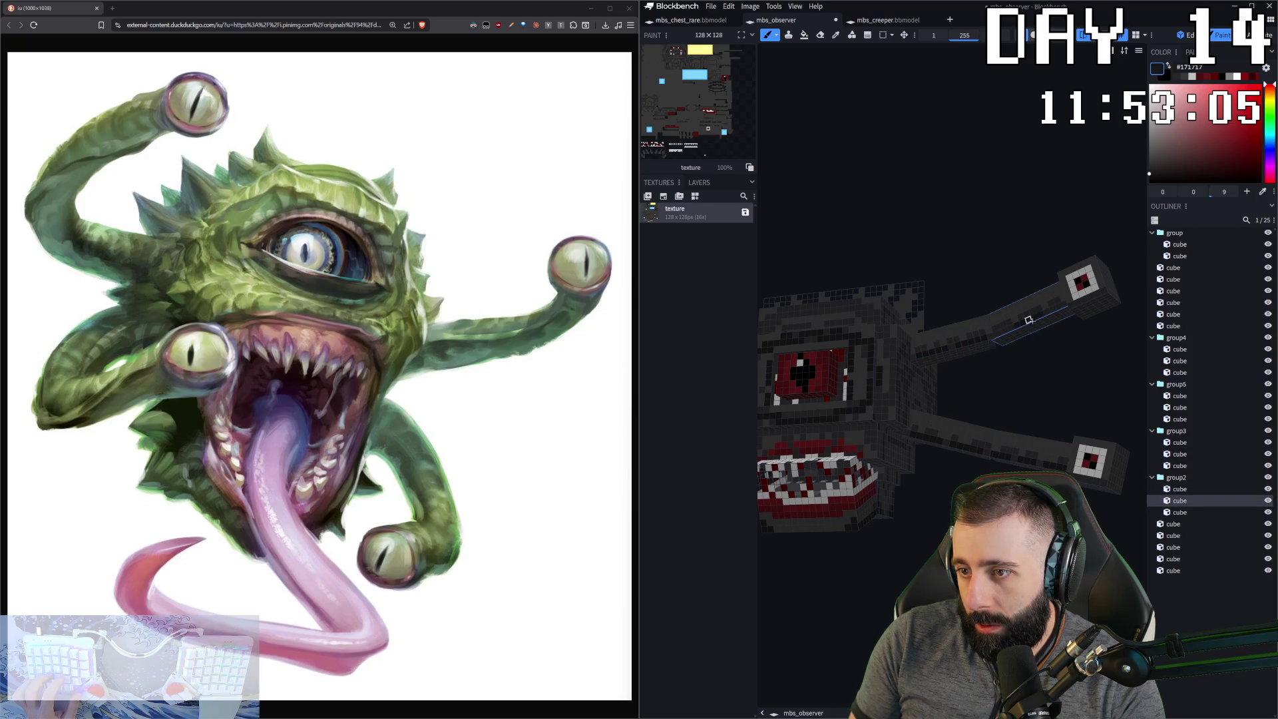
drag(947, 398, 878, 272)
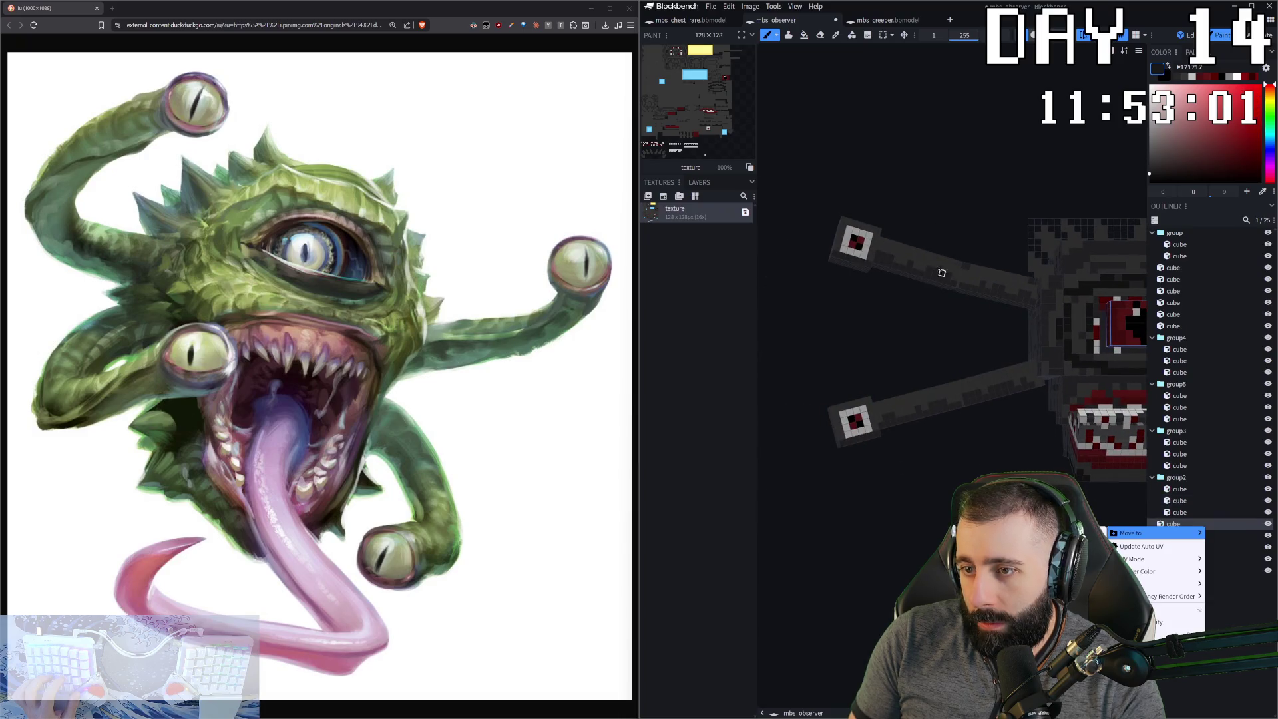
click(880, 266)
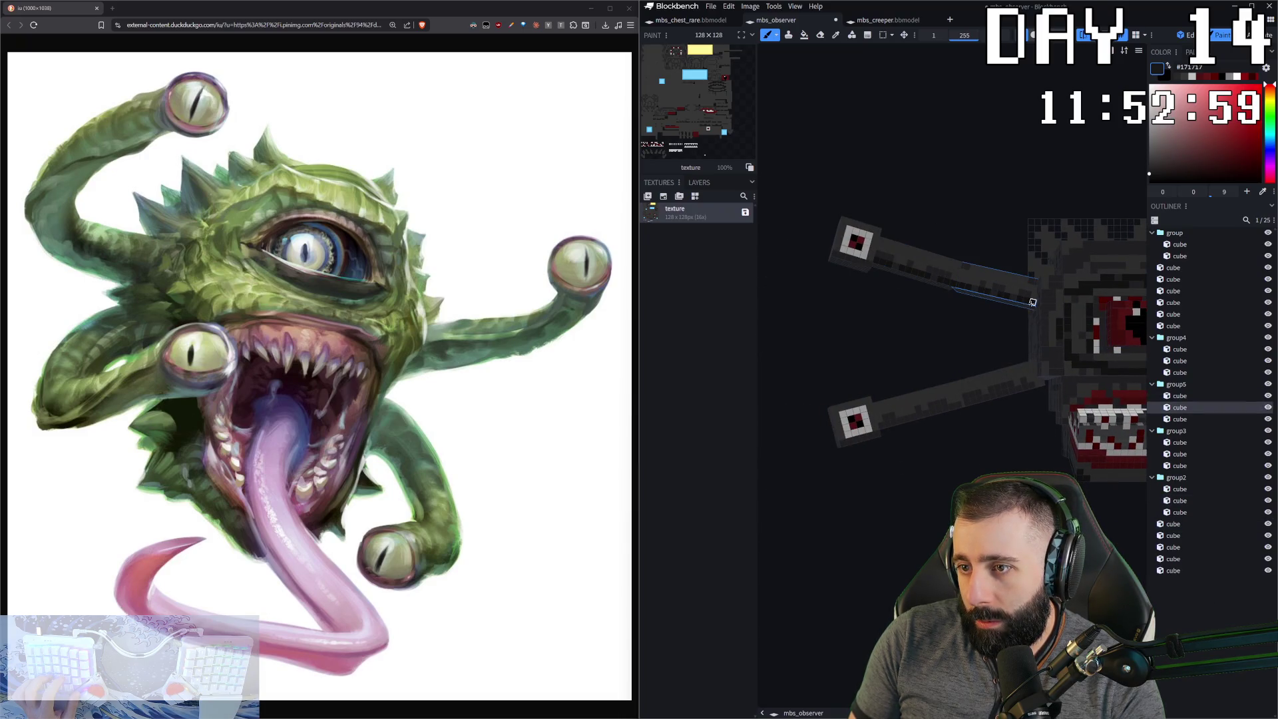
click(888, 428)
drag(932, 419, 1028, 394)
click(978, 404)
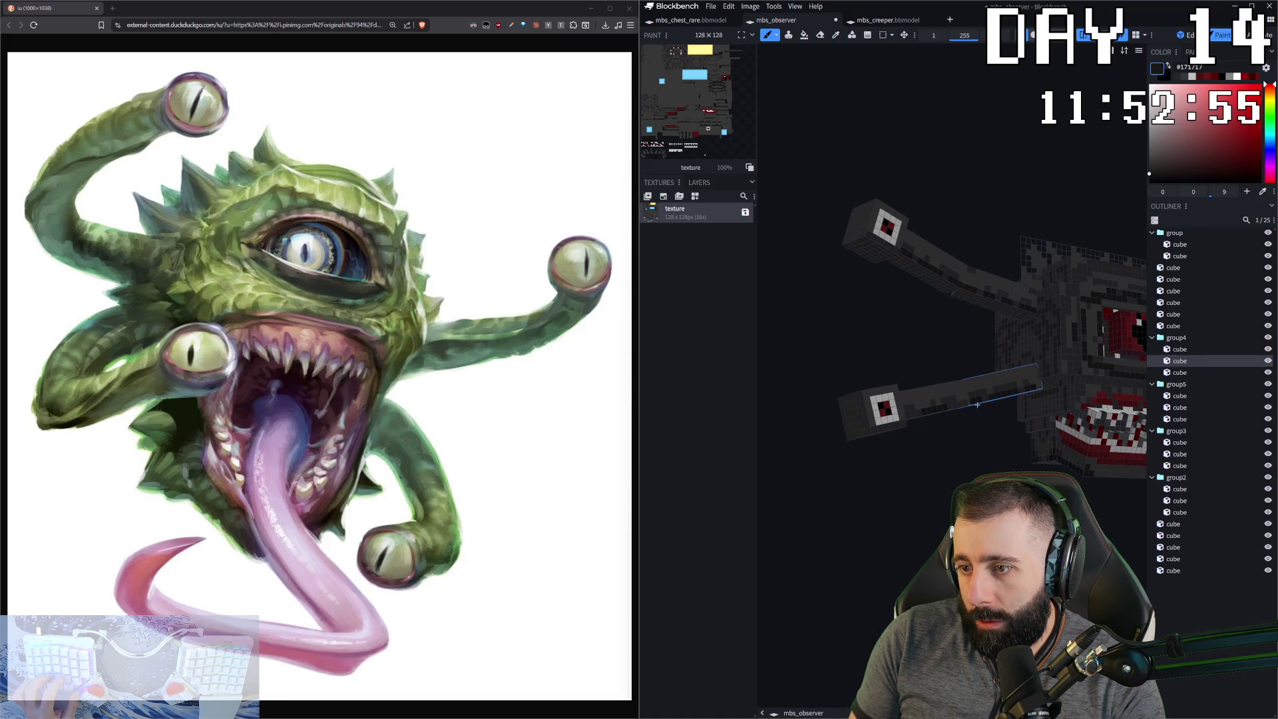
click(913, 413)
click(891, 433)
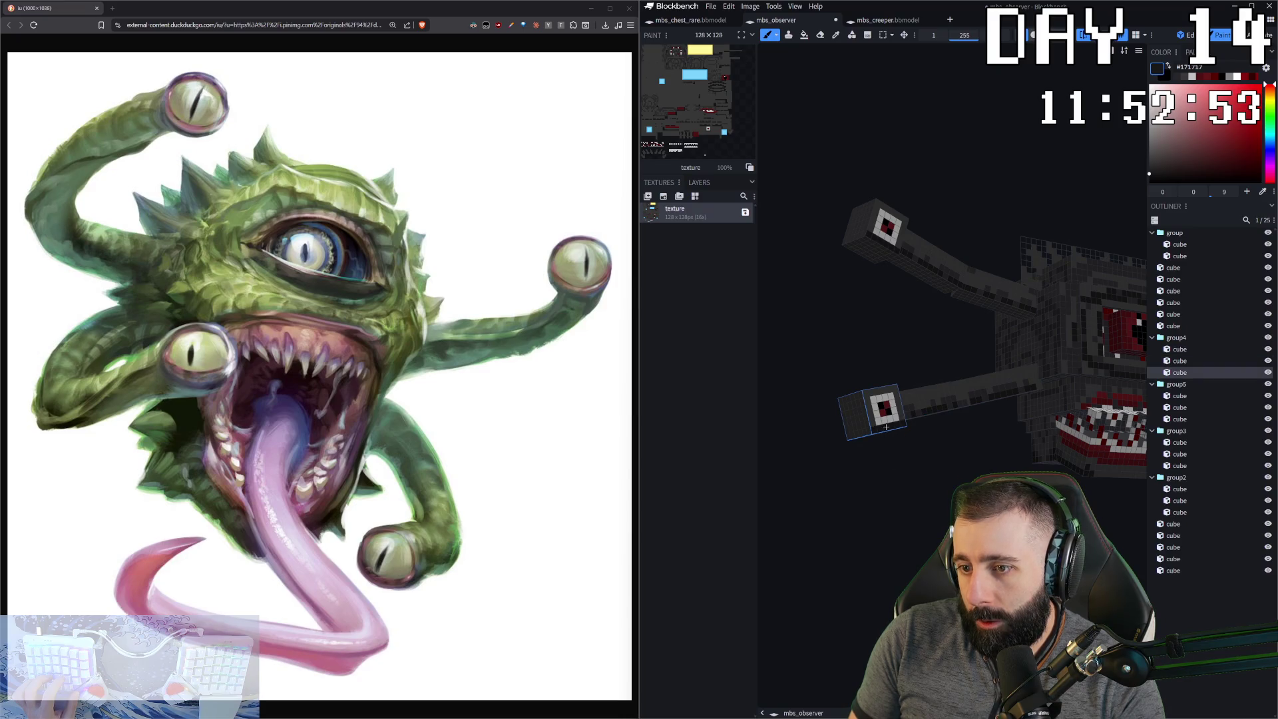
mouse_move(874, 429)
mouse_down()
mouse_move(933, 446)
mouse_move(878, 469)
mouse_move(883, 489)
mouse_move(885, 466)
mouse_move(827, 481)
mouse_up()
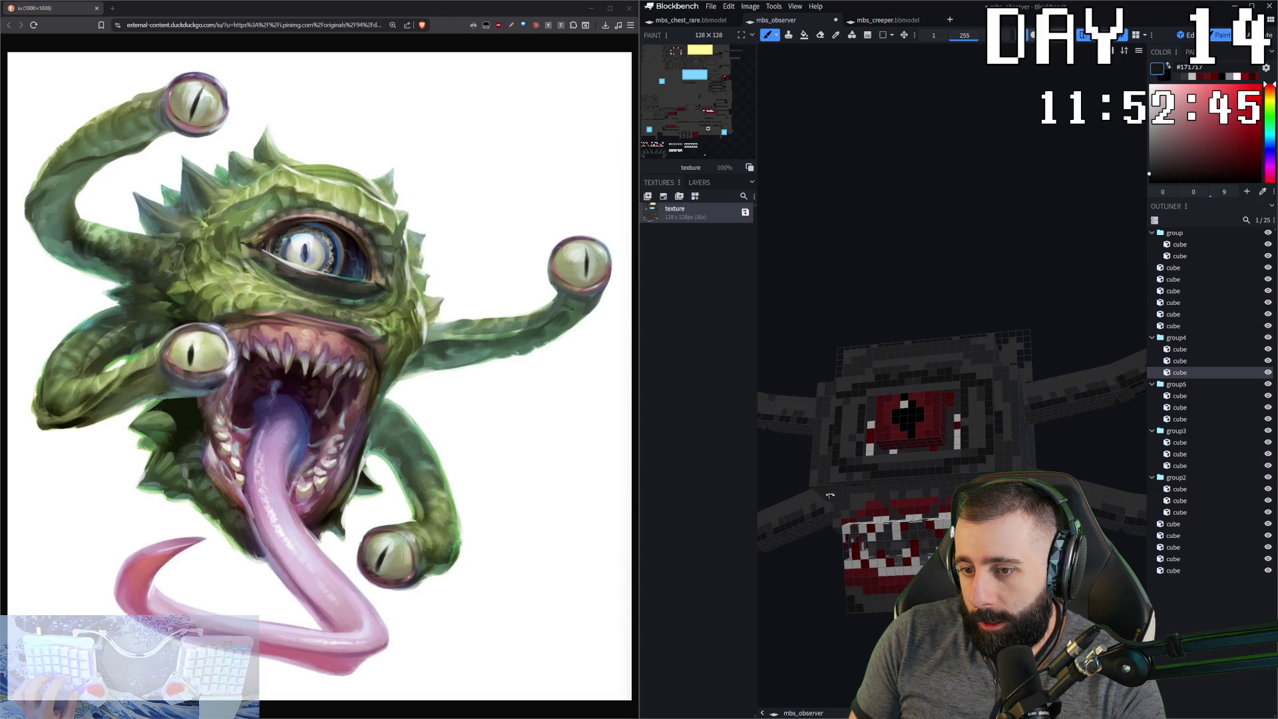
- Click through the body and eye cubes and level the model facing front
click(832, 494)
click(840, 496)
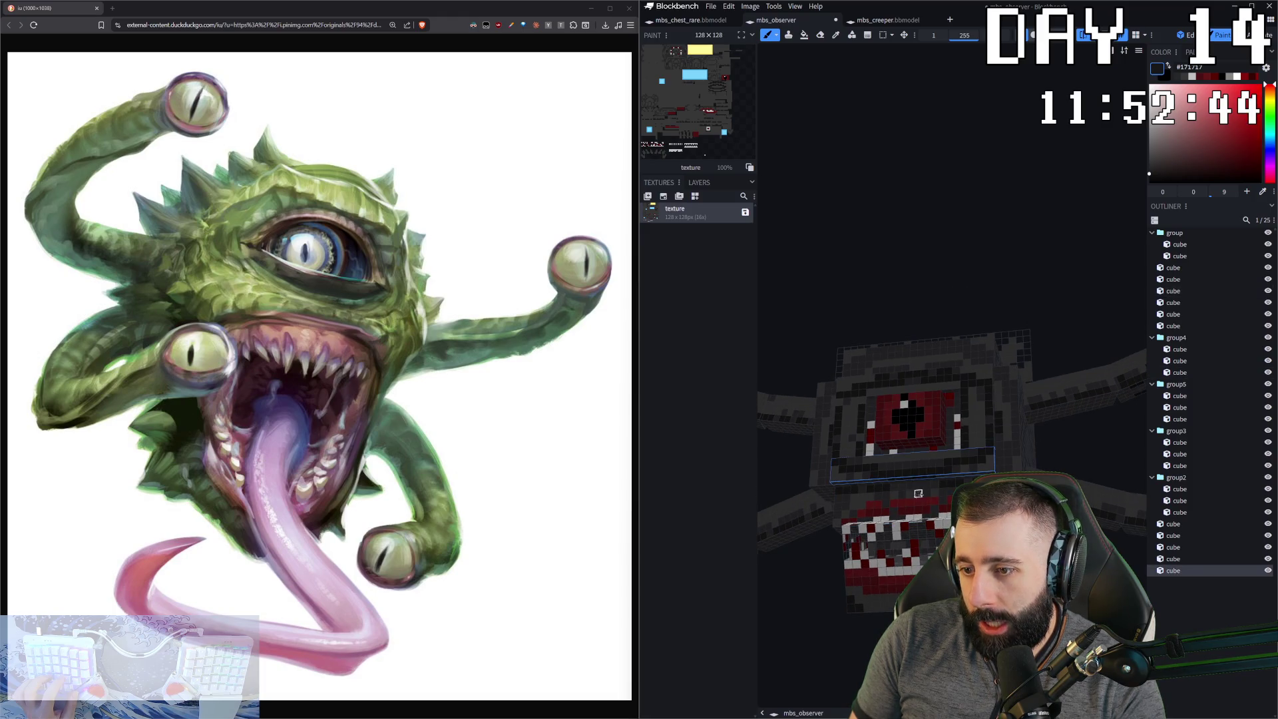
click(838, 498)
drag(838, 497, 838, 483)
drag(1021, 341, 936, 317)
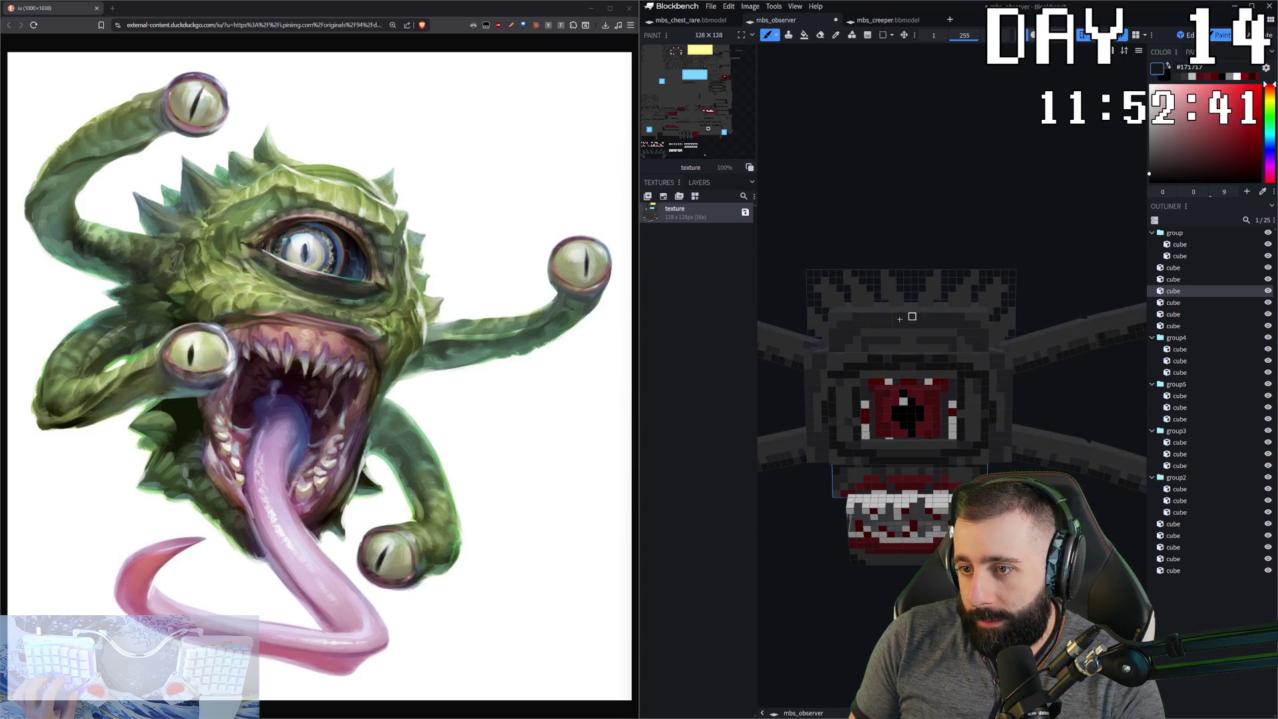
click(833, 340)
click(816, 373)
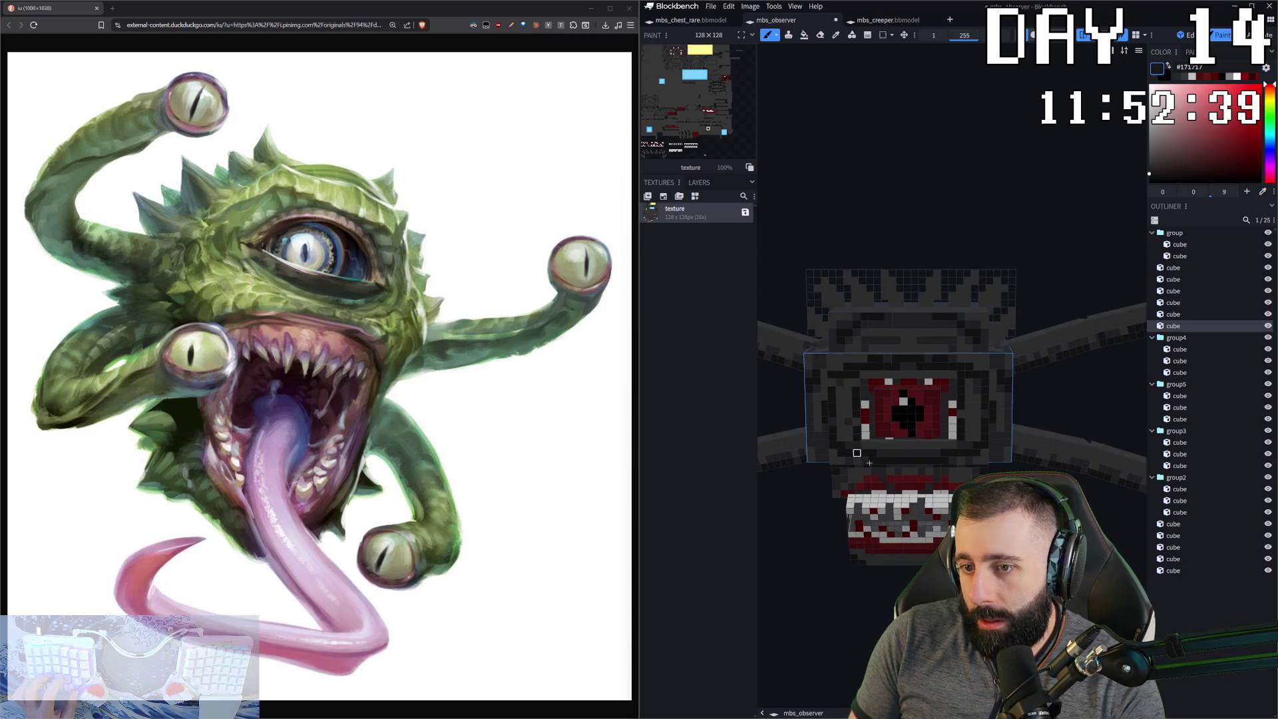
scroll(816, 374, down, 3)
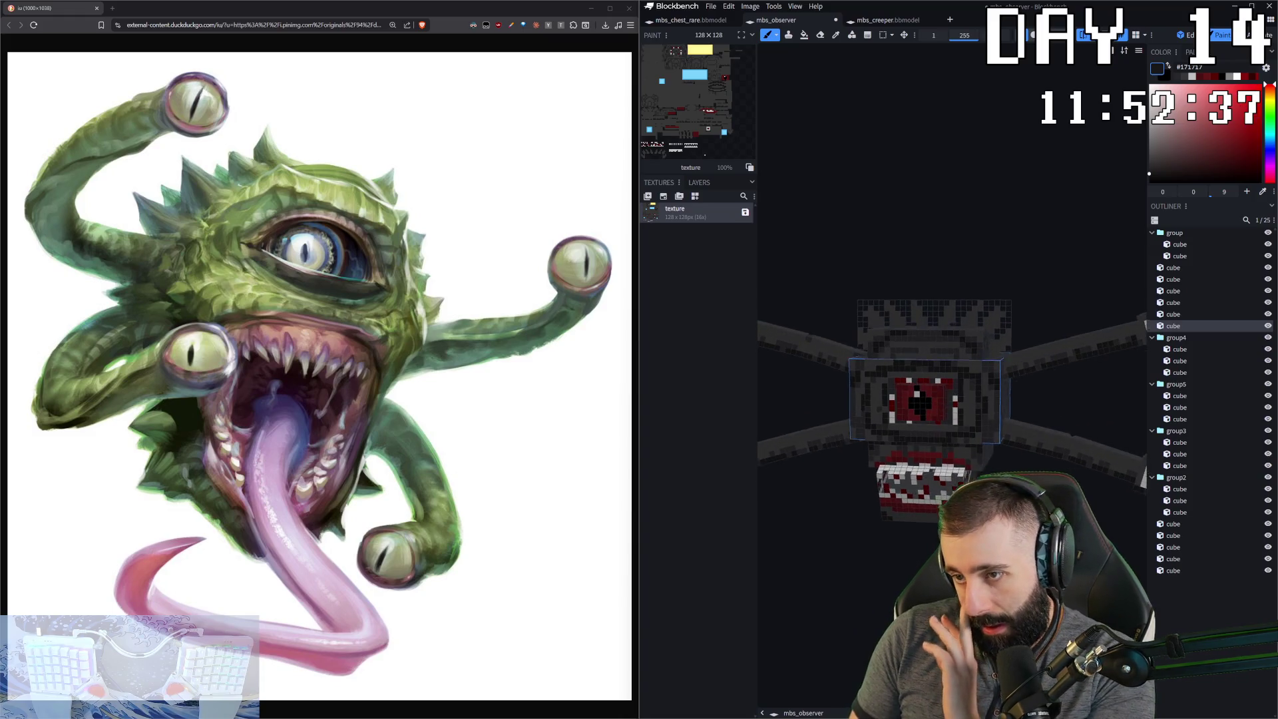
scroll(888, 397, up, 3)
- Sample #282729 from the spiked top cube's texture
mouse_move(888, 359)
mouse_down()
mouse_move(888, 397)
mouse_move(892, 384)
mouse_up()
click(917, 378)
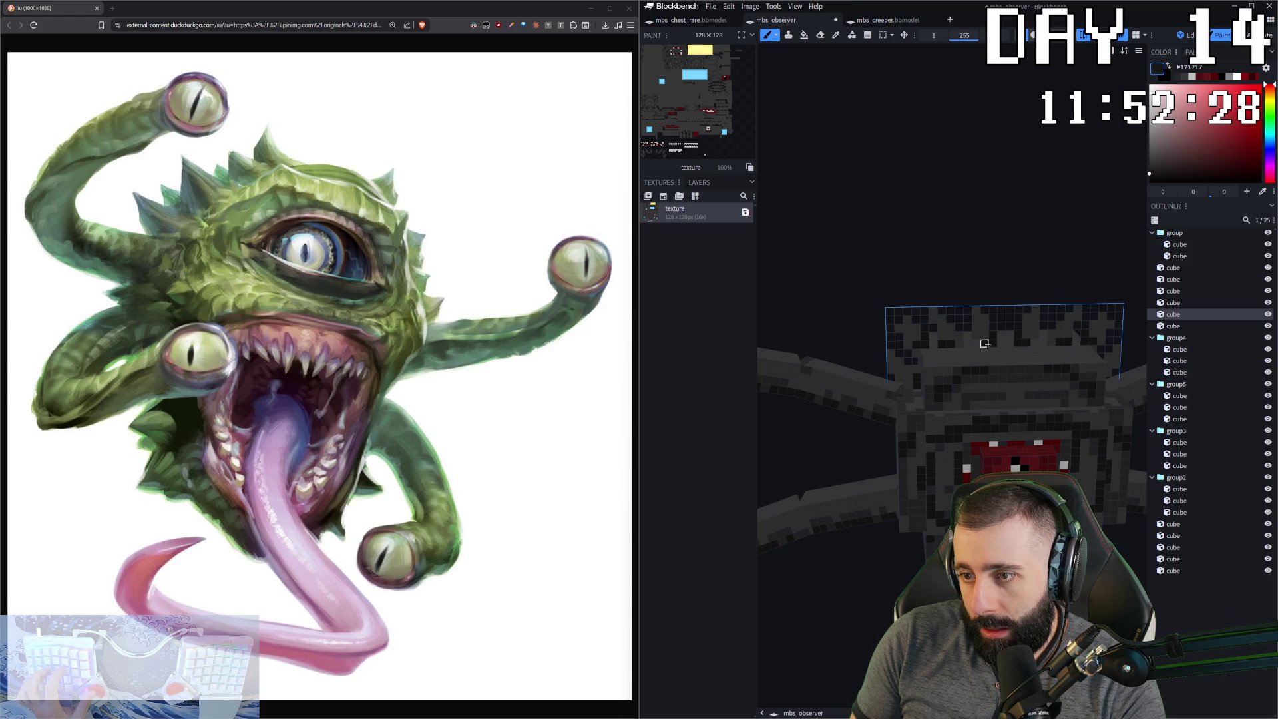
alt+click(993, 378)
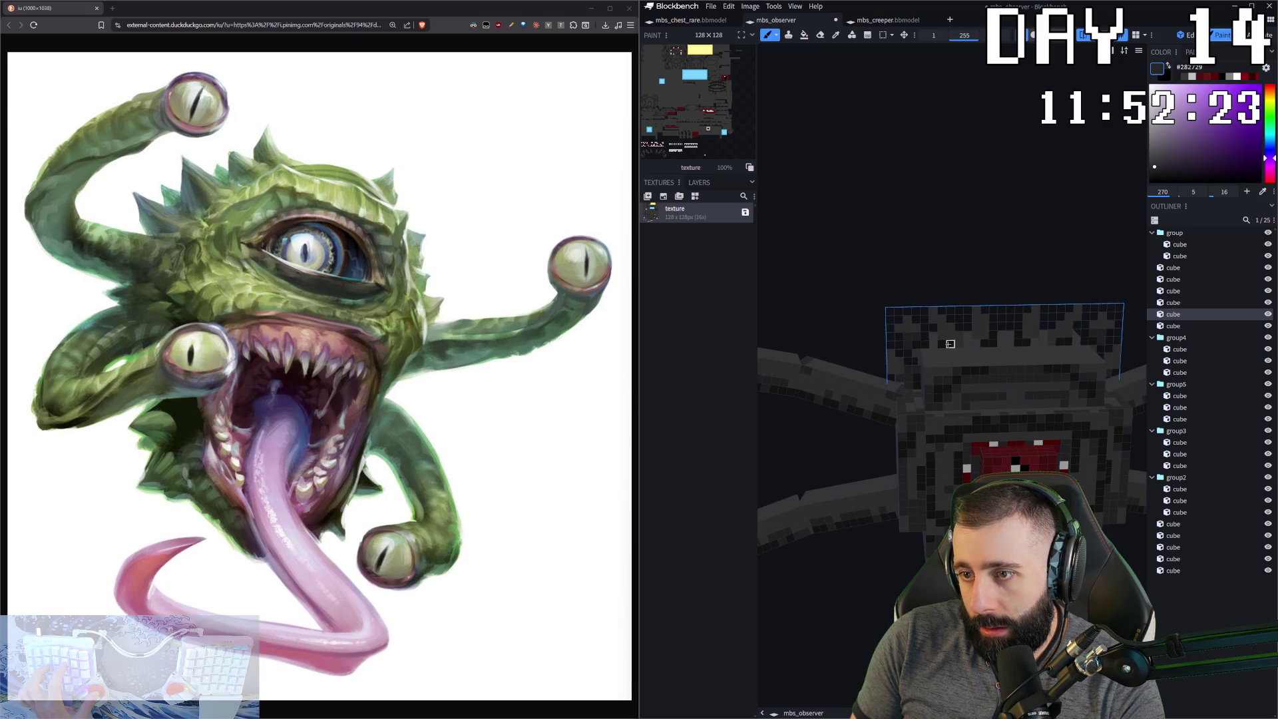
scroll(950, 343, up, 1)
right_click(921, 184)
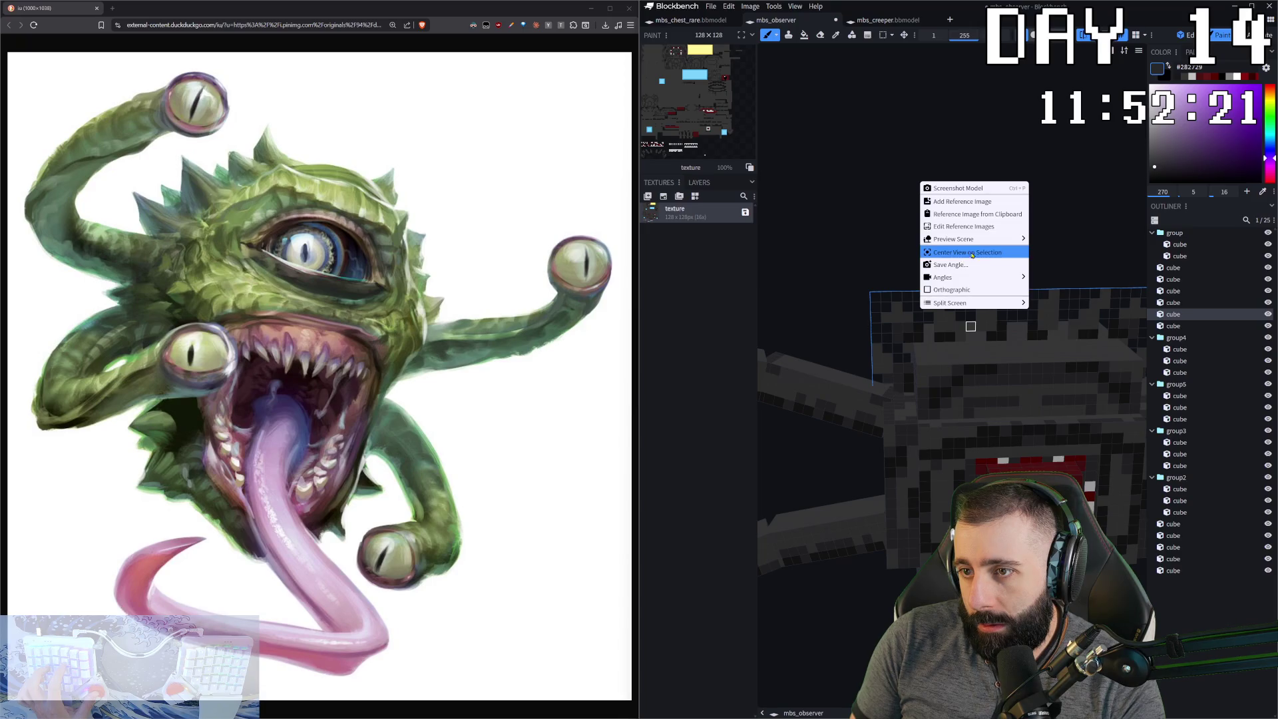
mouse_move(958, 239)
click(1058, 258)
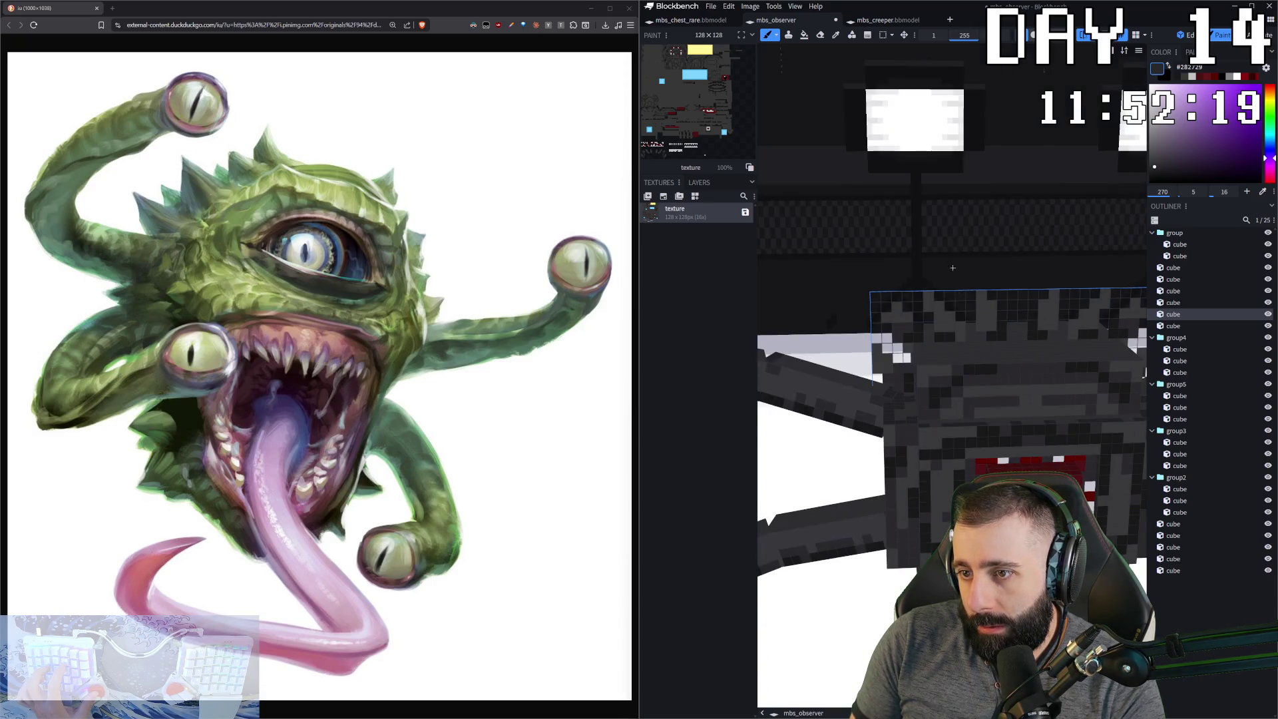
right_click(938, 252)
mouse_move(985, 307)
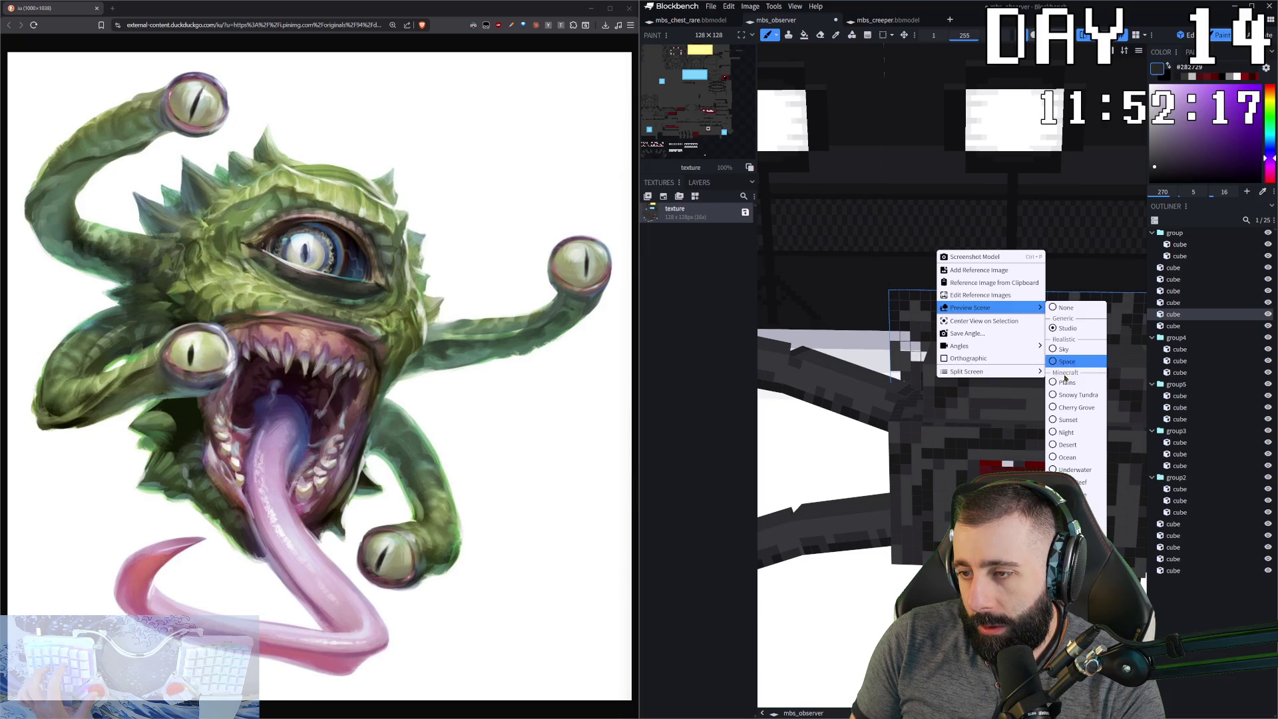
click(1067, 361)
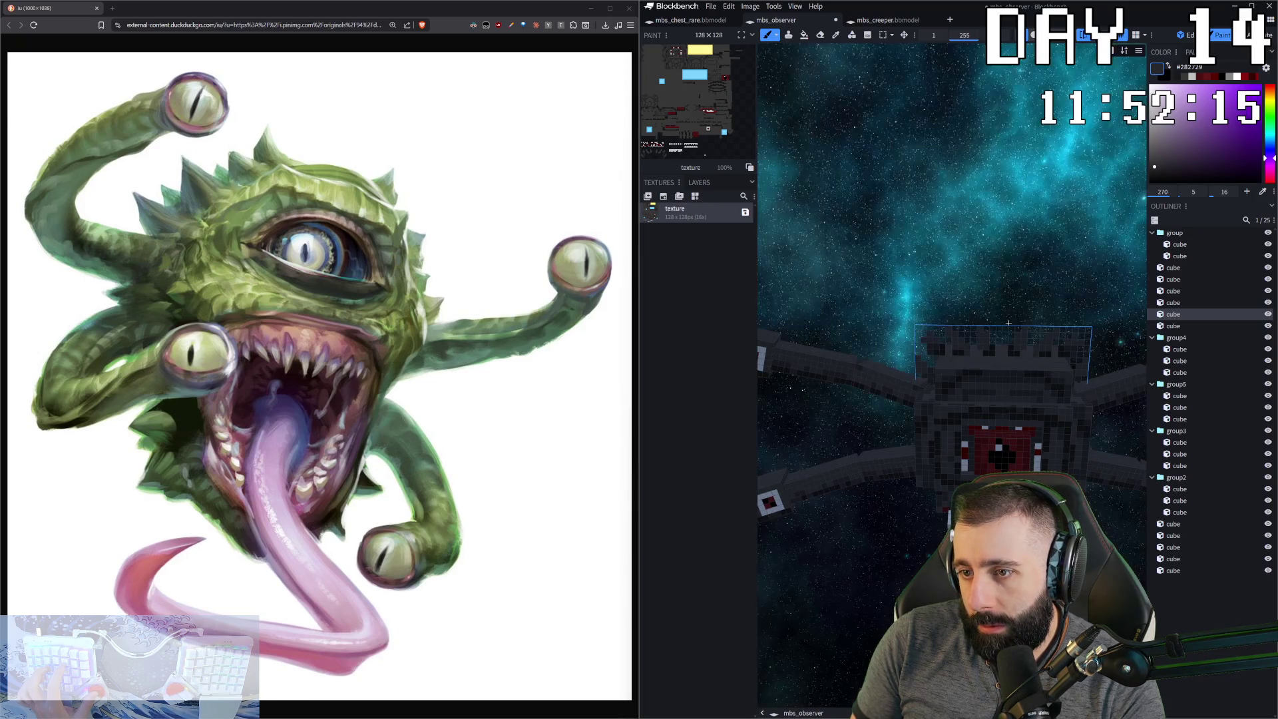
scroll(1005, 323, up, 5)
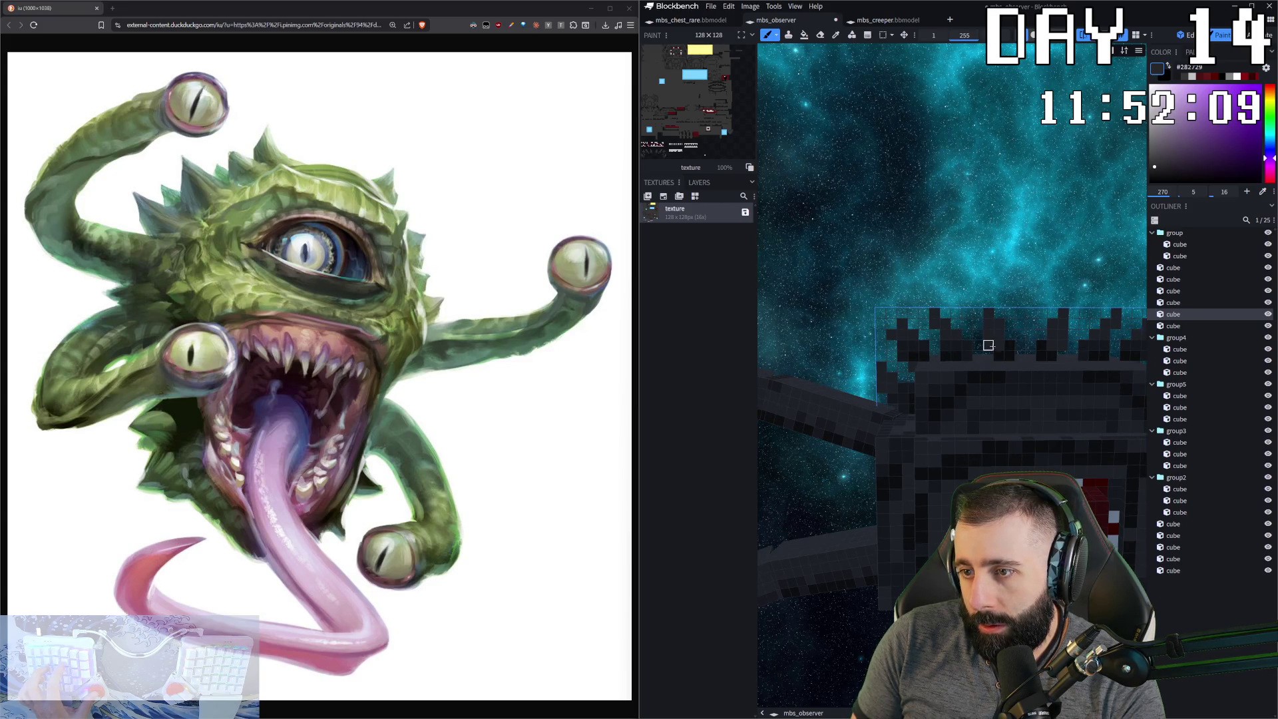
scroll(987, 345, down, 5)
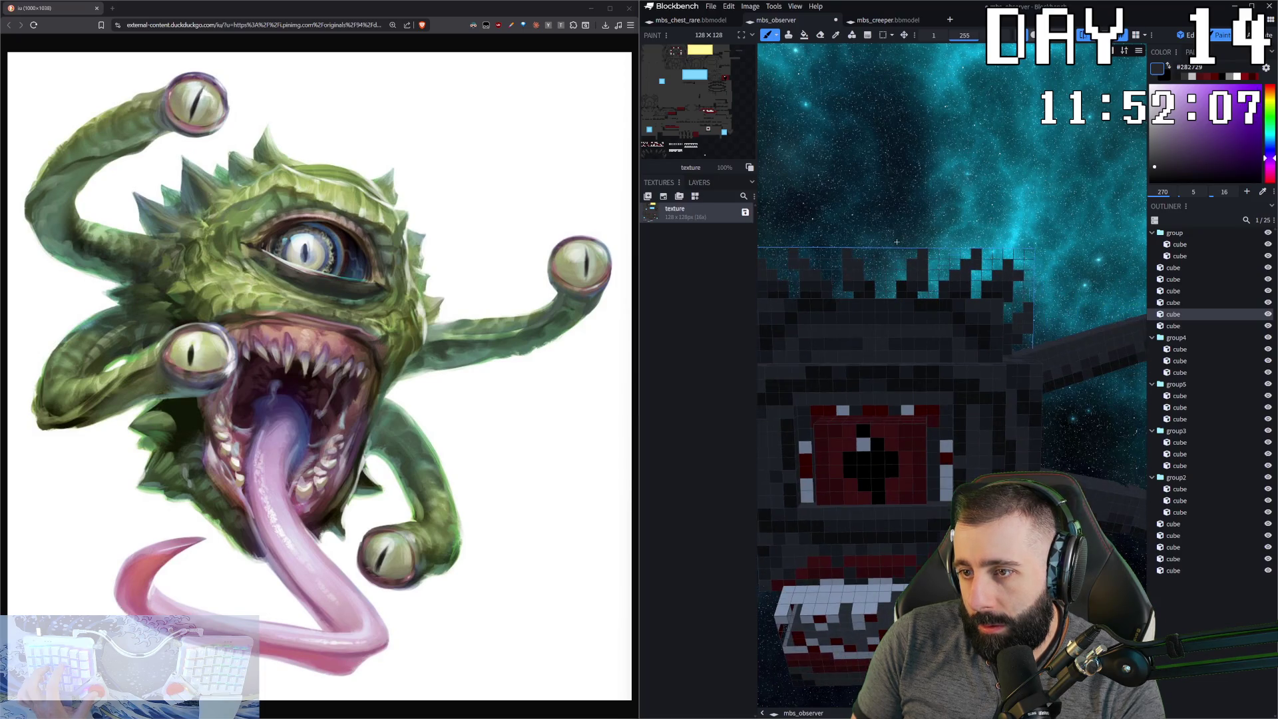
scroll(951, 359, down, 8)
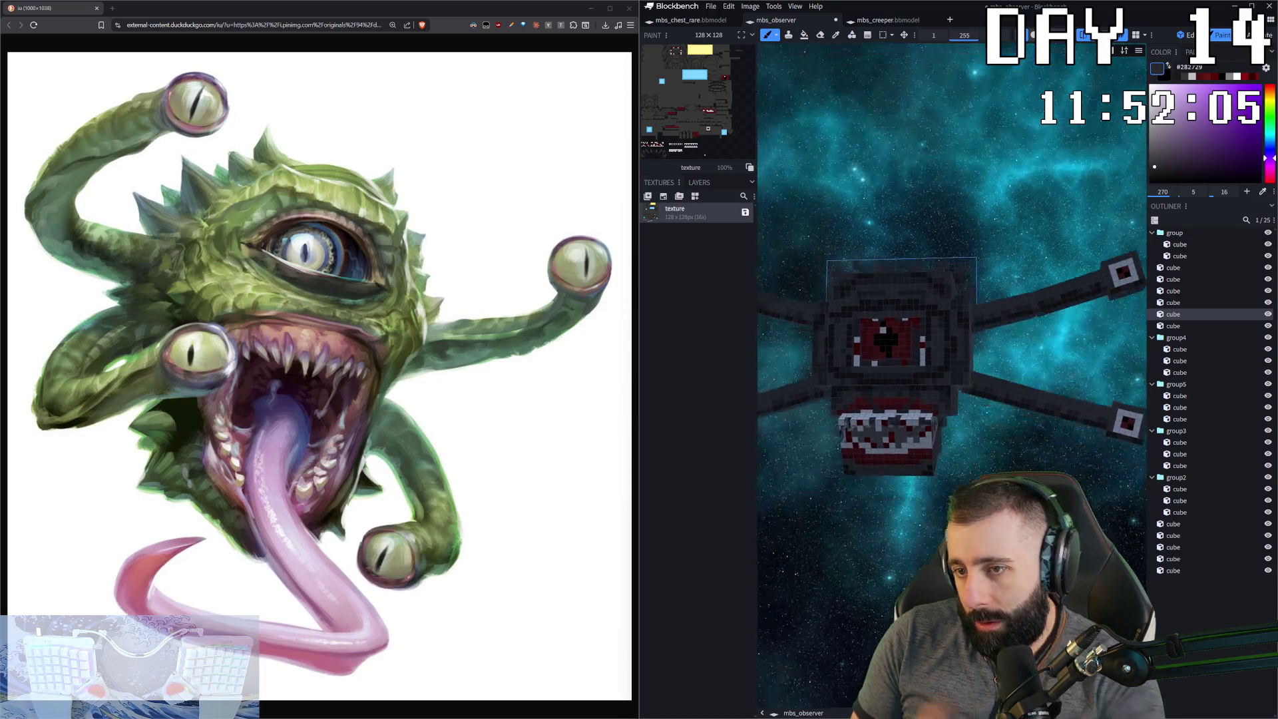
scroll(951, 359, down, 3)
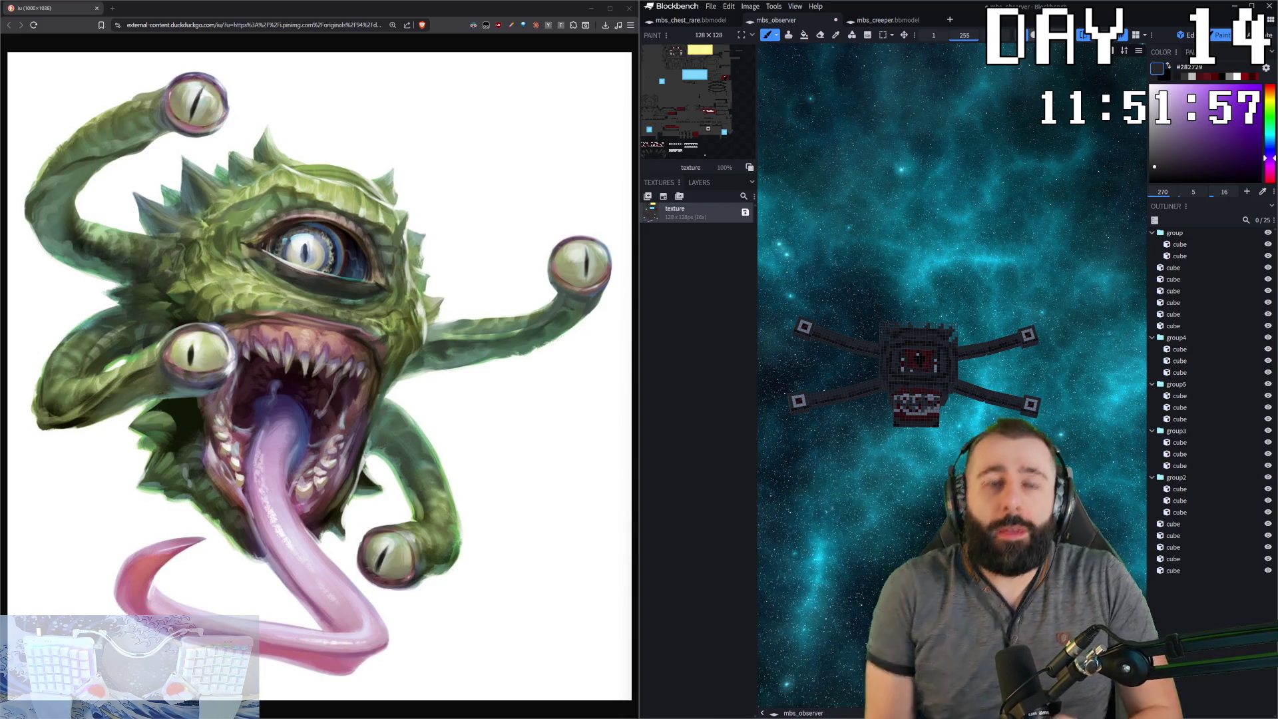
- Pick dark grey from a lower eye-stalk tip and turn the body to face front
scroll(948, 374, up, 5)
scroll(1022, 431, down, 3)
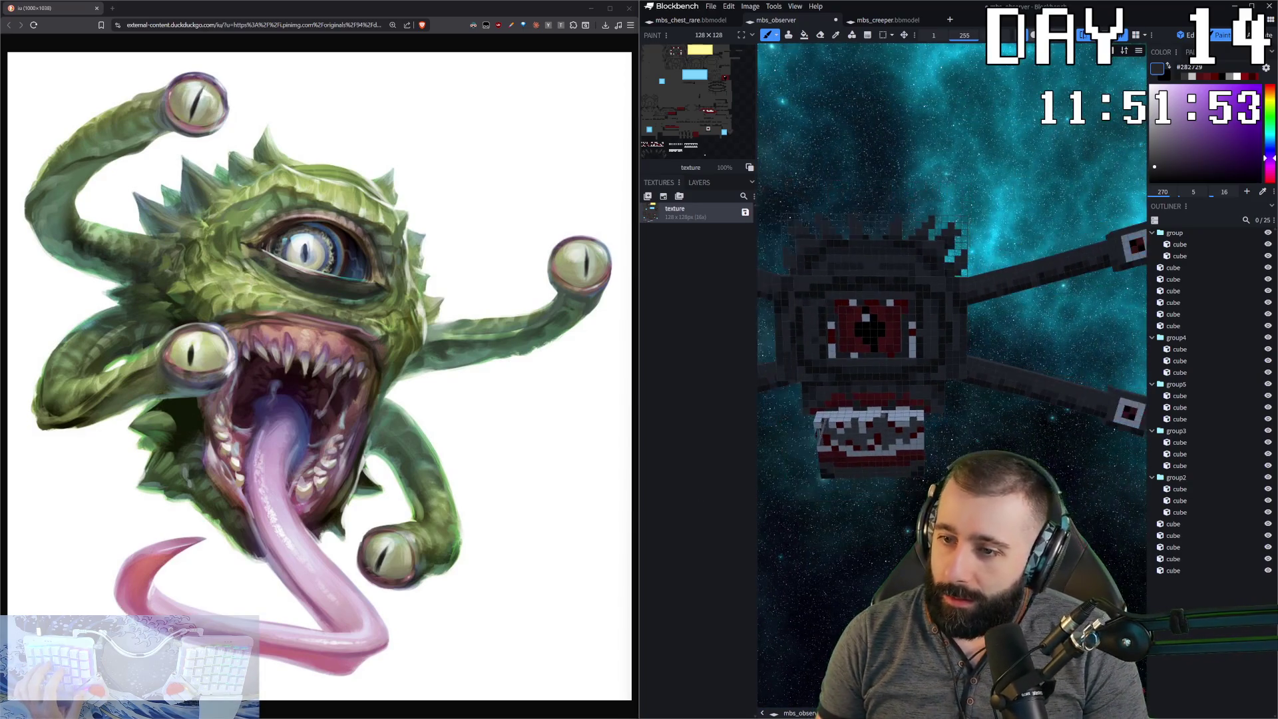
right_drag(1132, 433, 1023, 431)
scroll(1023, 430, up, 2)
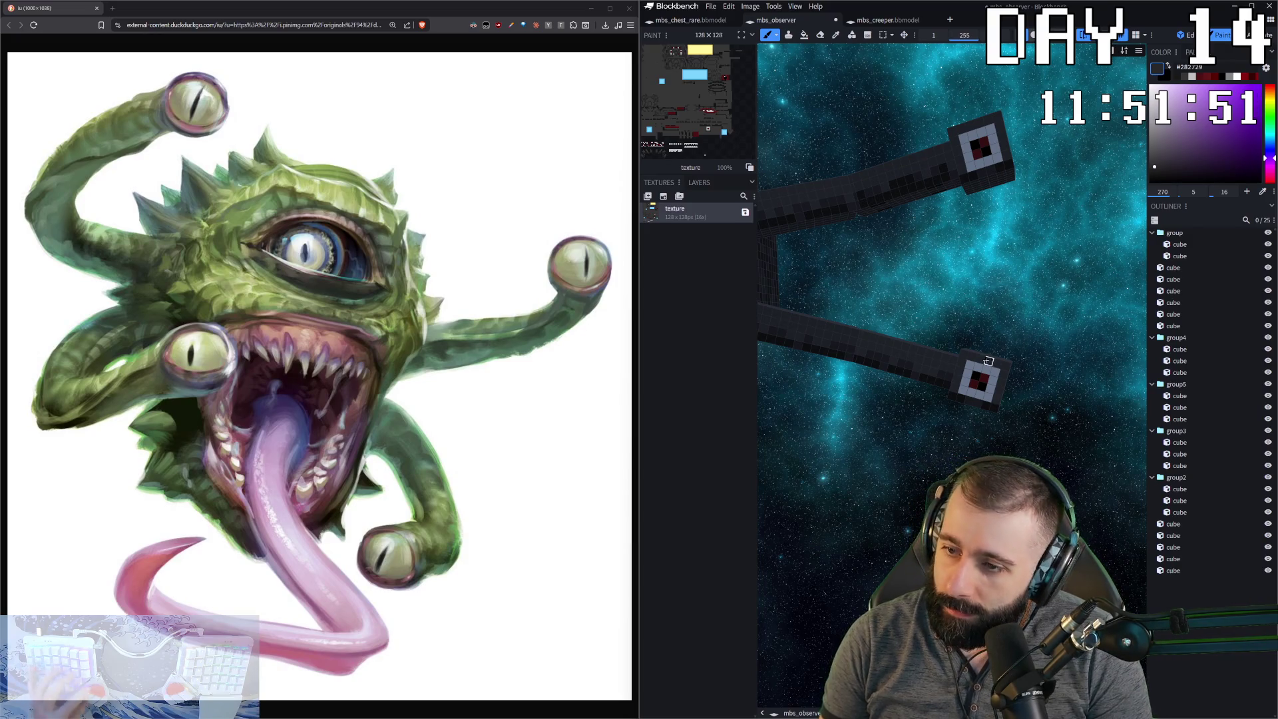
click(1002, 383)
scroll(1032, 378, down, 3)
right_drag(865, 399, 990, 419)
scroll(990, 419, up, 3)
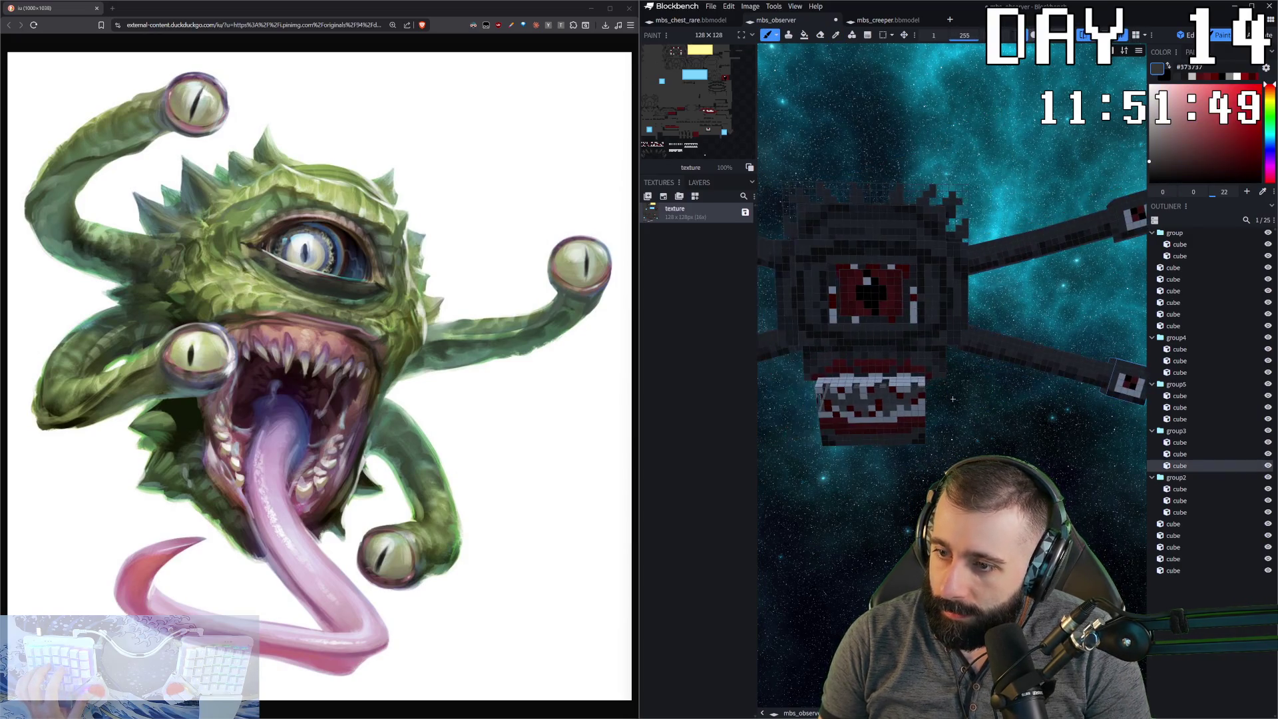
middle_drag(877, 228, 914, 346)
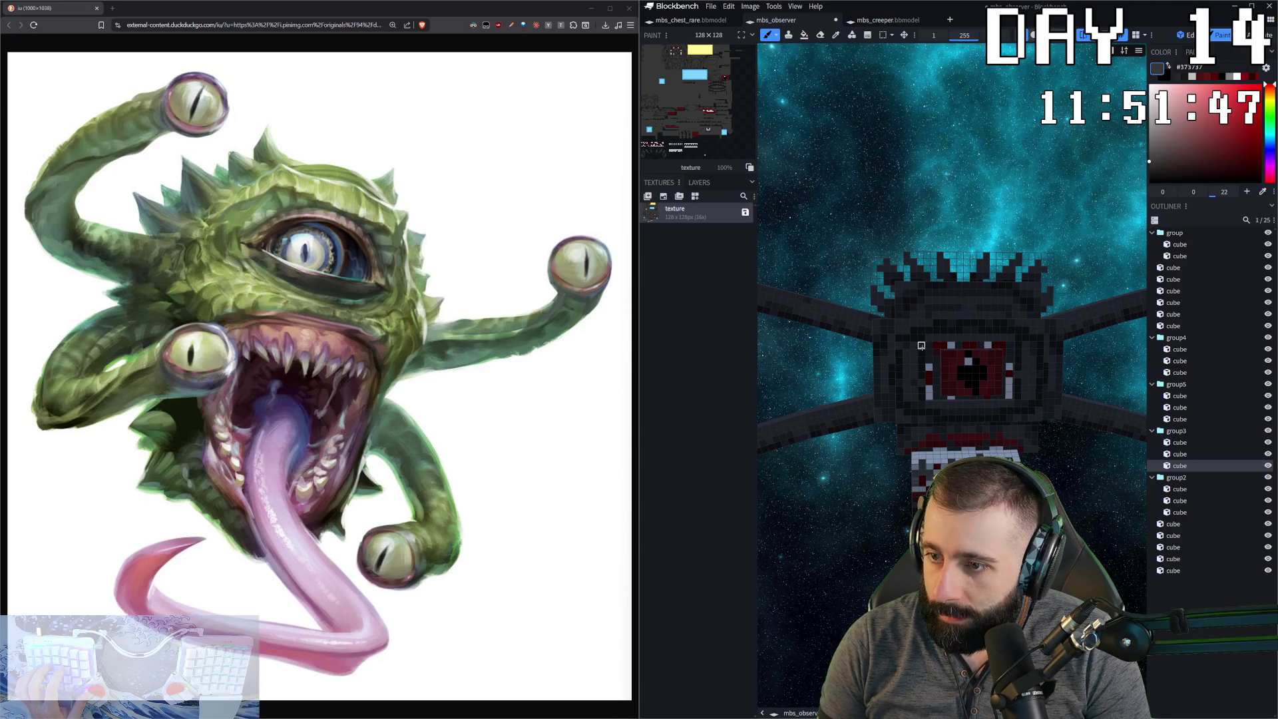
- Paint the pixels above the eye and the eye's top row dark grey
click(920, 346)
scroll(921, 346, up, 2)
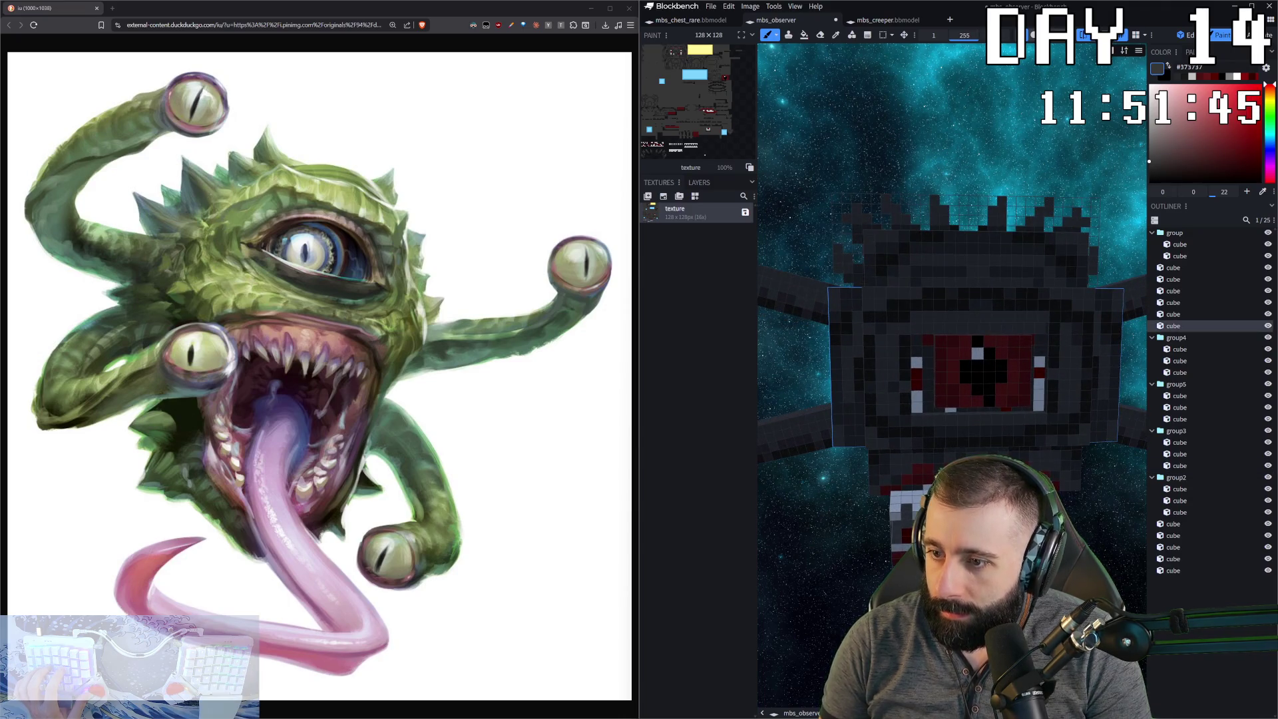
scroll(941, 389, up, 2)
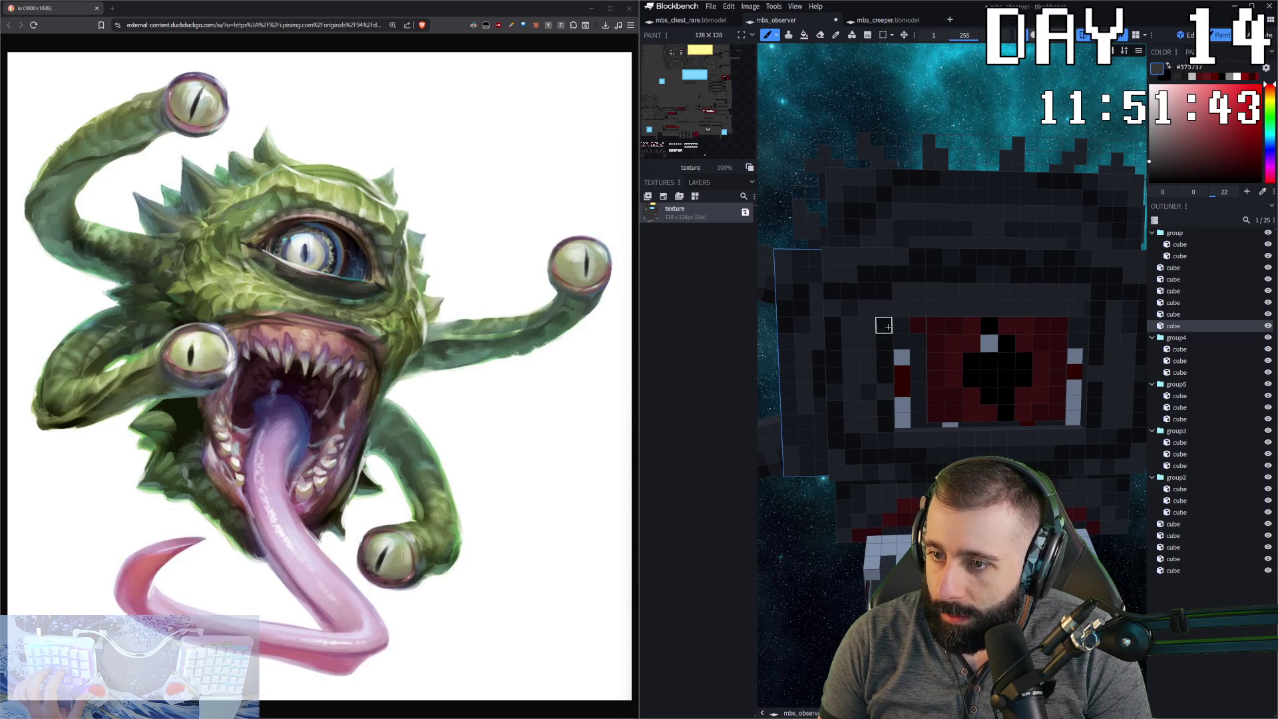
click(971, 325)
drag(971, 326, 1042, 325)
drag(931, 343, 1007, 343)
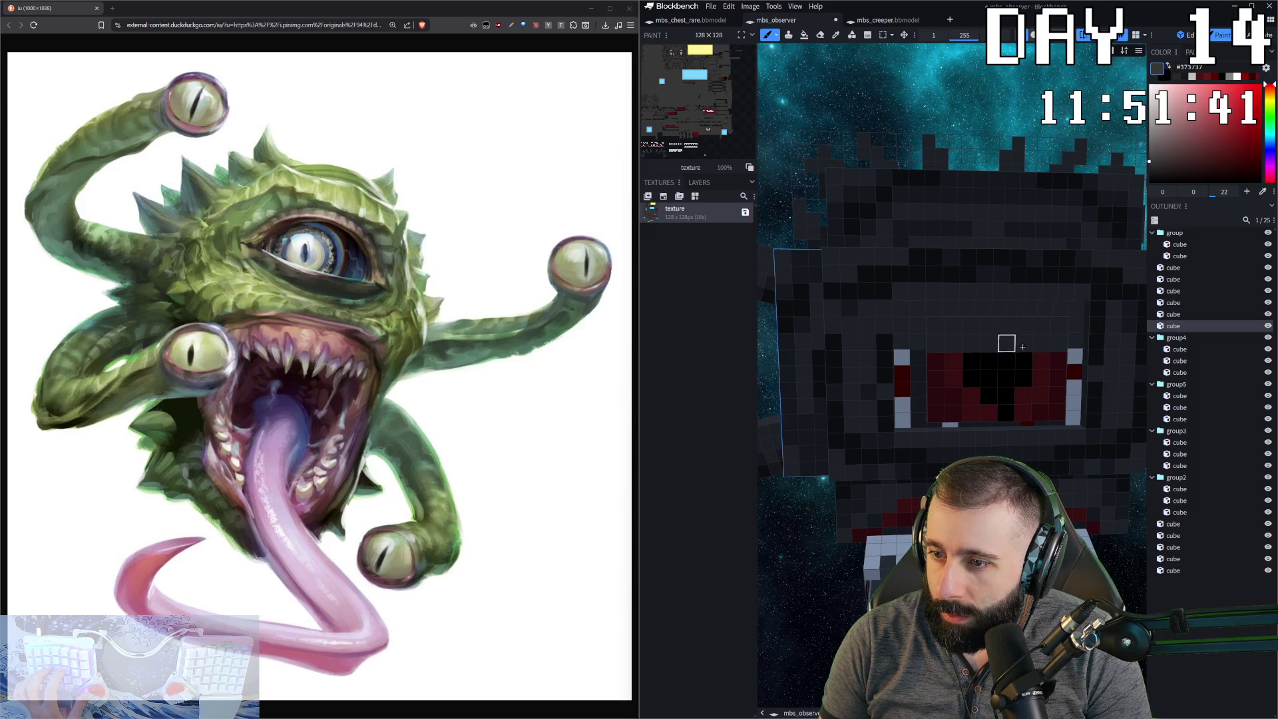
scroll(1050, 425, down, 2)
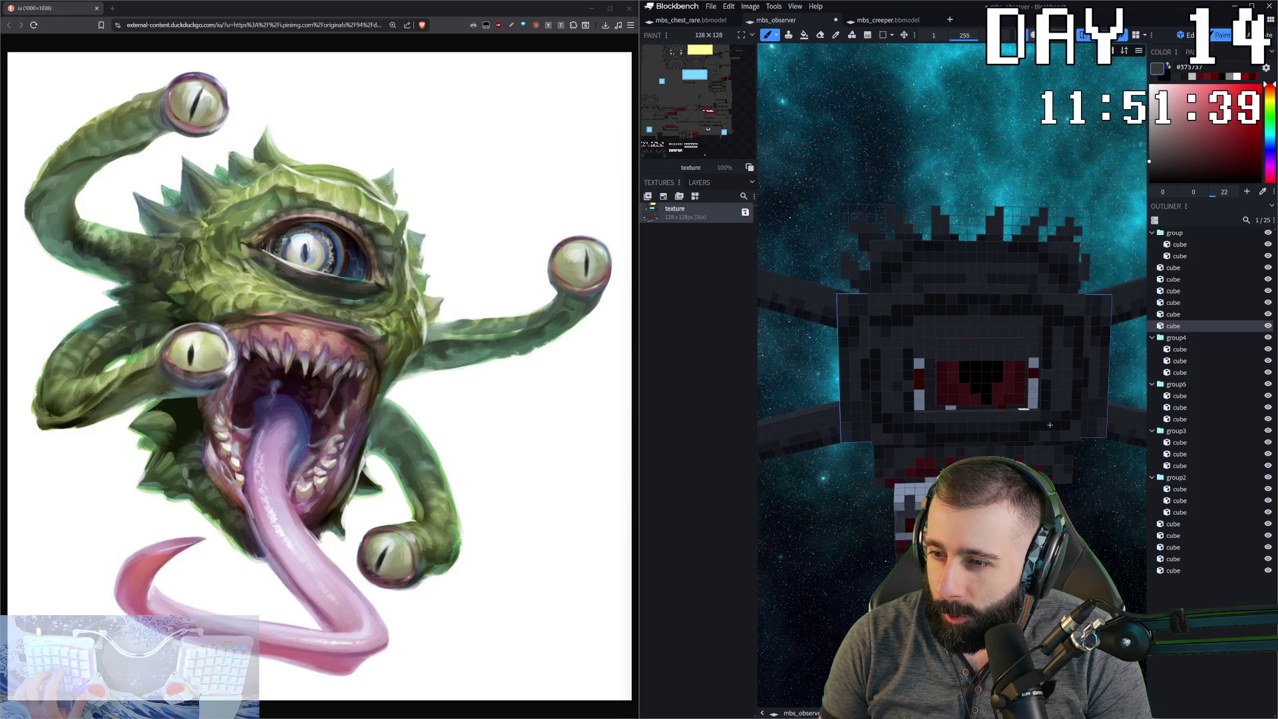
key(ctrl+z)
key(ctrl+z)
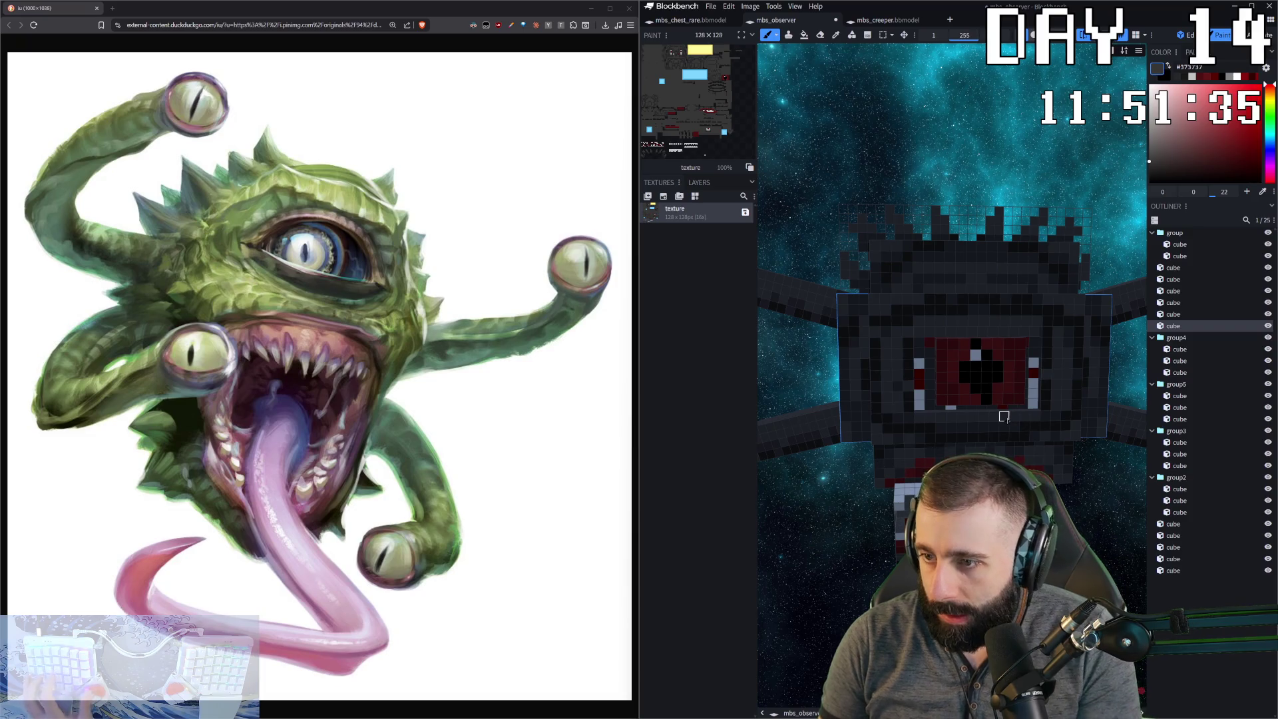
drag(922, 342, 1009, 345)
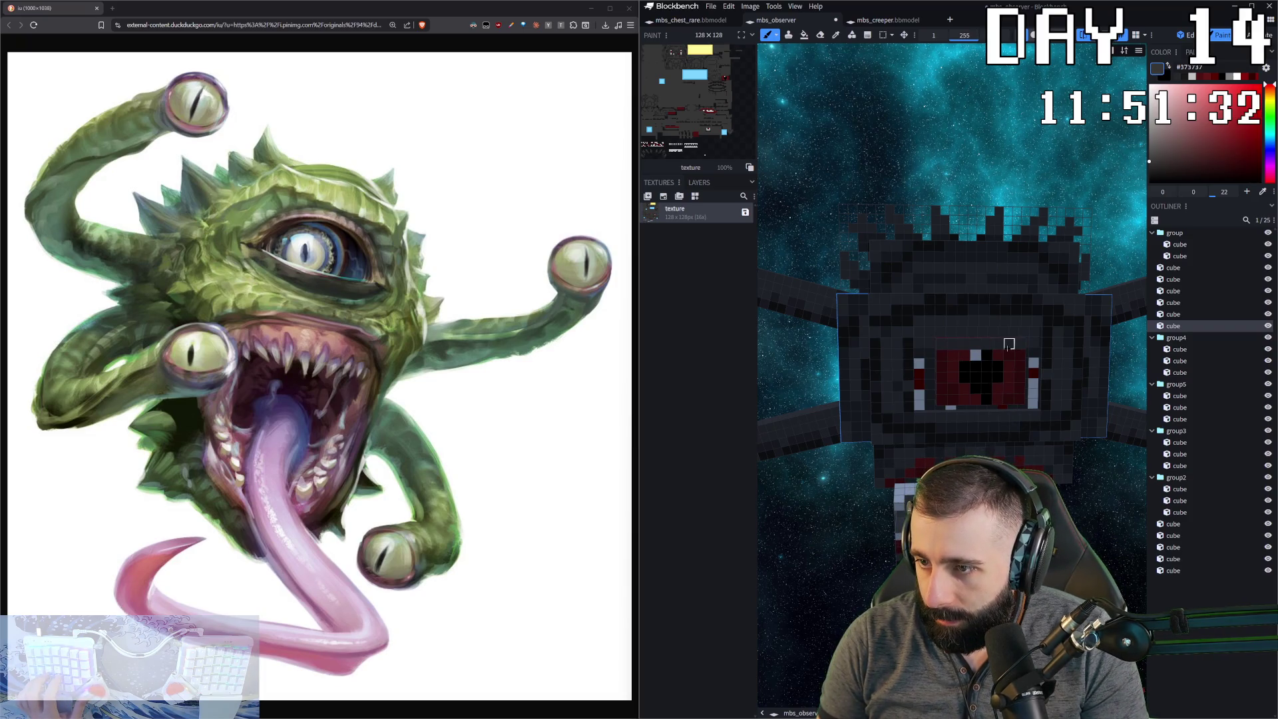
- Try a black pixel on top of the pupil, then undo it
alt+click(991, 382)
click(975, 355)
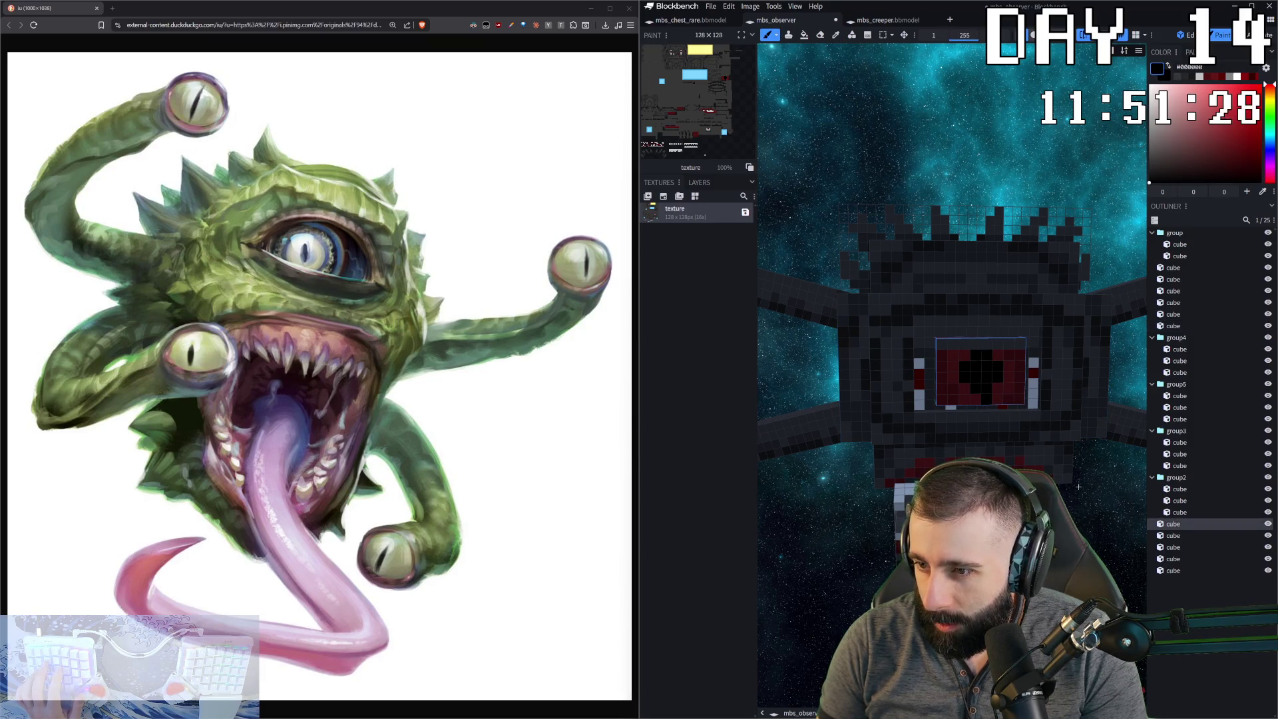
alt+click(919, 365)
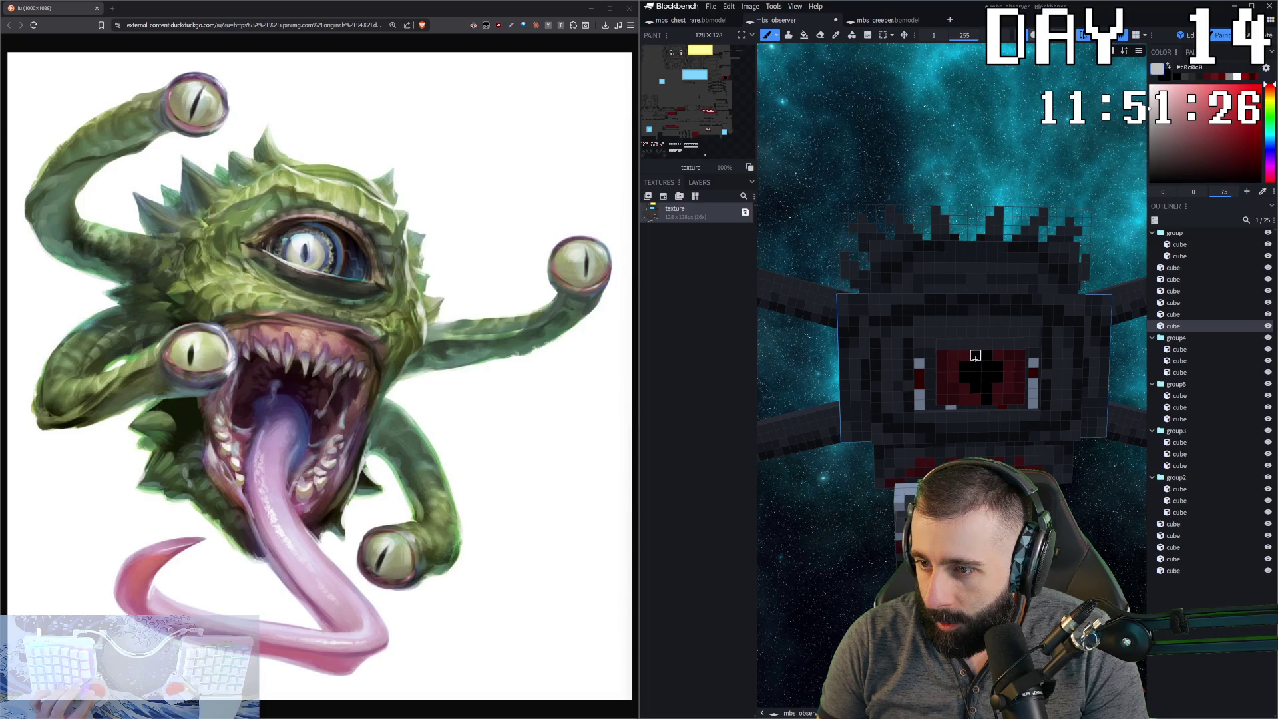
alt+click(966, 361)
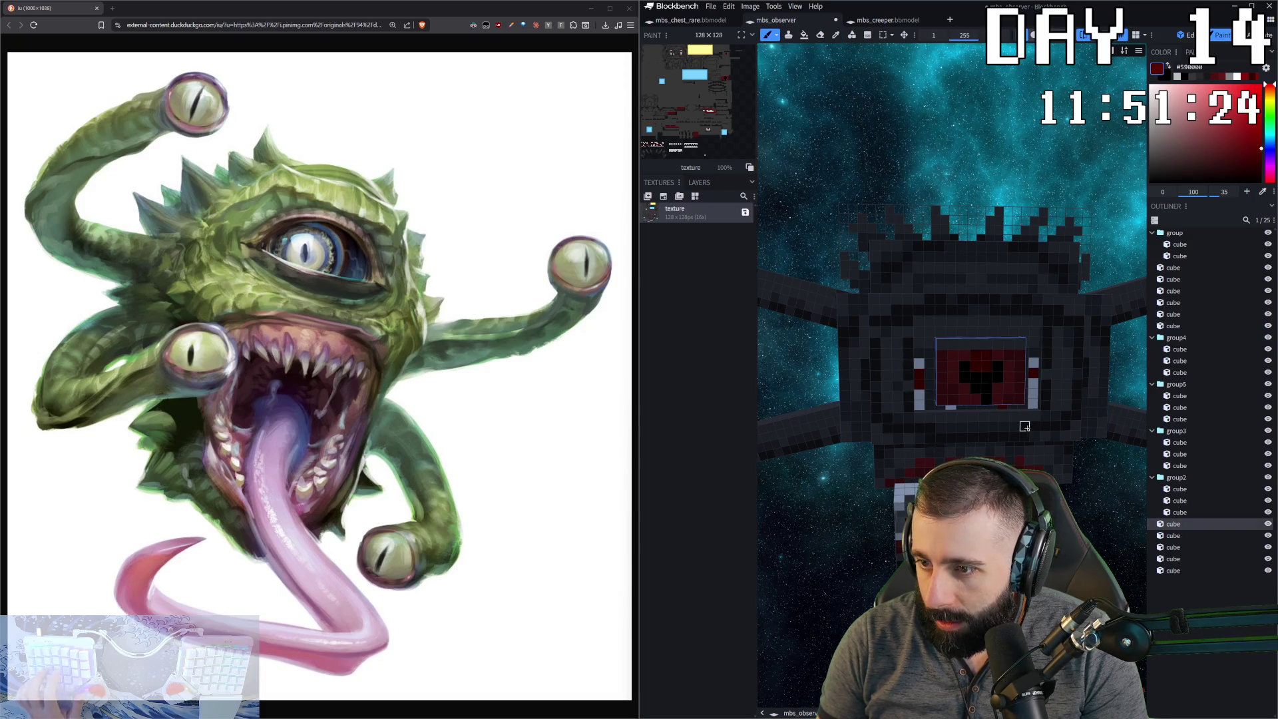
key(ctrl+z)
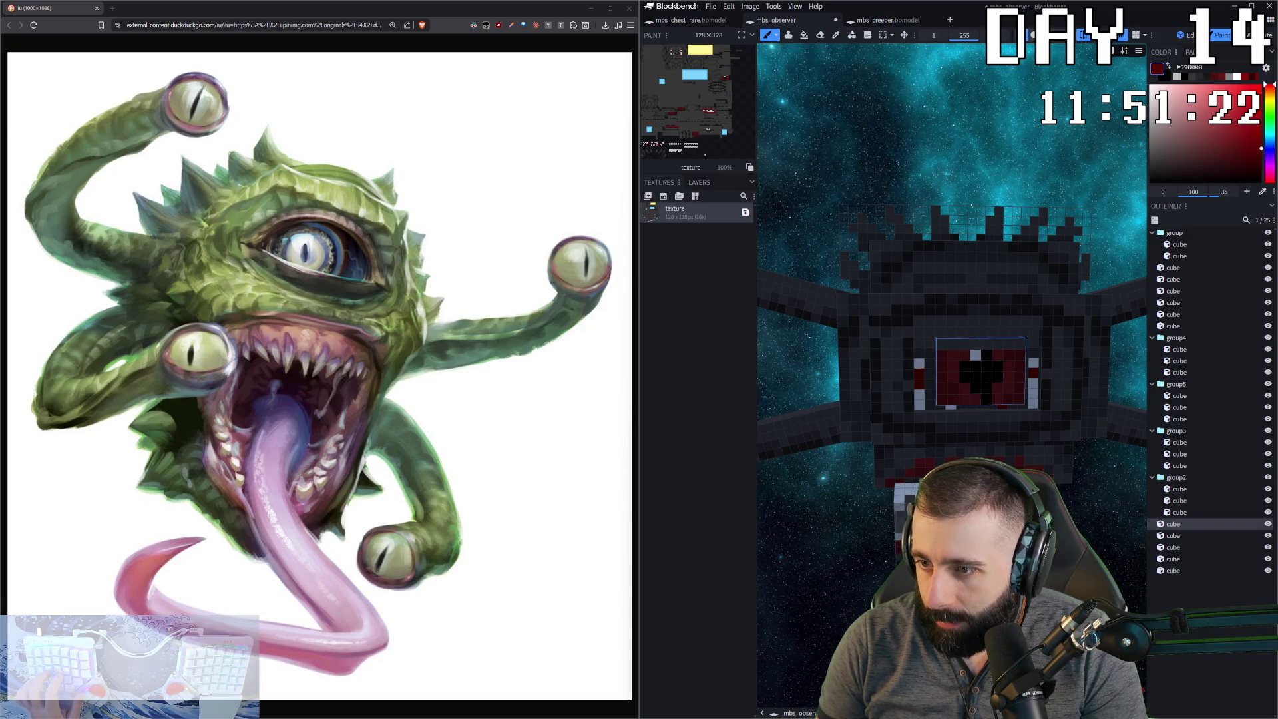
- Darken two pixels along the eye's top row with the body's dark grey
scroll(830, 379, down, 3)
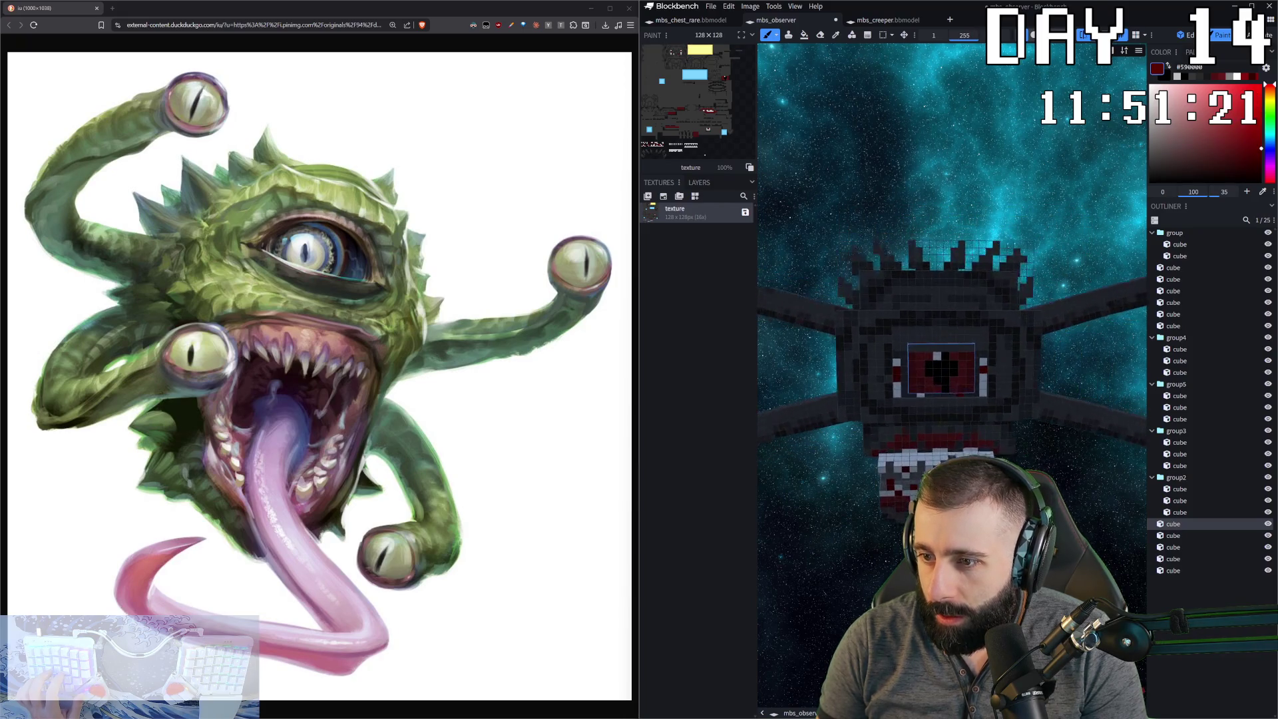
mouse_move(1065, 166)
mouse_down()
mouse_move(978, 172)
mouse_move(1038, 173)
mouse_up()
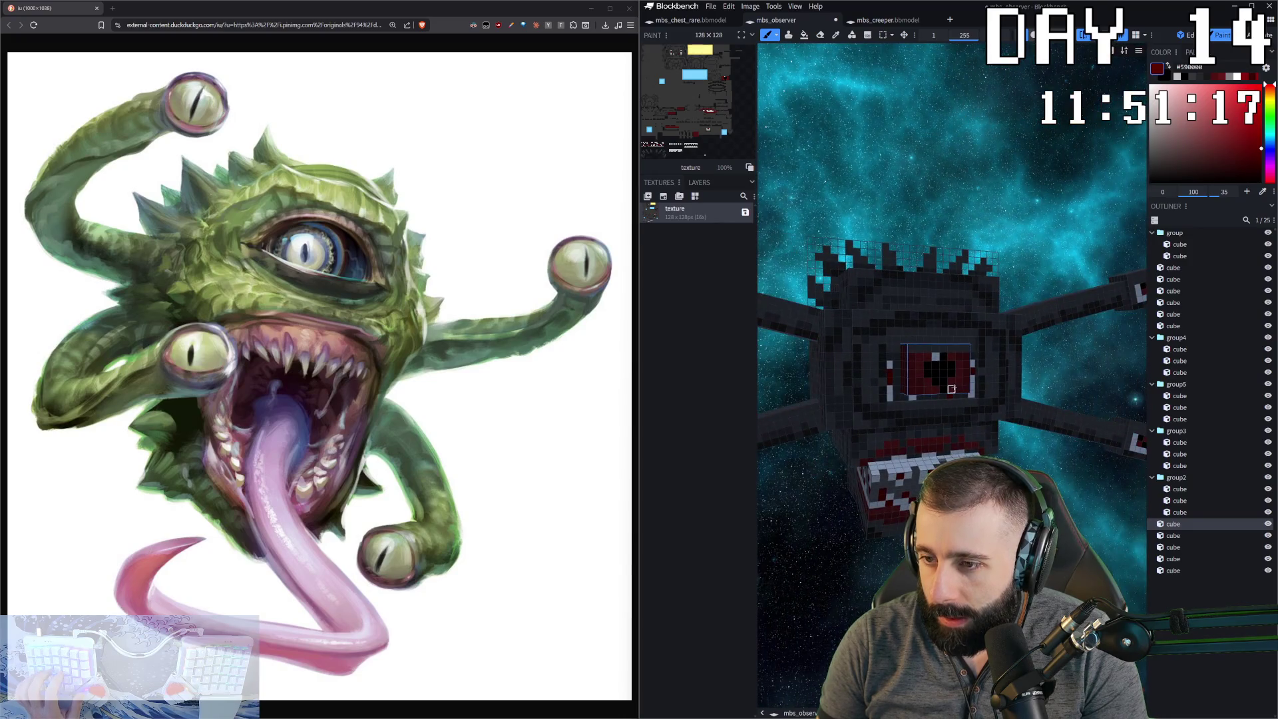
scroll(952, 389, up, 3)
drag(925, 346, 963, 346)
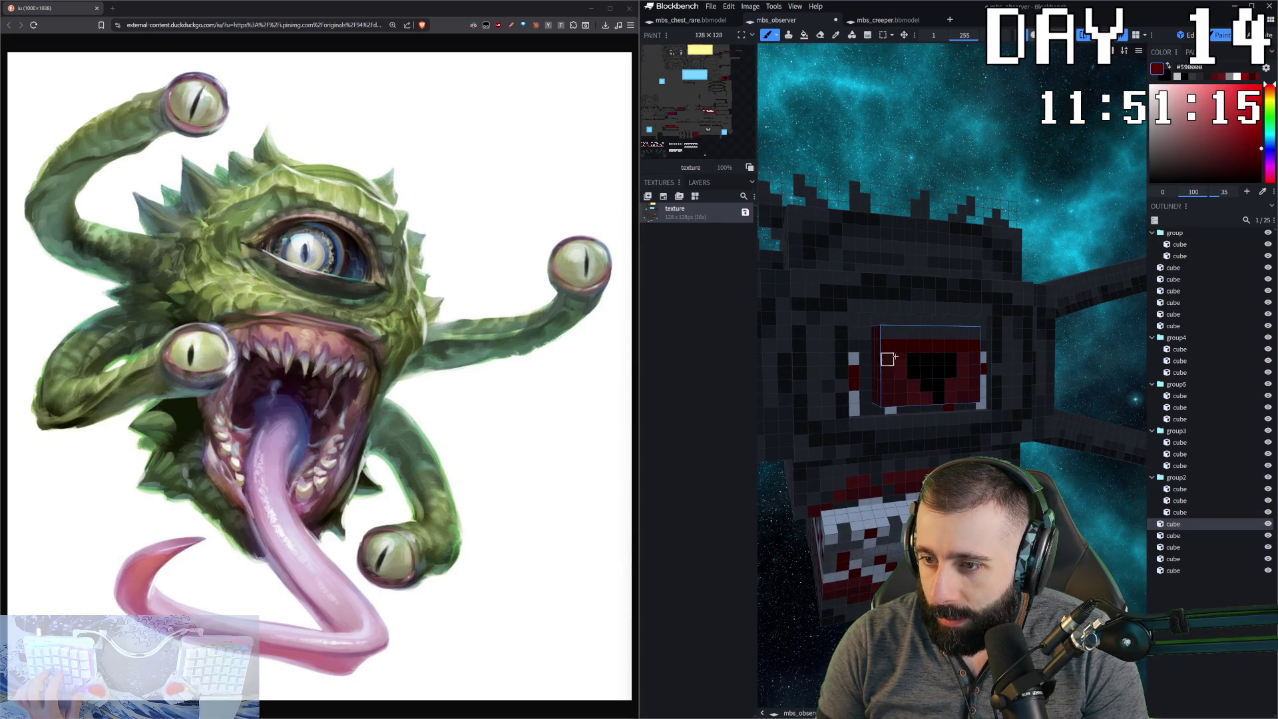
key(ctrl+z)
ctrl+click(875, 345)
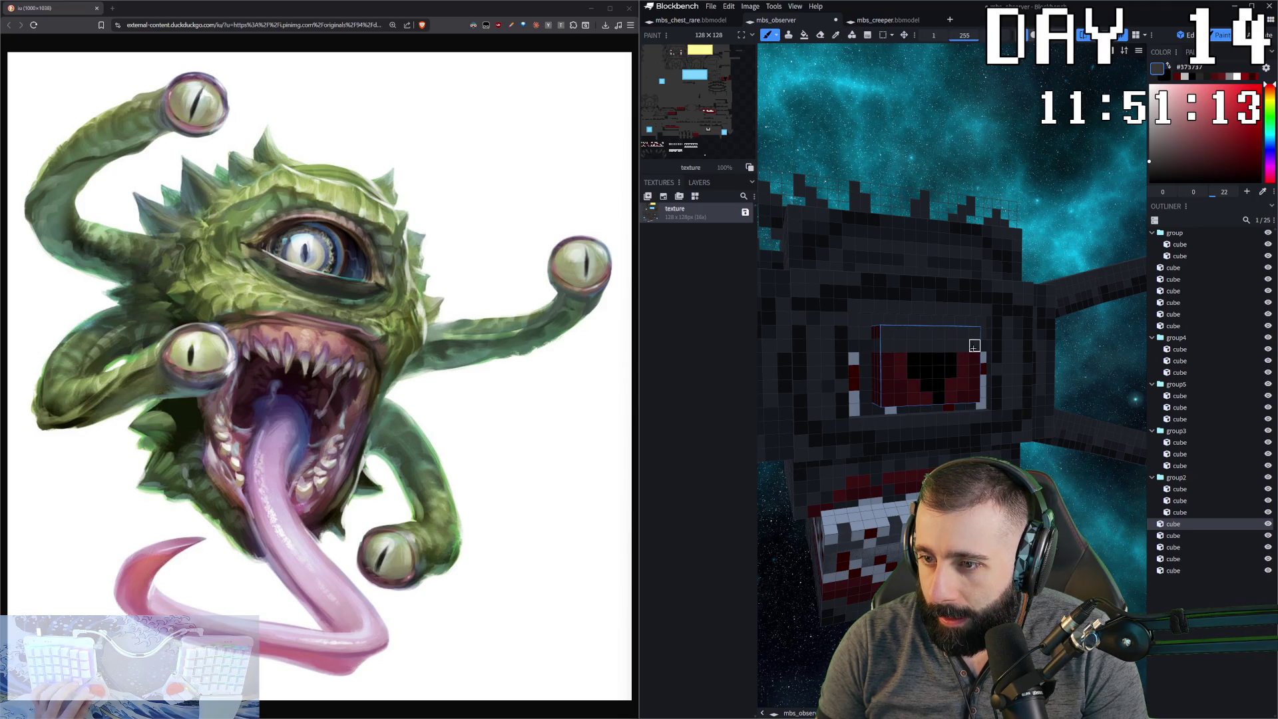
scroll(974, 345, down, 3)
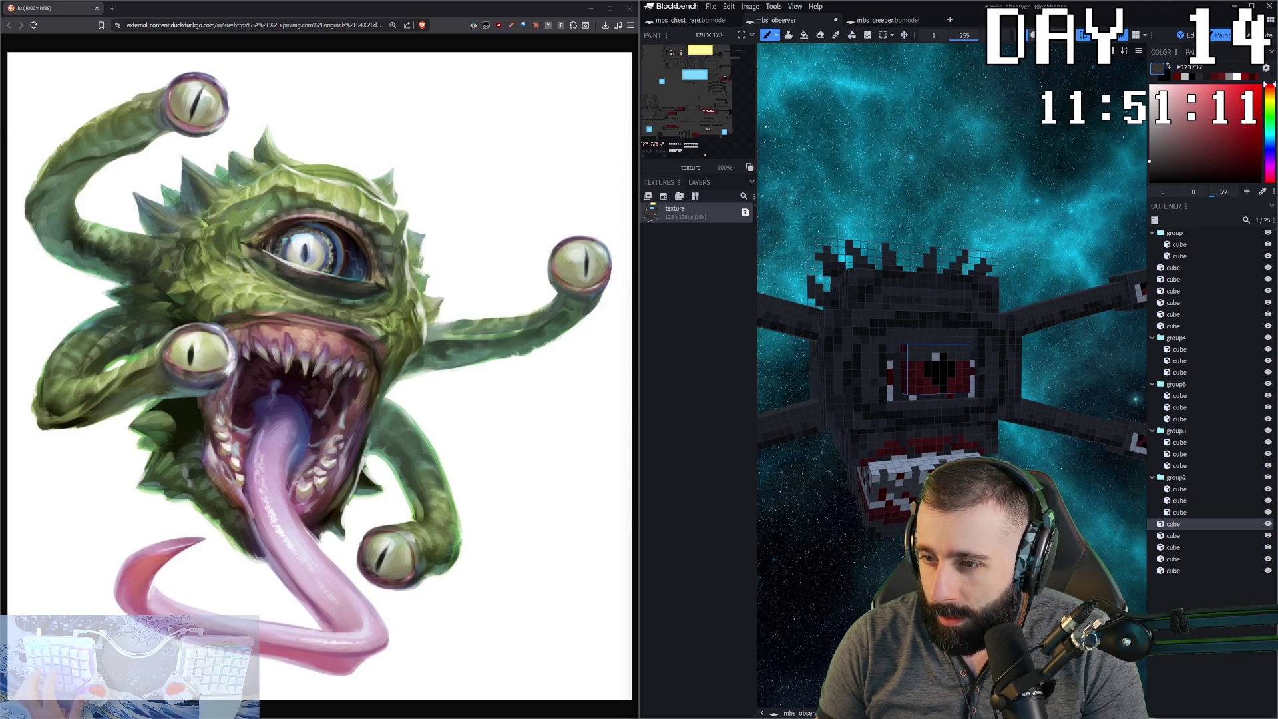
drag(950, 355, 965, 356)
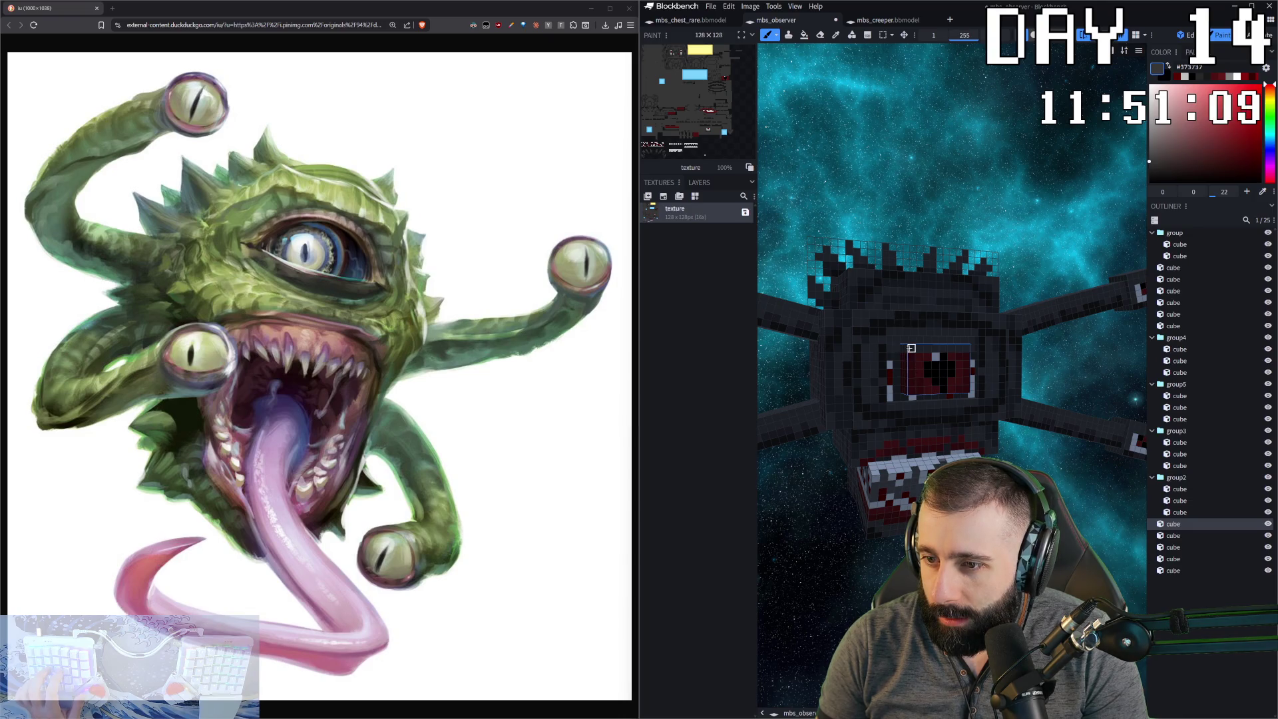
- Snap to the front view and pick the model's light grey
mouse_move(1065, 199)
mouse_down()
mouse_move(999, 213)
mouse_move(1038, 193)
mouse_up()
scroll(952, 346, down, 2)
mouse_move(952, 372)
mouse_down()
mouse_move(985, 373)
mouse_move(928, 394)
mouse_move(924, 319)
mouse_up()
scroll(928, 394, up, 2)
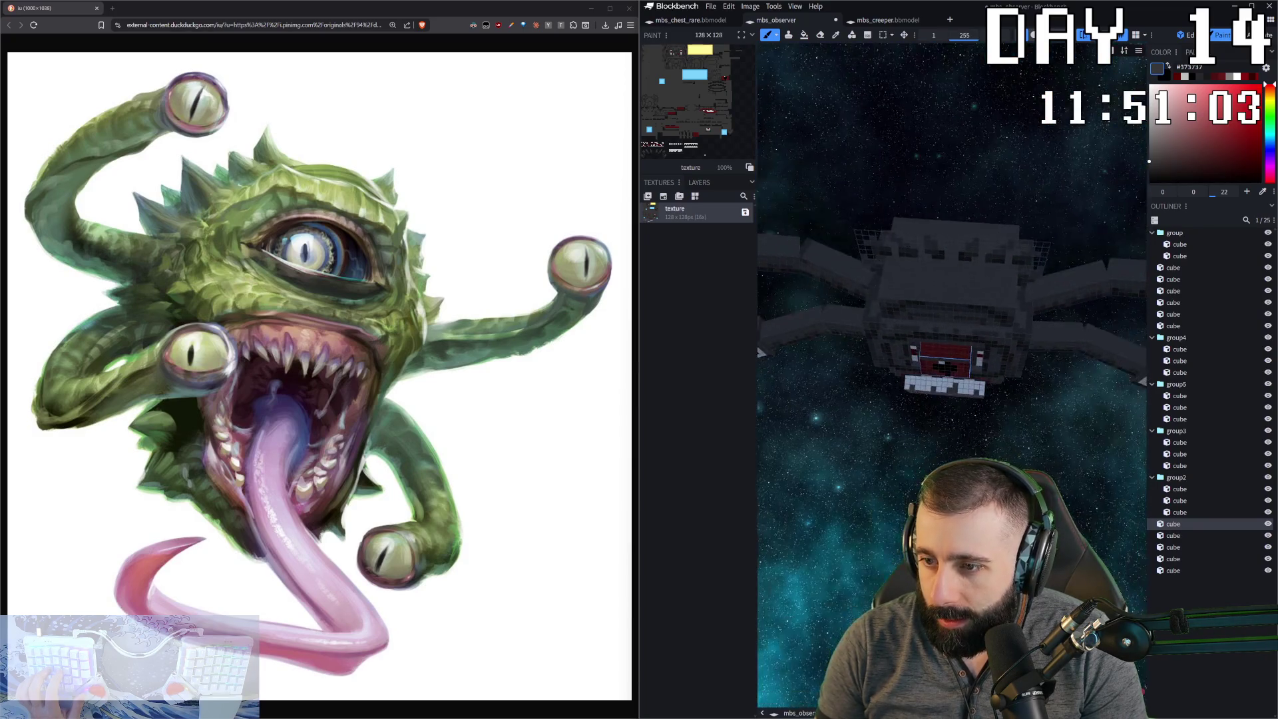
scroll(924, 315, up, 2)
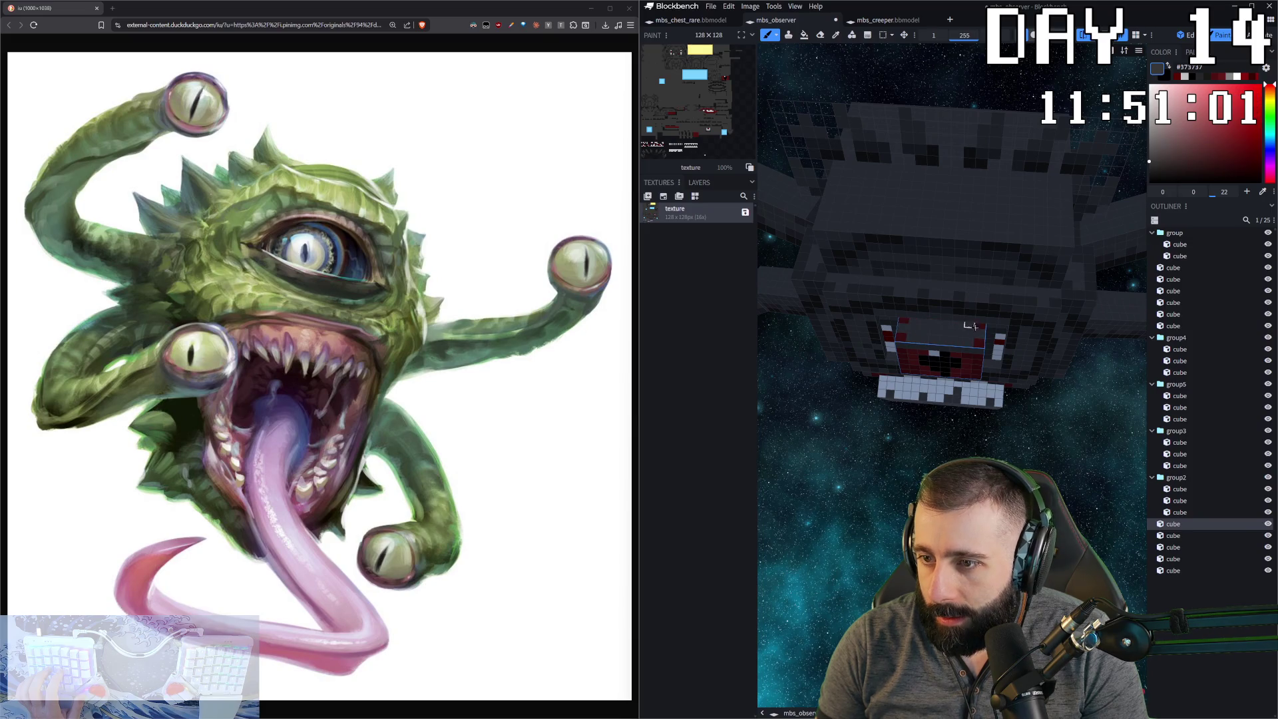
drag(969, 326, 972, 293)
key(KP_1)
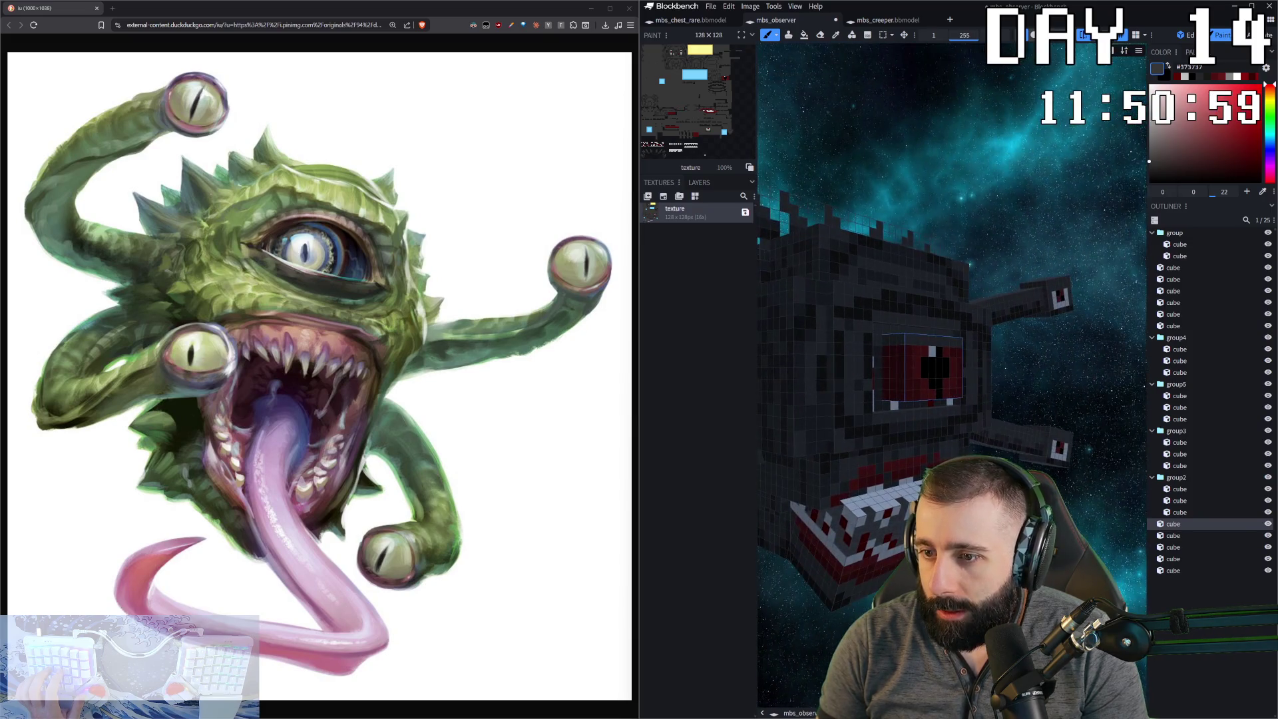
scroll(945, 356, up, 2)
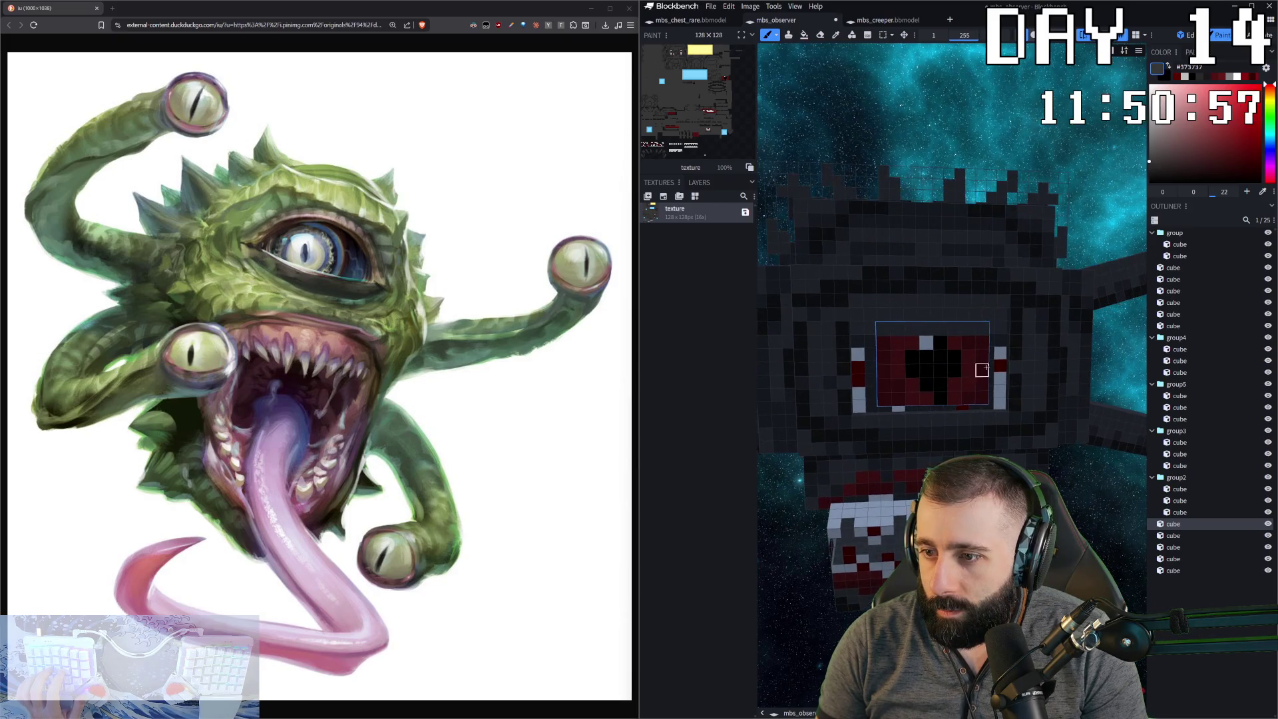
key(c)
click(1002, 341)
key(b)
- Paint a light grey strip along the eye's bottom row, broken with dark red
mouse_move(1002, 341)
mouse_down()
mouse_move(1117, 560)
mouse_move(1045, 526)
mouse_up()
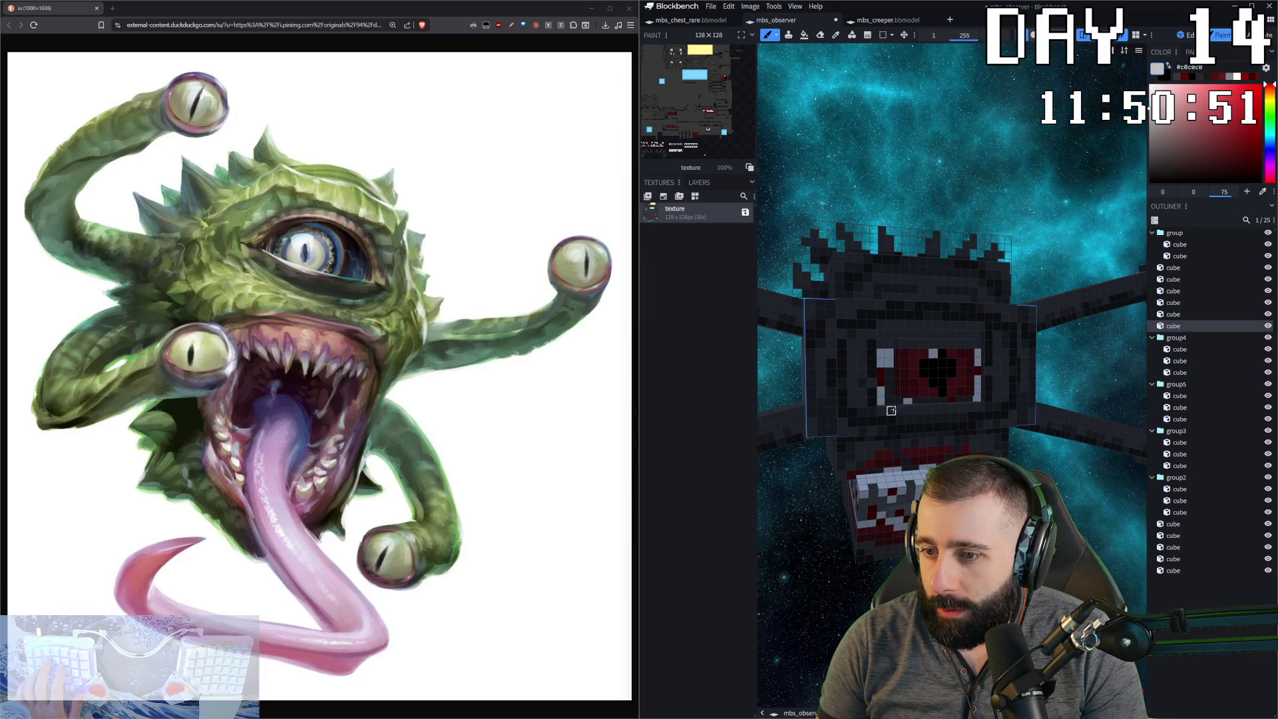
alt+click(890, 381)
key(c)
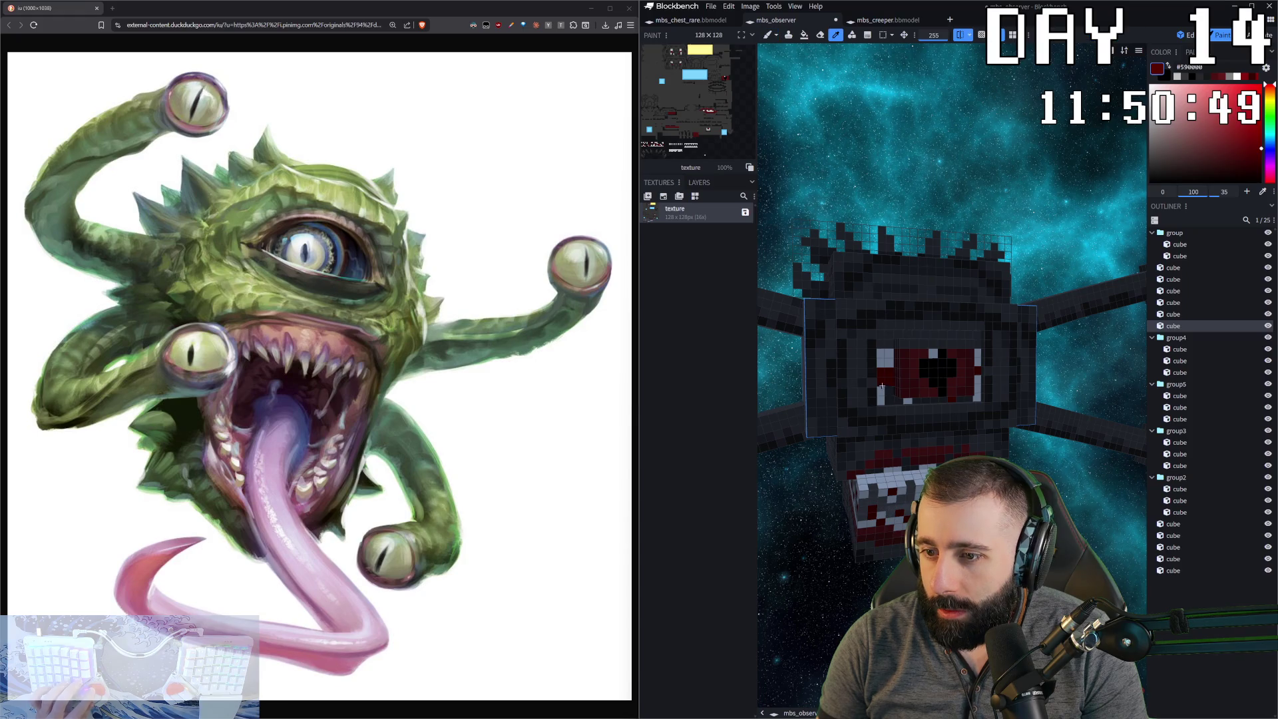
key(b)
alt+click(896, 400)
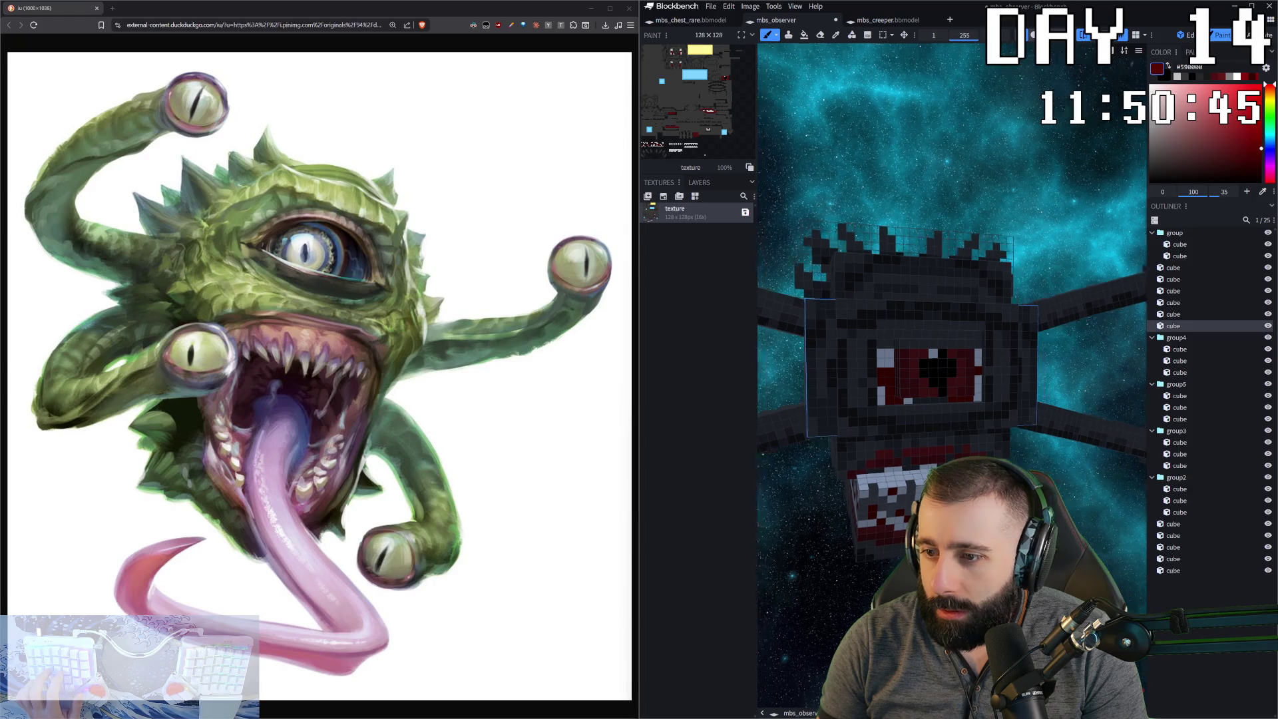
middle_drag(910, 419, 967, 422)
alt+click(922, 404)
drag(927, 404, 970, 404)
alt+click(912, 404)
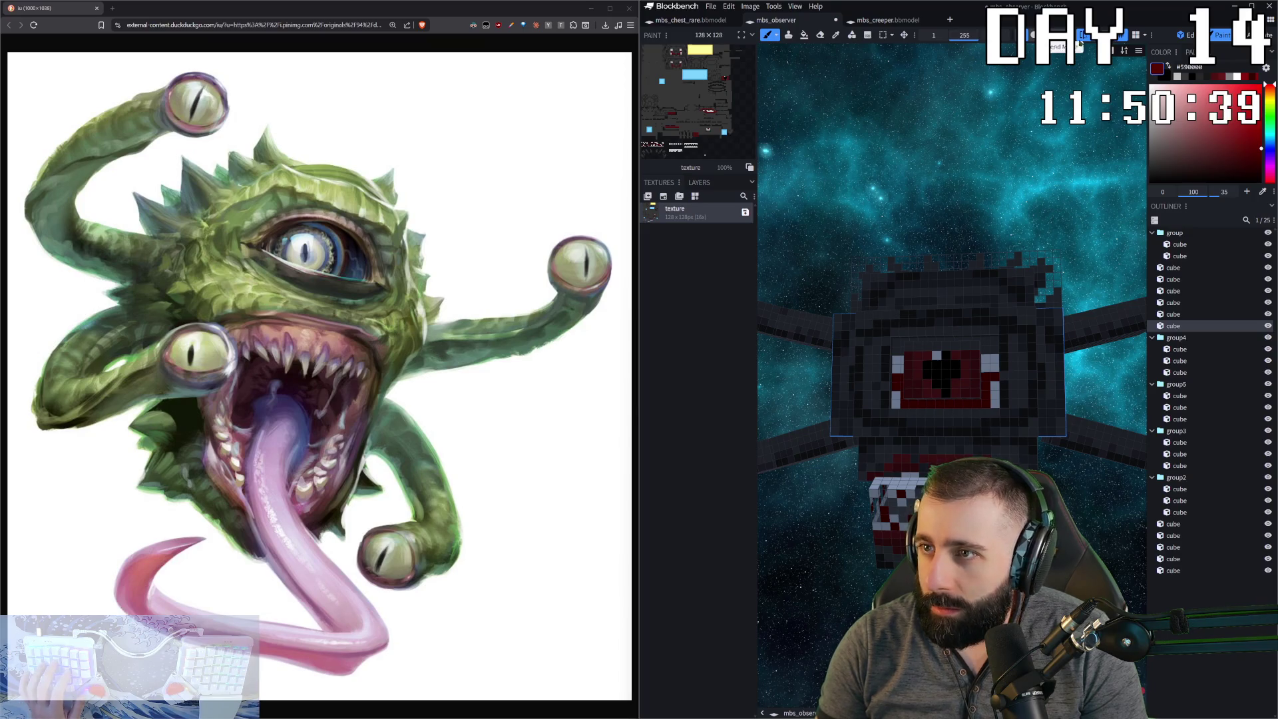
alt+click(950, 404)
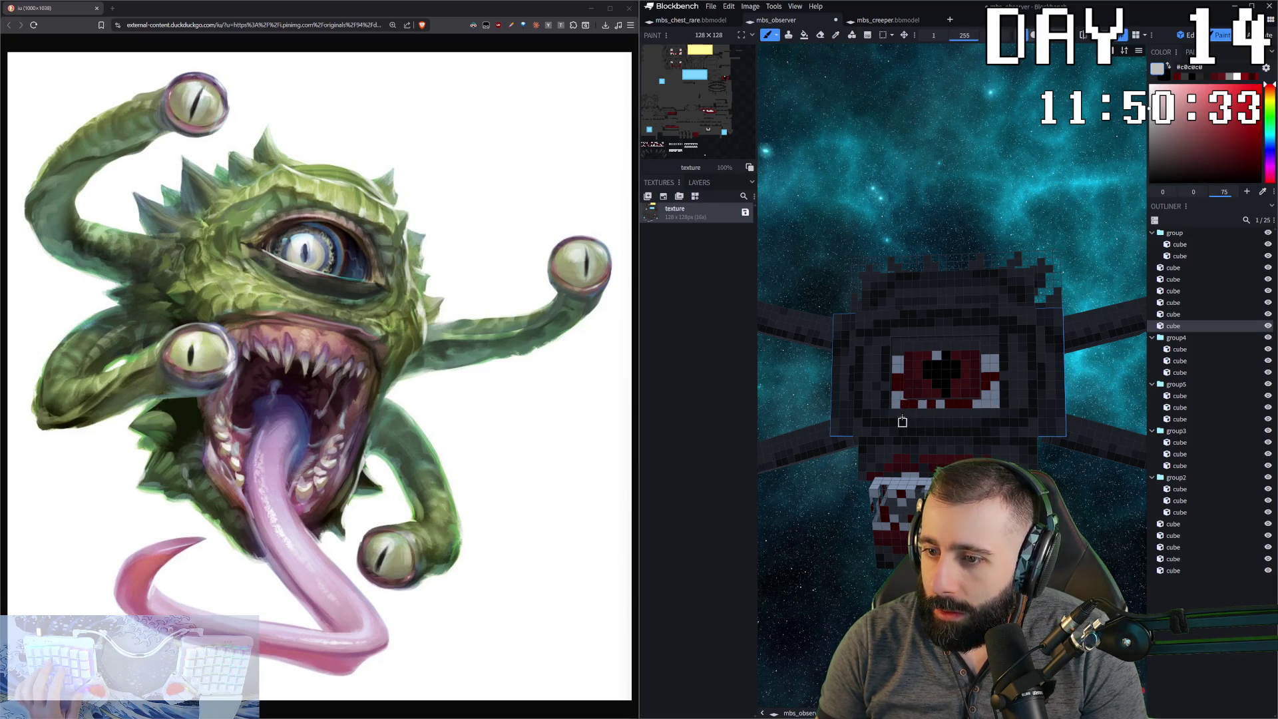
- Pick the dark red #590000 from the eye and check the eye from above
drag(901, 381, 868, 382)
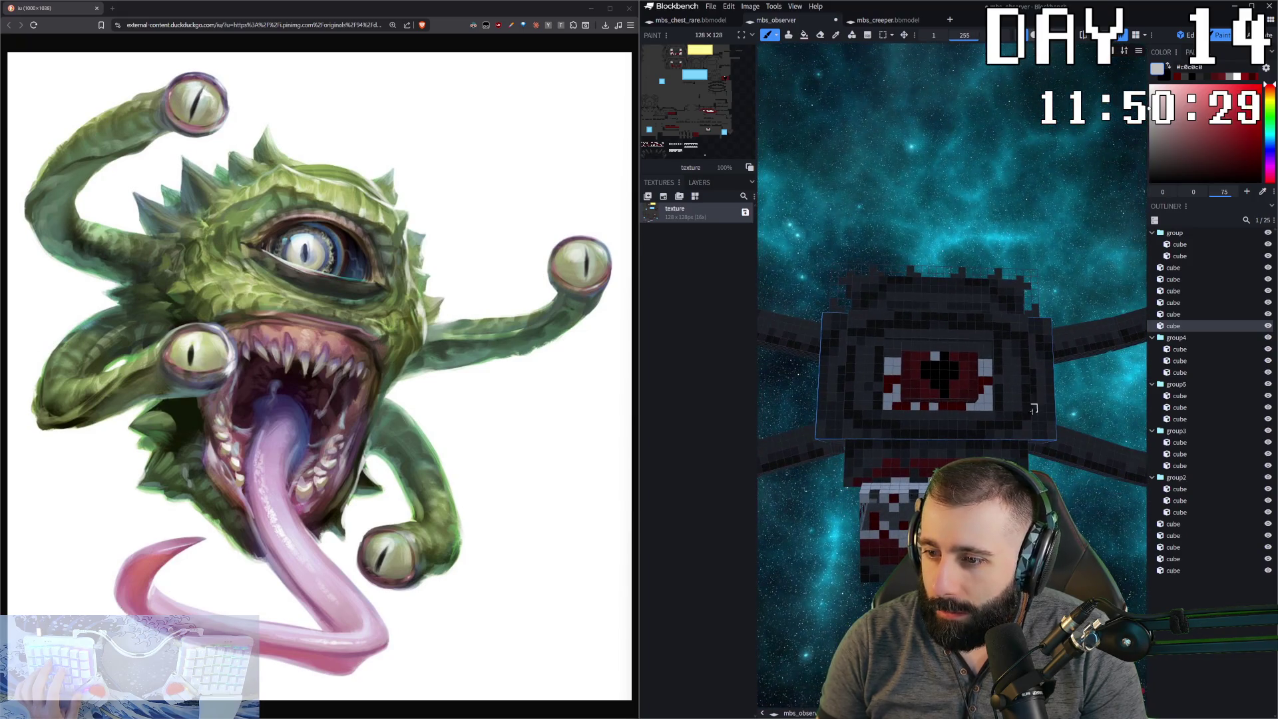
alt+click(987, 405)
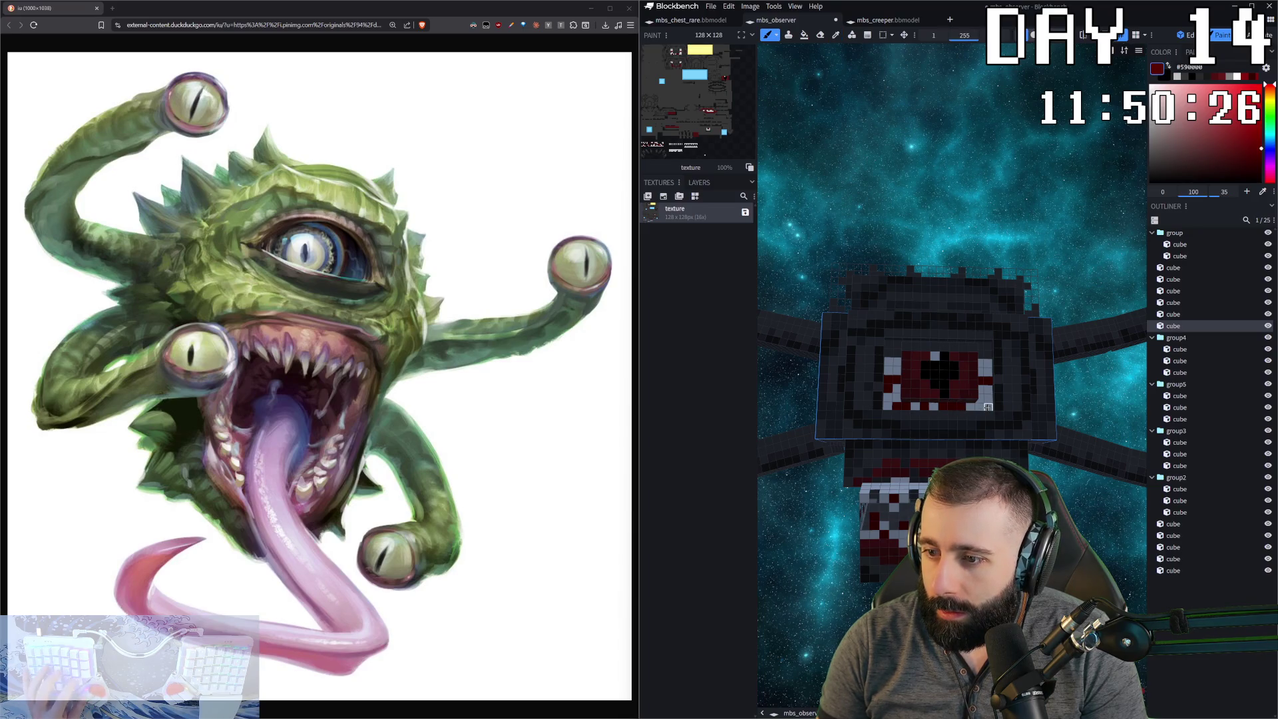
scroll(981, 400, down, 2)
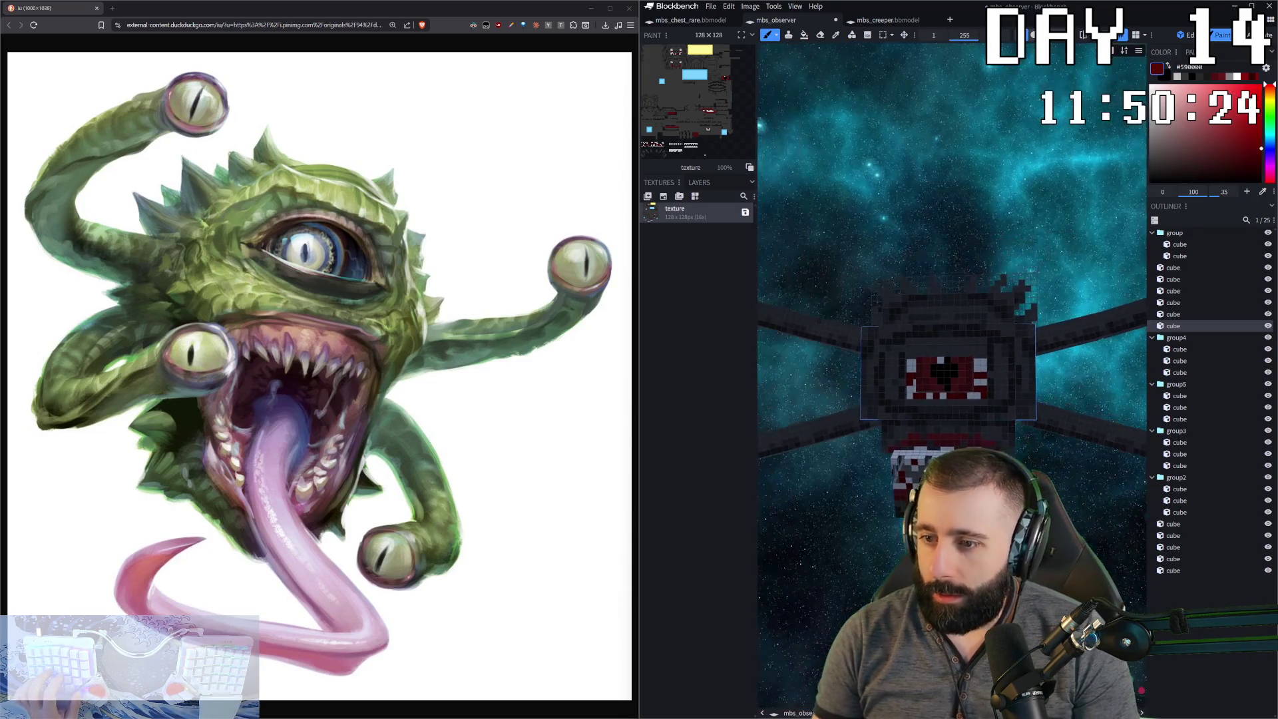
mouse_move(932, 386)
mouse_down()
mouse_move(958, 373)
mouse_move(914, 384)
mouse_up()
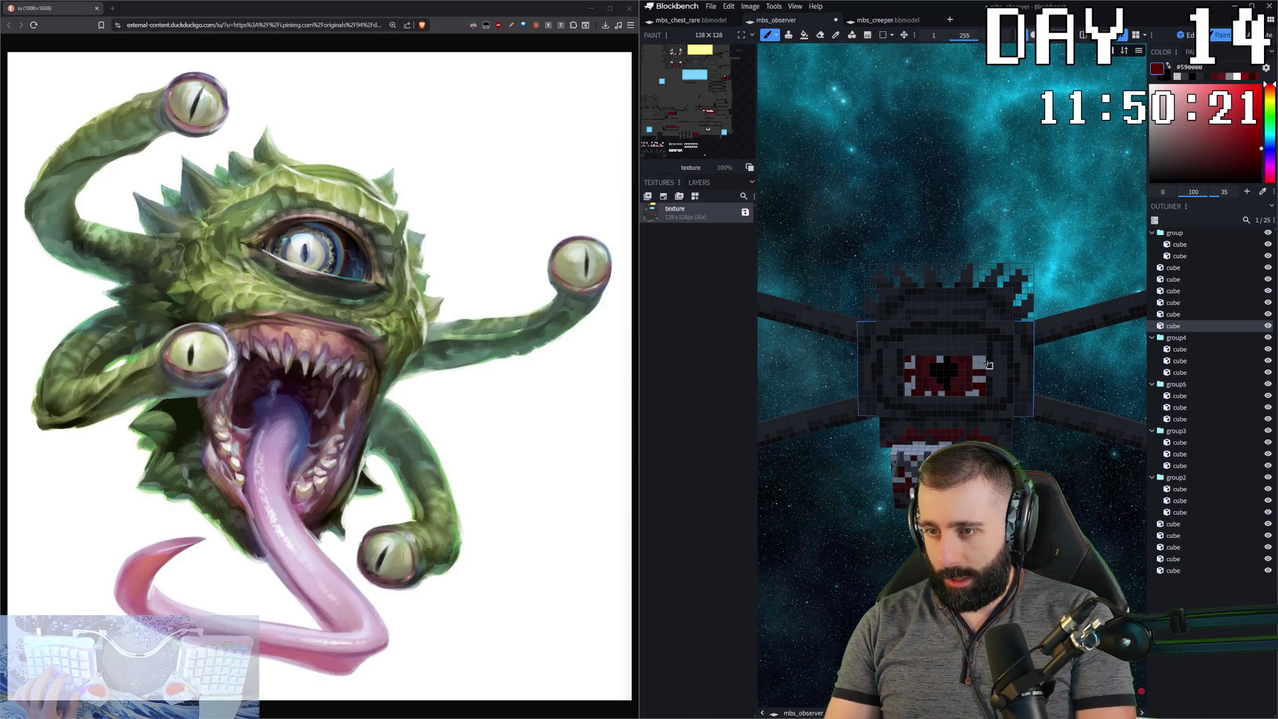
mouse_move(989, 365)
mouse_down()
mouse_move(978, 386)
mouse_move(995, 373)
mouse_move(985, 366)
mouse_move(910, 422)
mouse_move(998, 392)
mouse_move(1036, 422)
mouse_move(985, 430)
mouse_up()
click(945, 372)
- Sample the dark grey body colour #282729 from the model for painting
click(910, 422)
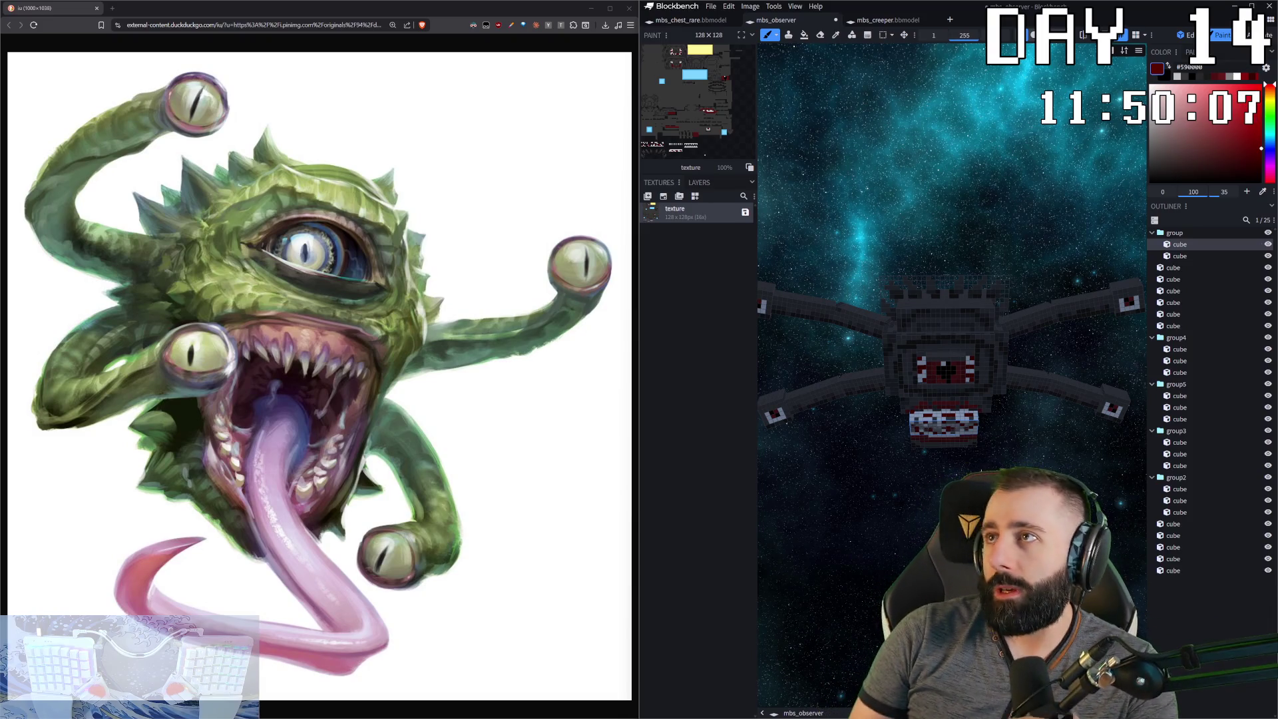
mouse_move(985, 429)
mouse_down()
mouse_move(1083, 450)
mouse_move(1025, 419)
mouse_move(839, 376)
mouse_up()
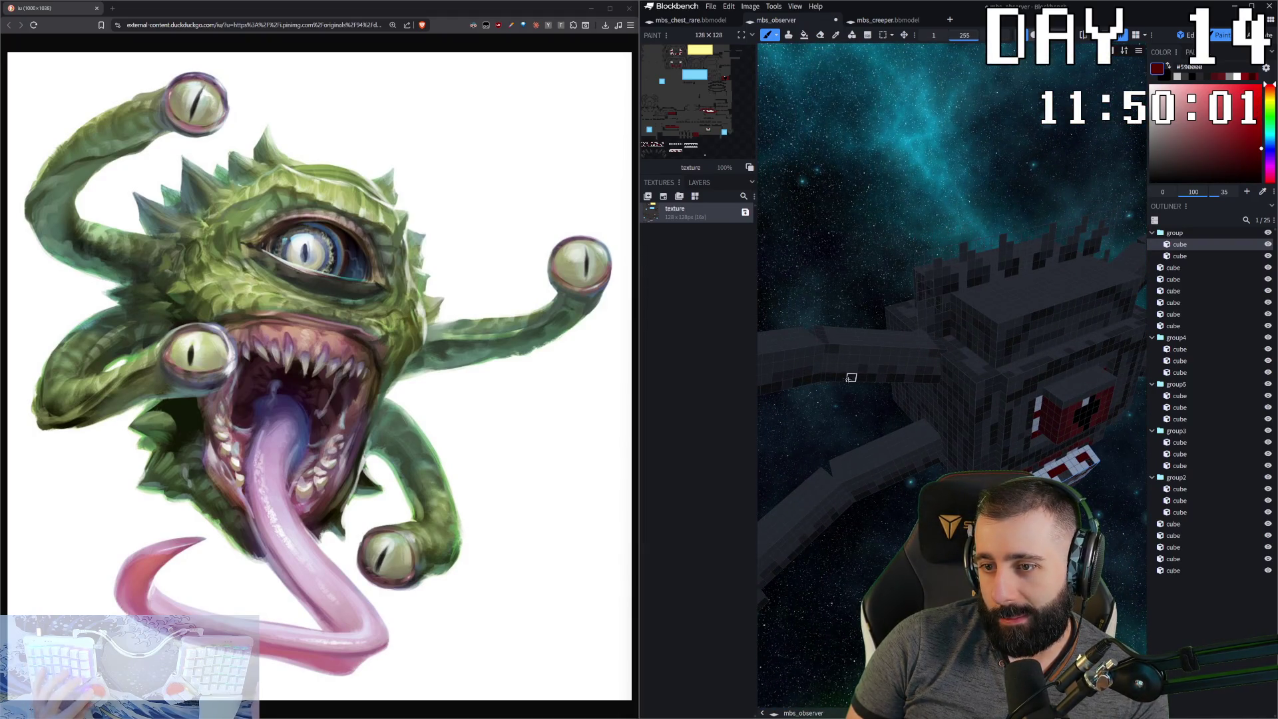
key(c)
click(872, 374)
key(b)
- Paint the upper and lower eye-stalk arm segments on the first two sides #282729
mouse_move(850, 371)
mouse_down()
mouse_move(890, 404)
mouse_move(807, 297)
mouse_up()
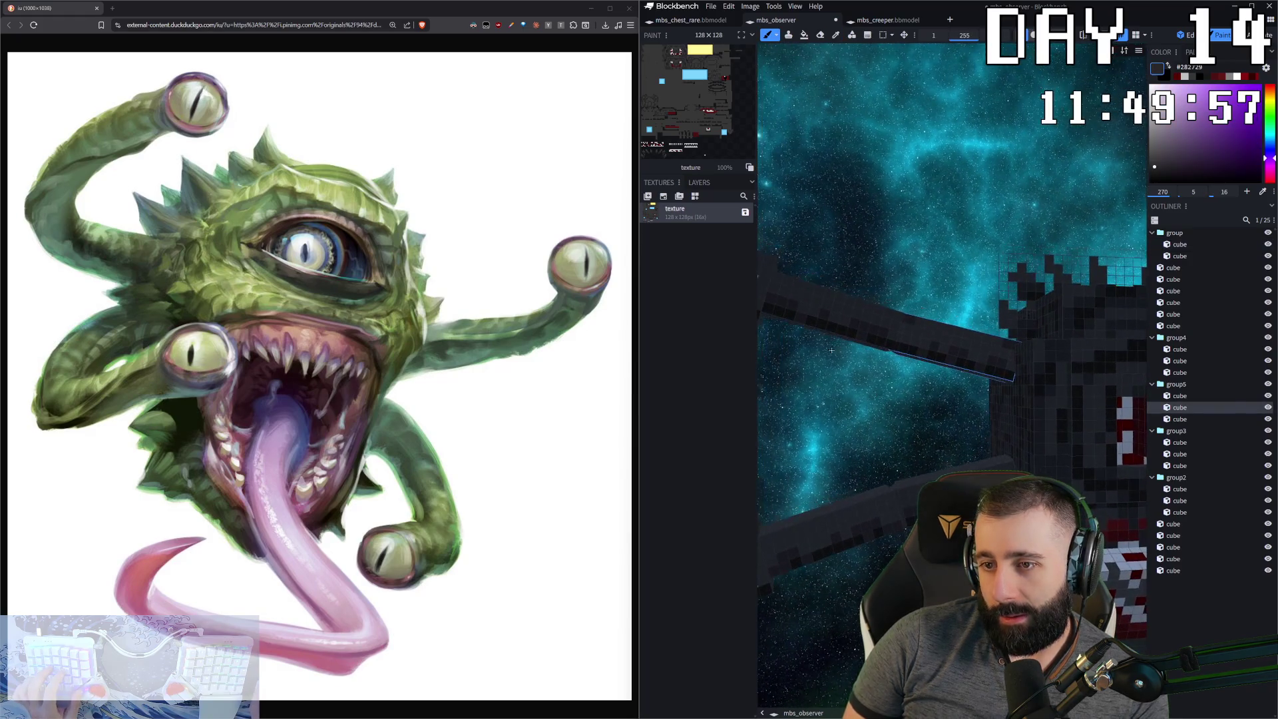
click(807, 298)
click(958, 332)
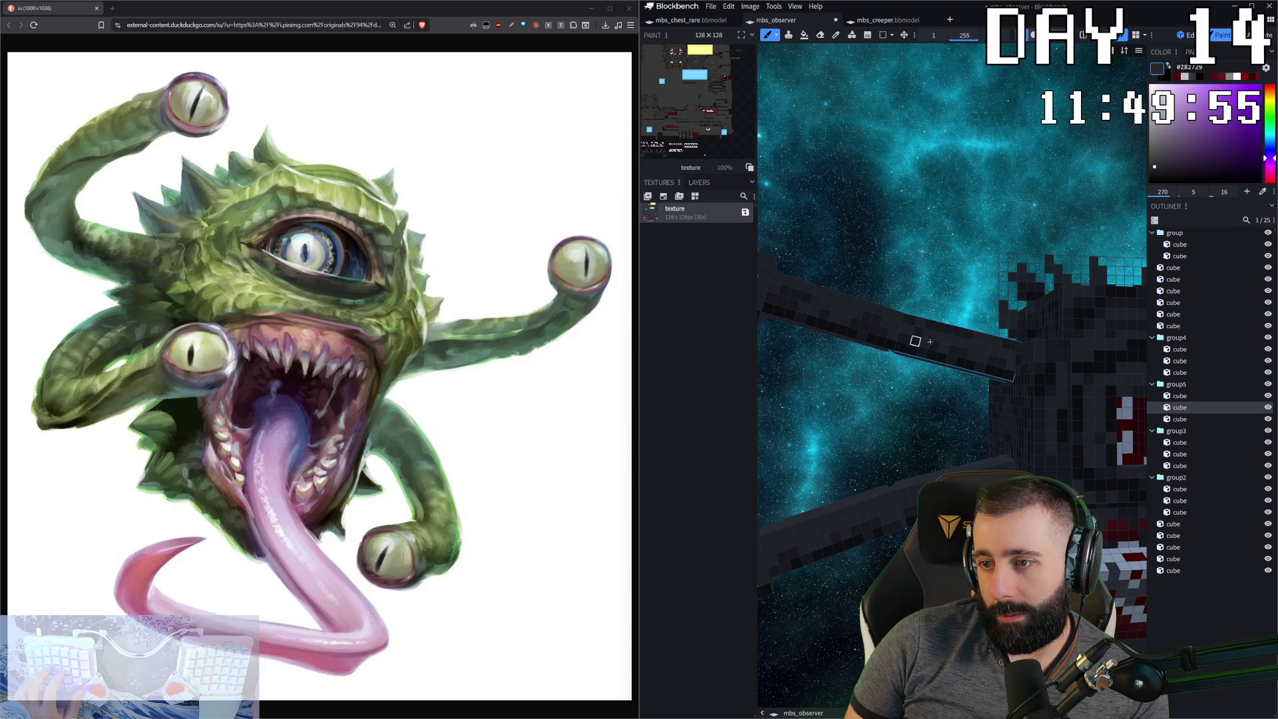
drag(832, 607, 965, 519)
click(1054, 440)
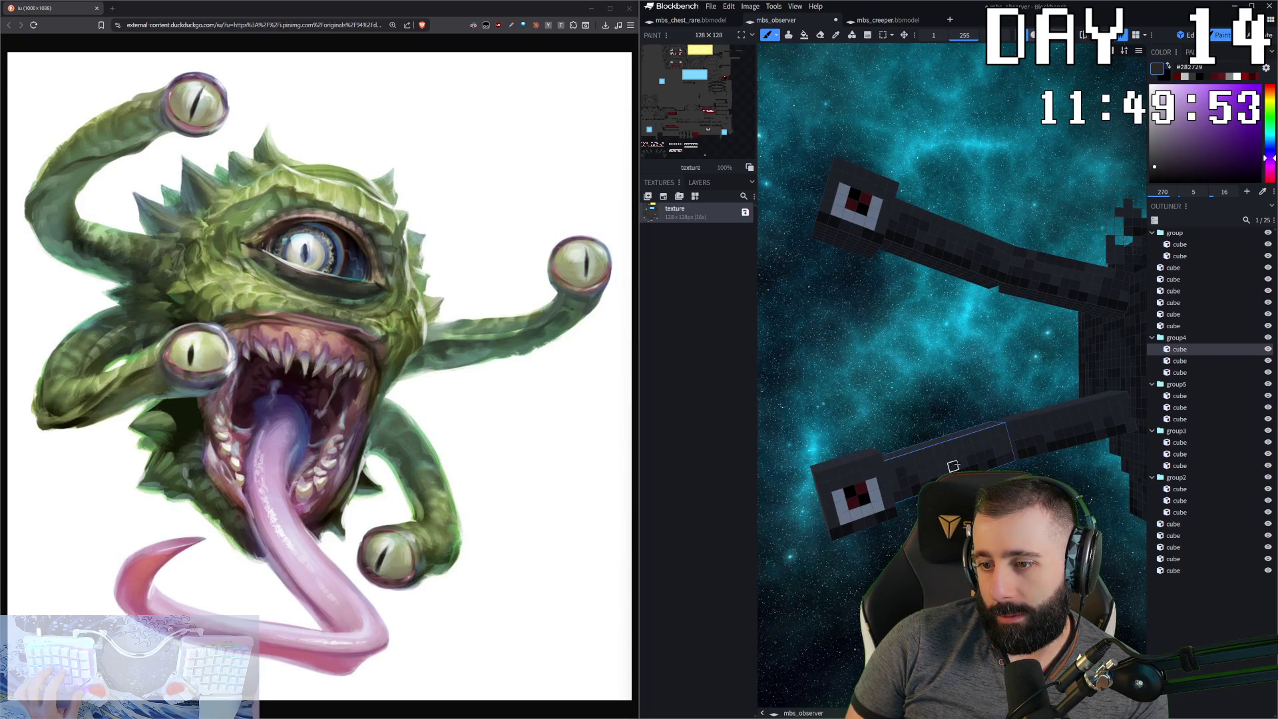
drag(1113, 412, 823, 399)
click(798, 381)
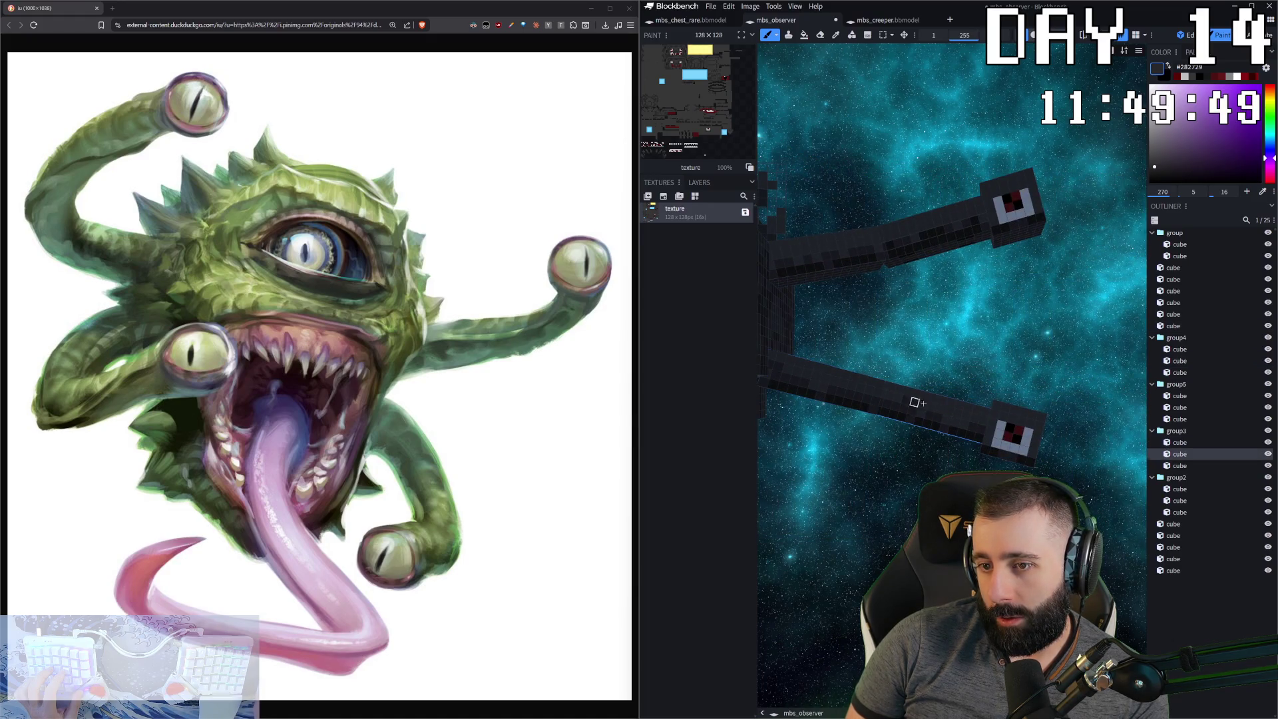
click(809, 258)
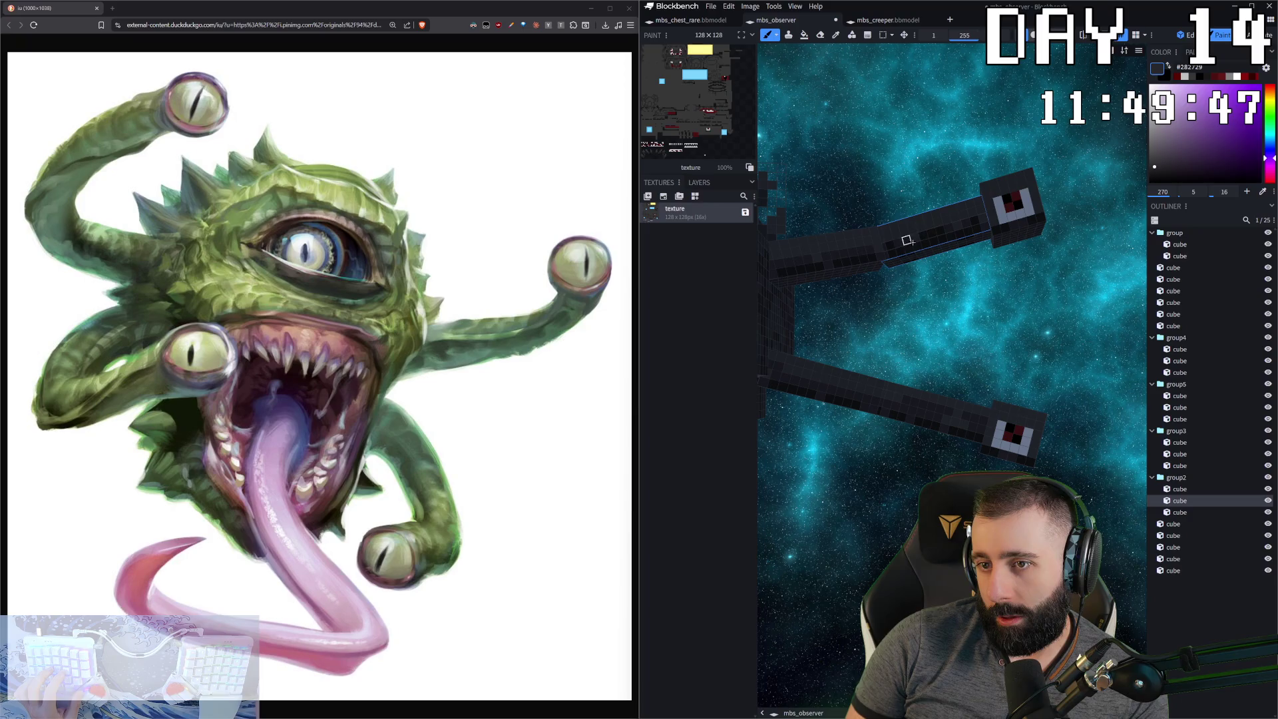
- Paint the inner and outer segments of the remaining upper and lower arms dark grey
mouse_move(817, 258)
mouse_down()
mouse_move(744, 211)
mouse_move(832, 266)
mouse_move(868, 256)
mouse_up()
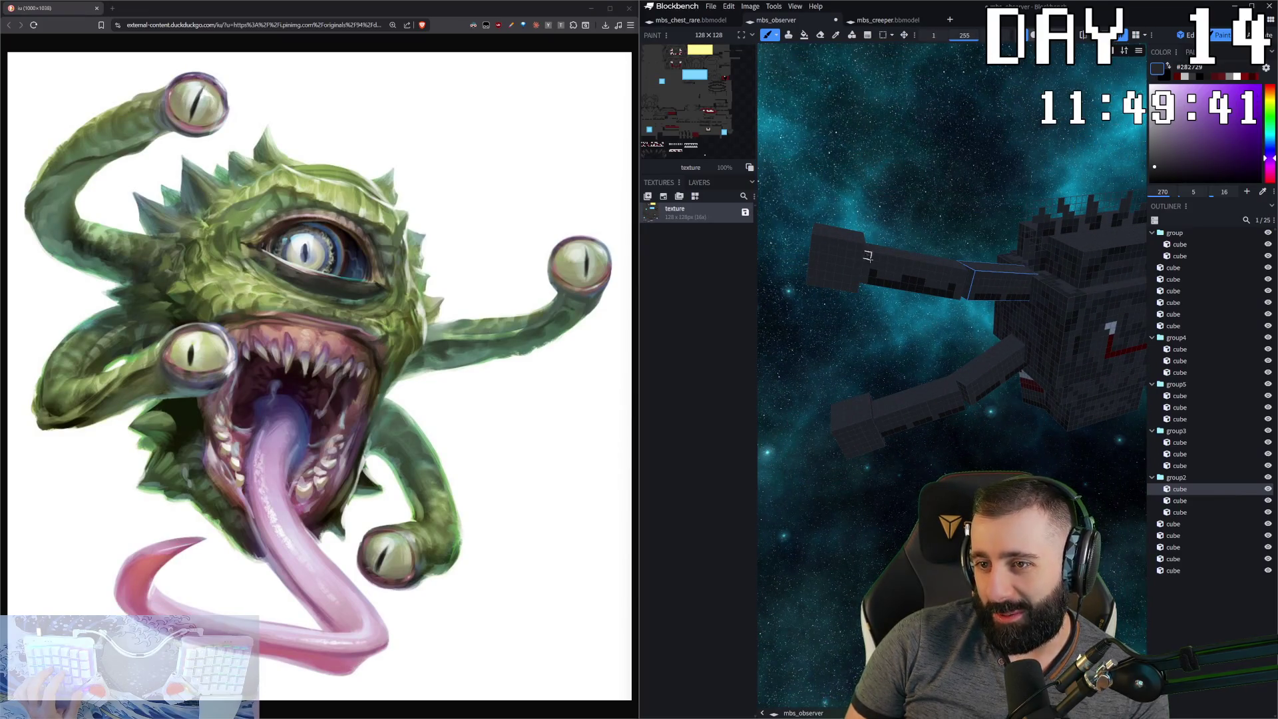
click(877, 266)
click(983, 283)
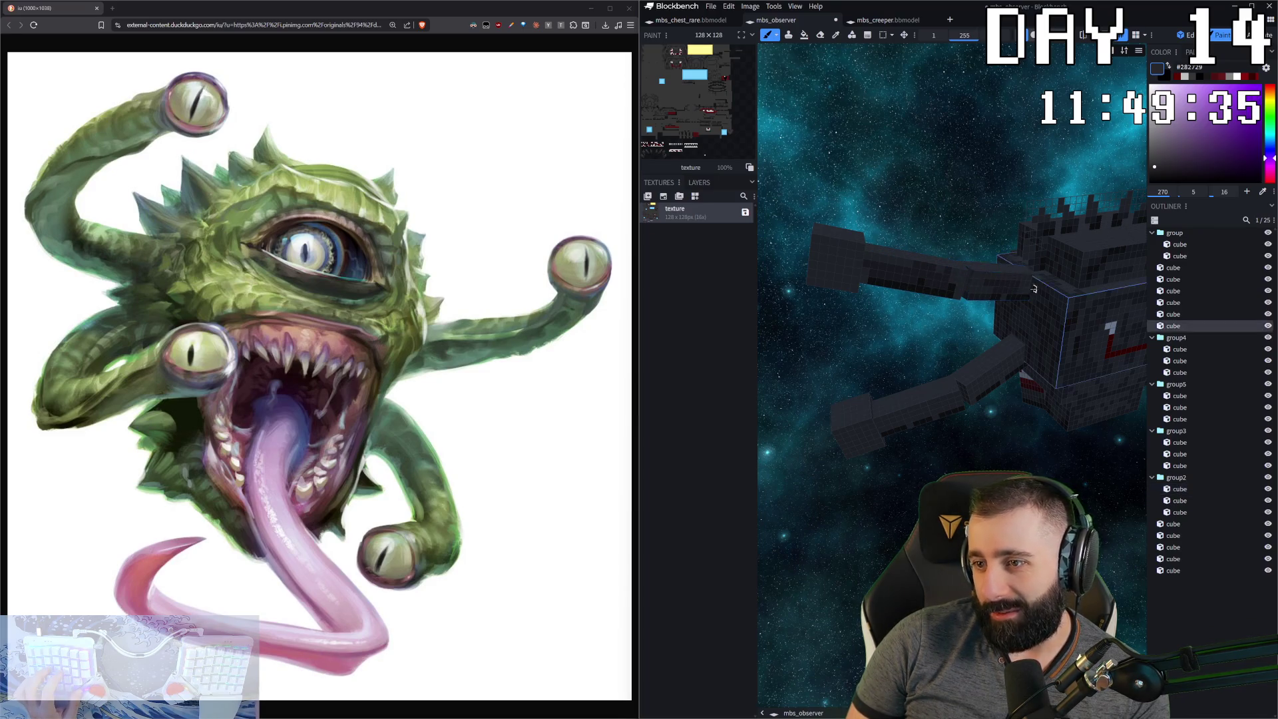
click(1007, 366)
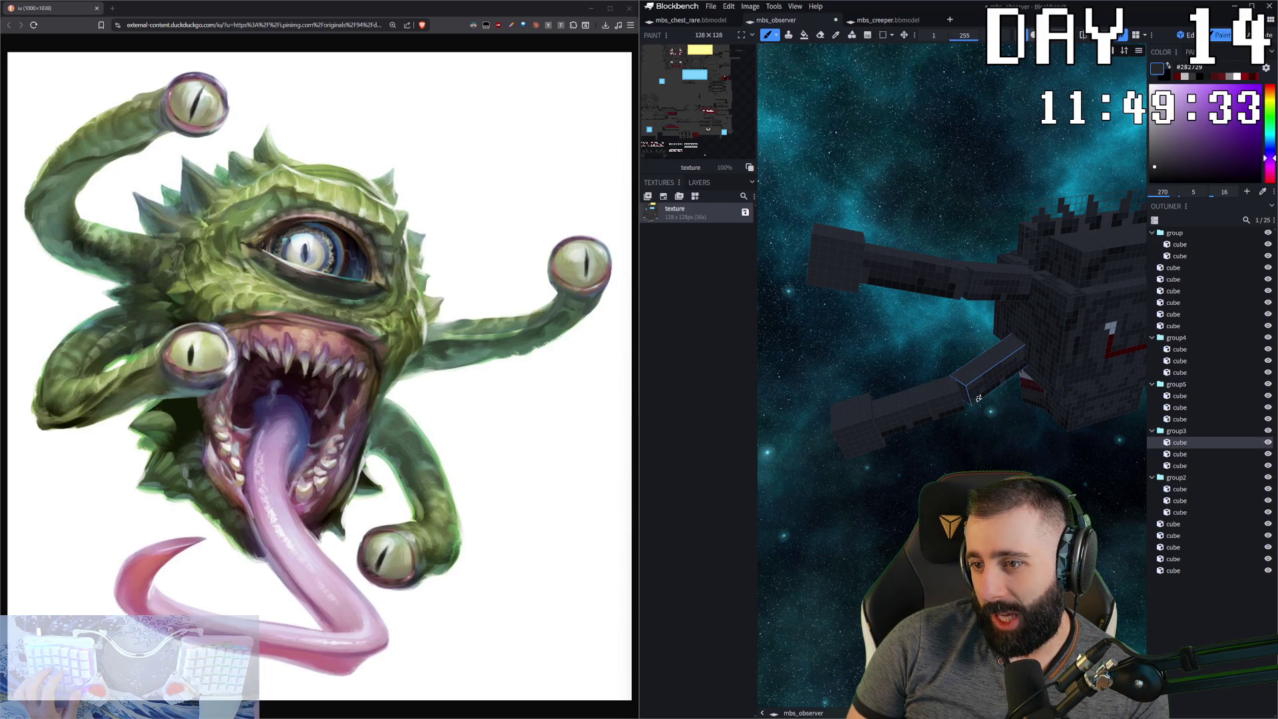
click(914, 419)
mouse_move(872, 459)
mouse_down()
mouse_move(973, 409)
mouse_move(937, 411)
mouse_up()
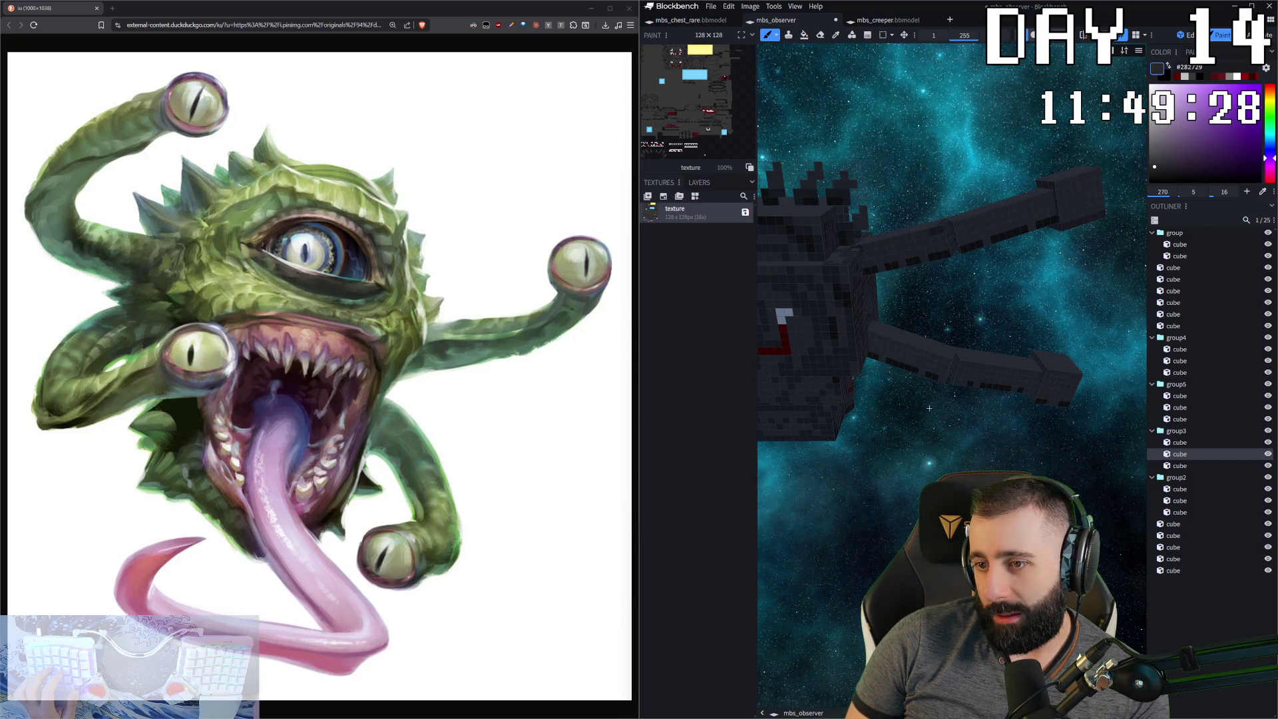
click(1002, 382)
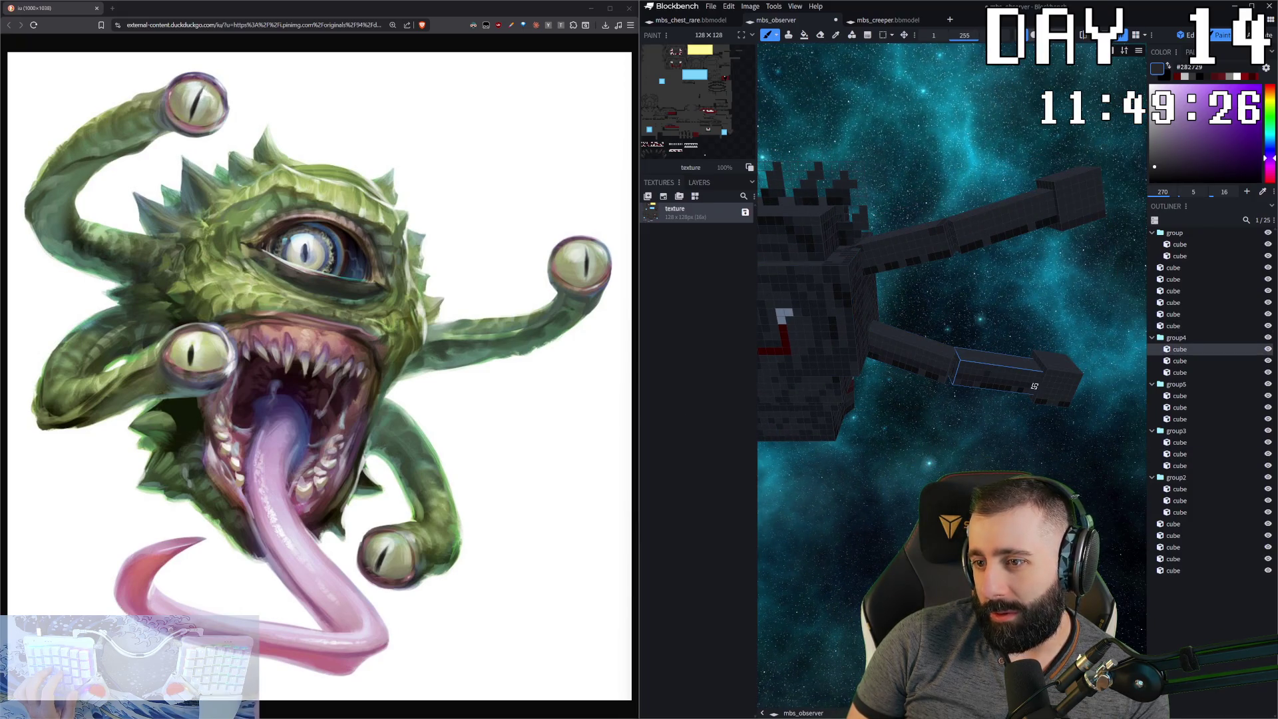
click(1002, 236)
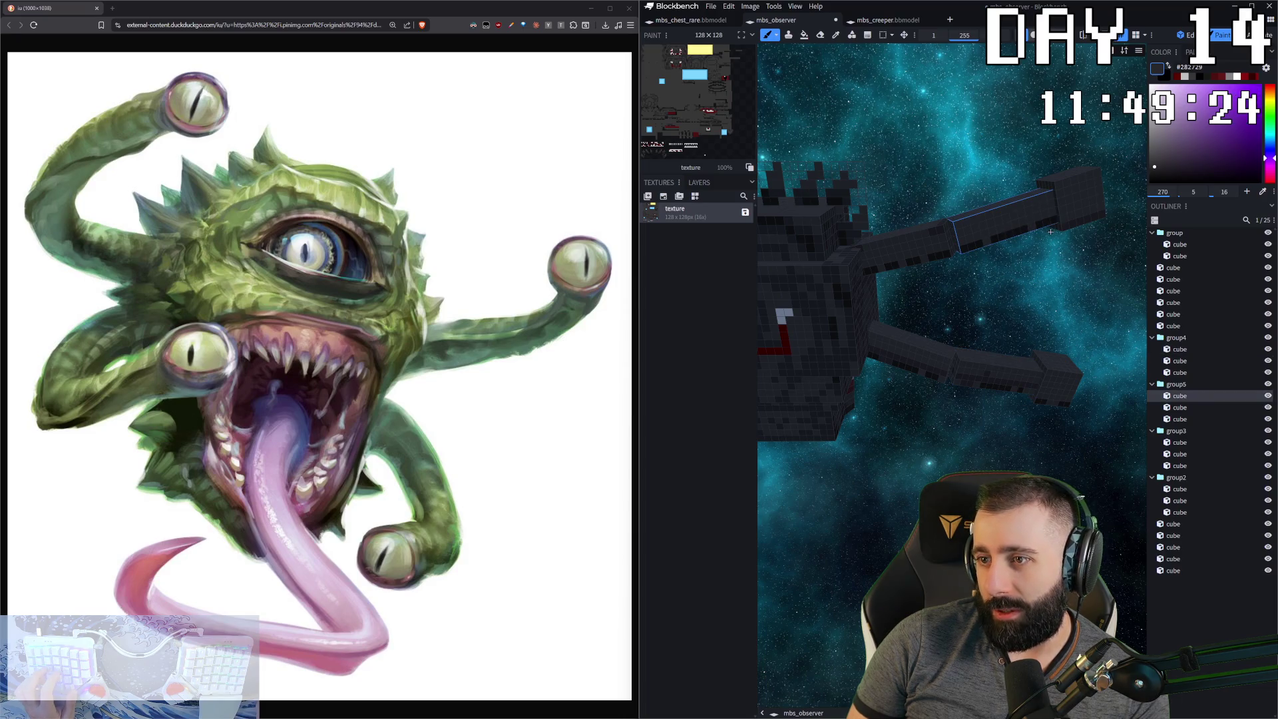
click(907, 254)
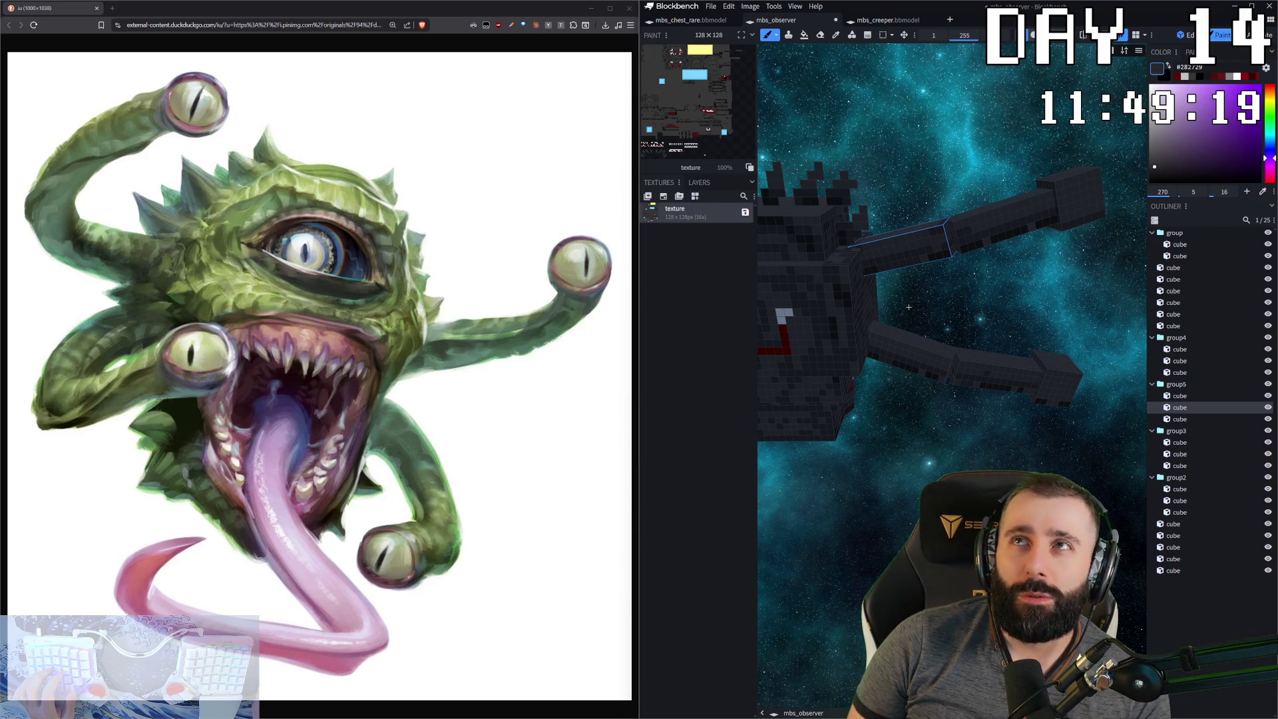
drag(918, 459, 962, 451)
- Paint dark grey over the red bar on the back of the head
scroll(962, 450, up, 6)
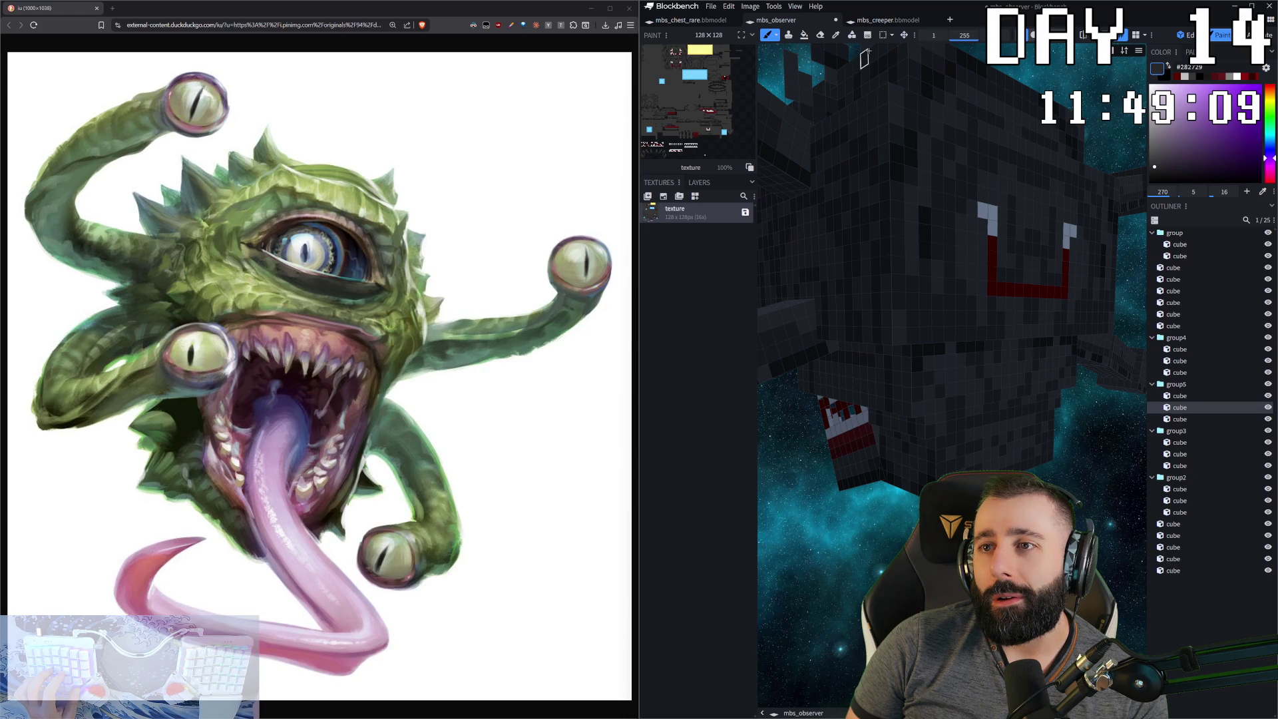
mouse_move(974, 208)
mouse_down()
mouse_move(975, 253)
mouse_move(1000, 288)
mouse_move(1051, 291)
mouse_move(990, 278)
mouse_move(1029, 234)
mouse_up()
alt+click(993, 243)
alt+click(984, 205)
- Sample dark grey #282729, then lighter grey #373737 from the head for shading
key(c)
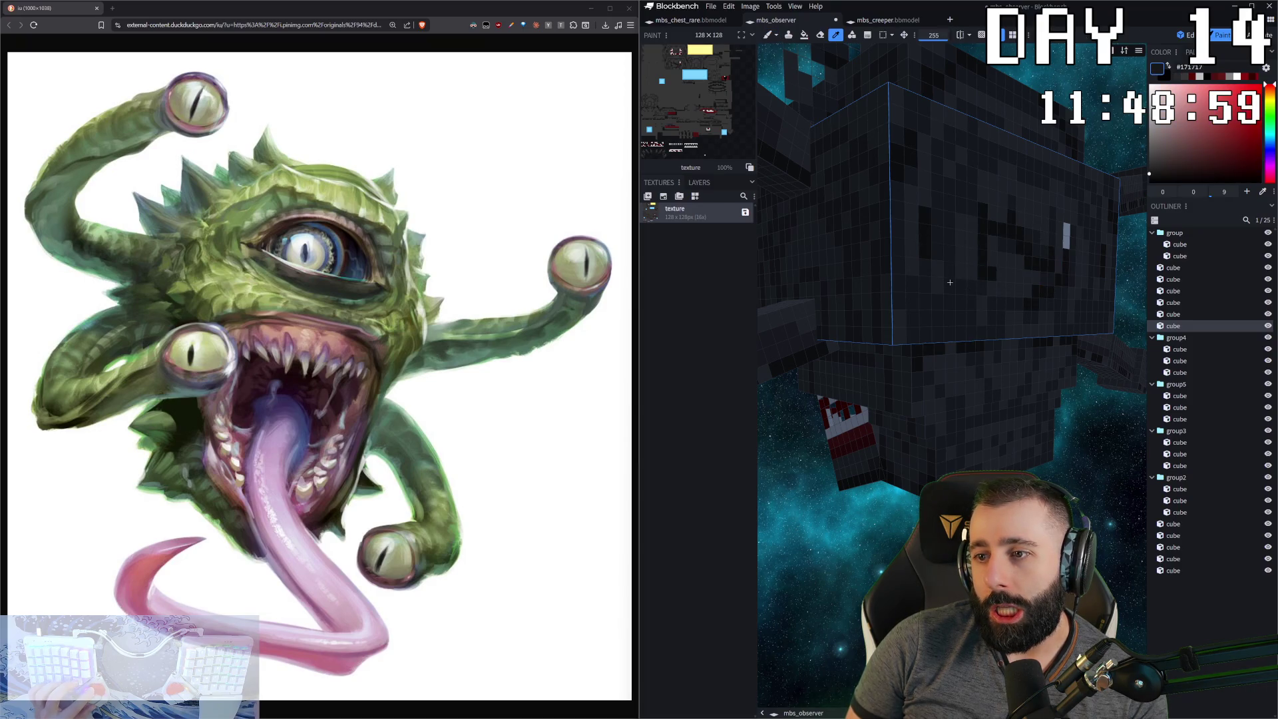
click(951, 281)
key(b)
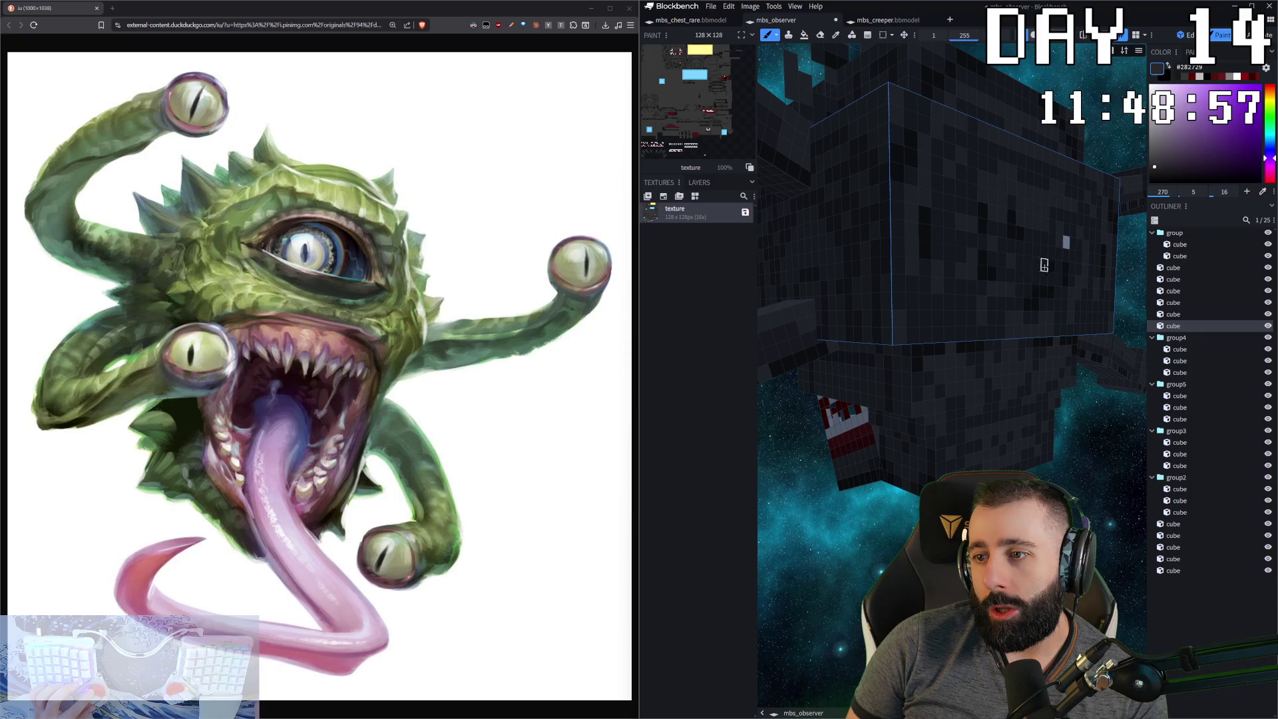
key(c)
click(1016, 206)
key(b)
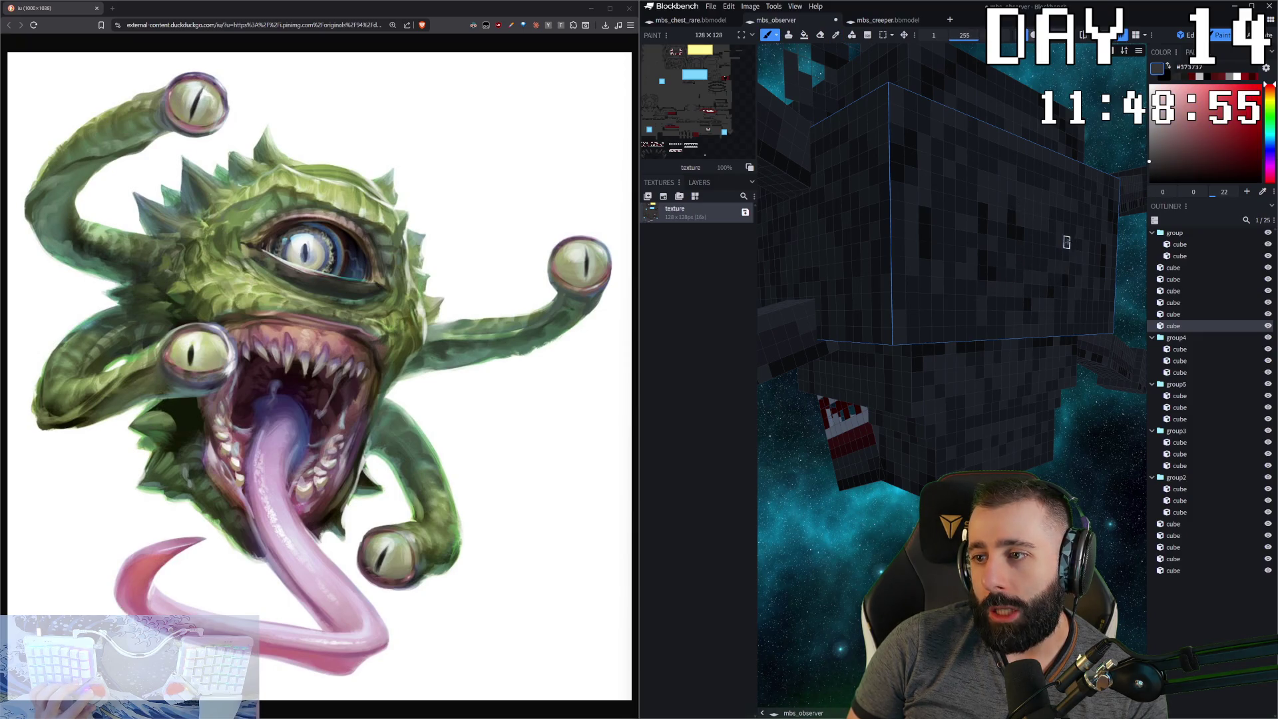
- Deselect the head cube and check the observer from a straight front view
scroll(1066, 242, down, 10)
mouse_move(802, 553)
mouse_down()
mouse_move(865, 492)
mouse_move(852, 506)
mouse_move(772, 506)
mouse_up()
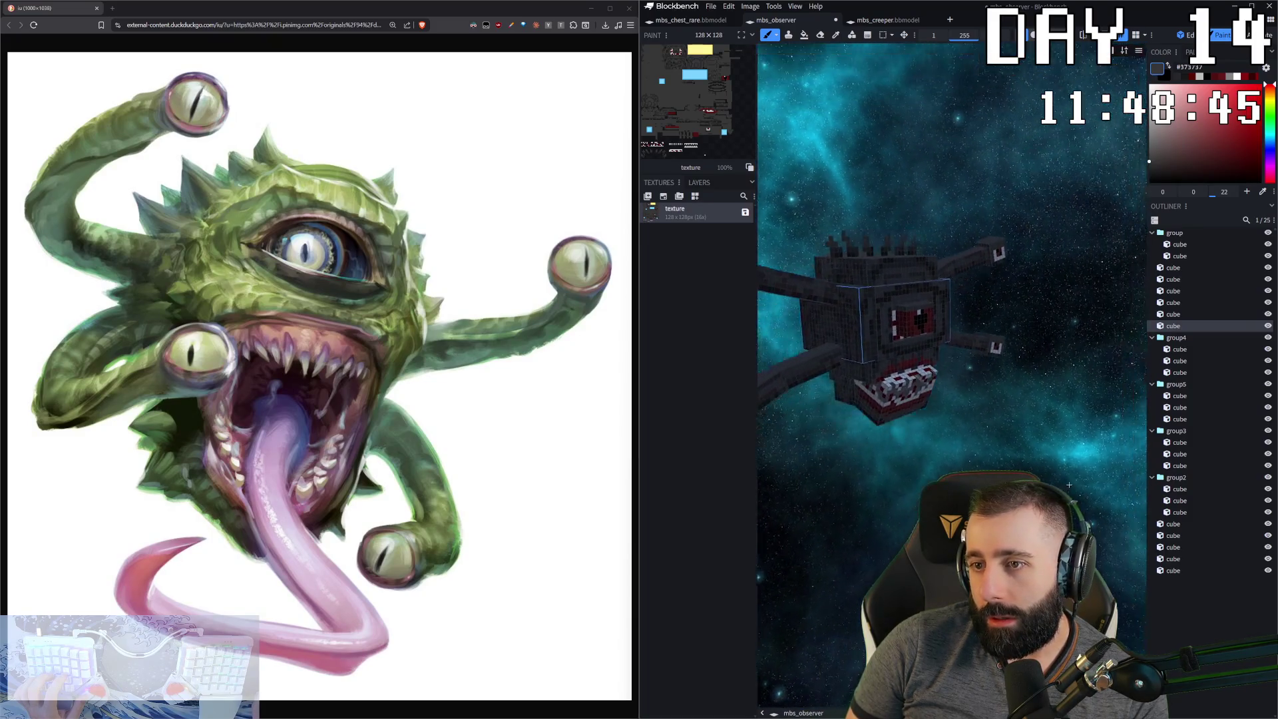
click(1140, 592)
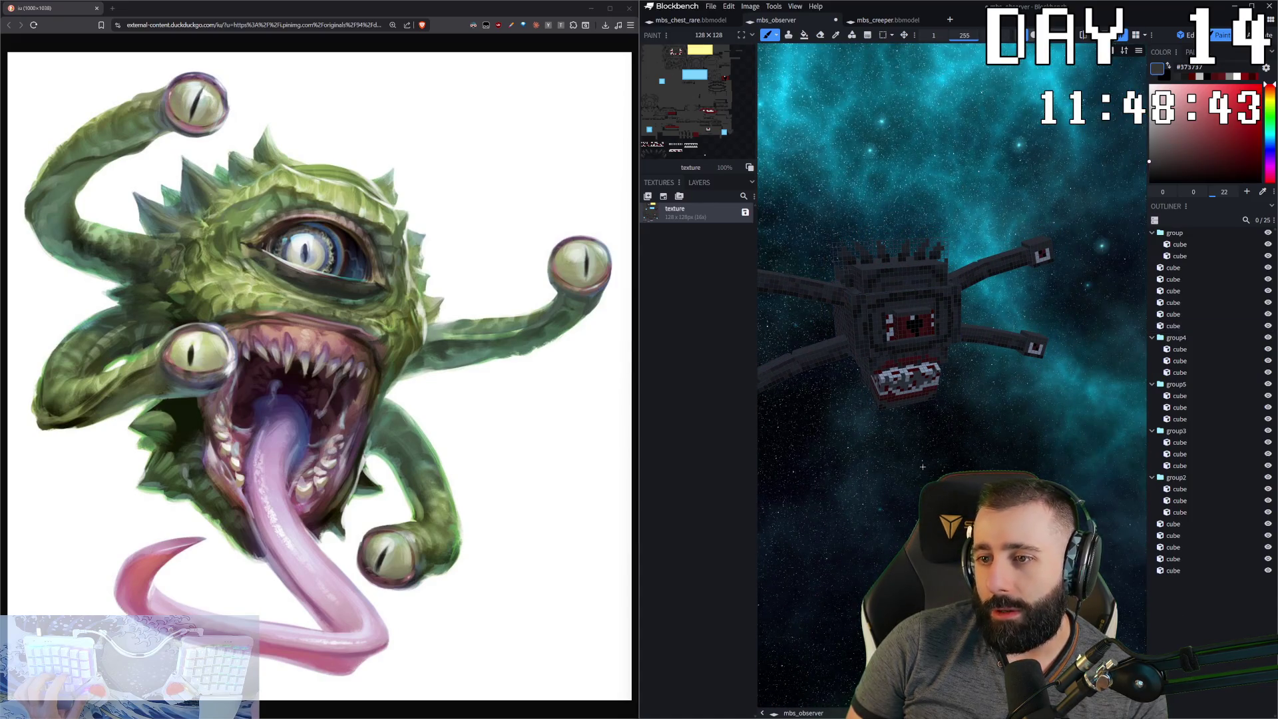
key(KP_1)
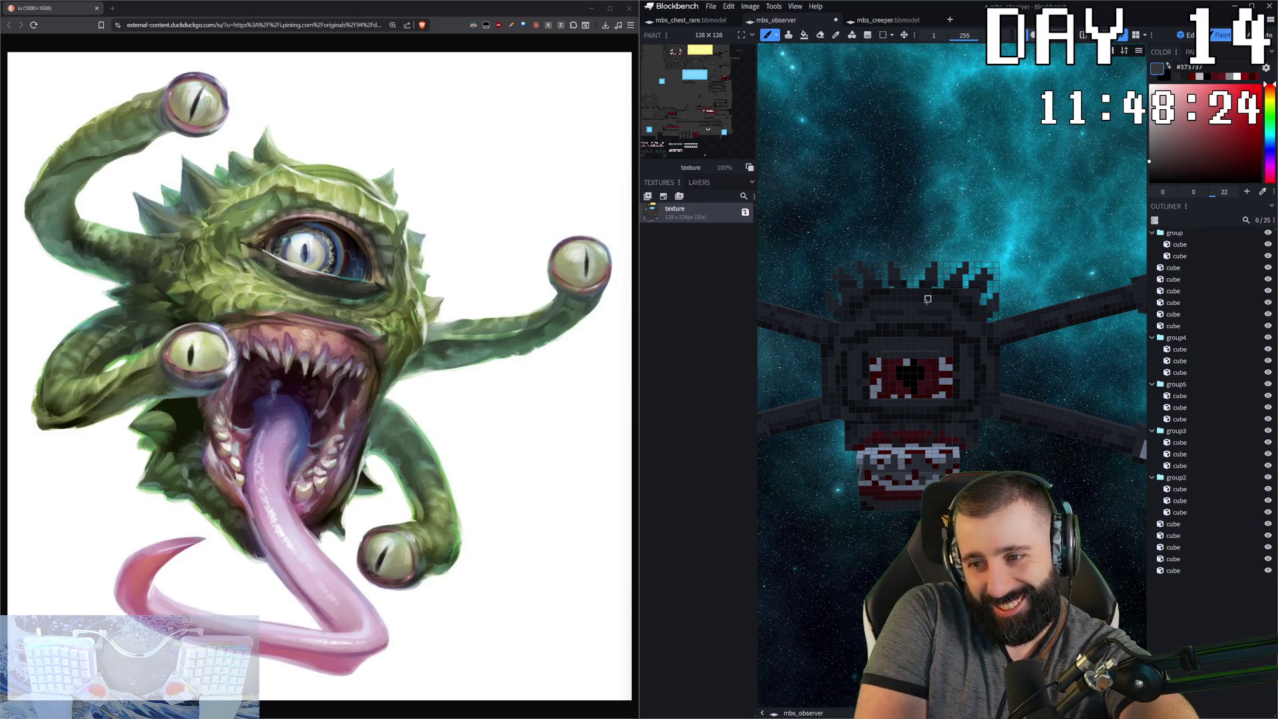
mouse_move(927, 299)
middle_down()
mouse_move(951, 206)
mouse_move(927, 280)
middle_up()
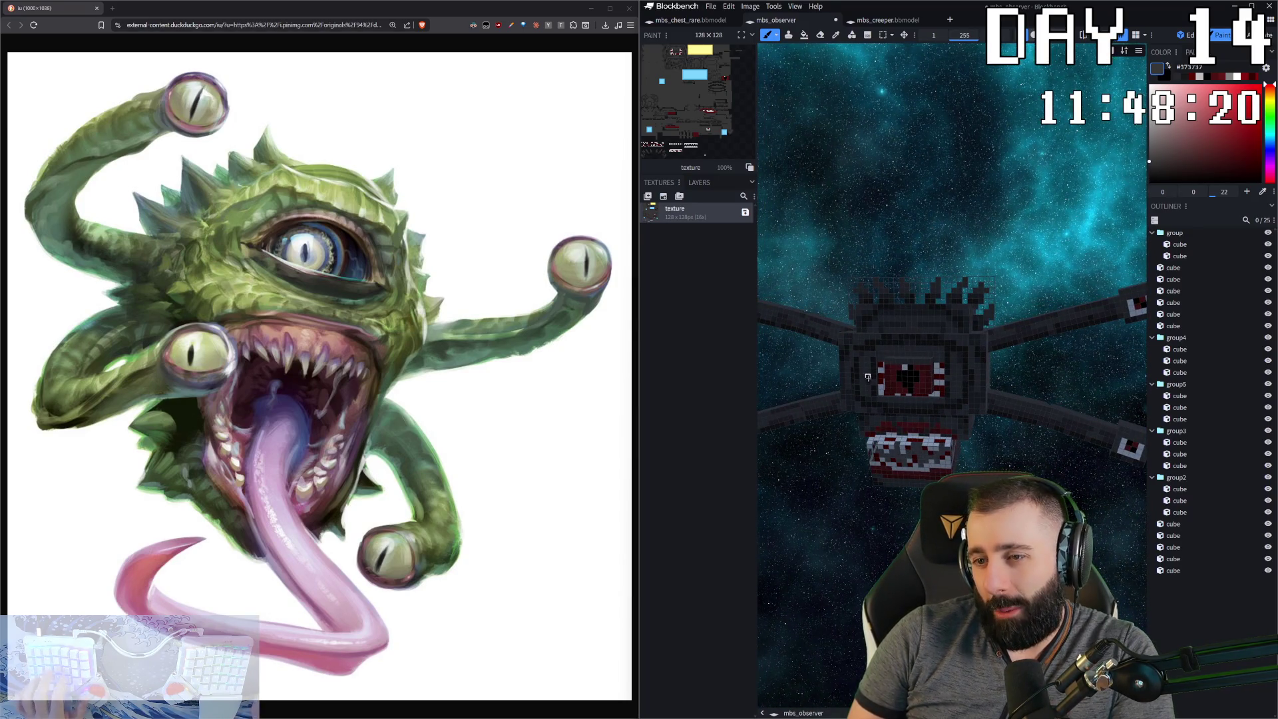
- In Edit mode, select two spike cubes on the head top and lower them 2 units
click(1168, 37)
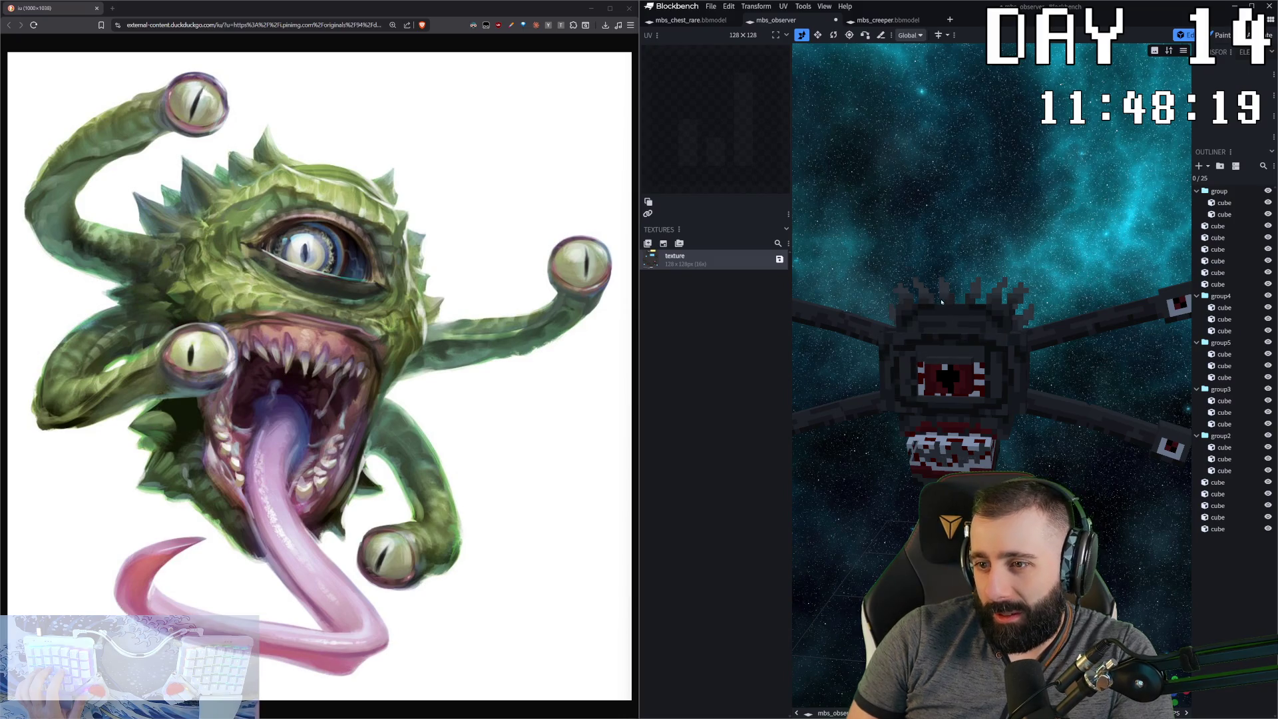
click(941, 302)
middle_drag(941, 302, 1030, 249)
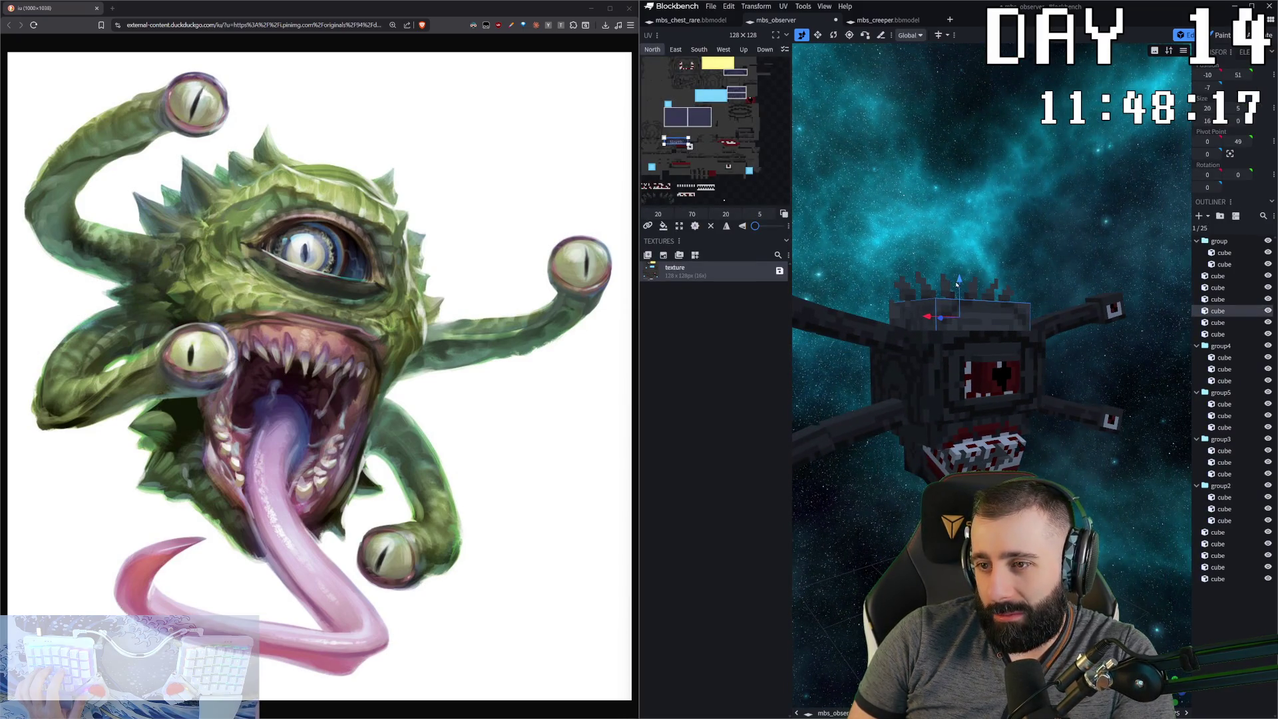
middle_drag(957, 284, 940, 288)
ctrl+click(940, 289)
drag(958, 278, 959, 288)
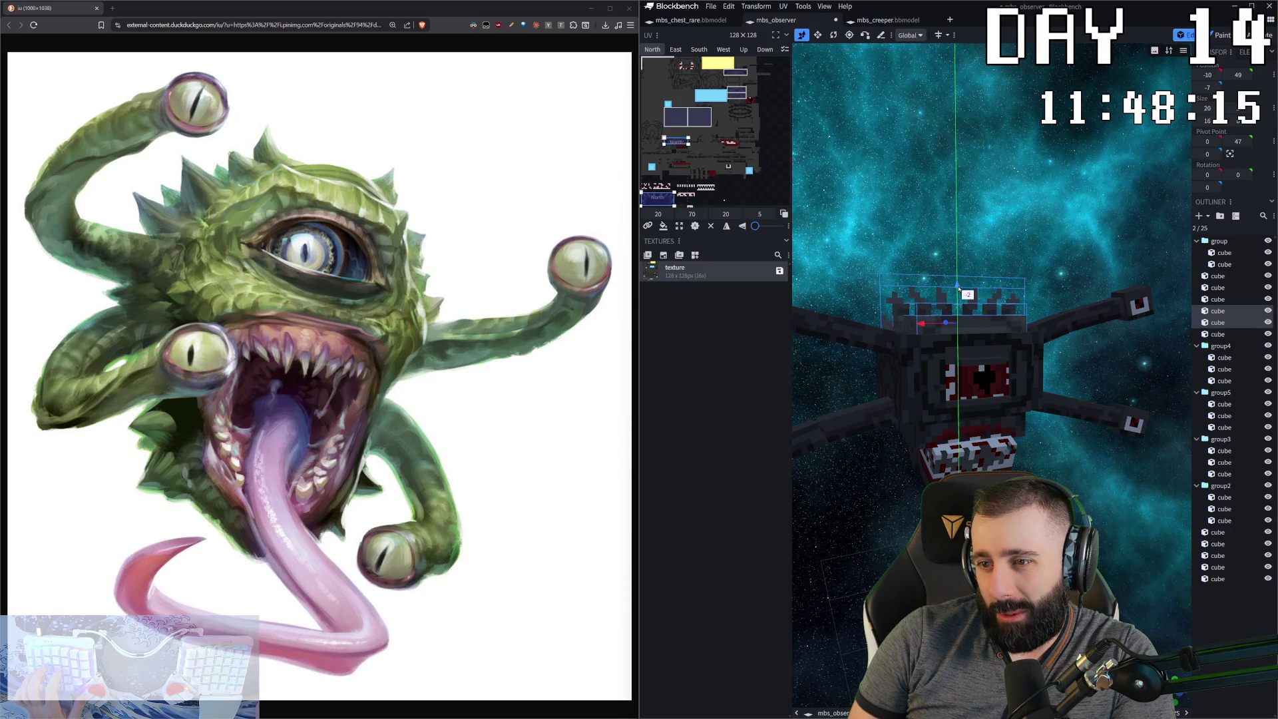
key(Escape)
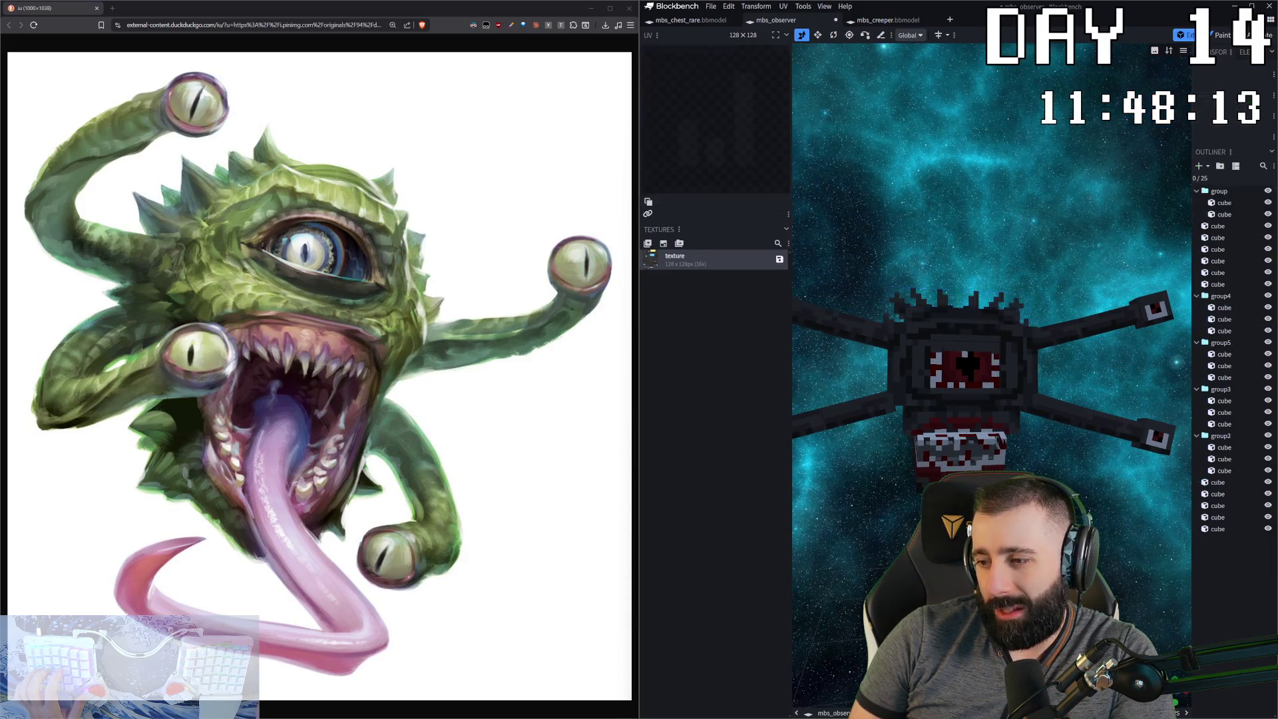
- Raise one head-top cube back up 2 units, then return to Paint mode
scroll(992, 372, down, 2)
mouse_move(991, 372)
middle_down()
mouse_move(962, 370)
mouse_move(745, 504)
mouse_move(799, 433)
mouse_move(852, 400)
middle_up()
click(978, 373)
click(899, 300)
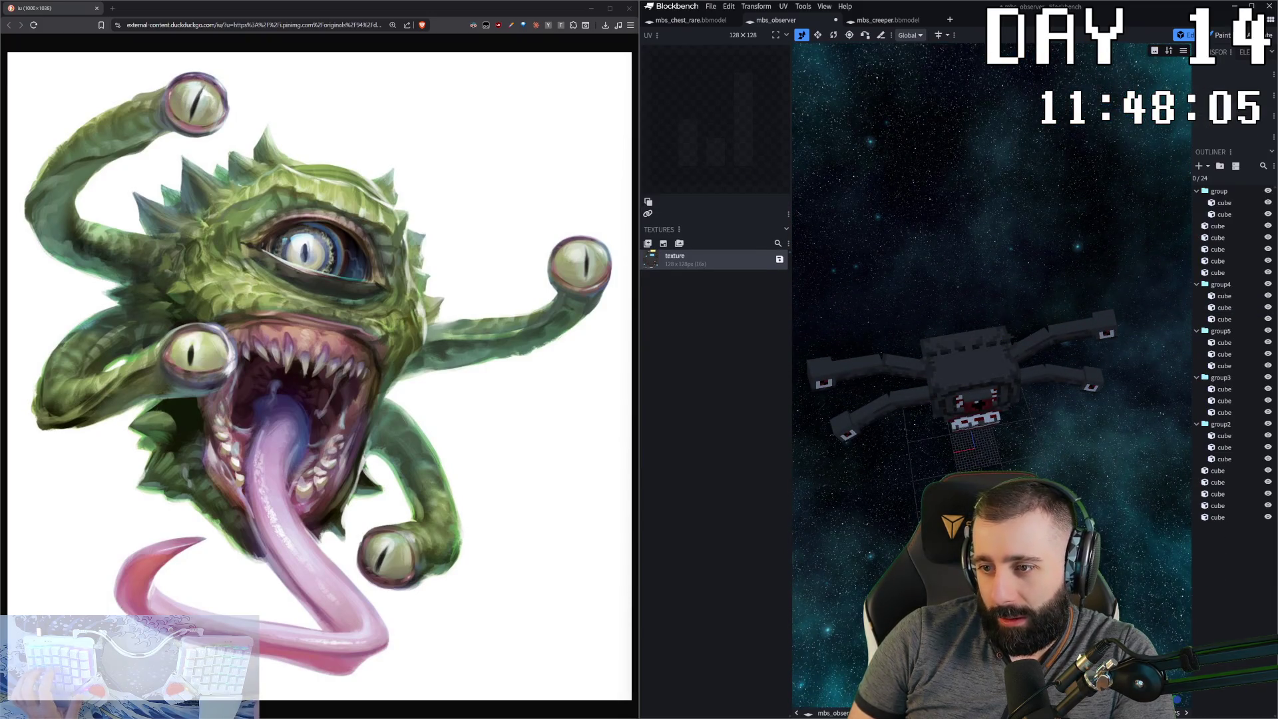
click(968, 349)
key(Page_Up)
key(Page_Up)
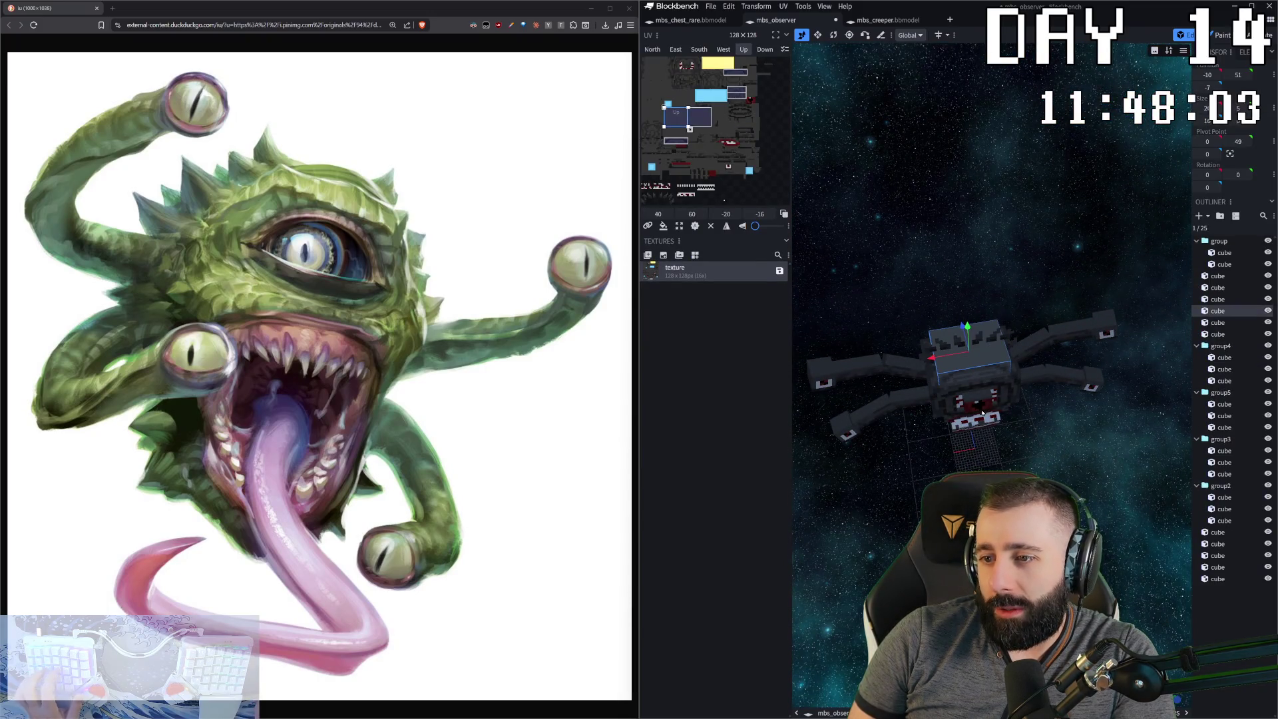
key(Tab)
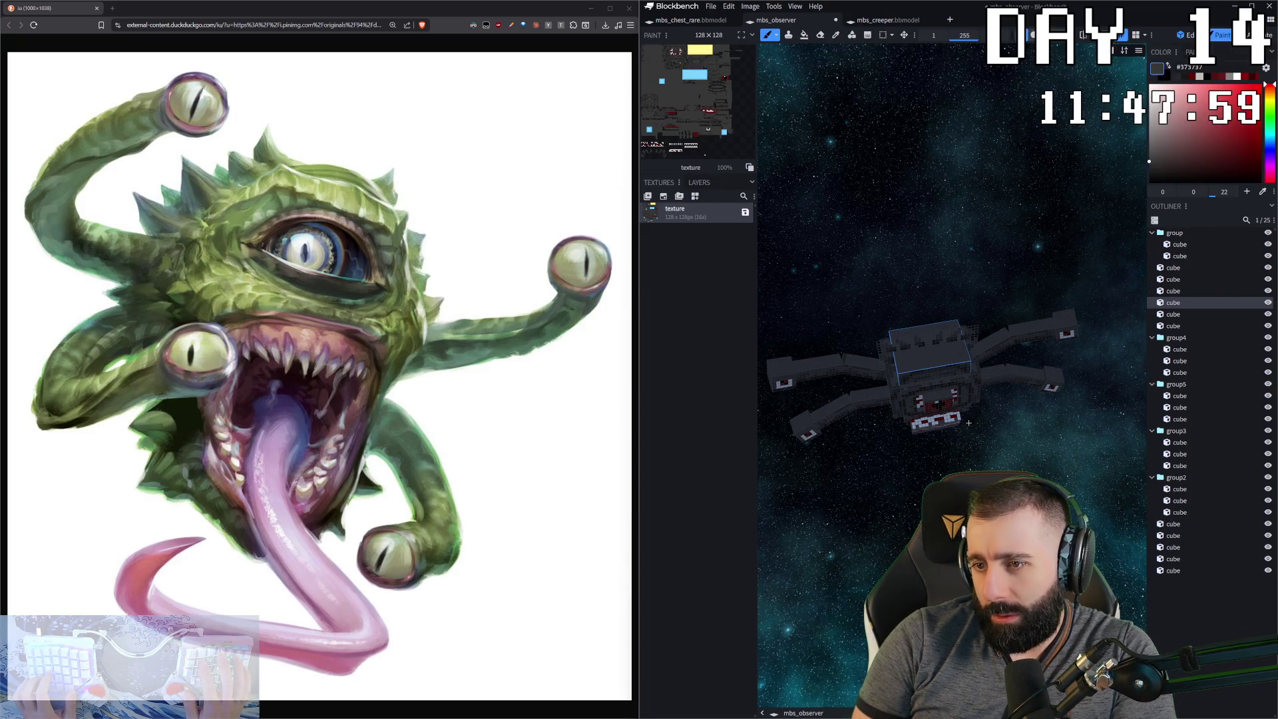
- Select the top body block in Edit mode and view it from the front
key(Tab)
scroll(970, 424, up, 3)
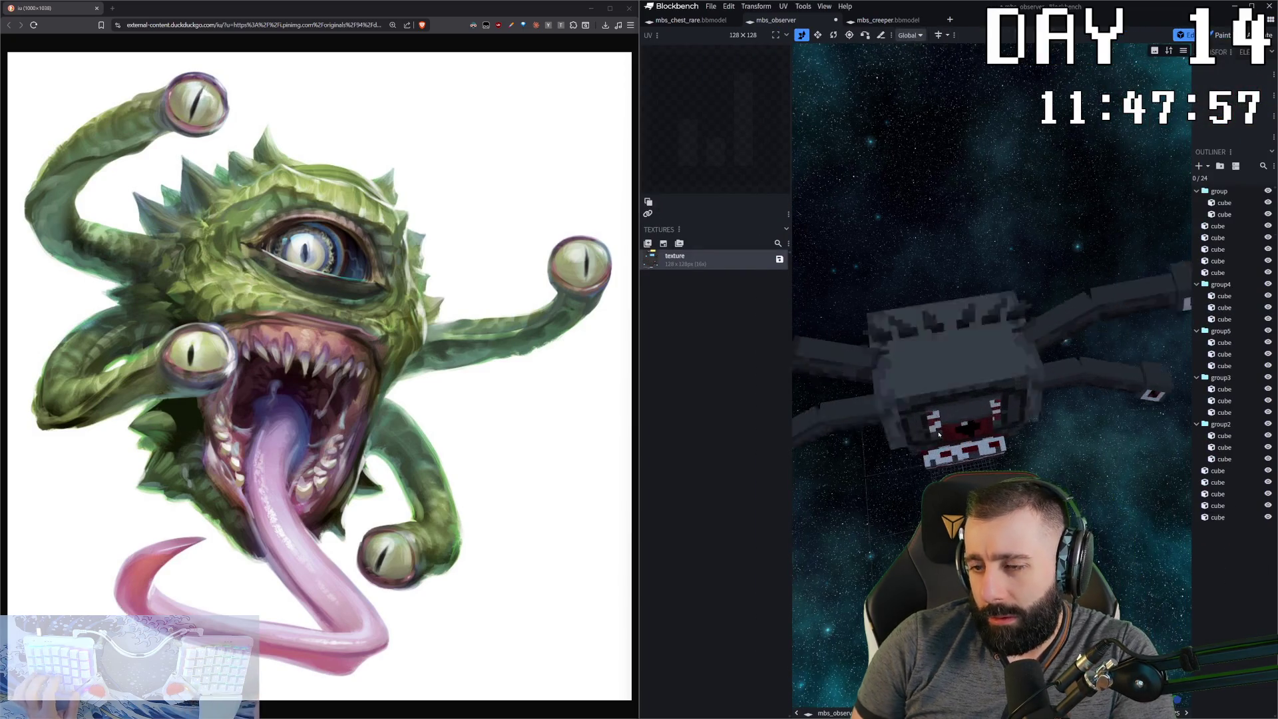
click(969, 399)
scroll(969, 400, up, 3)
mouse_move(1102, 541)
mouse_down()
mouse_move(990, 405)
mouse_move(992, 453)
mouse_up()
key(ctrl+d)
- Isolate the top block and brush dark grey #282729 shading patches onto it
key(2)
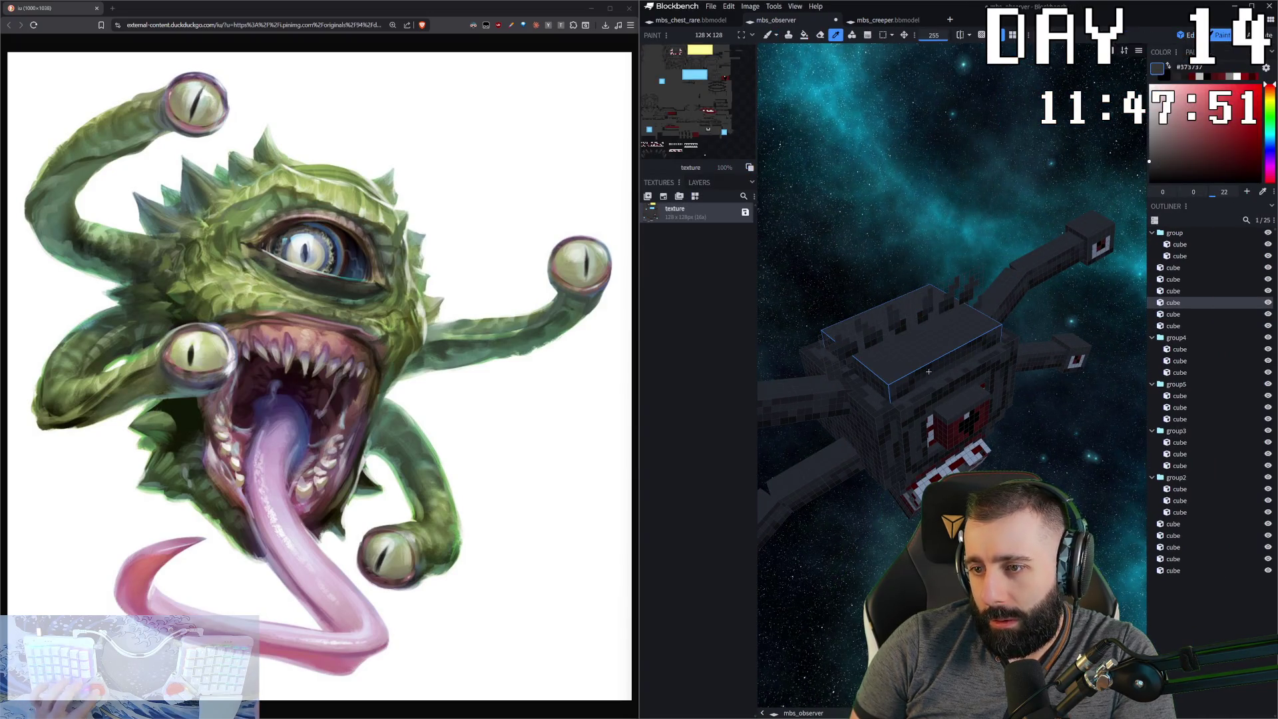
click(901, 392)
key(b)
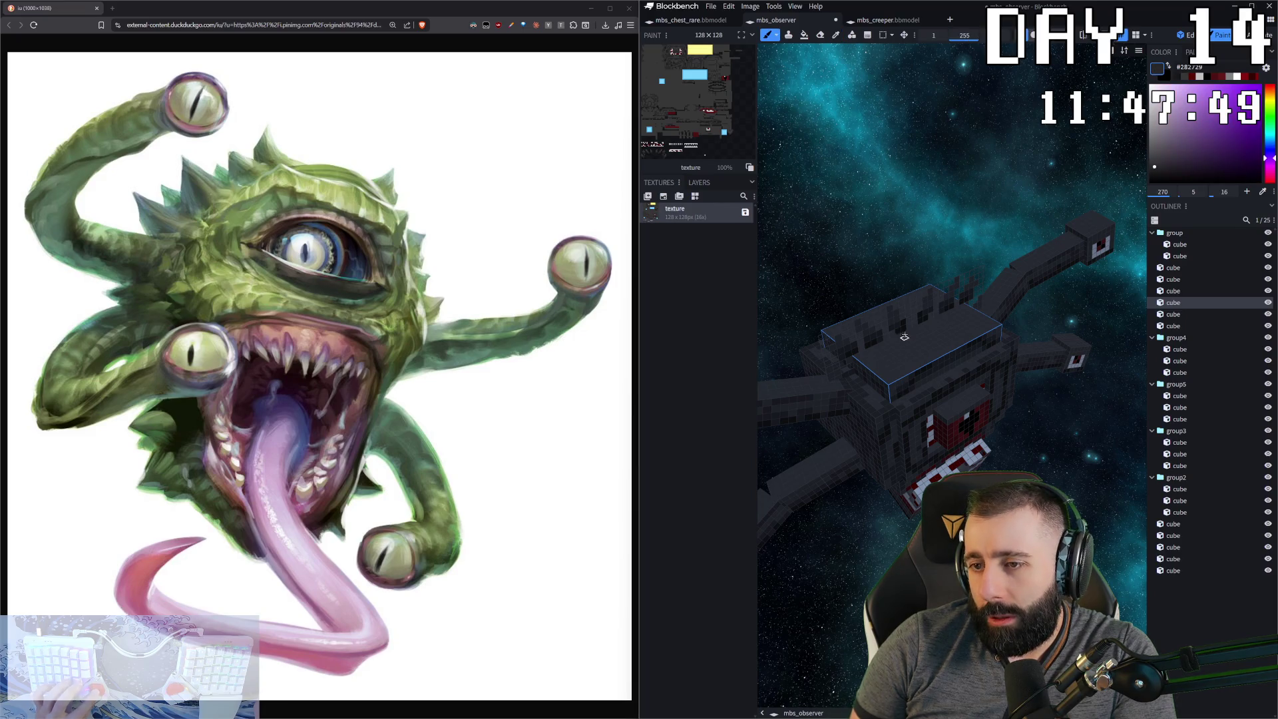
key(i)
drag(912, 212, 900, 378)
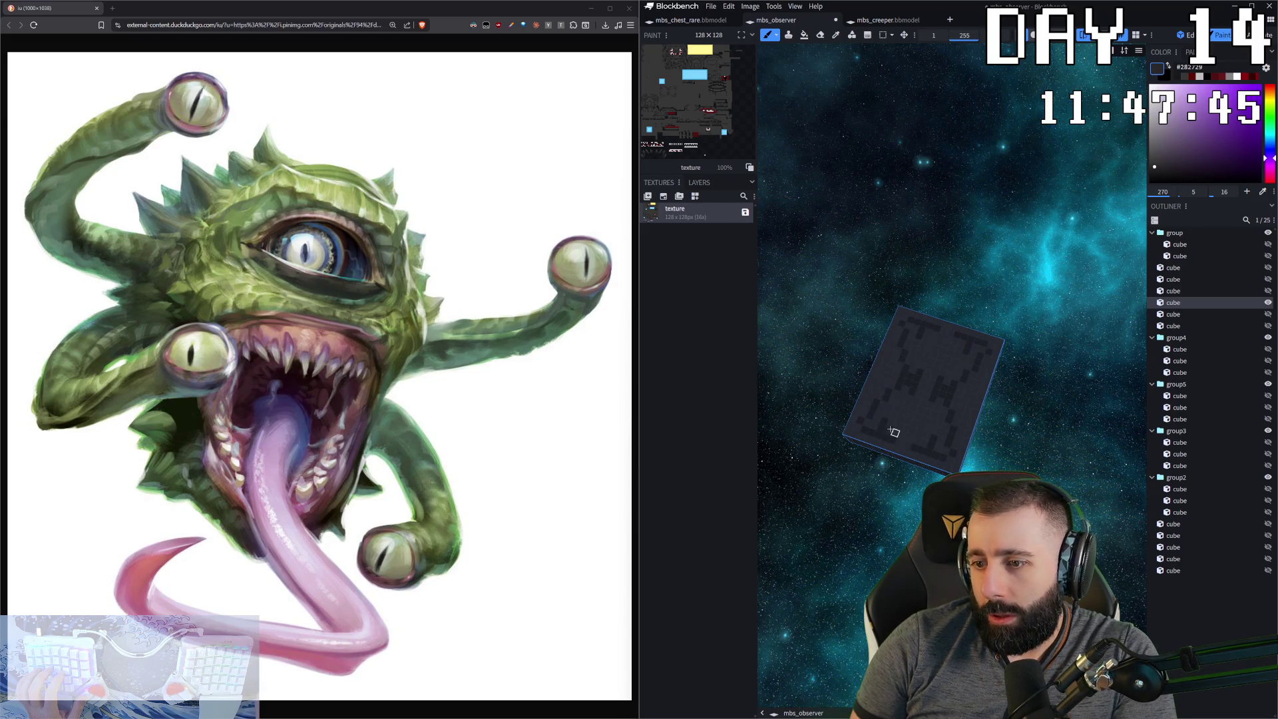
mouse_move(847, 431)
mouse_down()
mouse_move(930, 456)
mouse_move(966, 419)
mouse_move(1007, 410)
mouse_up()
- Add darker #171717 shading to the block's top and unhide the rest of the model
key(c)
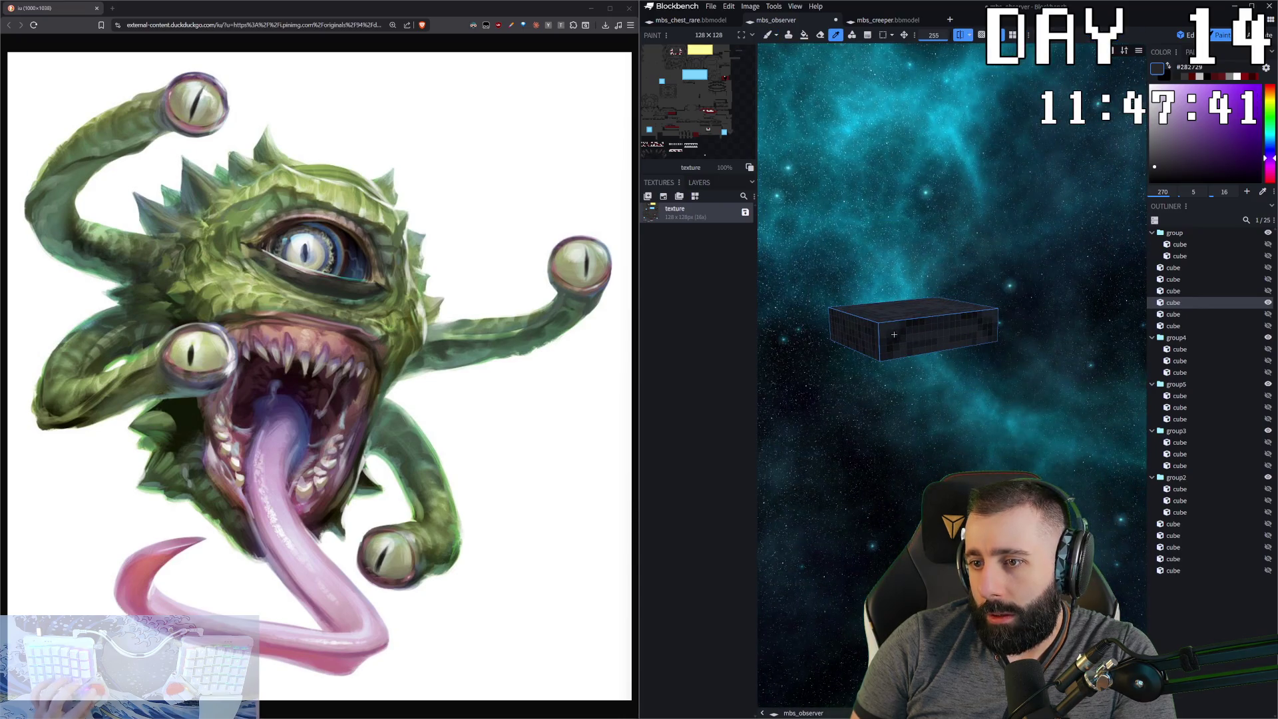
click(904, 332)
key(b)
drag(907, 280, 909, 319)
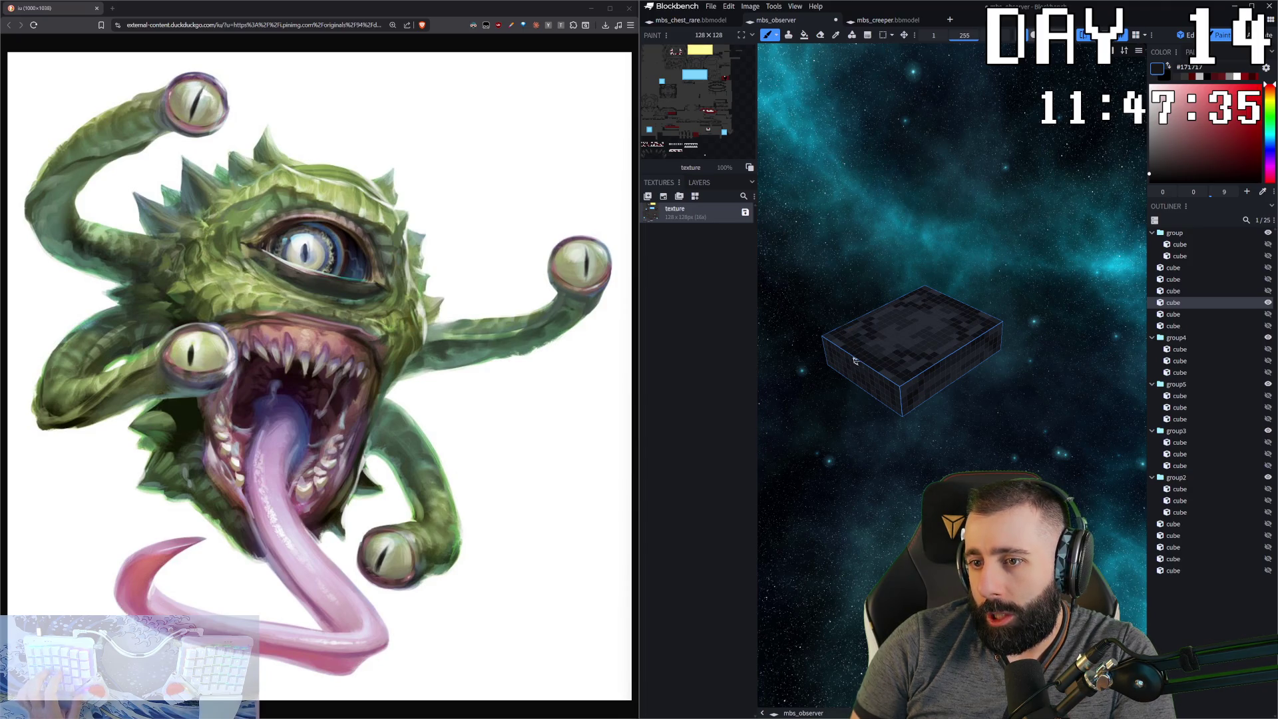
key(i)
- Sample #282729 from the mouth block and clear the block selection
mouse_move(812, 553)
mouse_down()
mouse_move(880, 562)
mouse_move(869, 472)
mouse_up()
scroll(876, 533, up, 3)
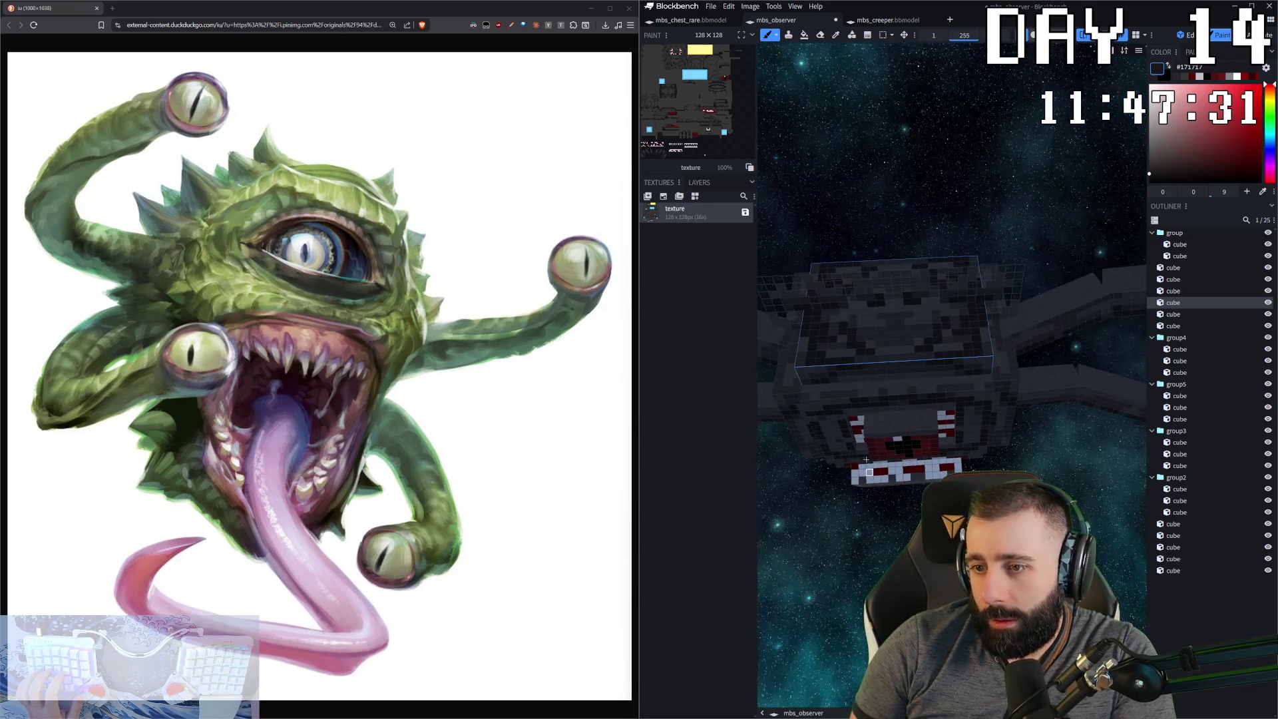
click(896, 419)
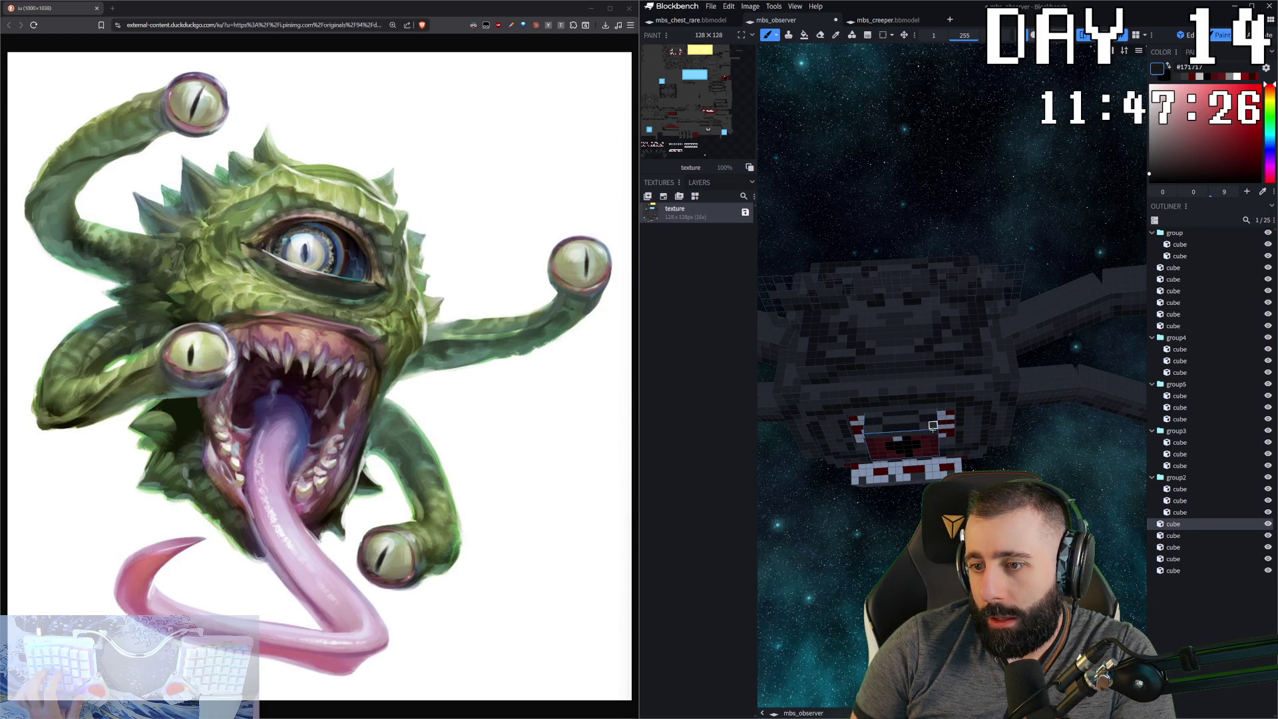
alt+click(896, 452)
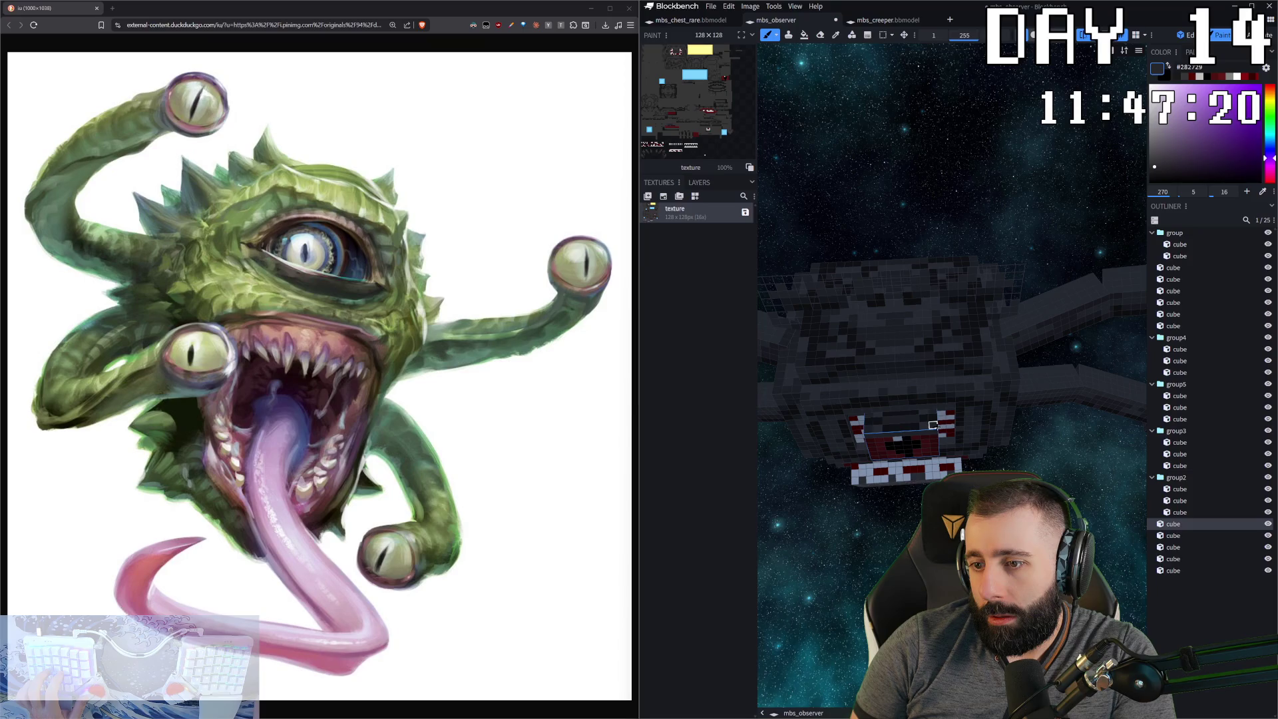
mouse_move(952, 333)
mouse_down()
mouse_move(998, 246)
mouse_move(968, 260)
mouse_move(985, 253)
mouse_move(978, 240)
mouse_up()
click(975, 257)
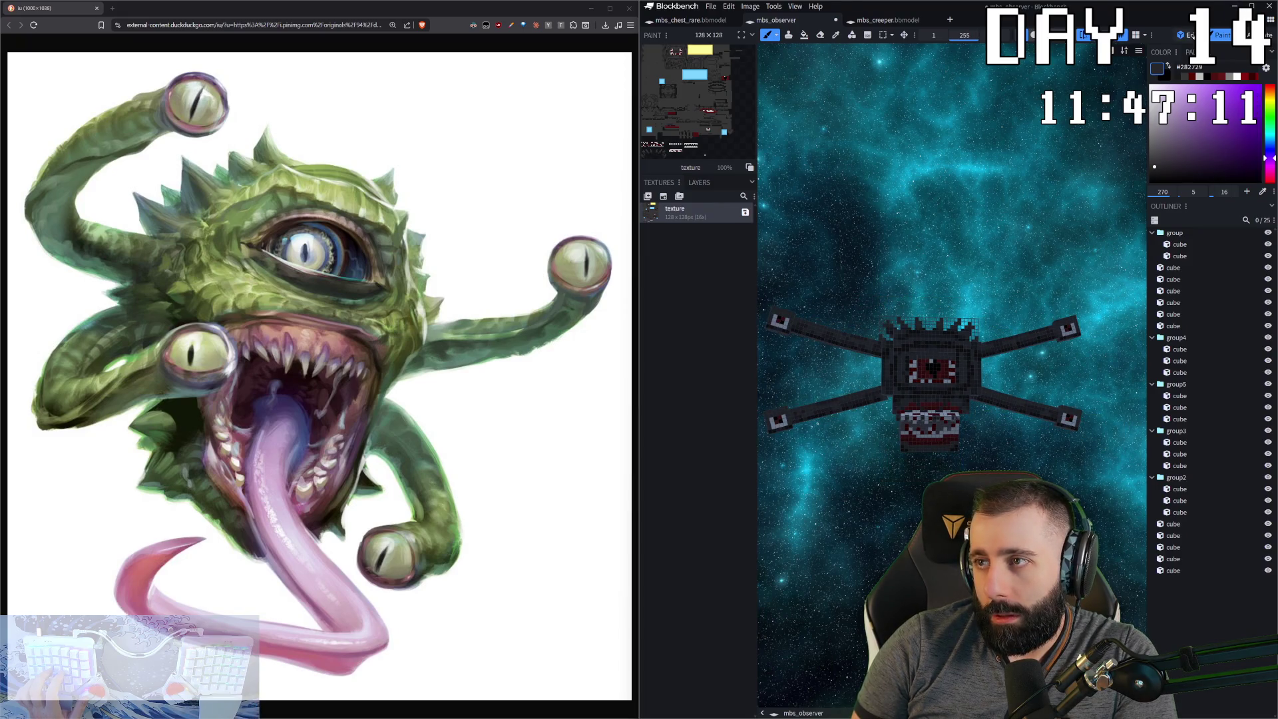
- In Edit mode, zoom and orbit to turn the observer toward the camera
key(1)
scroll(985, 333, up, 3)
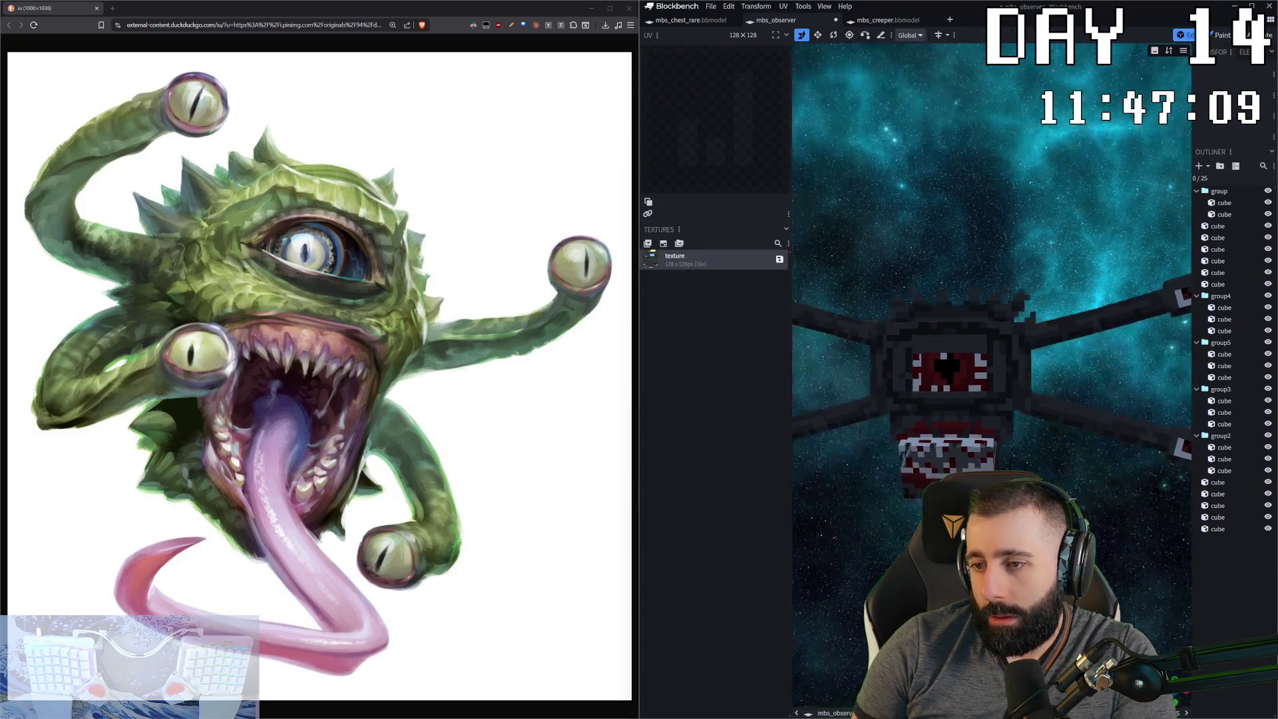
scroll(1023, 444, down, 3)
drag(1023, 443, 1011, 449)
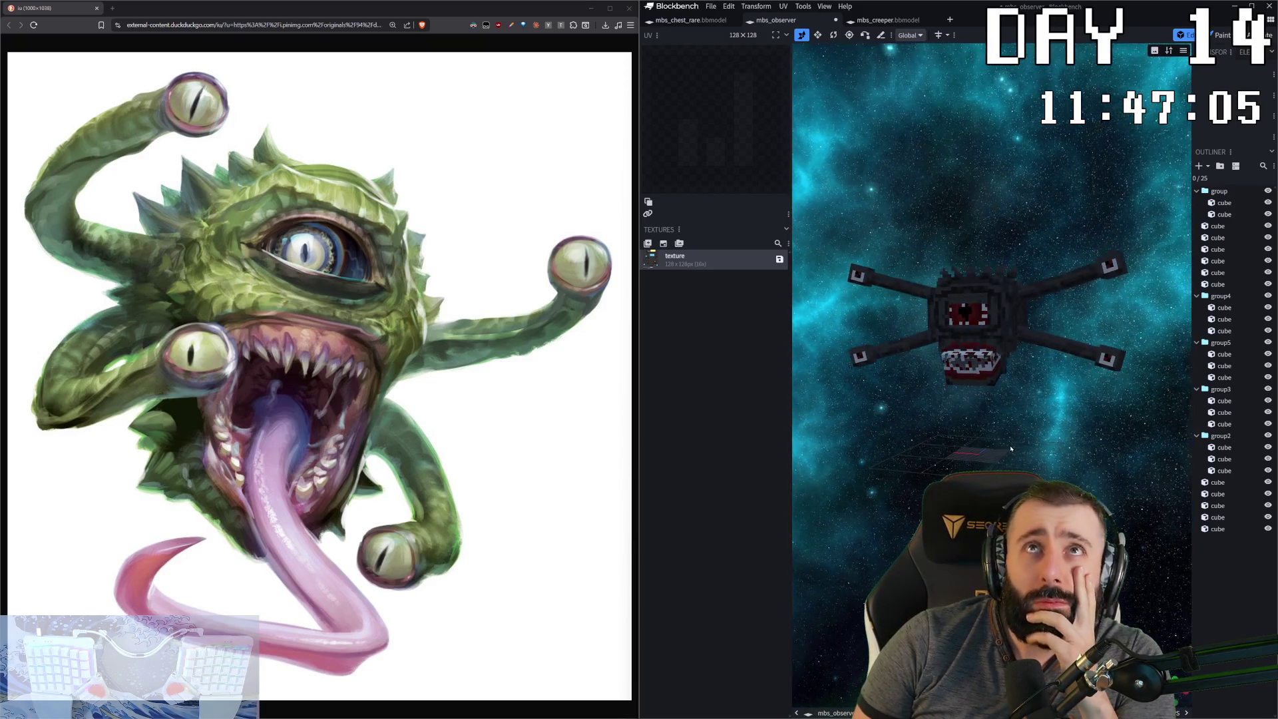
scroll(991, 418, up, 2)
mouse_move(939, 431)
mouse_down()
mouse_move(982, 420)
mouse_move(889, 498)
mouse_up()
scroll(945, 426, up, 3)
scroll(982, 421, up, 5)
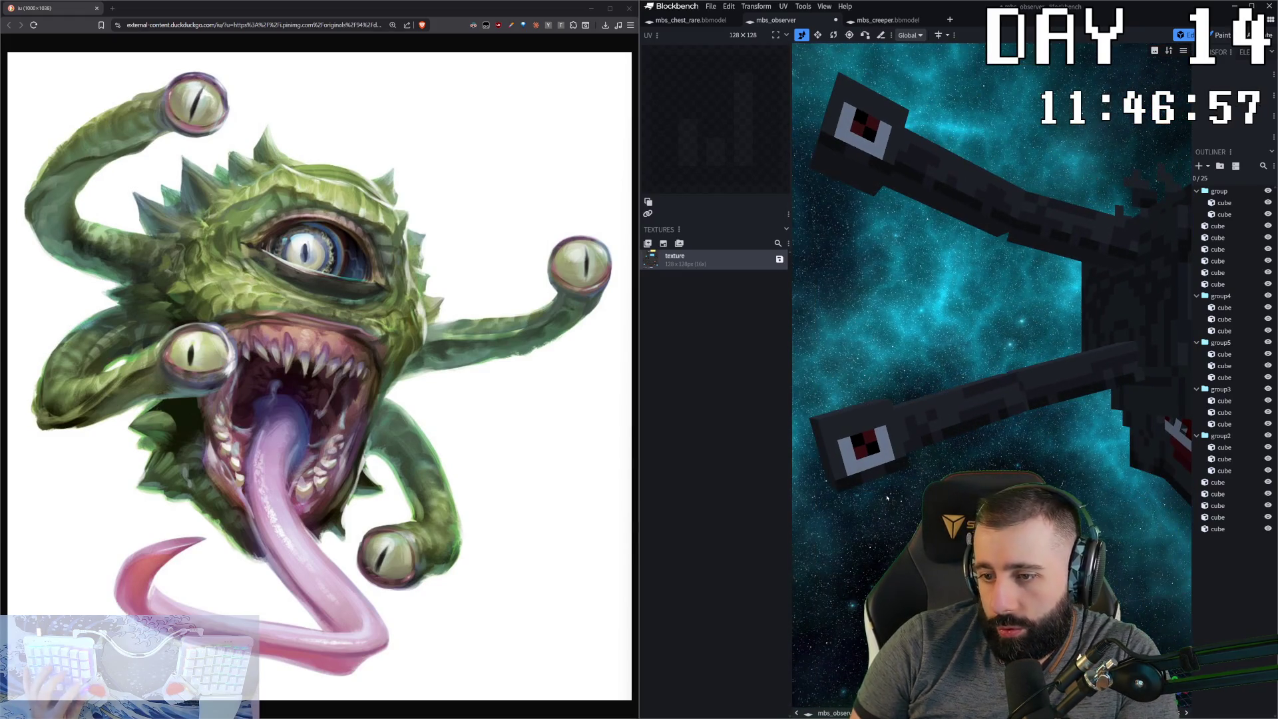
- Select the eye-stalk and red-eye blocks in Paint mode, inspect the mouth, and open mbs_creeper
key(2)
click(837, 474)
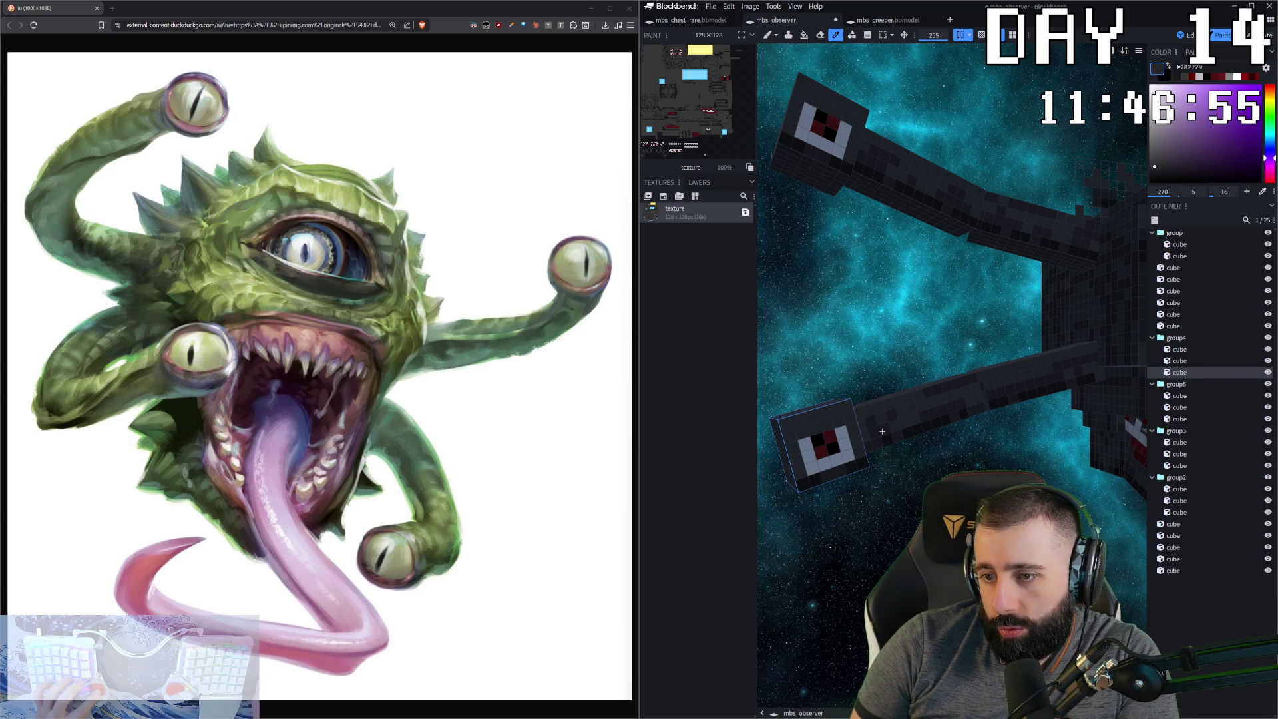
key(b)
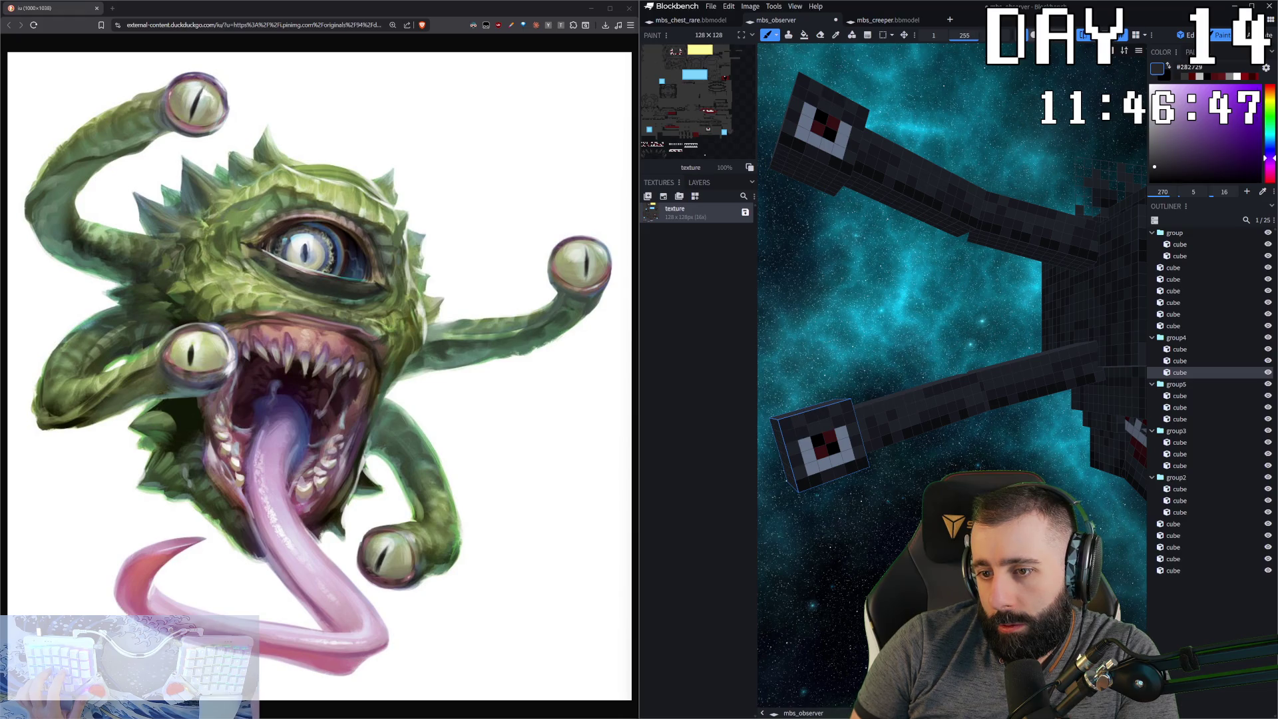
mouse_move(898, 566)
mouse_down()
mouse_move(932, 532)
mouse_move(885, 533)
mouse_up()
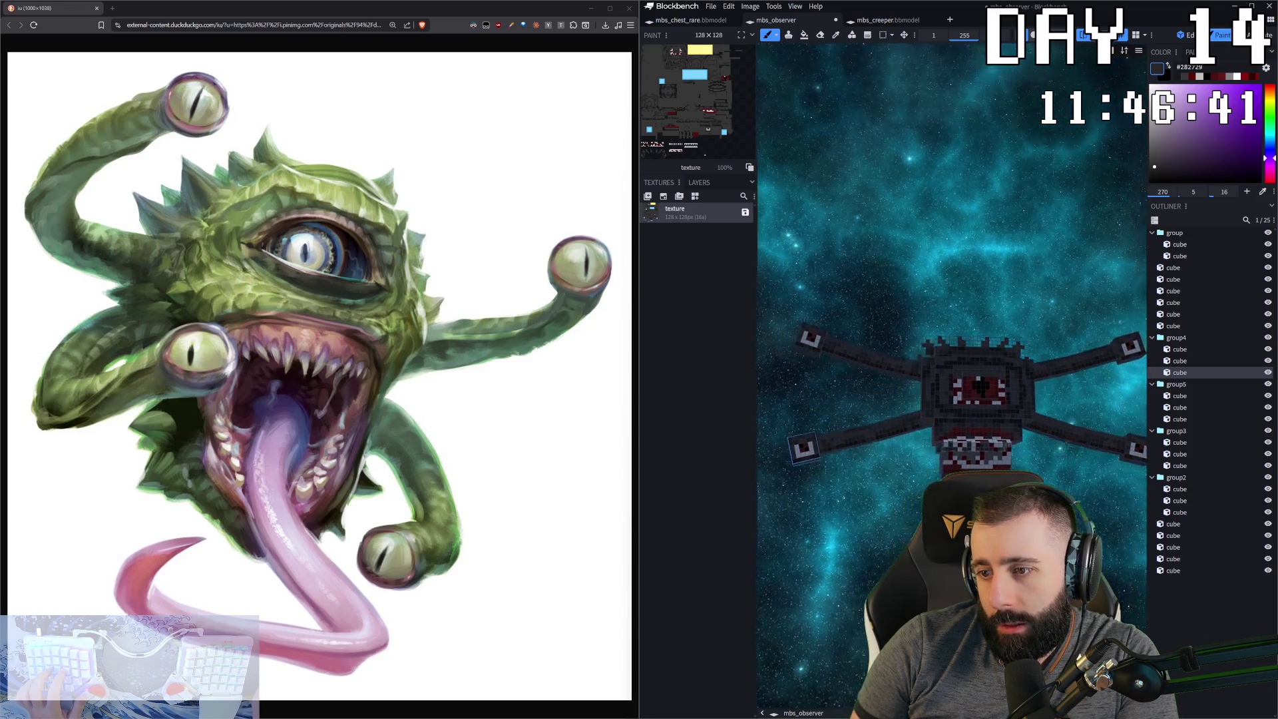
scroll(965, 393, up, 3)
drag(939, 520, 939, 457)
click(903, 443)
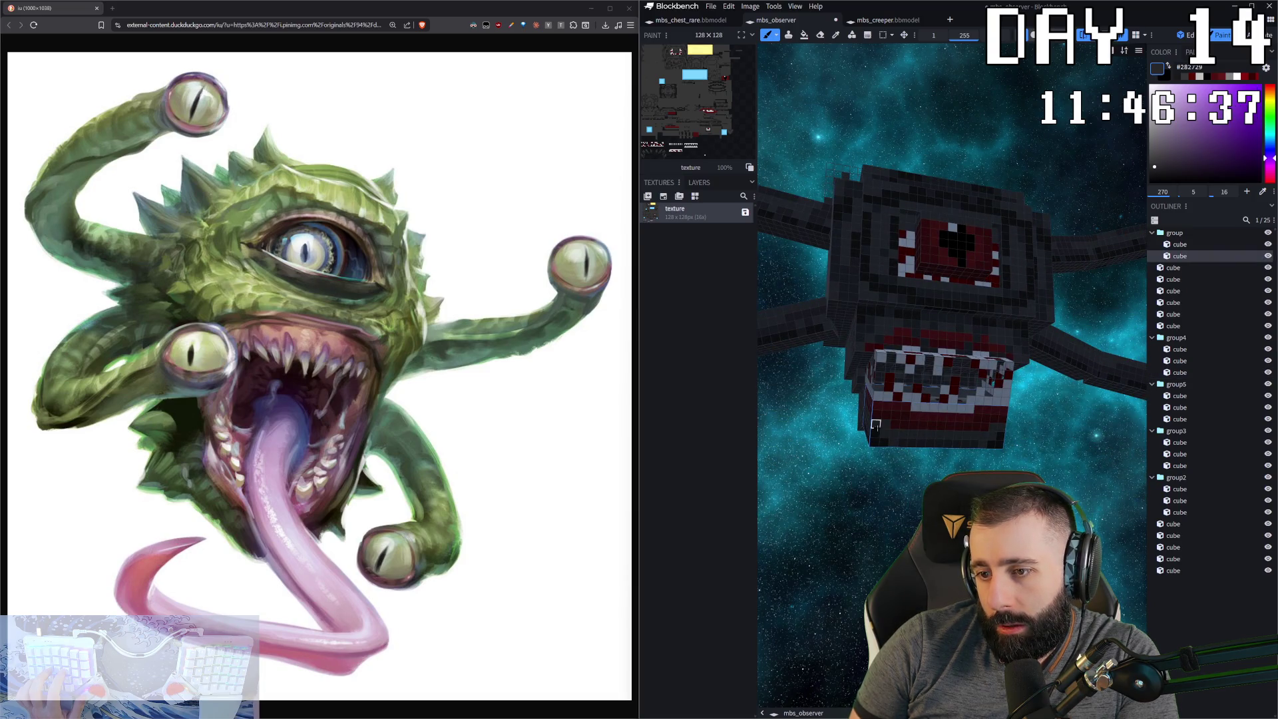
drag(862, 429, 914, 466)
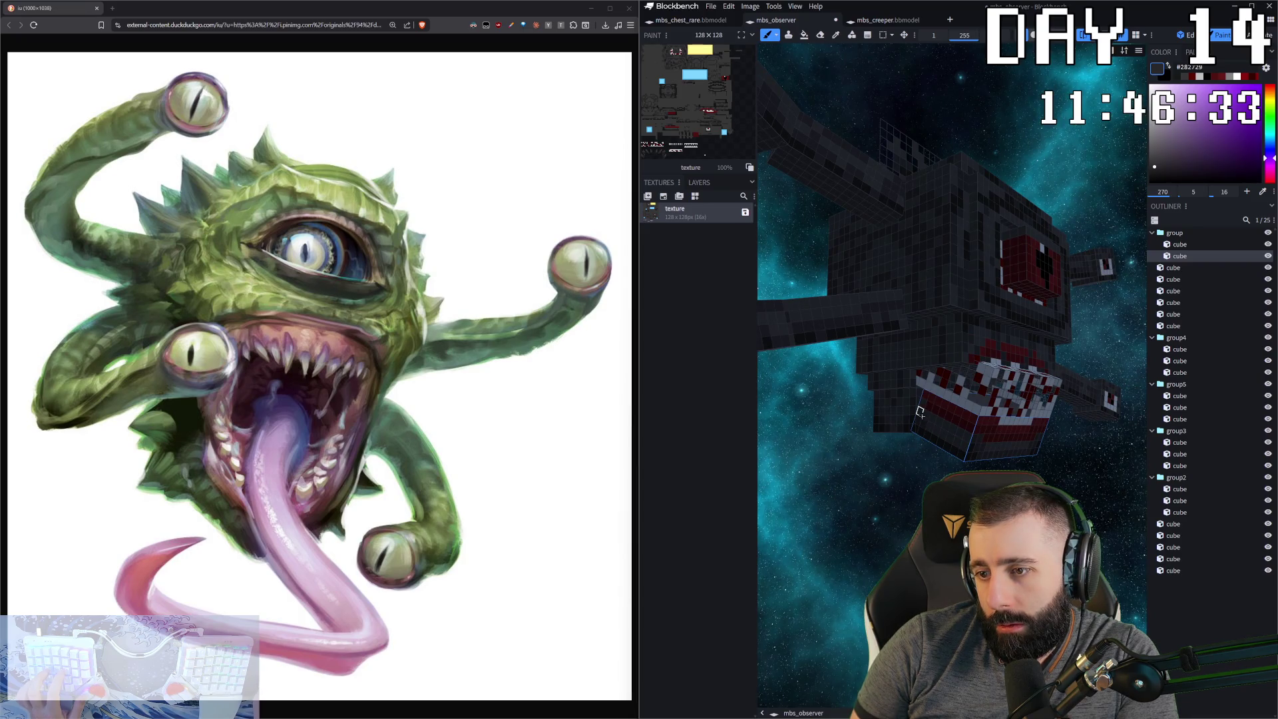
mouse_move(982, 447)
mouse_down()
mouse_move(959, 440)
mouse_move(978, 433)
mouse_move(959, 440)
mouse_move(863, 377)
mouse_move(885, 479)
mouse_up()
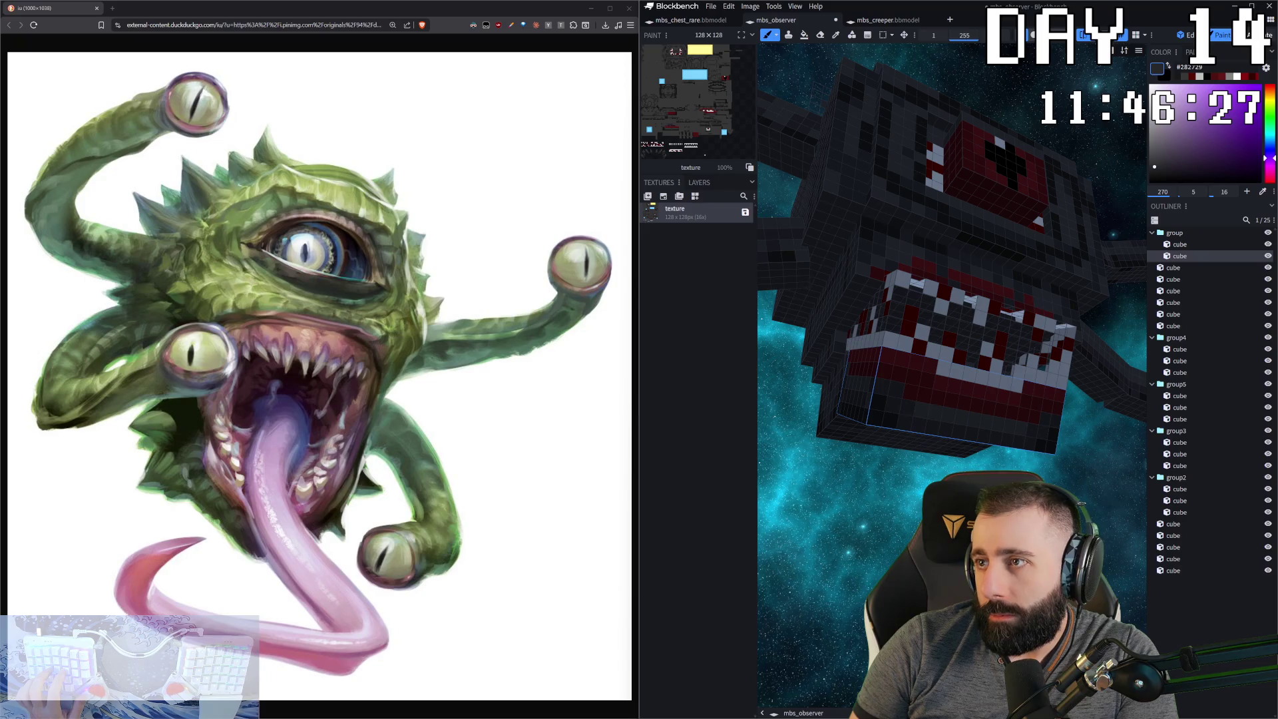
click(914, 26)
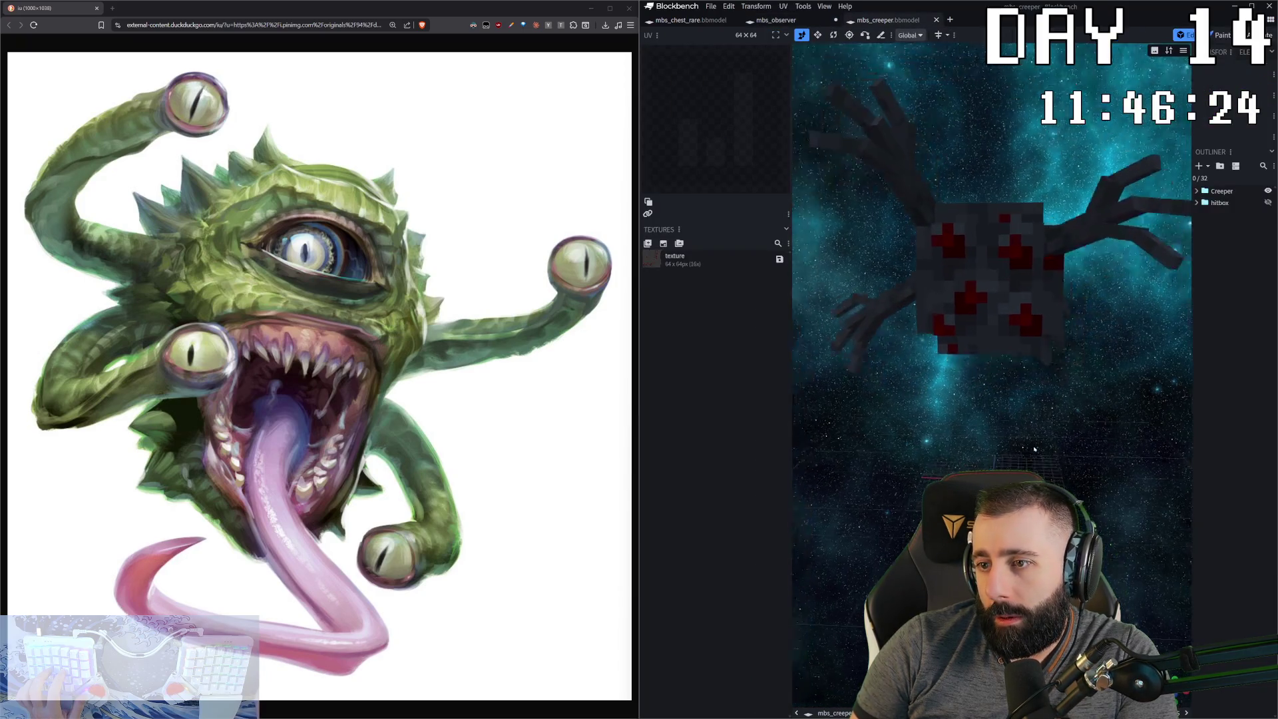
- View the creeper from above, return to mbs_observer in Edit mode, and select all 25 cubes
drag(1010, 450, 1019, 133)
click(776, 20)
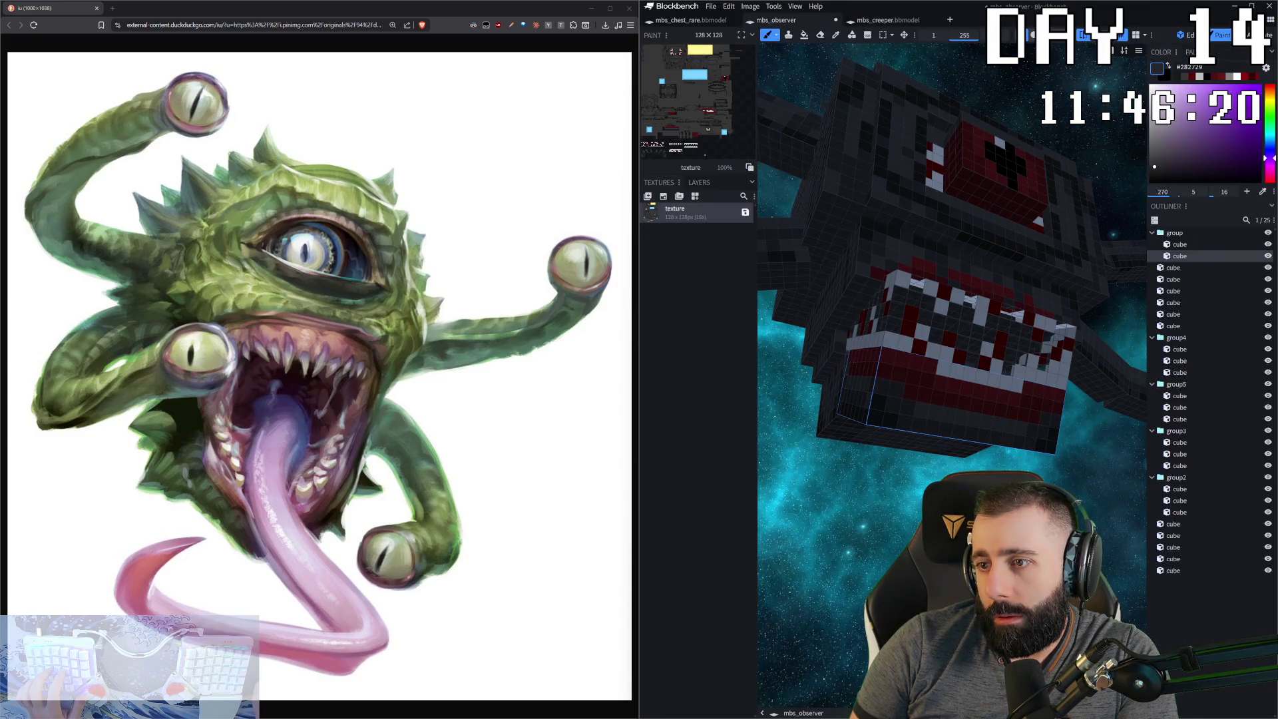
drag(945, 506, 892, 557)
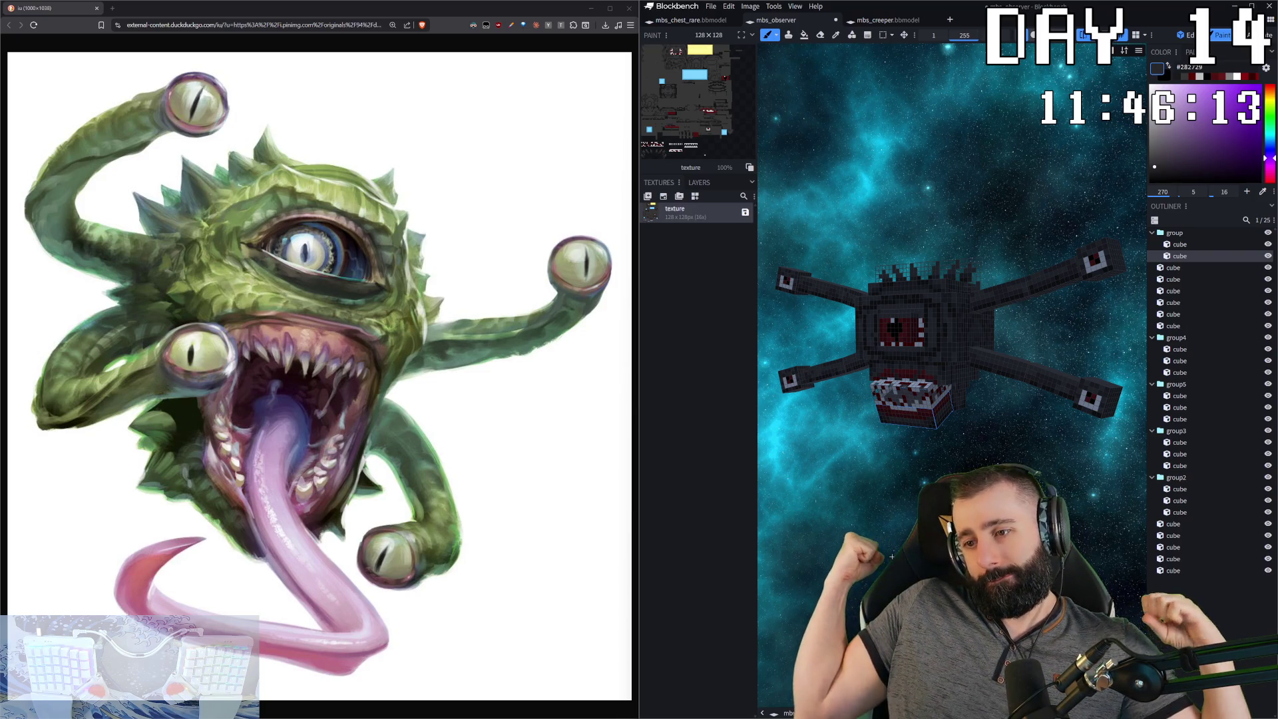
key(Tab)
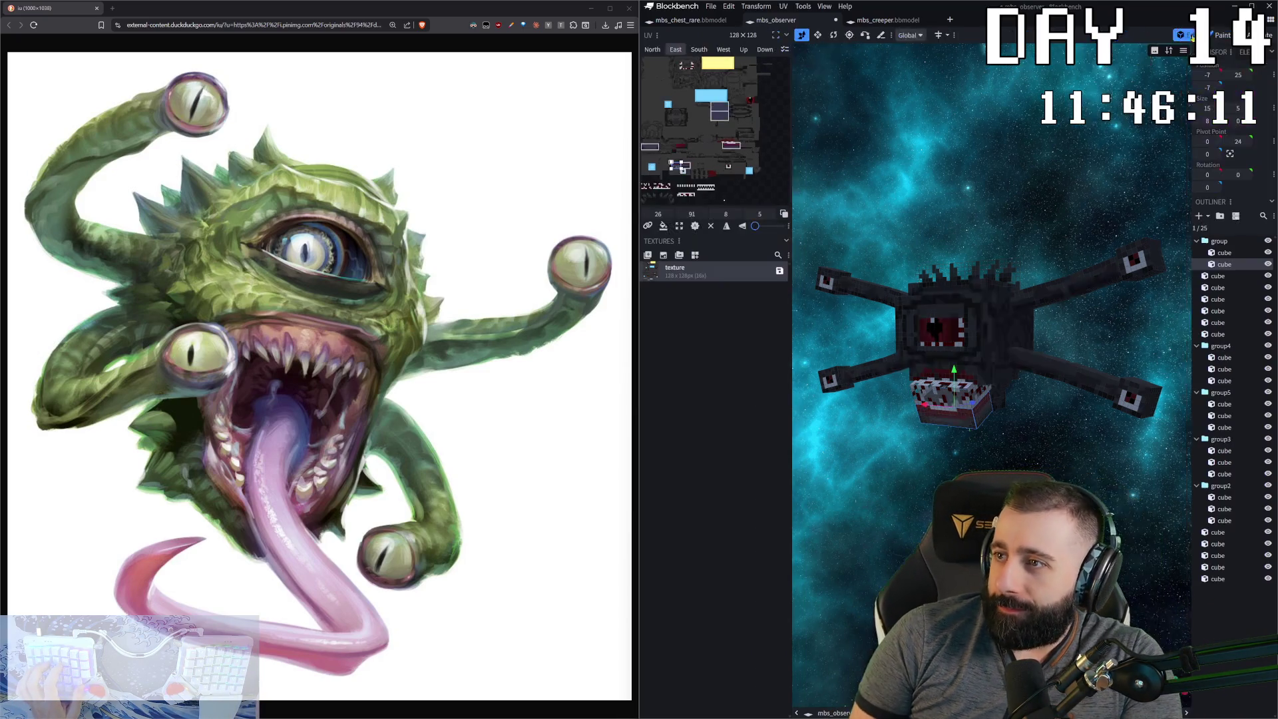
drag(957, 337, 982, 341)
key(ctrl+a)
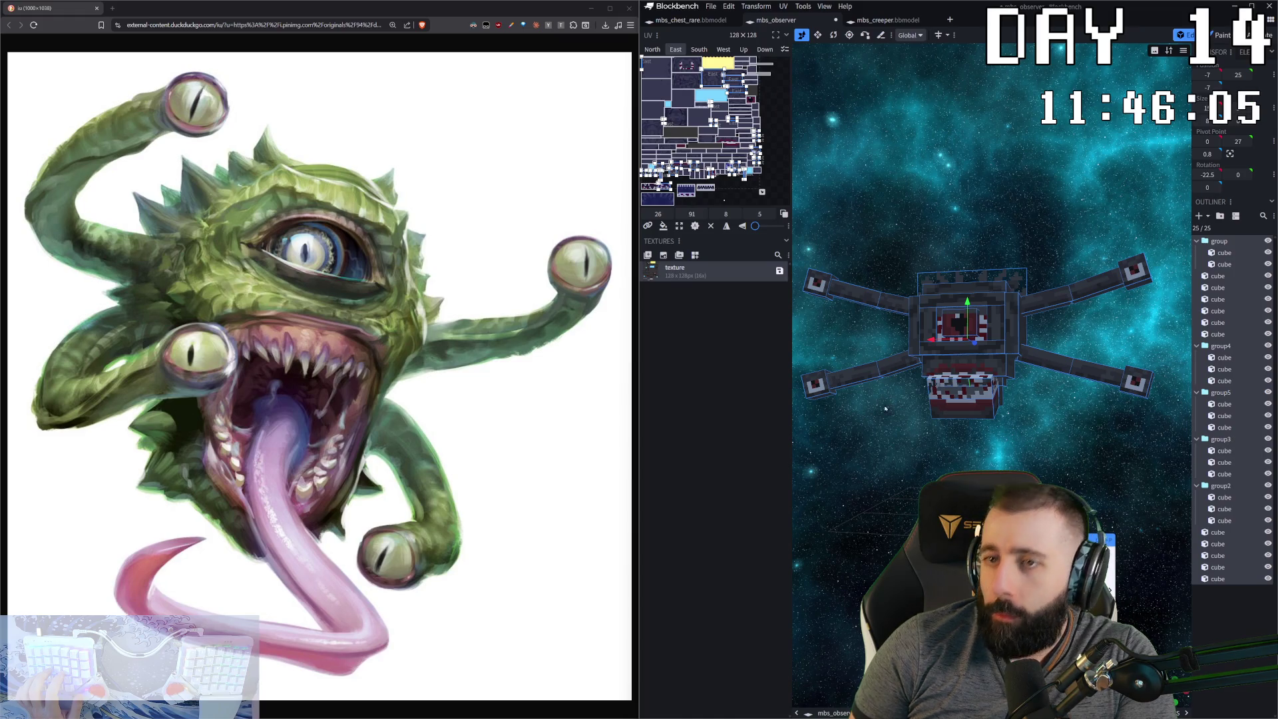
drag(883, 134, 878, 148)
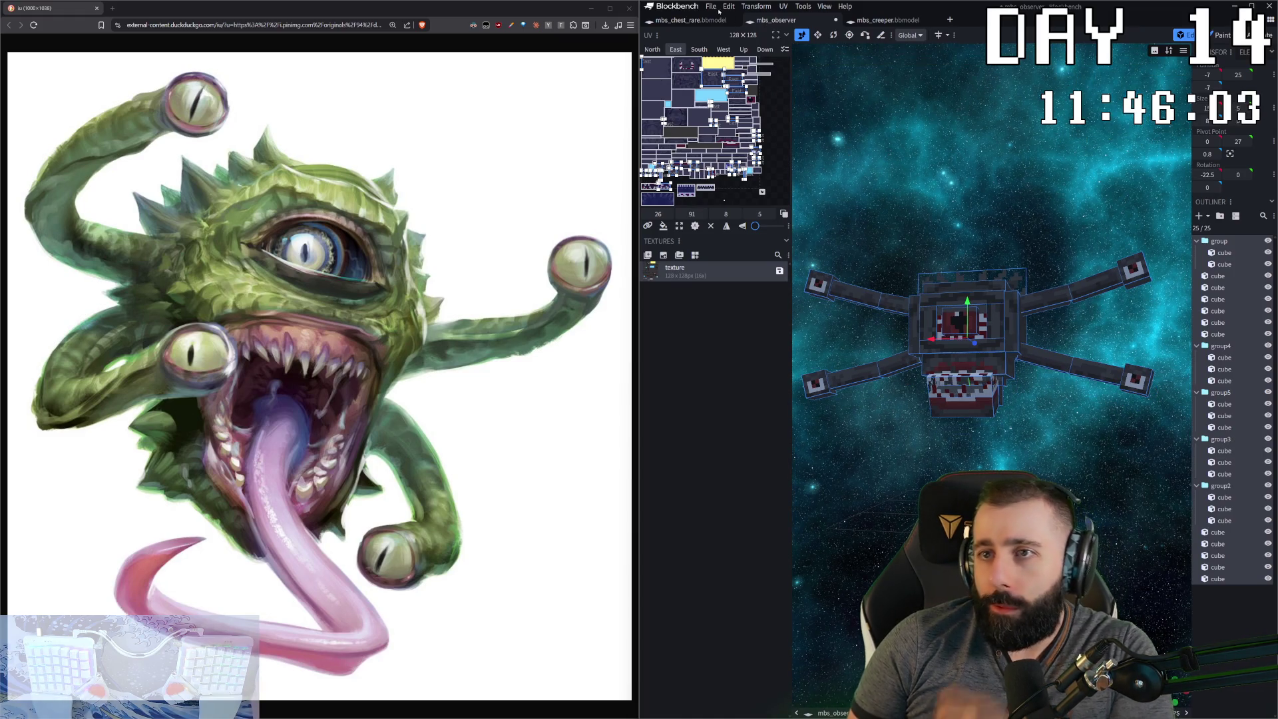